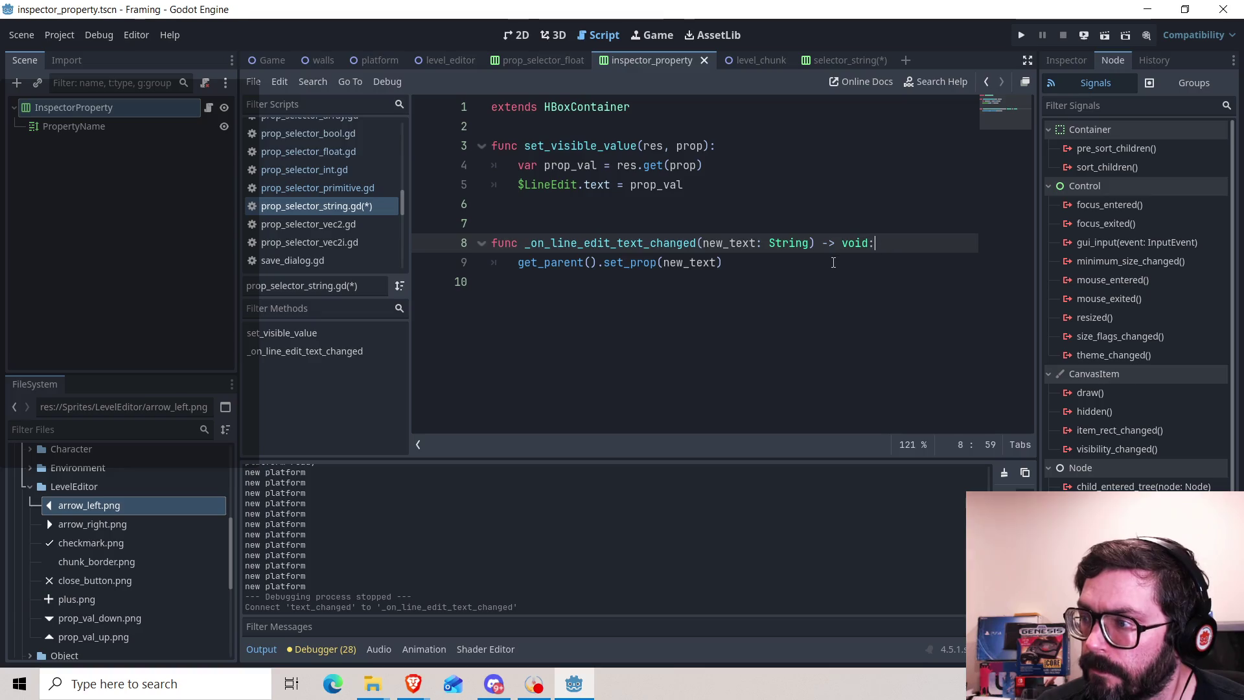
- Save prop_selector_string.gd and the selector_string scene, then switch to the level_editor scene
left_click(1069, 61)
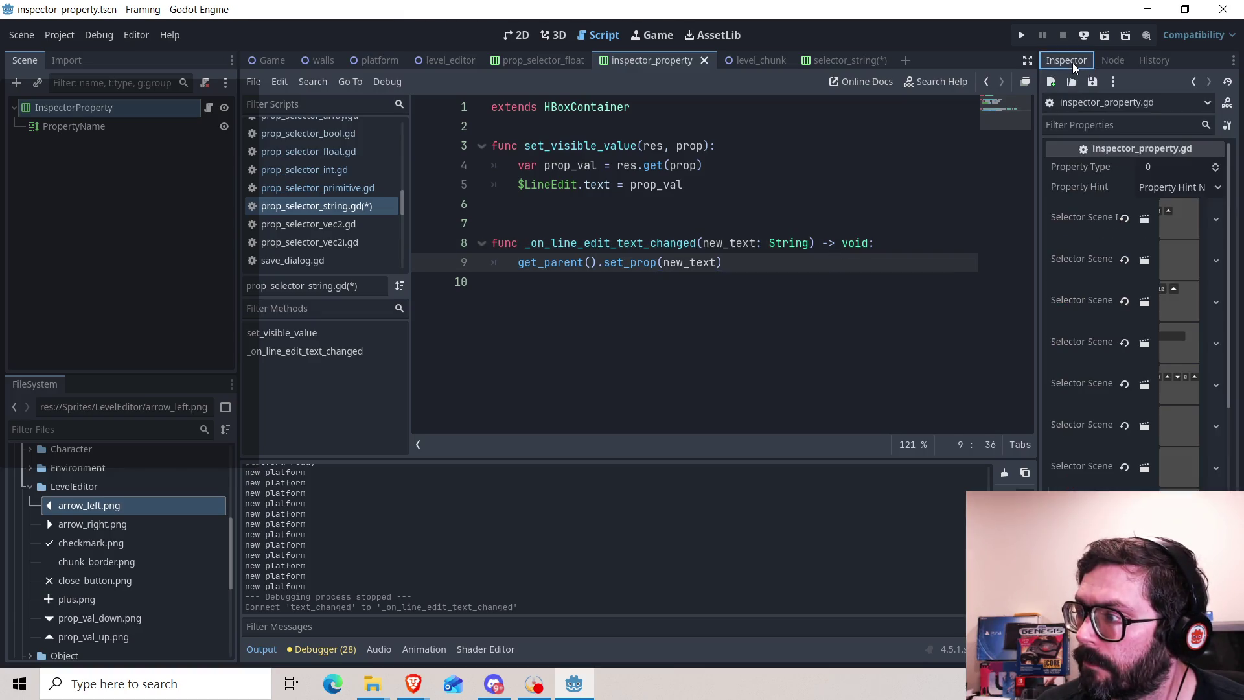
key("ctrl+s")
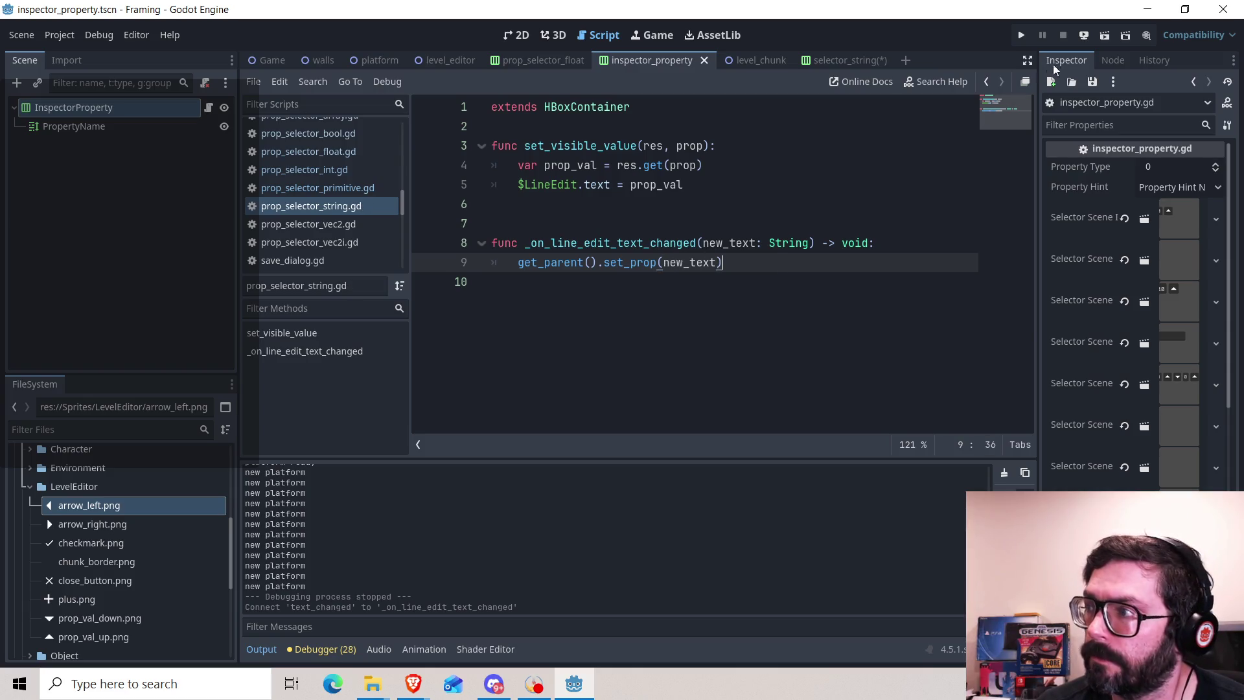
left_click(830, 60)
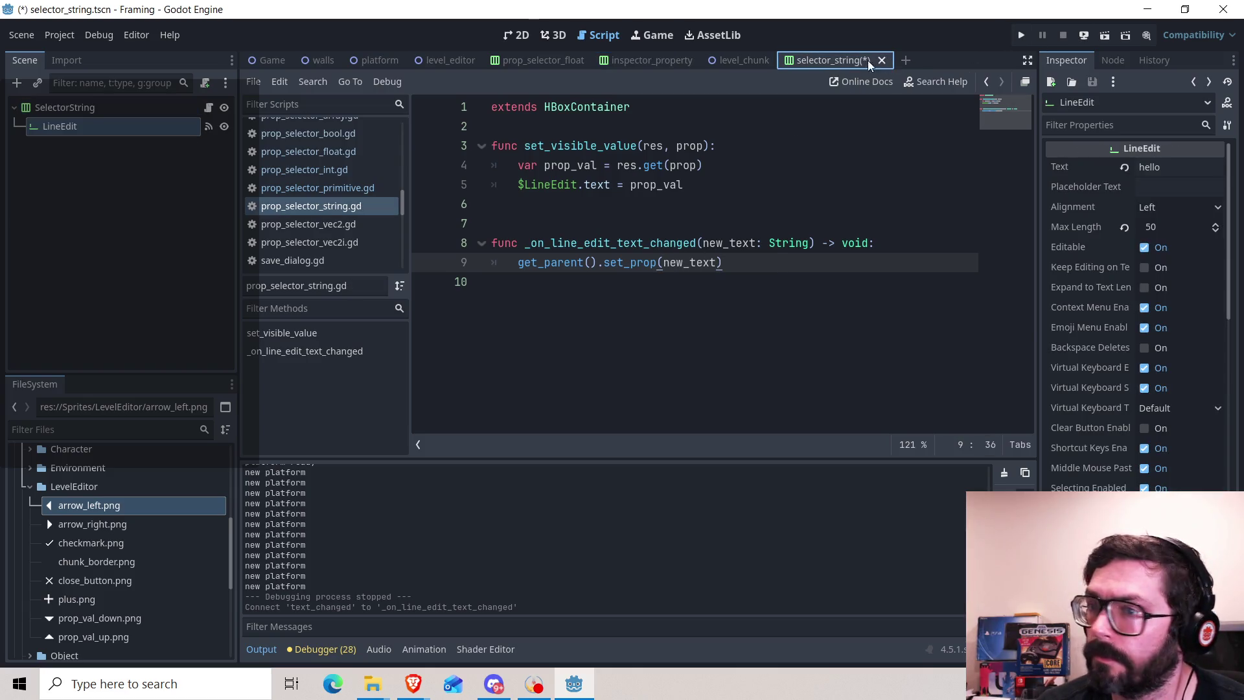
key("ctrl+s")
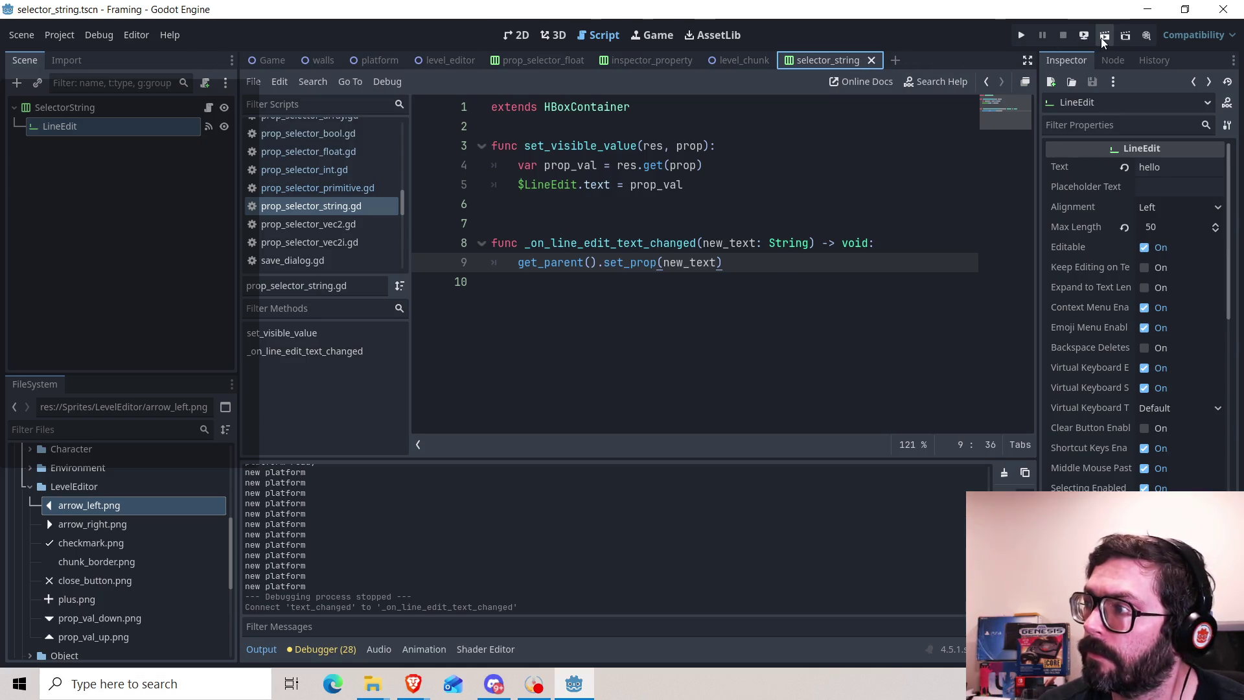
left_click(448, 62)
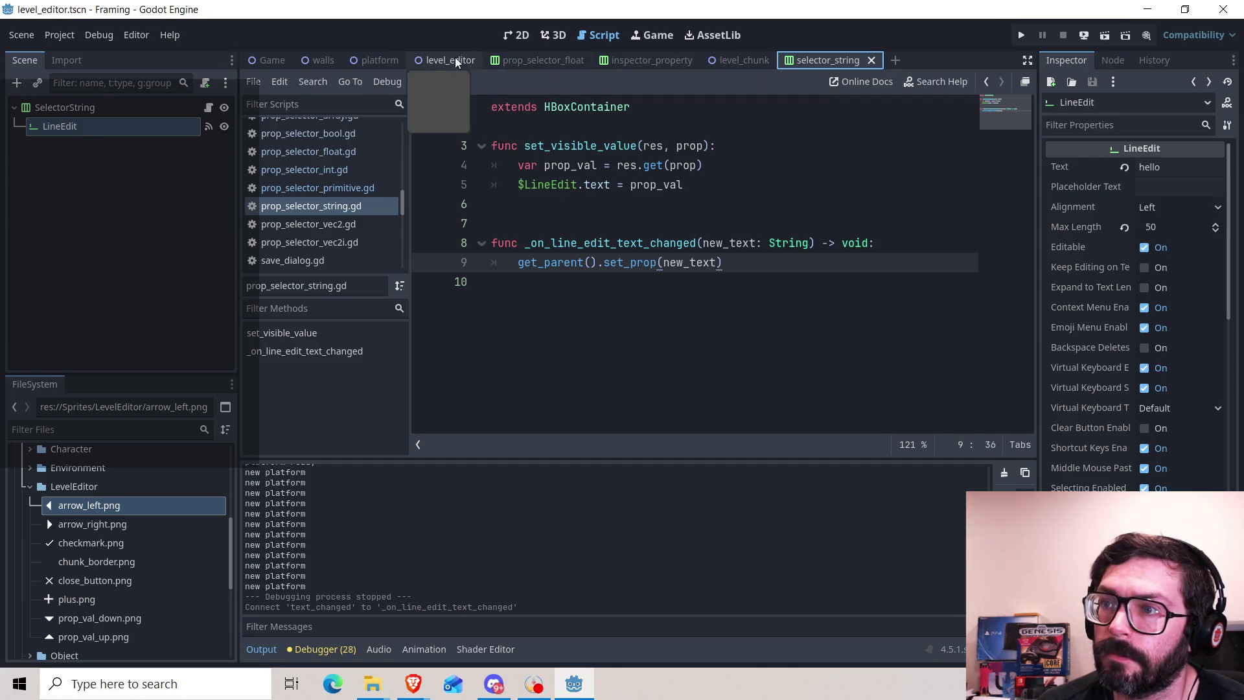
- Run the level editor, add a chunk, and edit its platform_type value to 'stanrd'
left_click(1106, 34)
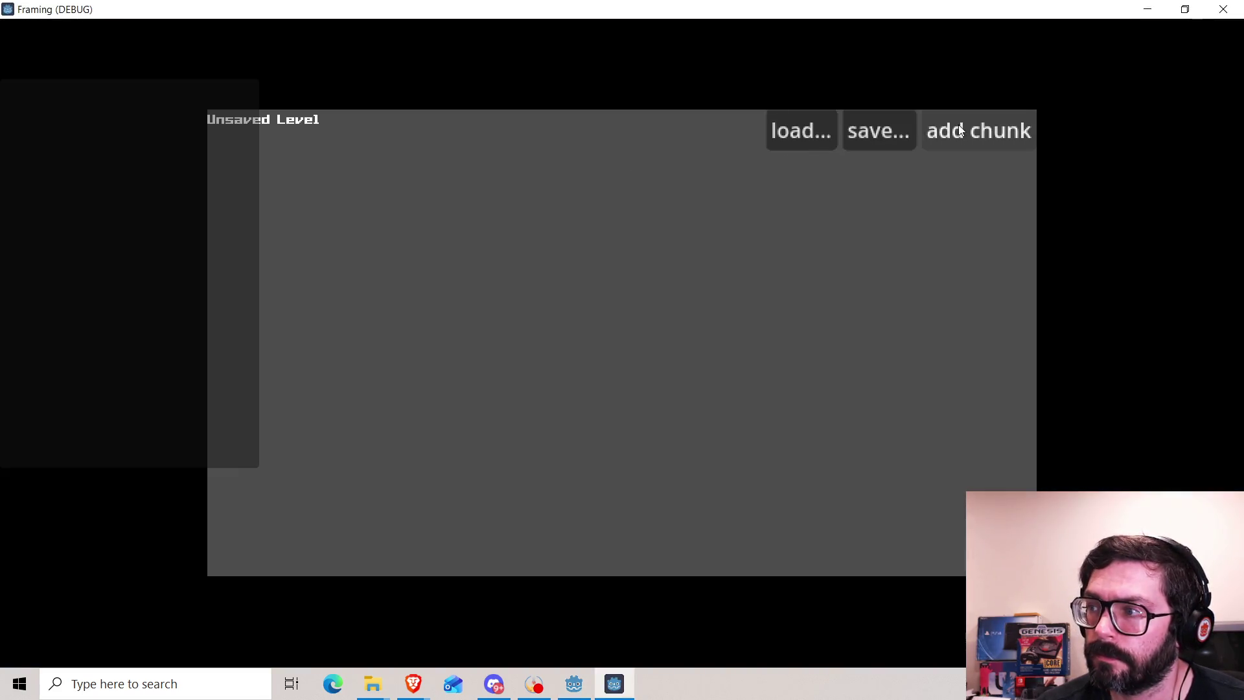
left_click(973, 132)
left_click(558, 315)
left_click(432, 342)
key("Right")
key("Right")
key("BackSpace")
key("BackSpace")
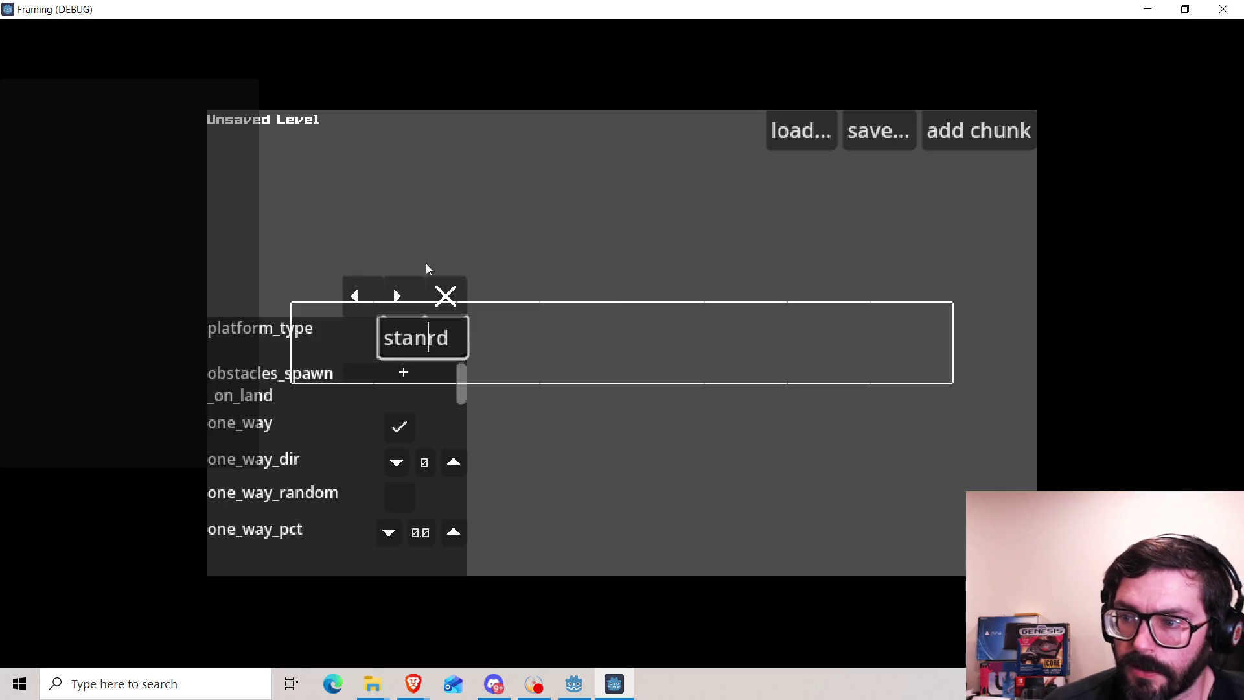
- Page through the chunk's properties to confirm 'stanrd' persists, then return to the Godot editor
left_click(399, 302)
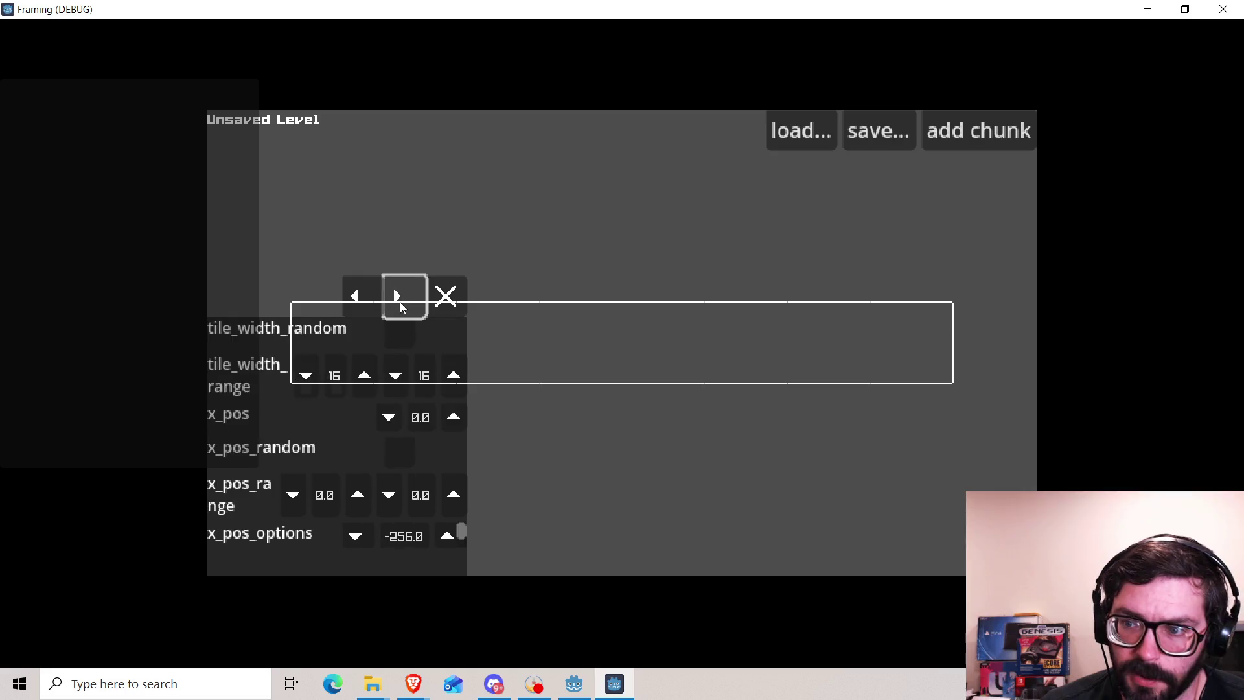
left_click(364, 303)
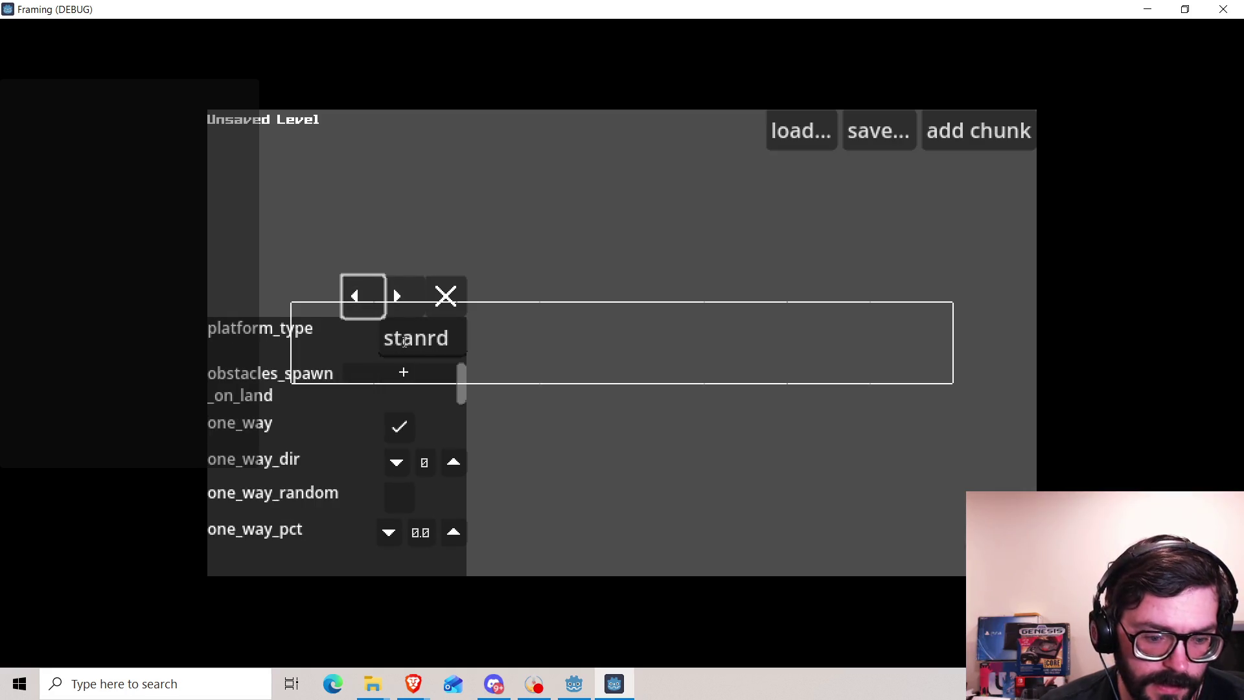
key("alt+Tab")
scroll(72, 519, "up", 3)
scroll(72, 518, "up", 3)
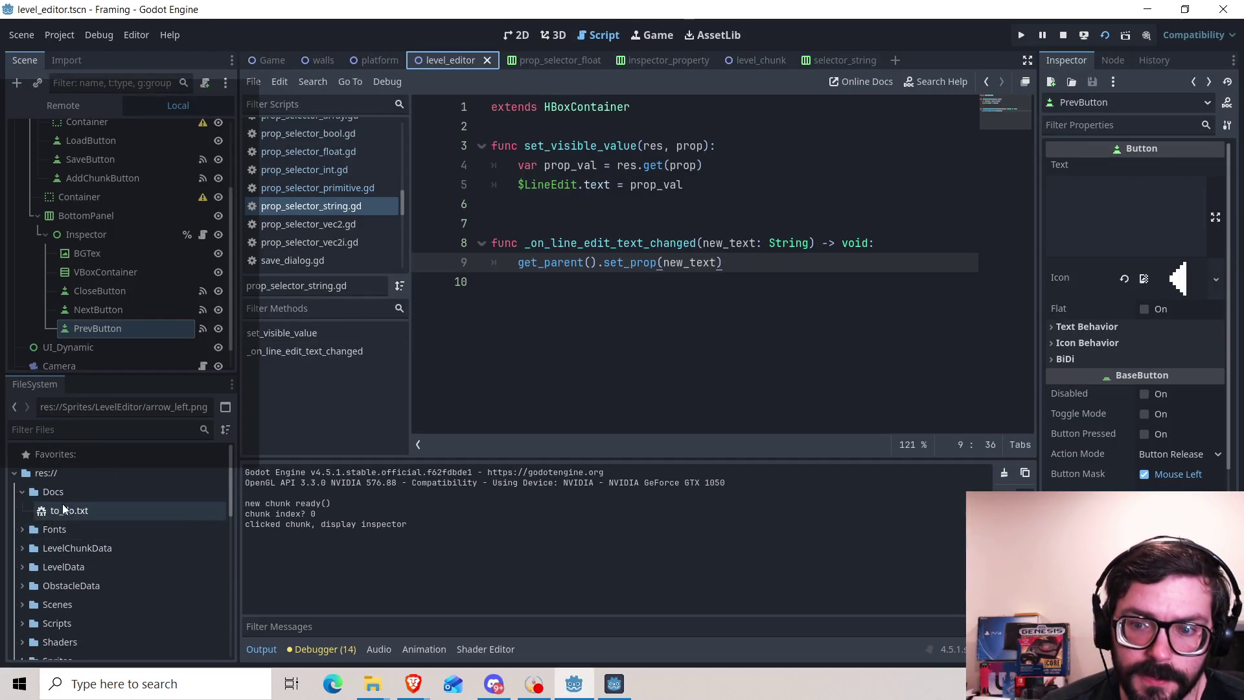
- Open LevelChunkData/LevelEditor/default/chunk0.tres in the Inspector to review its Platform Type 'stanrd'
left_click(21, 549)
scroll(32, 538, "down", 3)
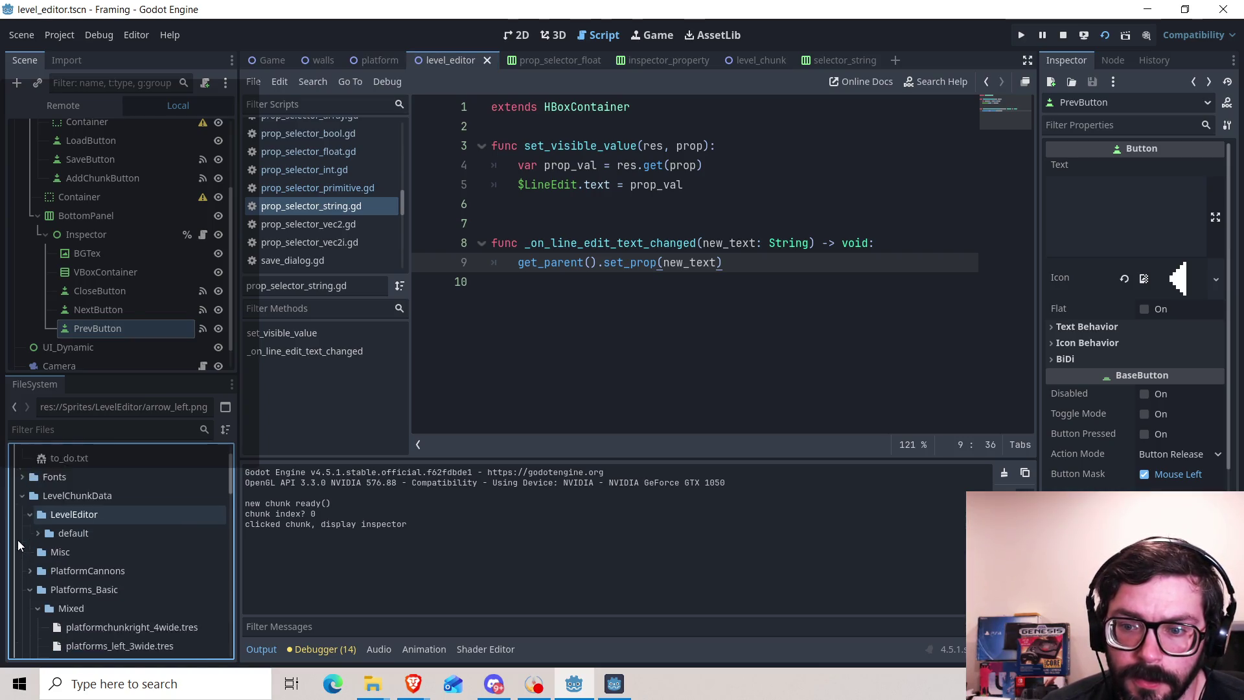
left_click(32, 504)
left_click(76, 525)
right_click(76, 523)
left_click(114, 386)
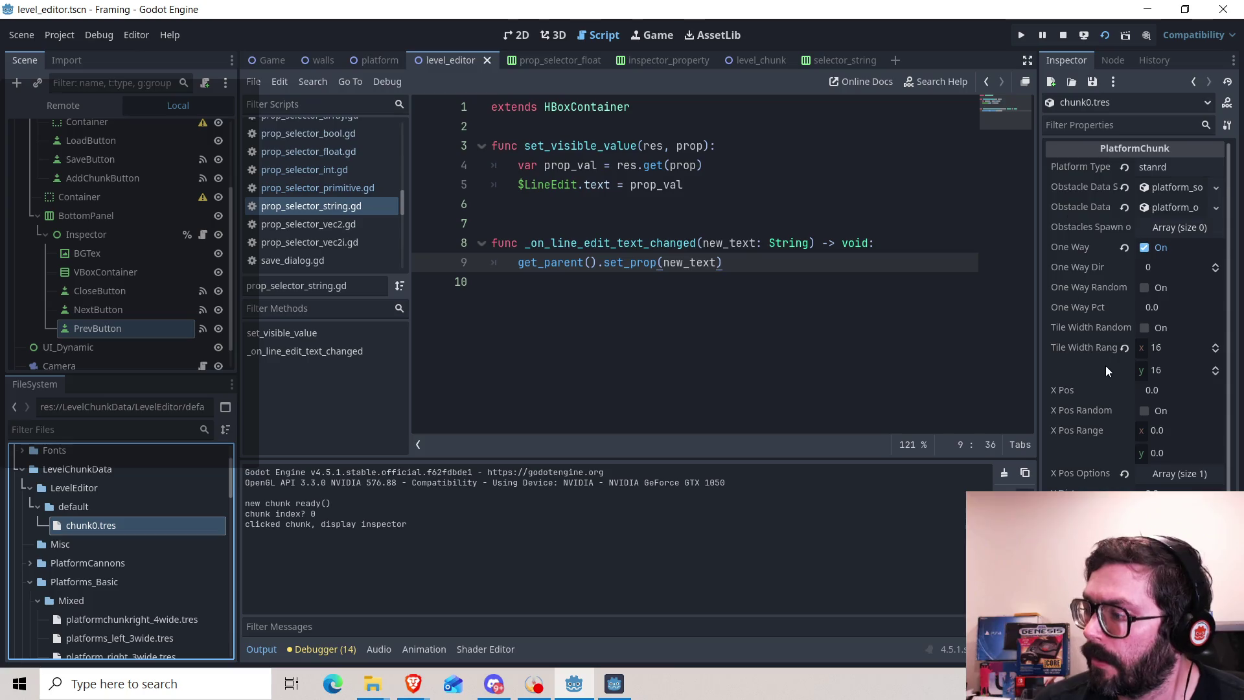
scroll(1096, 363, "down", 3)
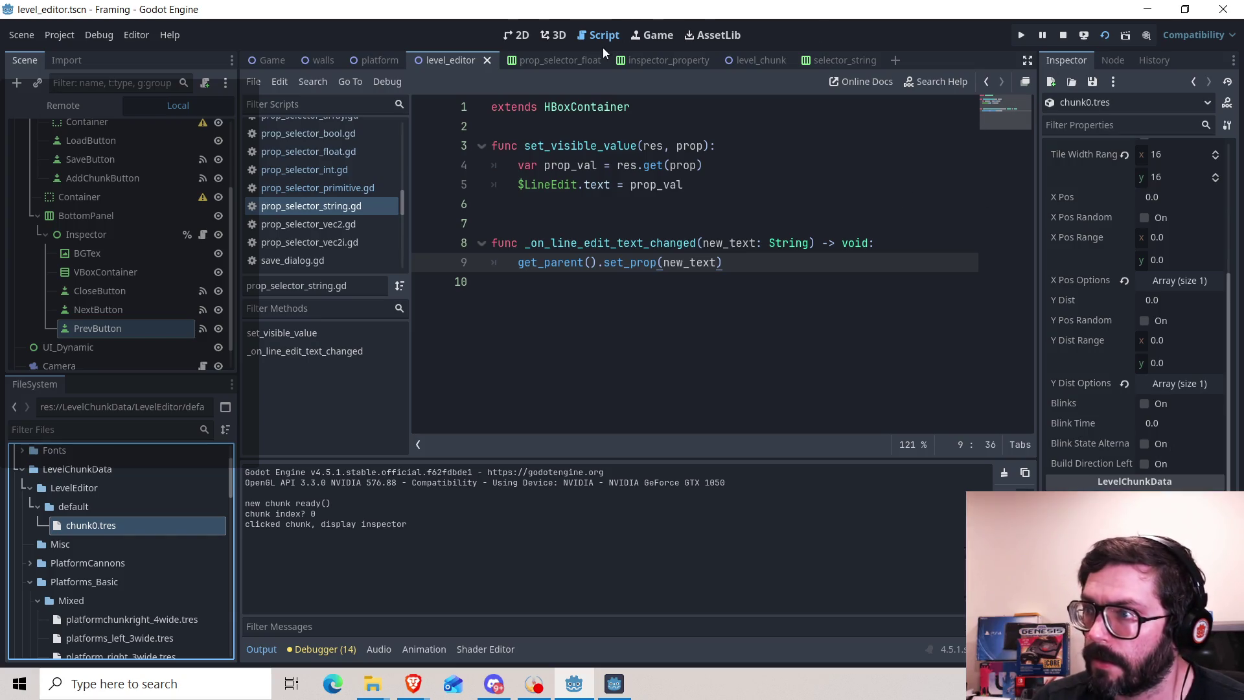
left_click(1083, 35)
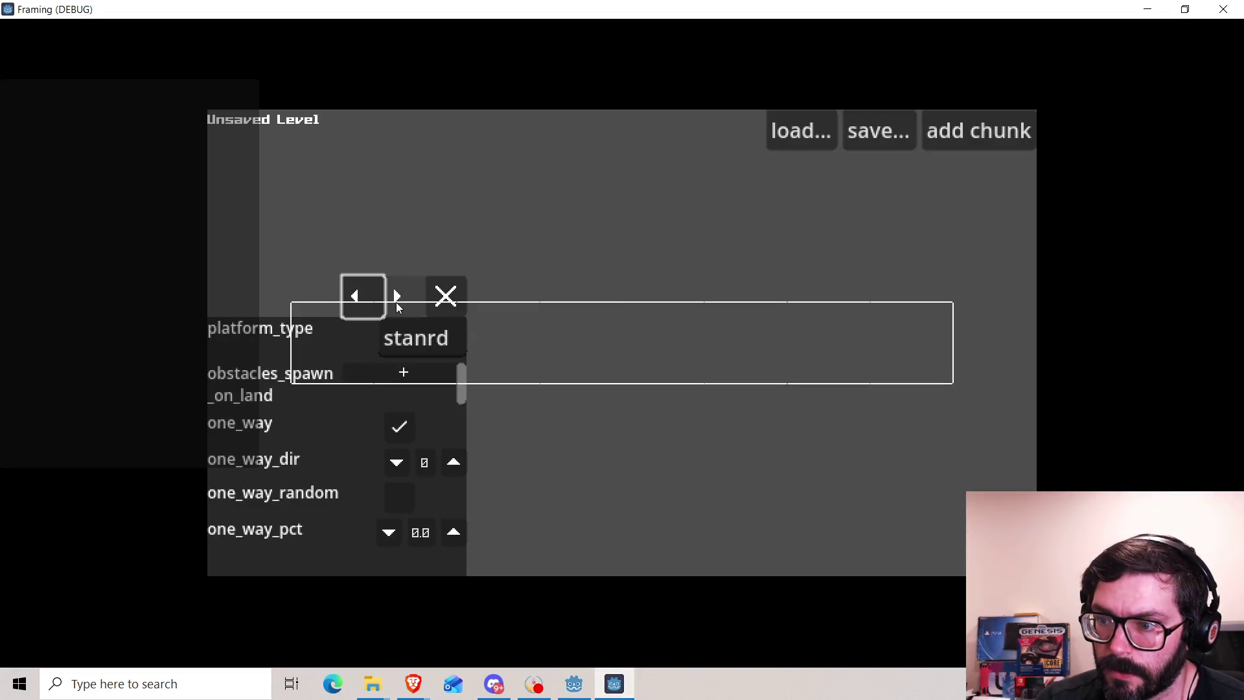
- Try num_elements values 3, 2, 1 and 0, settle on 1, and close the chunk panel
left_click(397, 296)
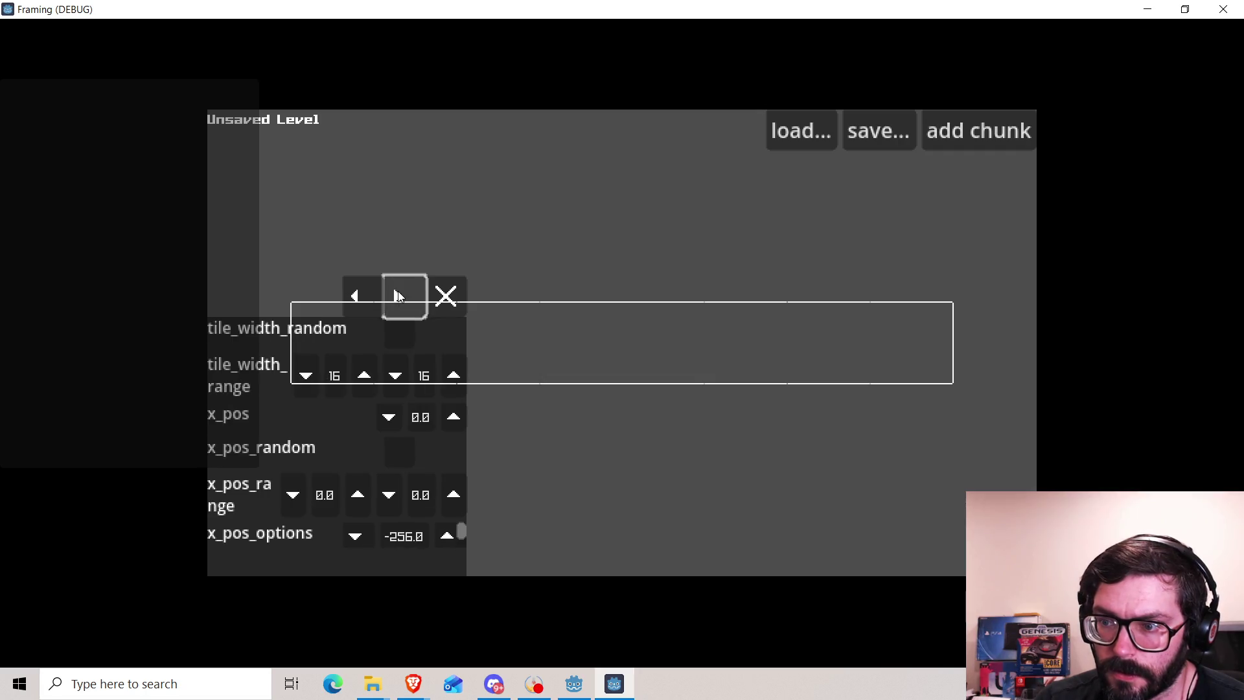
left_click(402, 296)
left_click(403, 298)
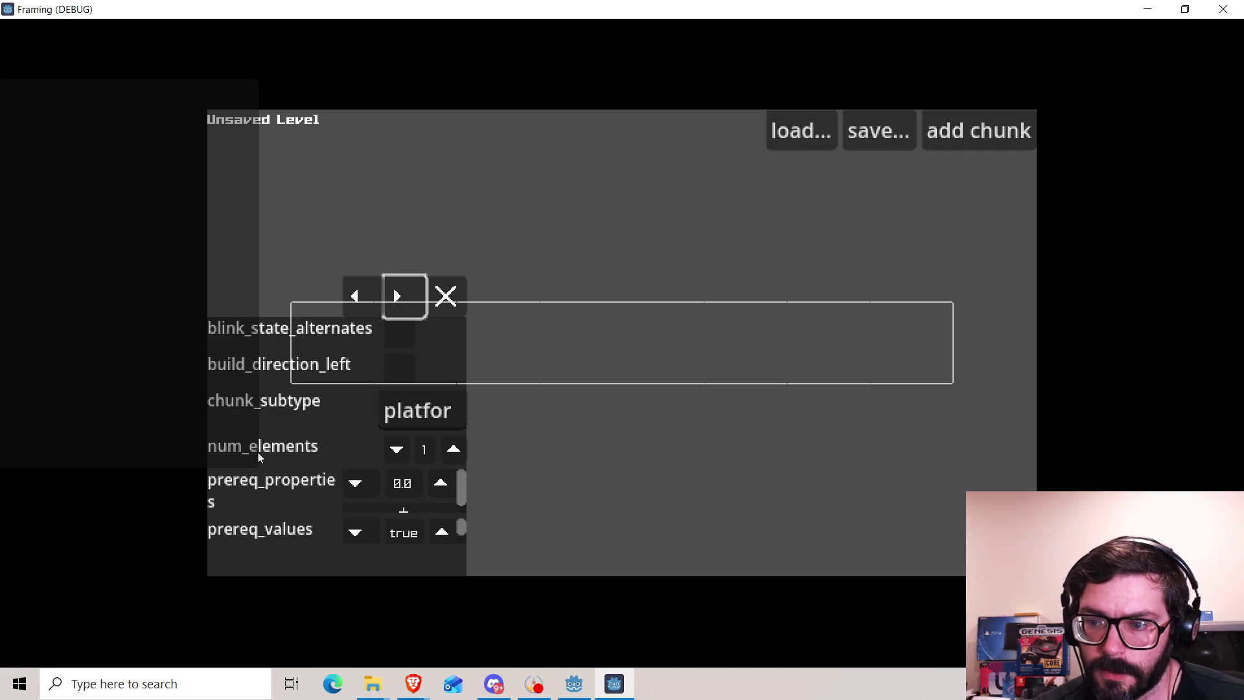
left_click(457, 456)
double_click(457, 456)
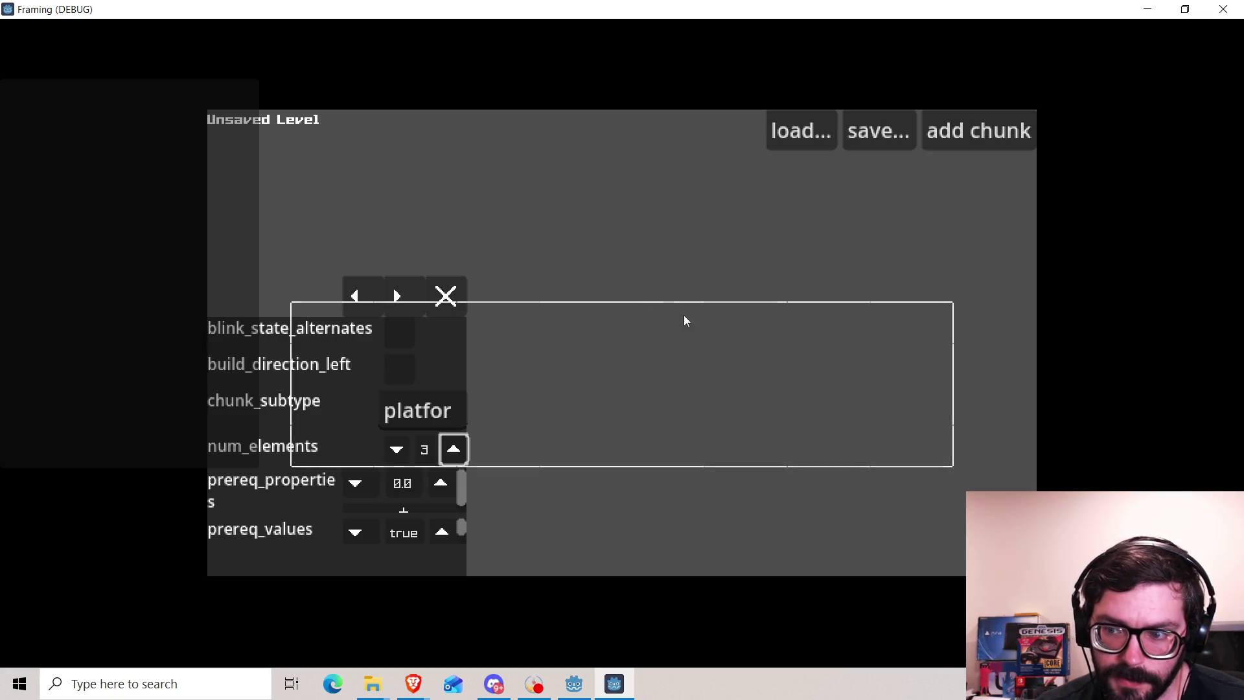
left_click(396, 449)
left_click(396, 449)
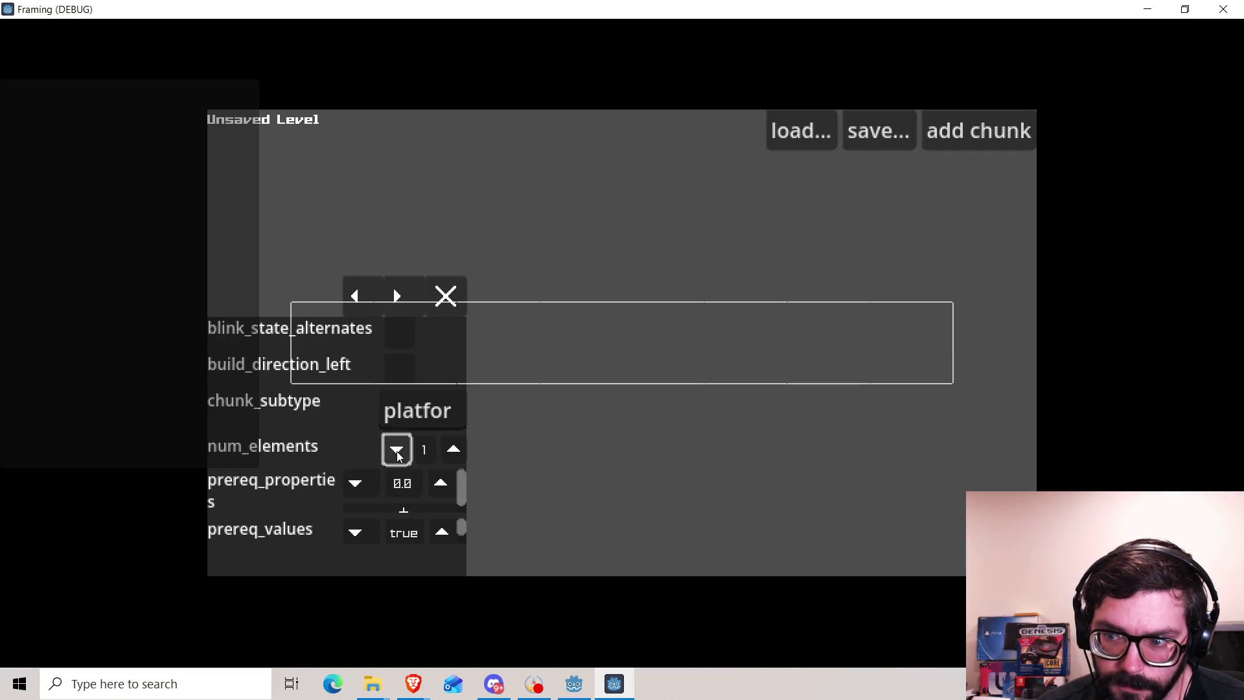
left_click(453, 453)
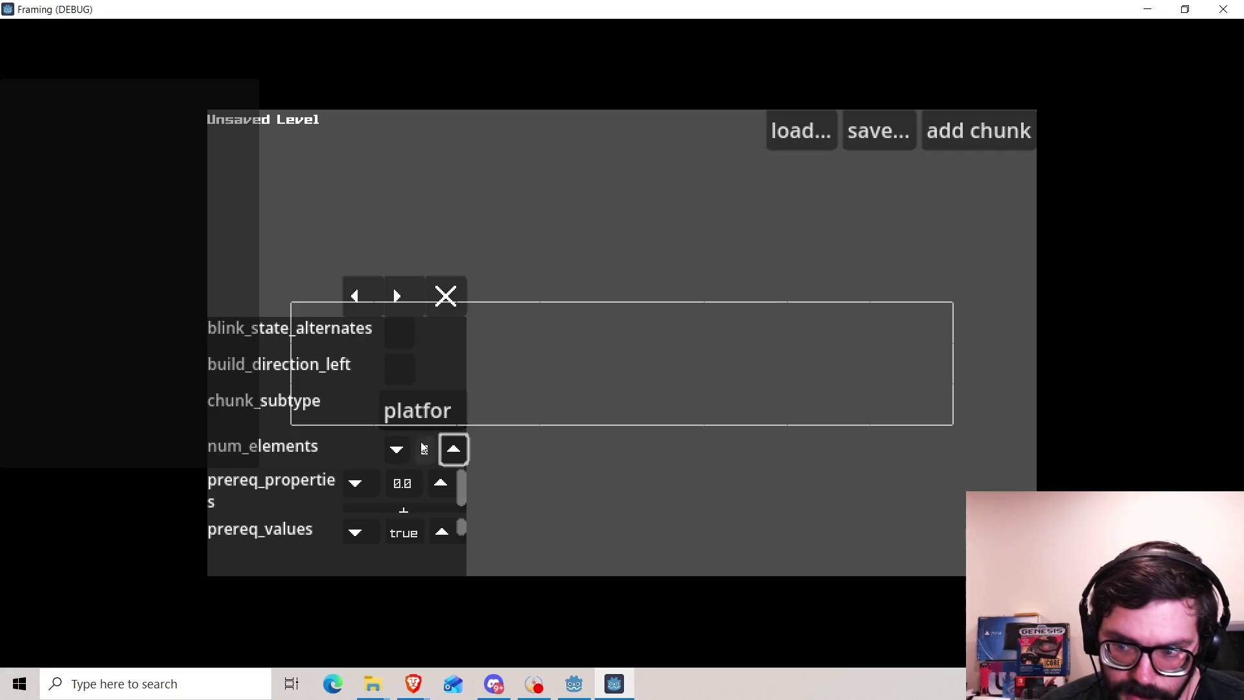
left_click(394, 456)
left_click(396, 454)
left_click(455, 452)
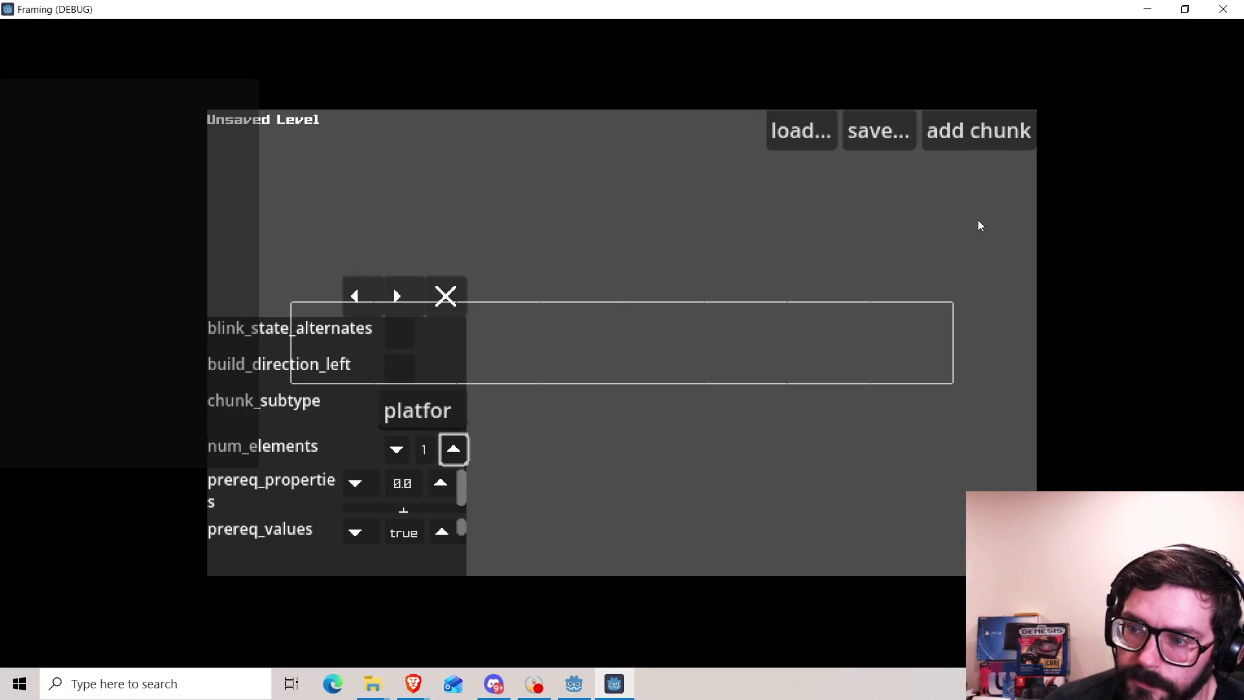
left_click(446, 296)
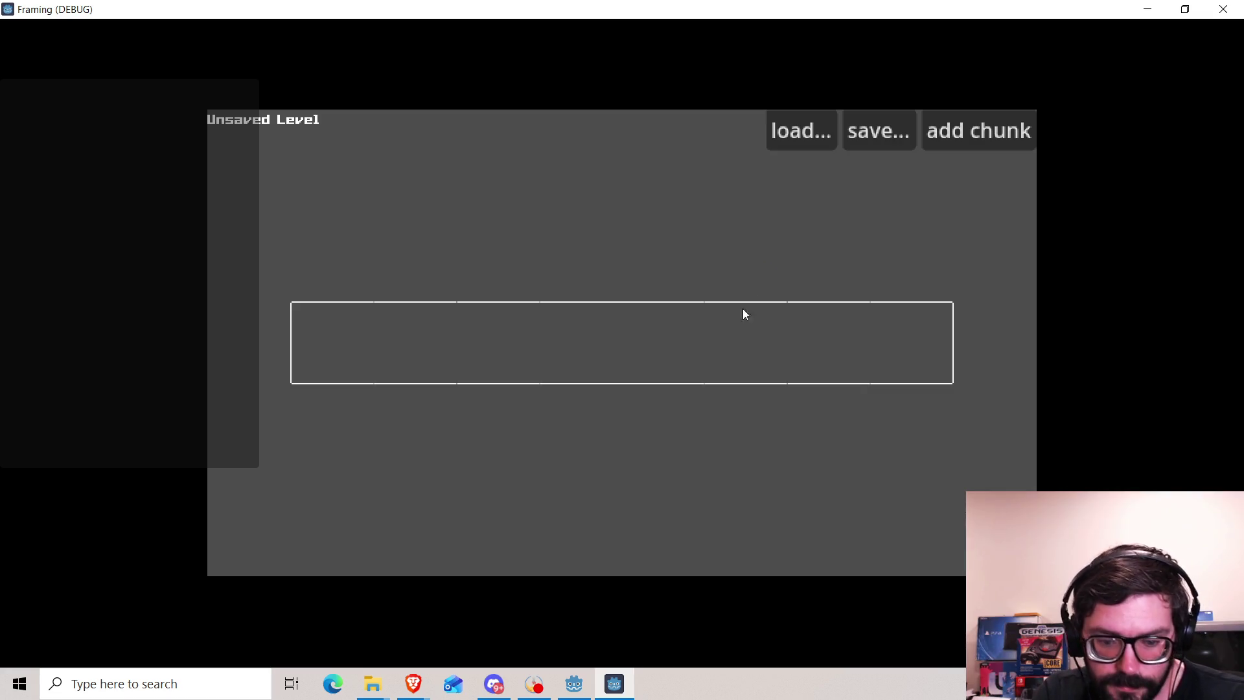
- Add two more chunks to the running level, then close the Framing (DEBUG) game window
left_click(969, 140)
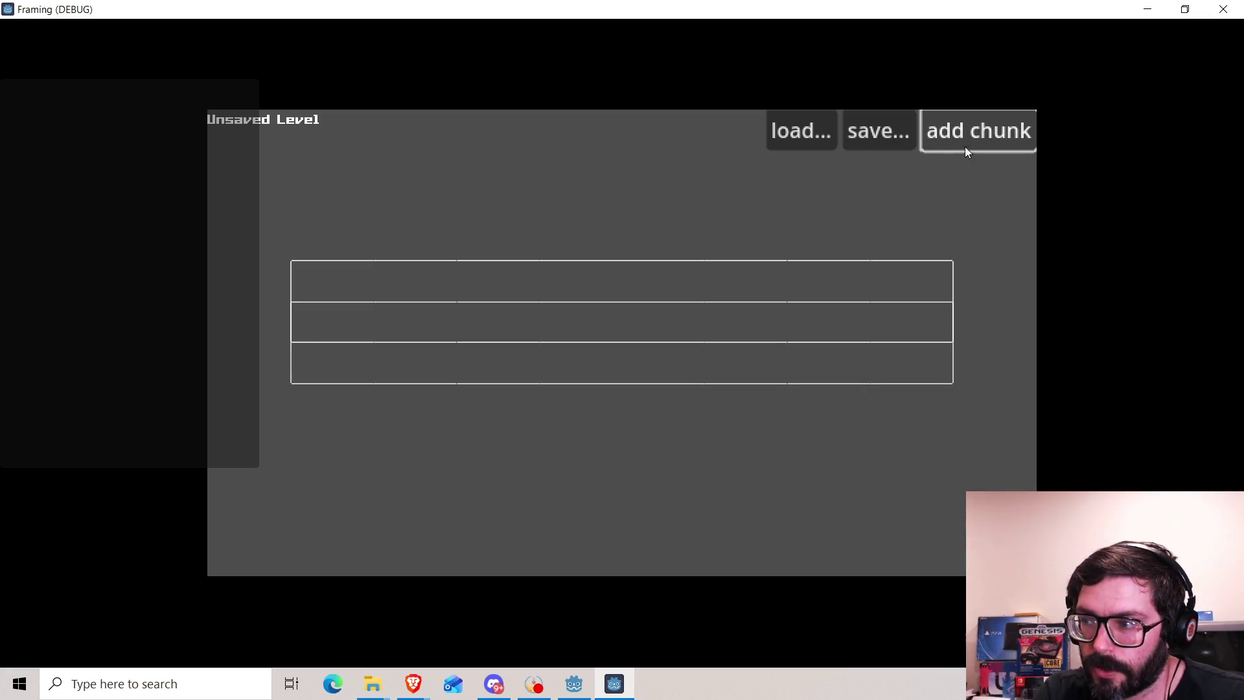
left_click(971, 138)
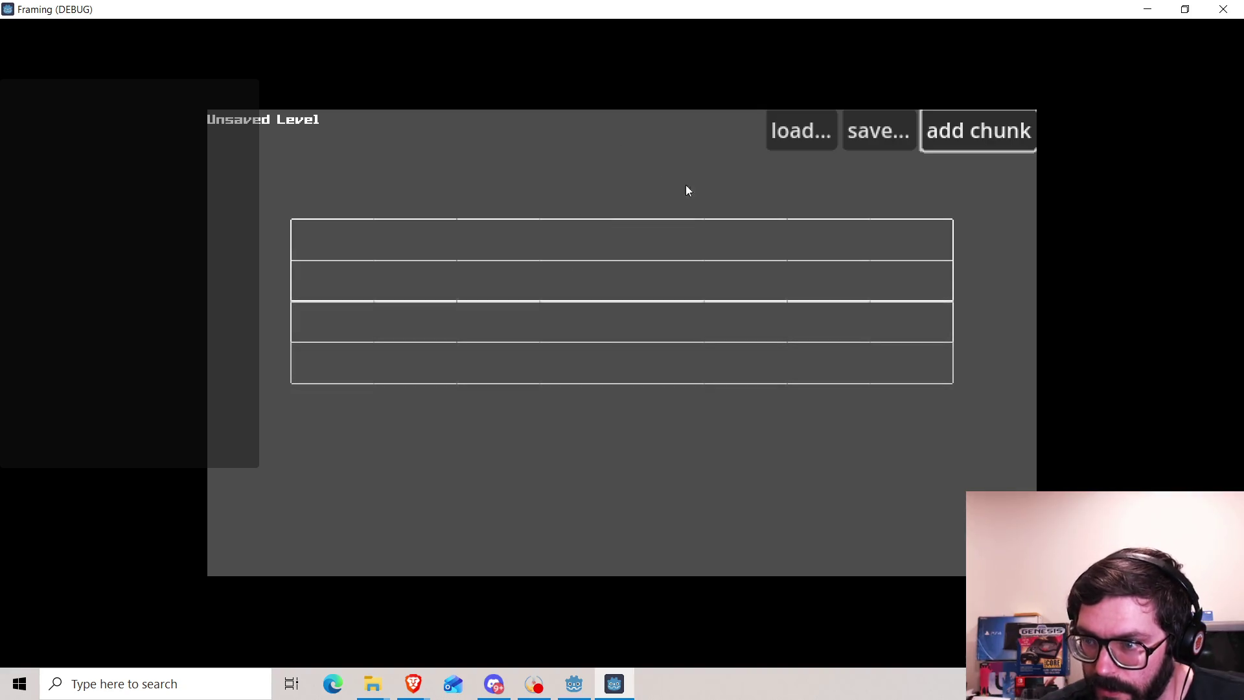
left_click(1222, 9)
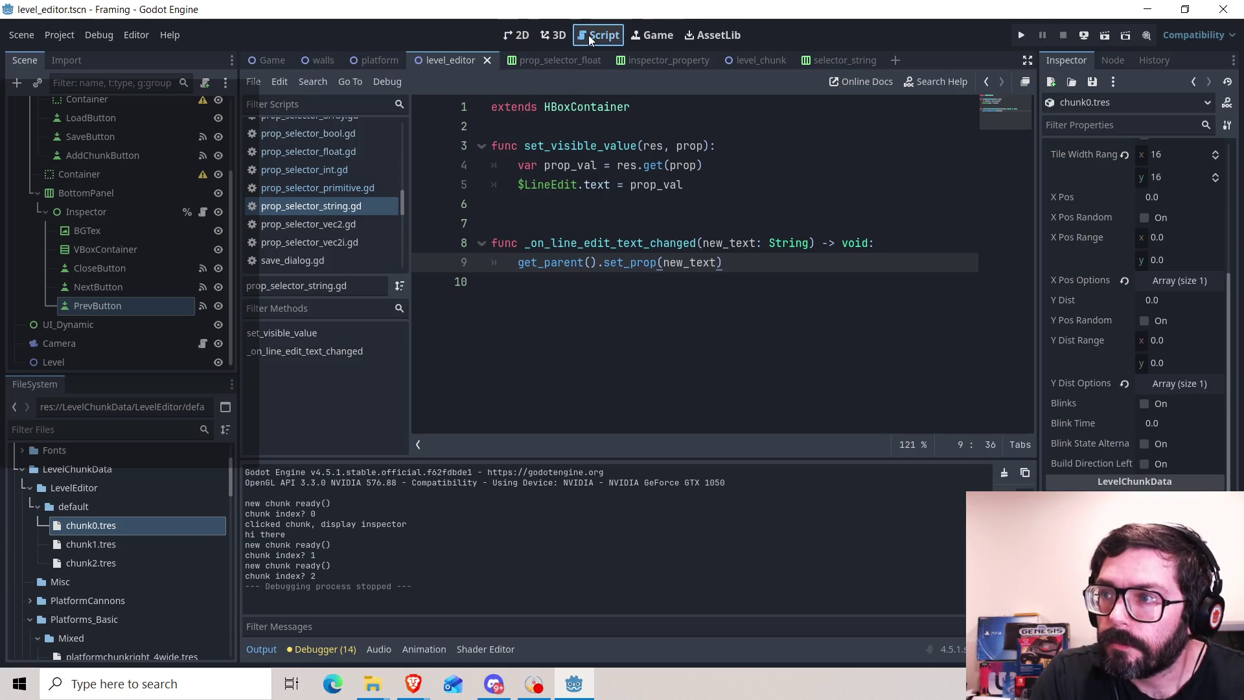
- Switch to the 2D view and zoom the canvas to inspect the level_editor layout
left_click(518, 36)
scroll(447, 279, "down", 1)
scroll(433, 315, "up", 2)
scroll(450, 309, "down", 2)
scroll(484, 325, "up", 1)
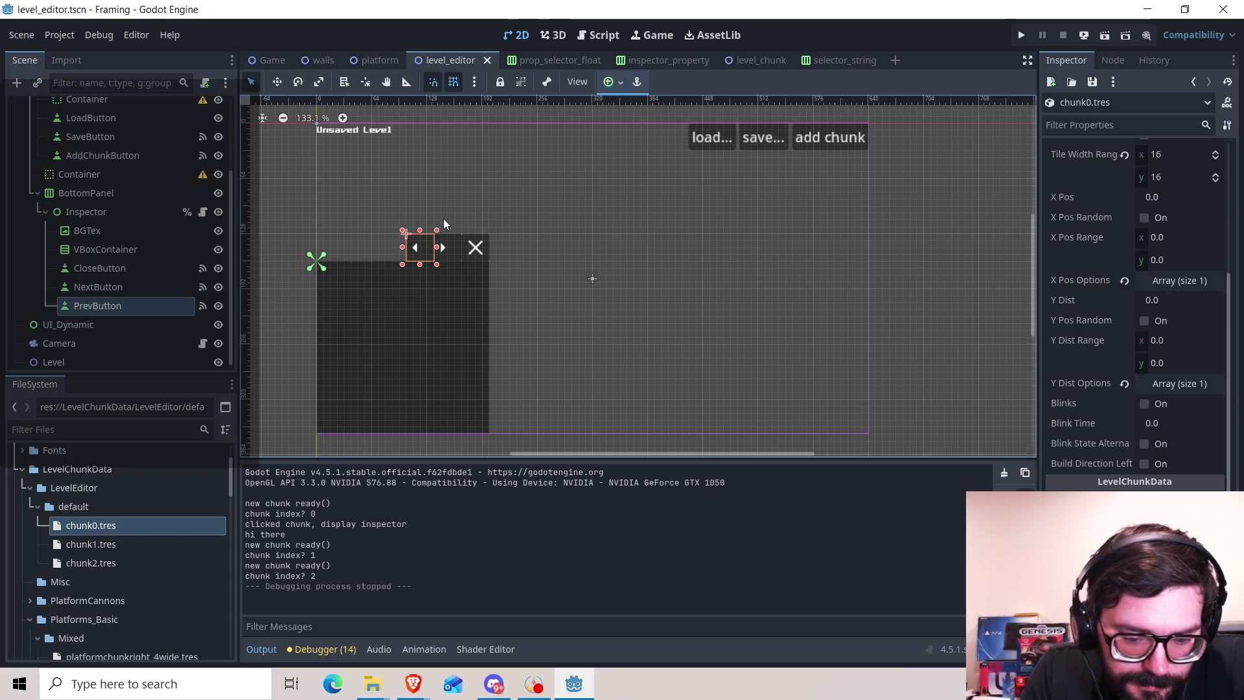
scroll(539, 296, "down", 3)
scroll(534, 289, "up", 2)
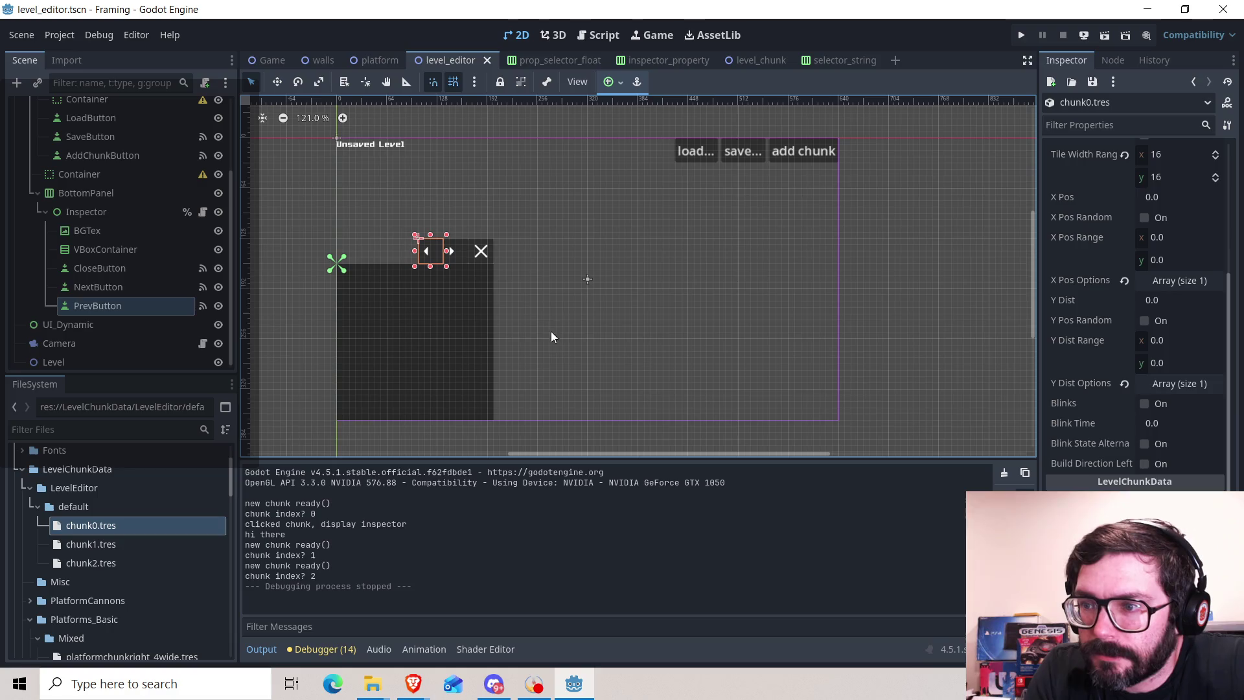
scroll(520, 386, "up", 1)
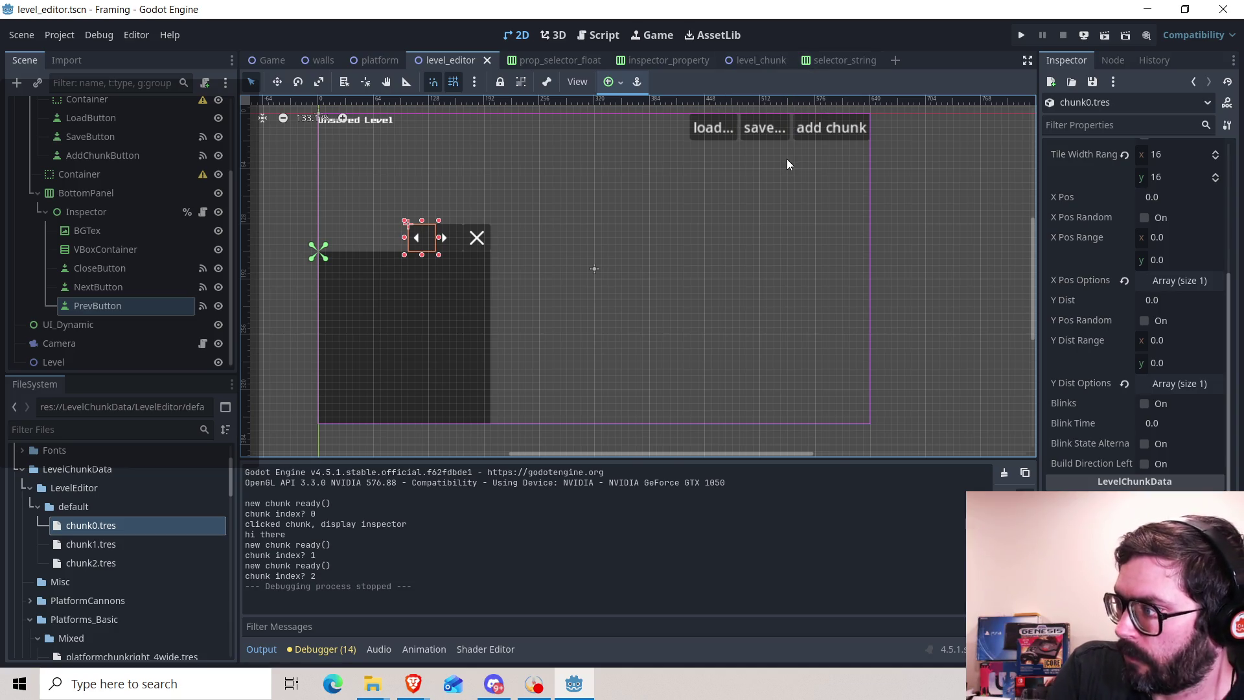
scroll(1106, 284, "up", 5)
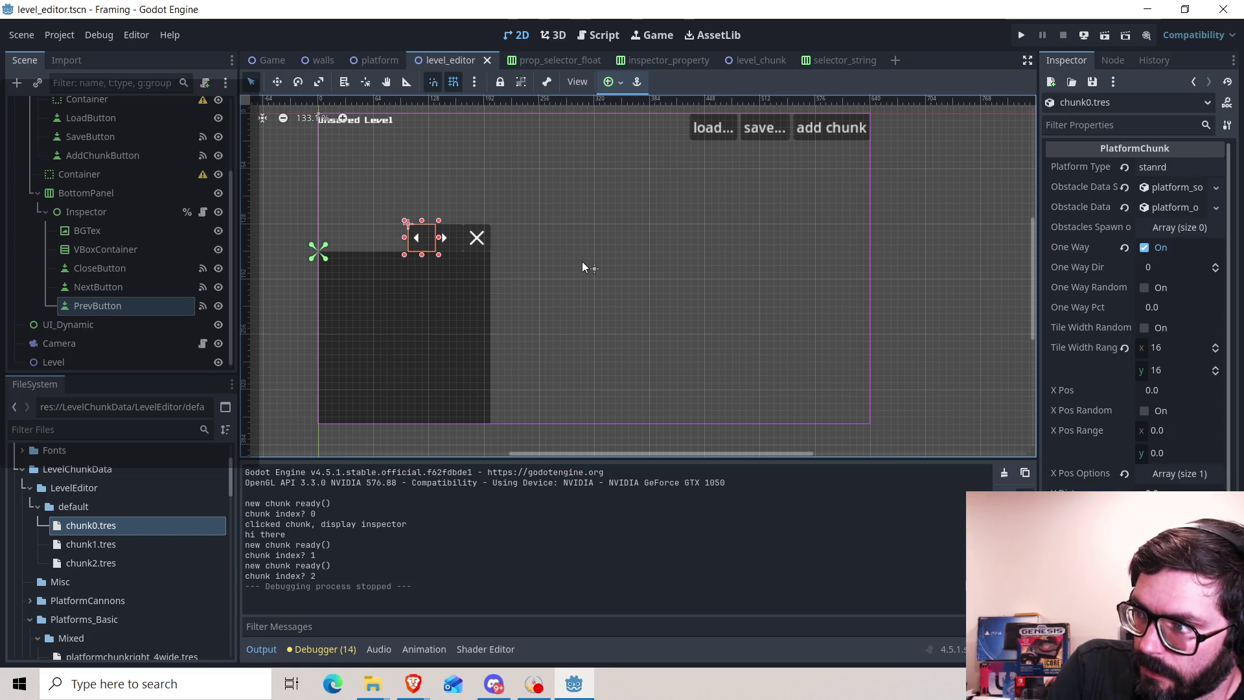
left_click(588, 35)
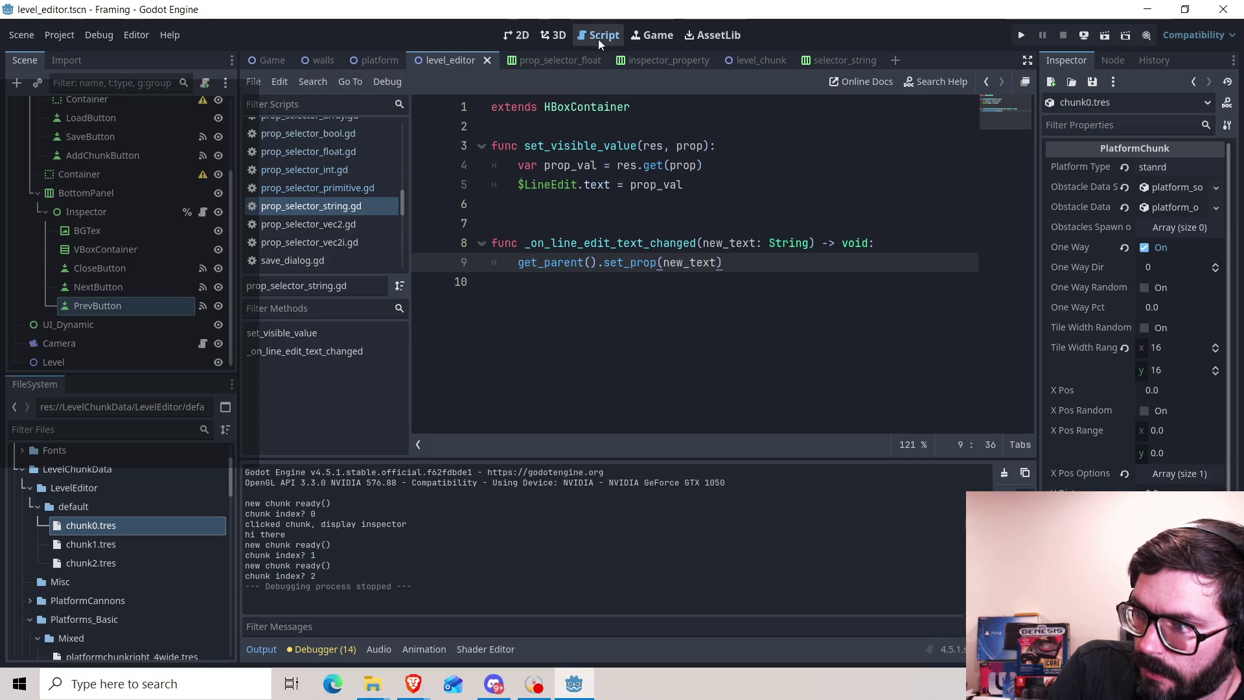
- Delete chunk2.tres, chunk1.tres and chunk0.tres from the default folder, confirming each removal
left_click(84, 561)
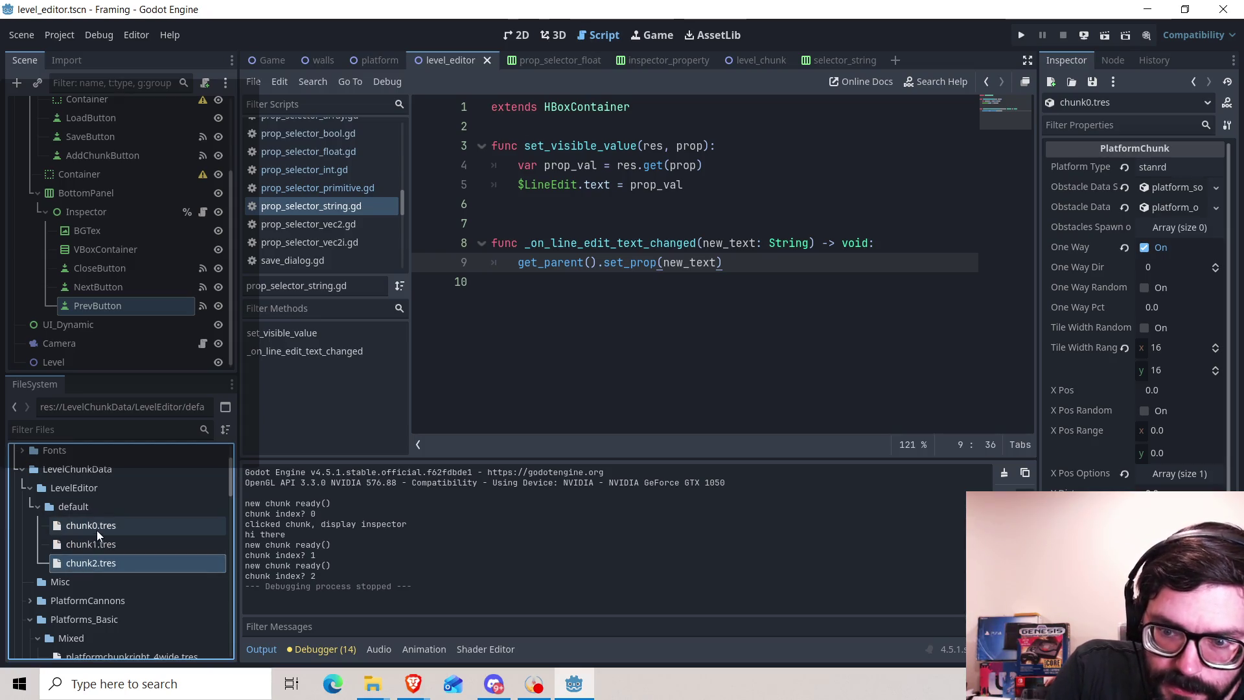
right_click(103, 561)
left_click(128, 572)
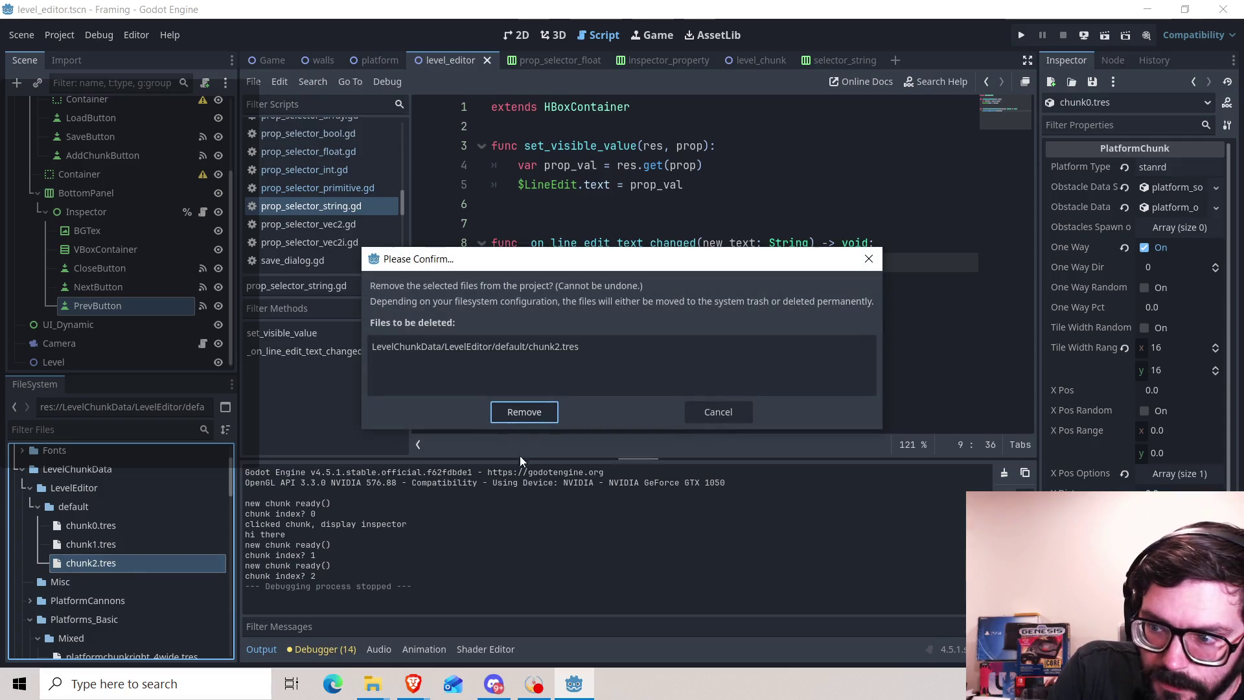
key("Return")
left_click(109, 549)
right_click(109, 548)
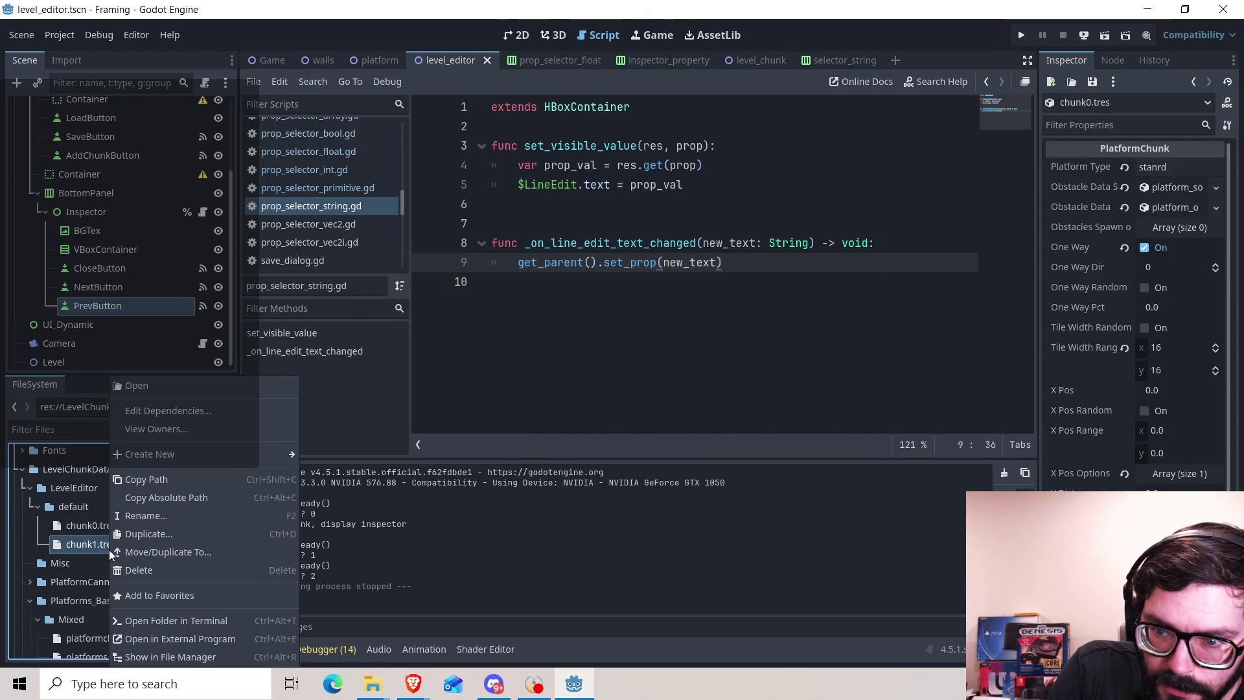
left_click(153, 570)
left_click(512, 422)
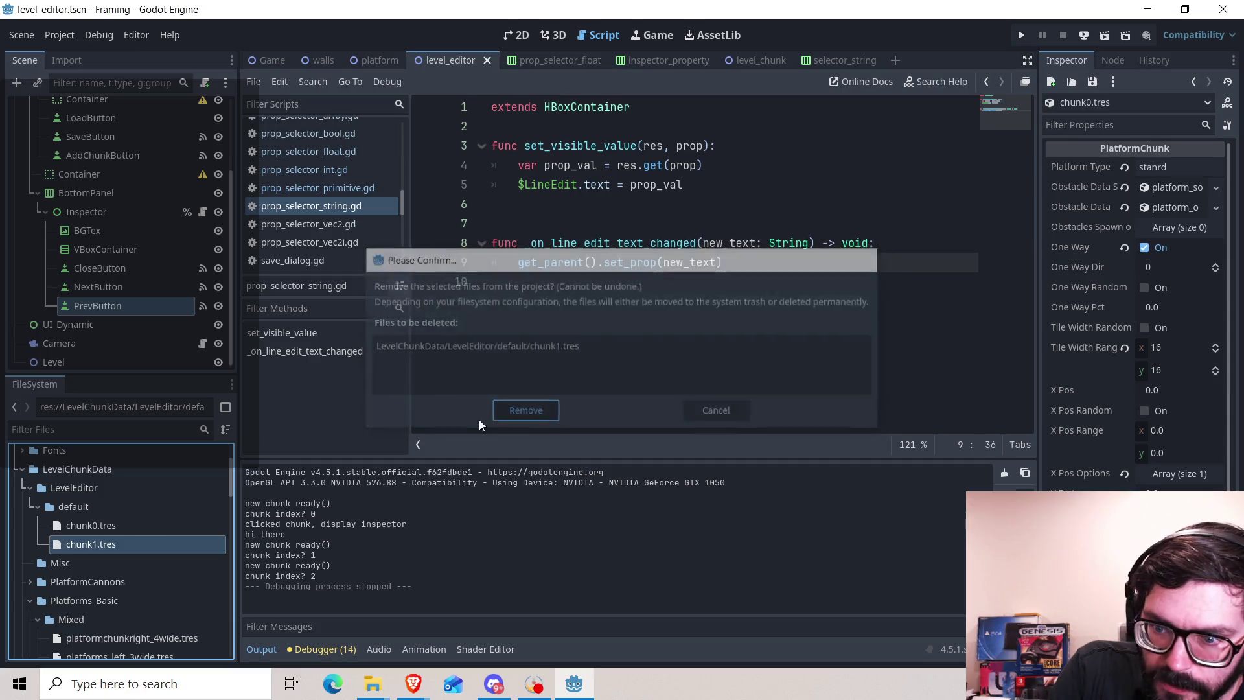
right_click(87, 527)
left_click(134, 566)
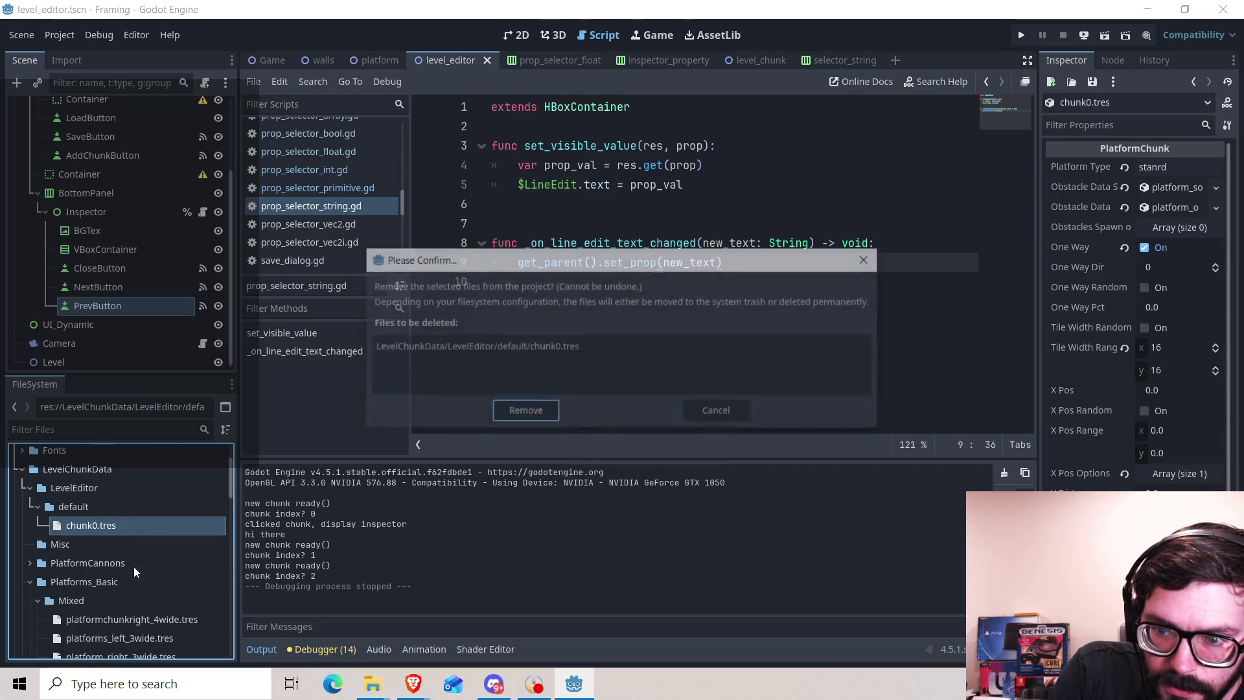
left_click(519, 411)
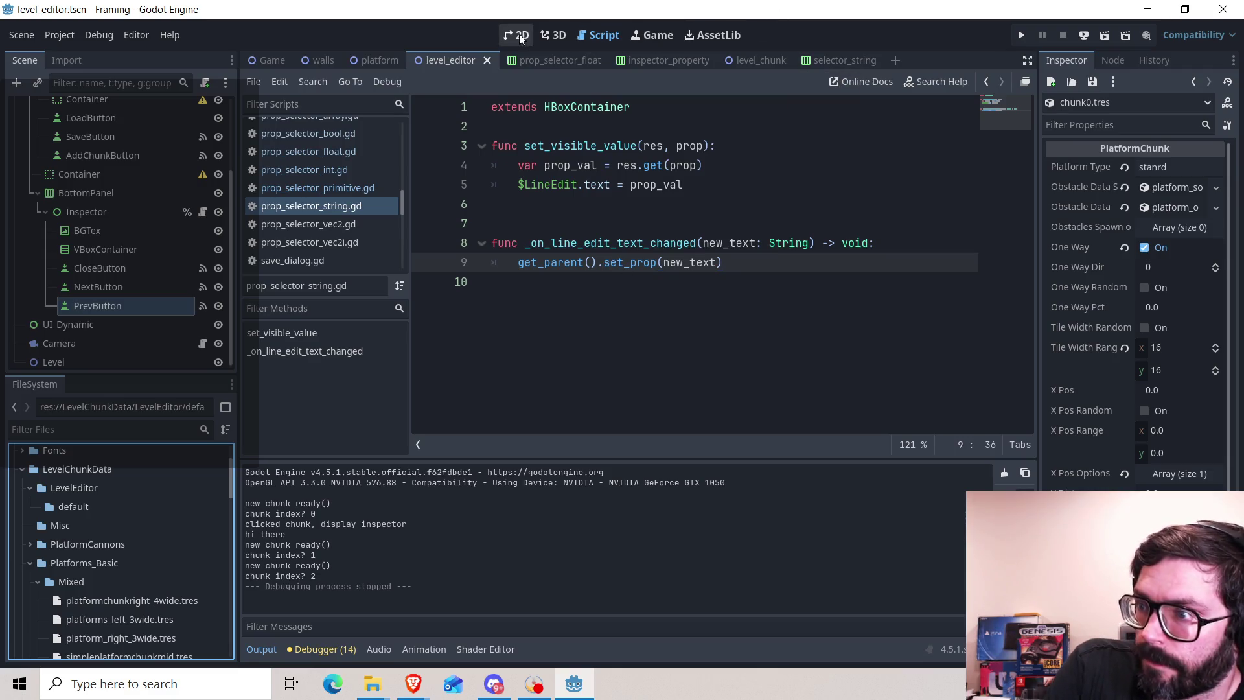
- Open level_editor_chunk.gd and scroll to its instance_platform_chunk_base function
scroll(335, 208, "up", 5)
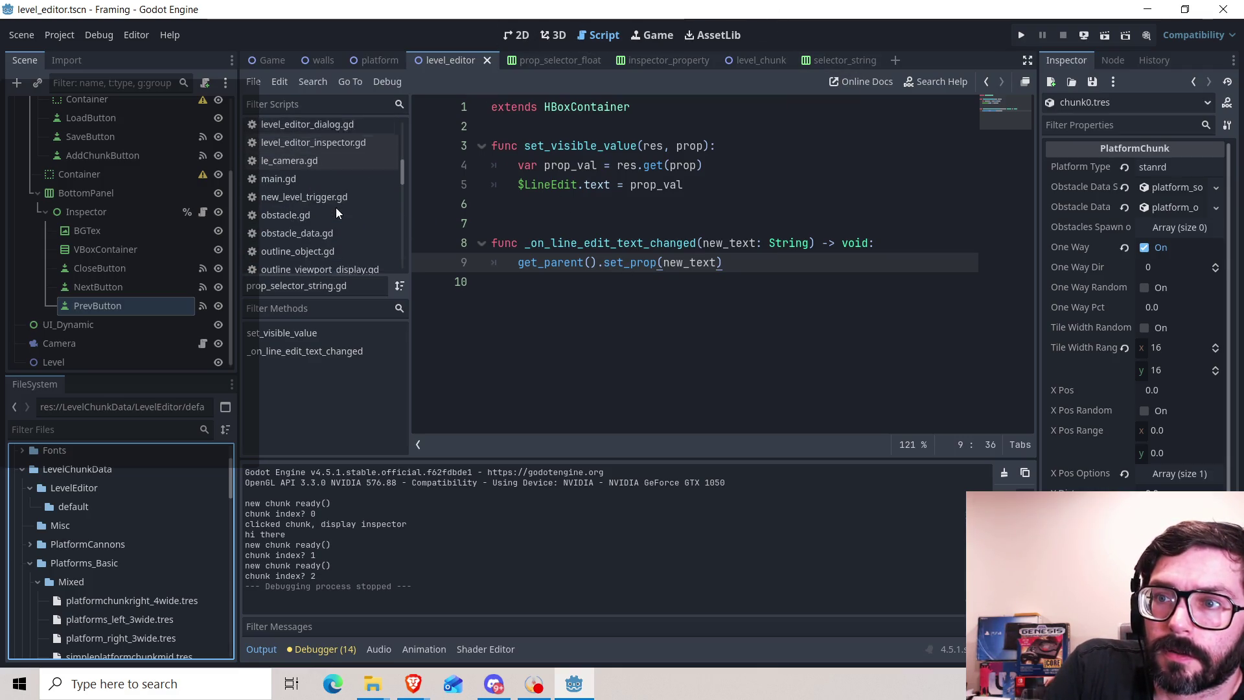
left_click(328, 184)
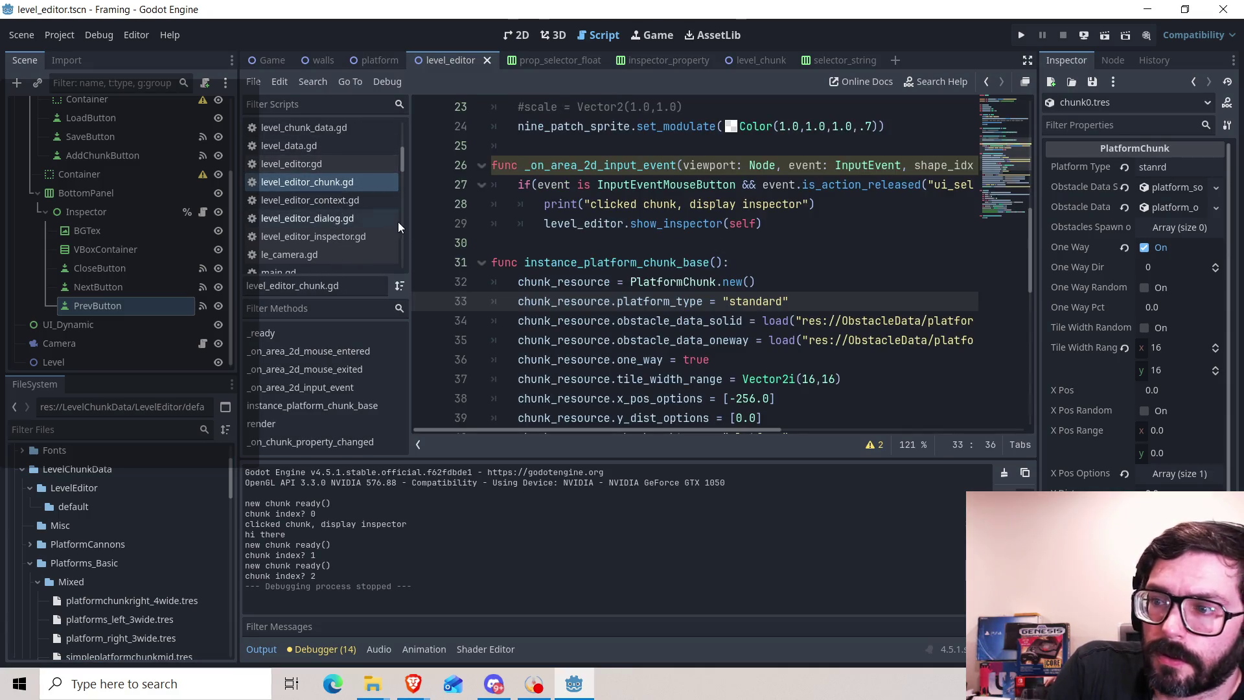
scroll(661, 324, "down", 2)
- Inspect lines 40–41 setting platform_type 'standard' and num_elements = 1
mouse_move(757, 267)
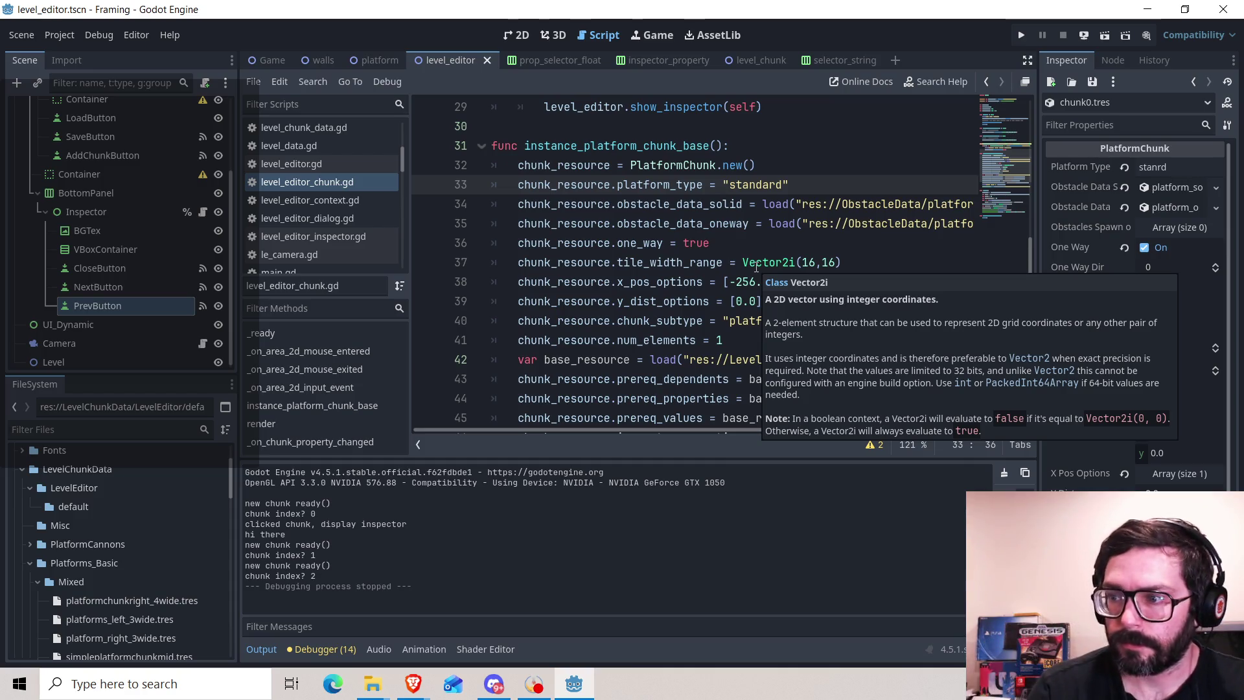
left_click_drag(723, 340, 617, 340)
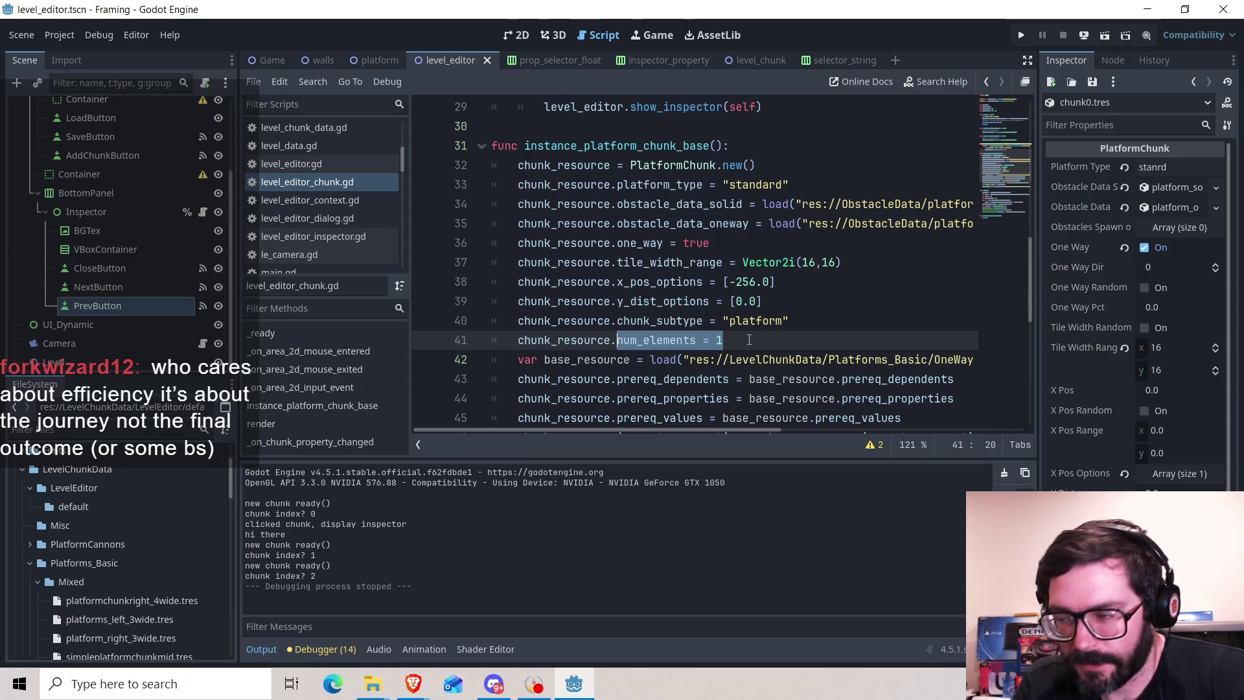
left_click(767, 343)
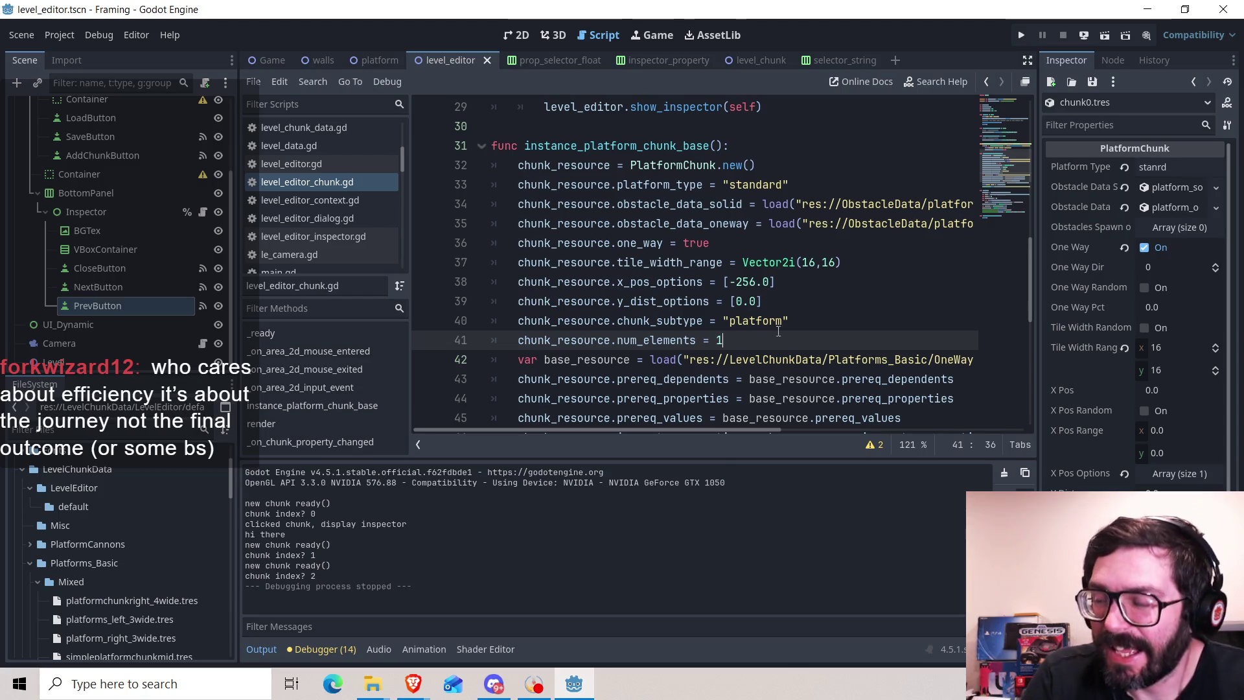
left_click(788, 323)
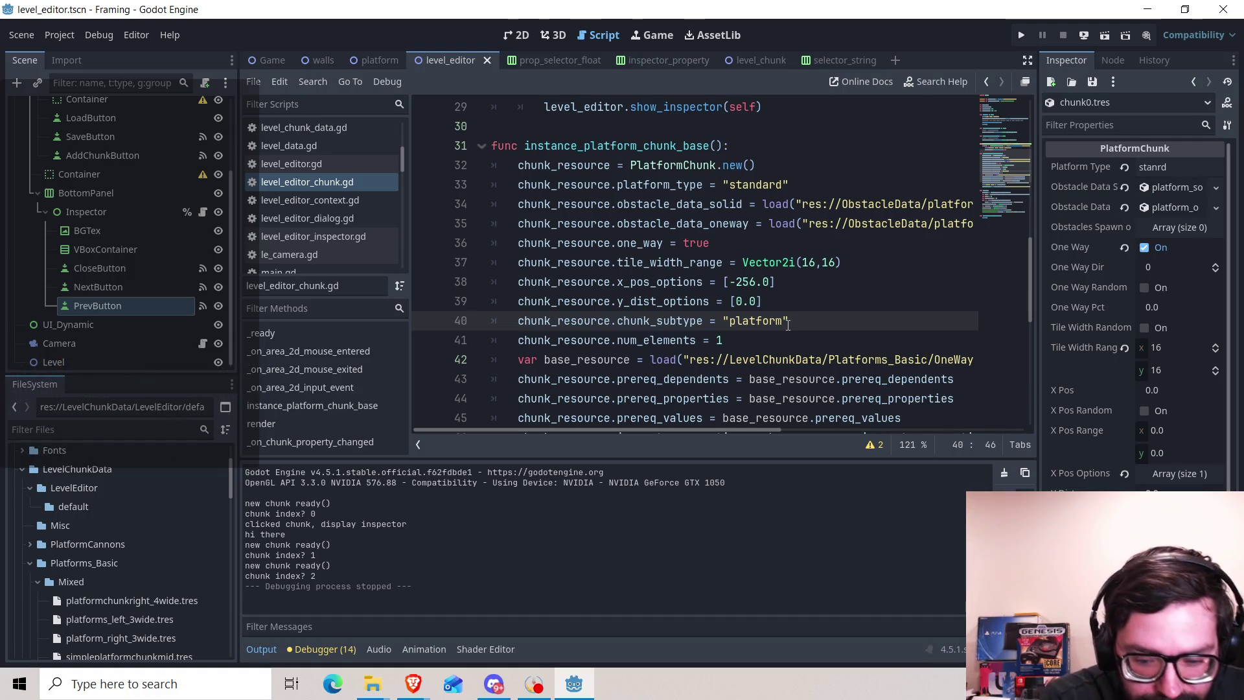
left_click(785, 344)
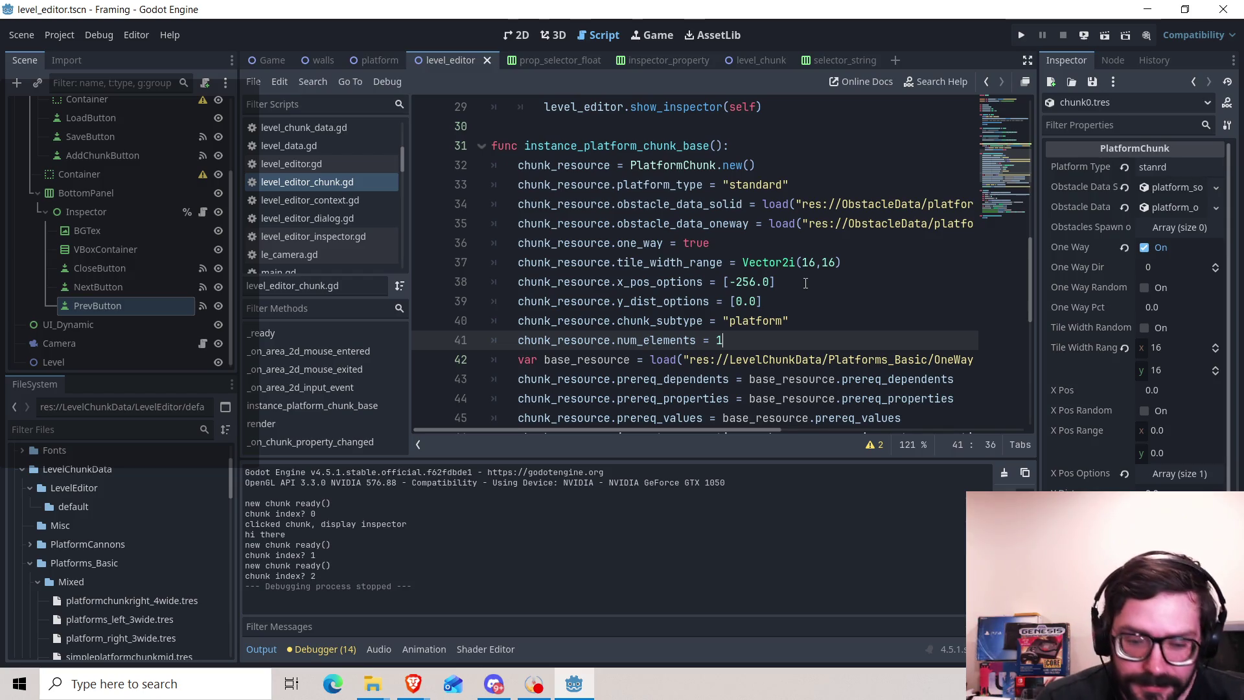
key("alt+Tab")
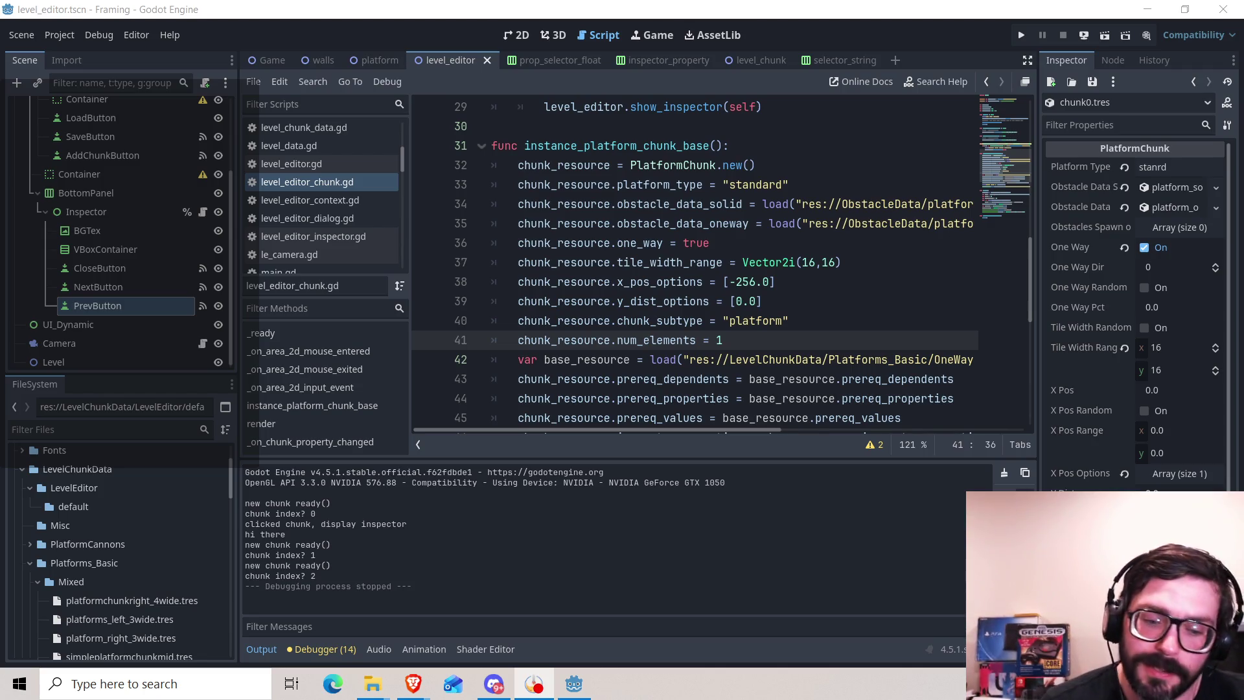
key("alt+Tab")
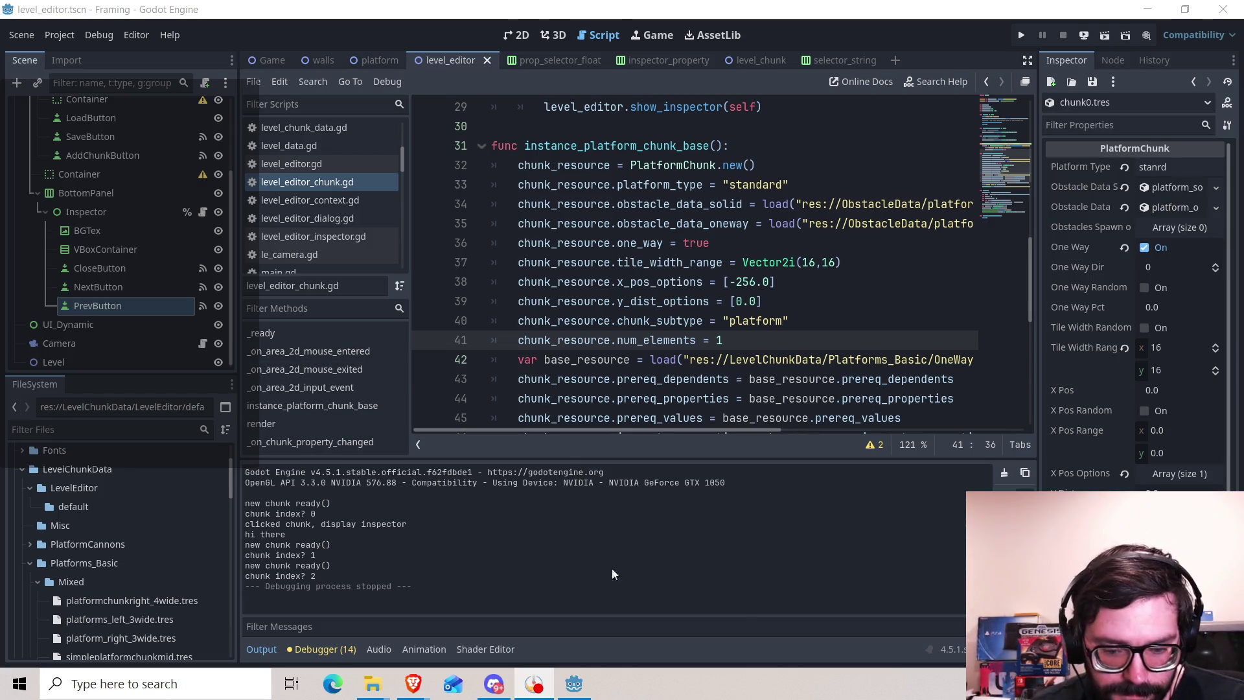
- In Brave, replace the Twitch console with lostgenerationgames.itch.io/blockd
mouse_move(410, 687)
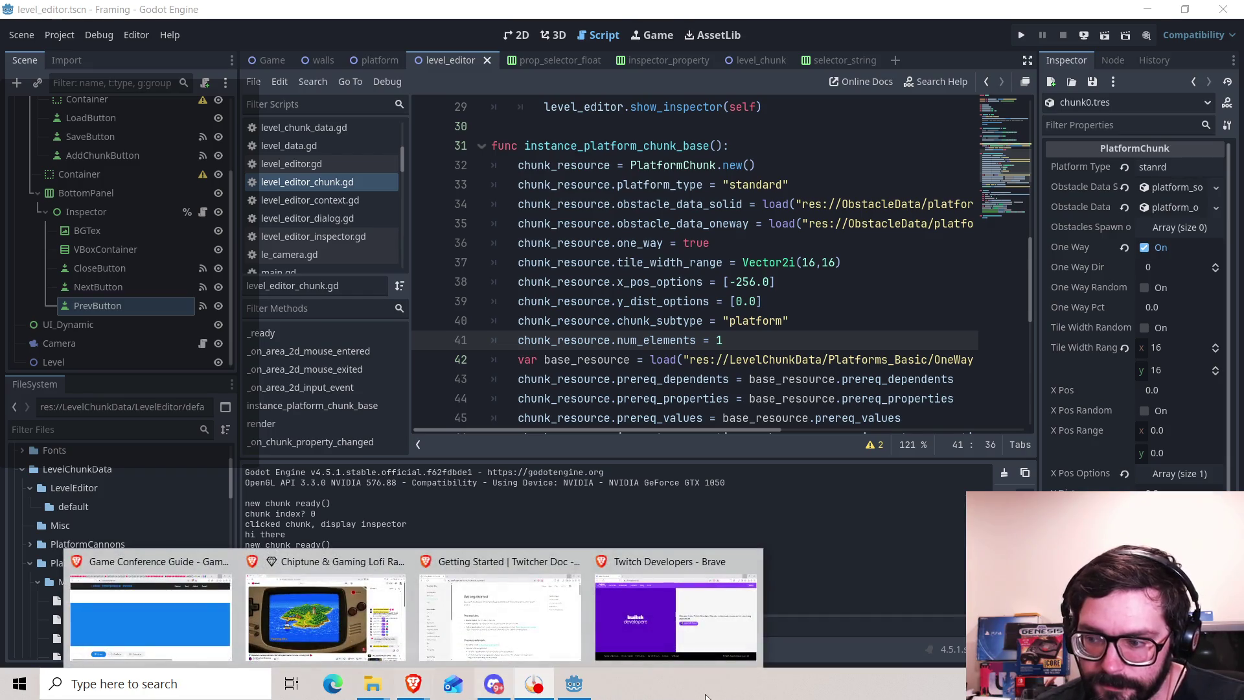
left_click(679, 609)
left_click(454, 45)
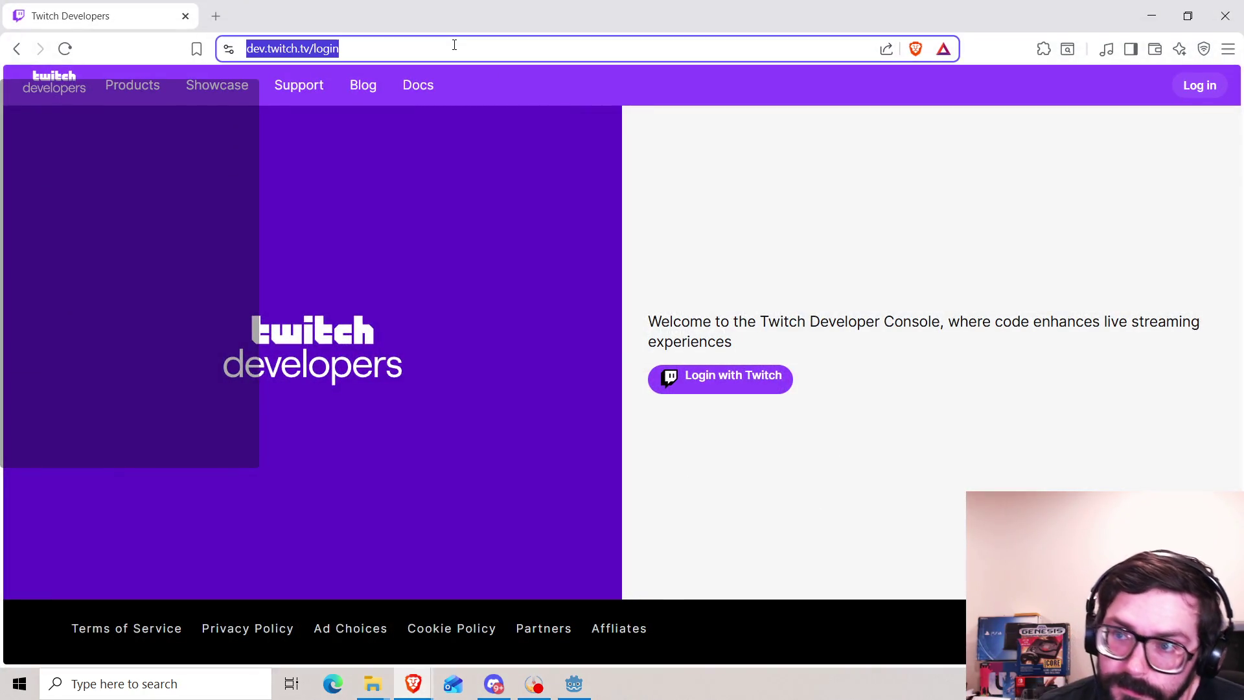
type("lostgenerati")
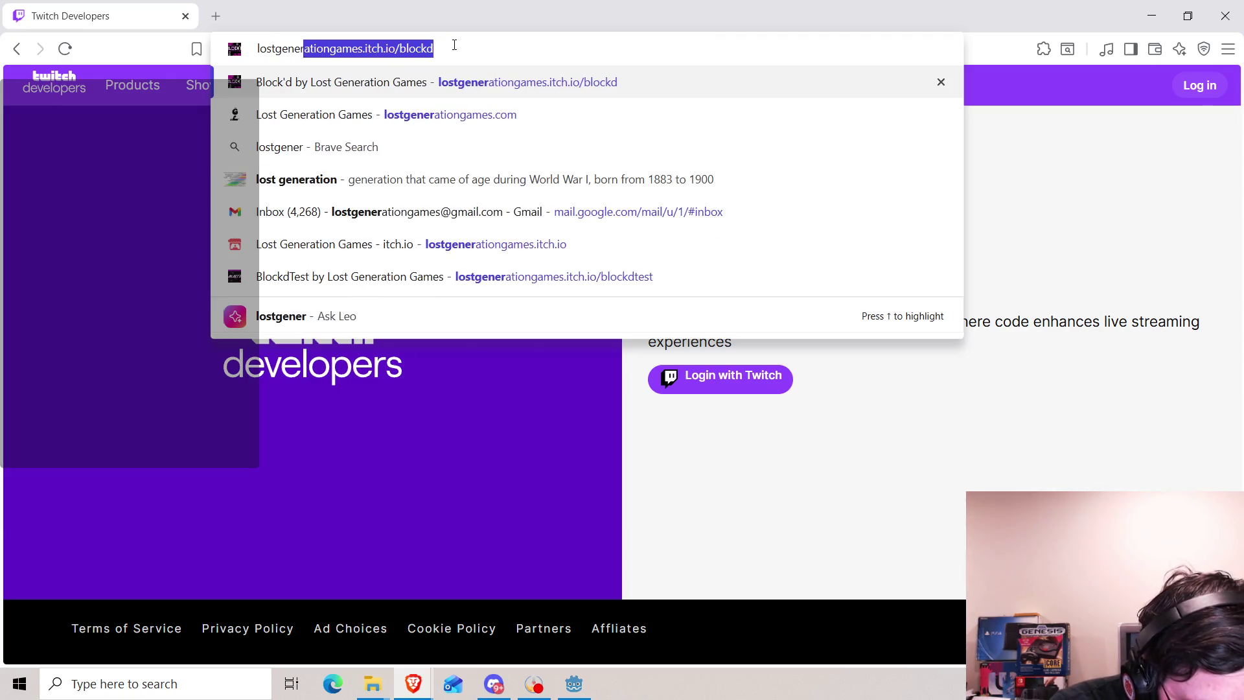
type("ongames.itch.io/blockd")
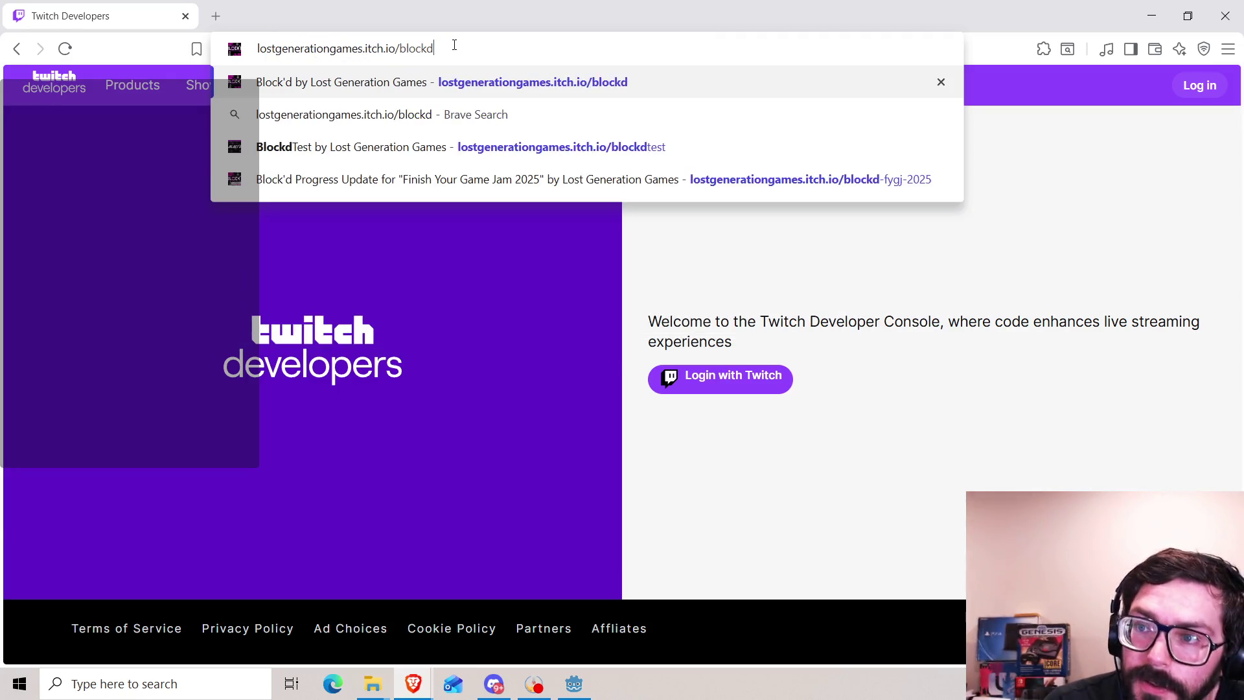
key("Return")
- Scroll through the Block'd itch.io page, then minimize the browser
scroll(217, 326, "down", 4)
scroll(233, 318, "down", 15)
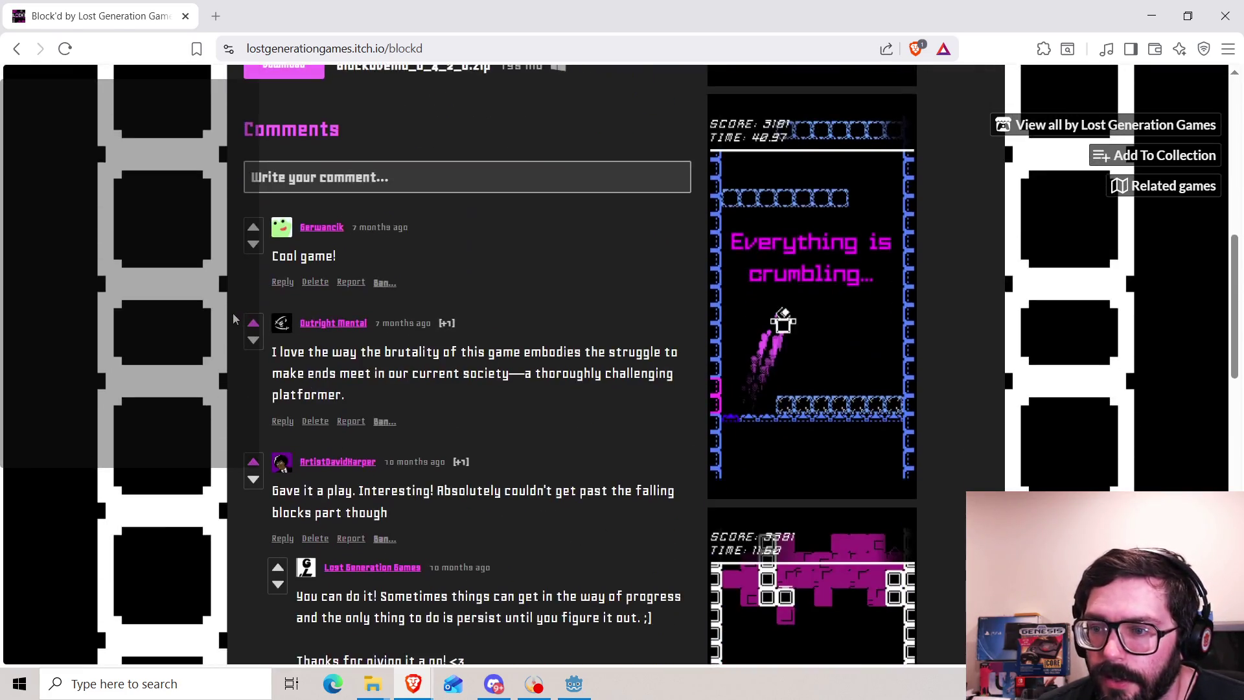
scroll(371, 321, "up", 15)
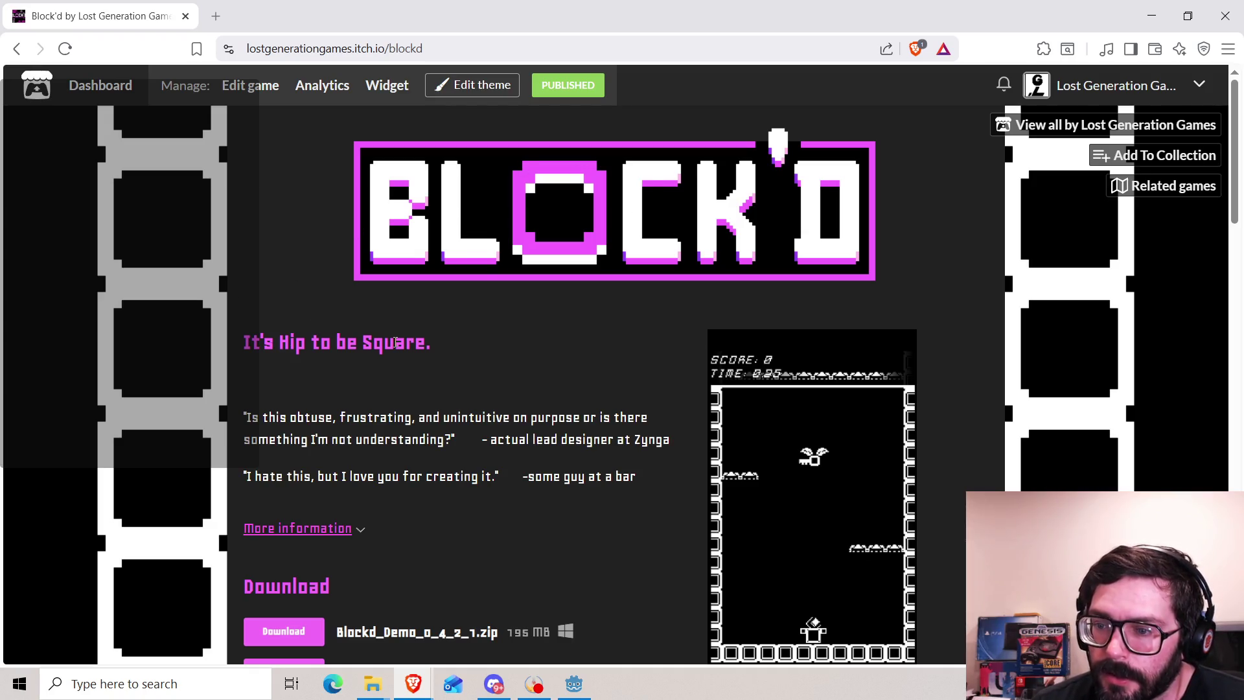
scroll(397, 370, "down", 2)
scroll(397, 371, "down", 2)
scroll(433, 371, "up", 4)
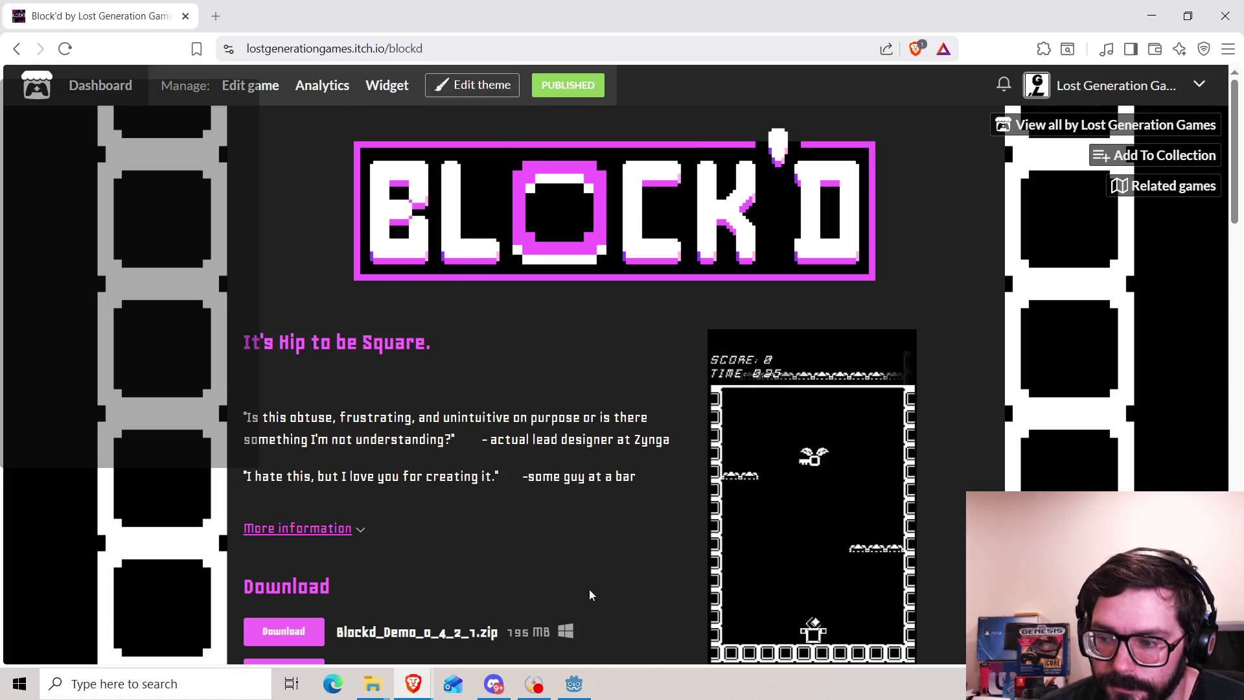
mouse_move(373, 684)
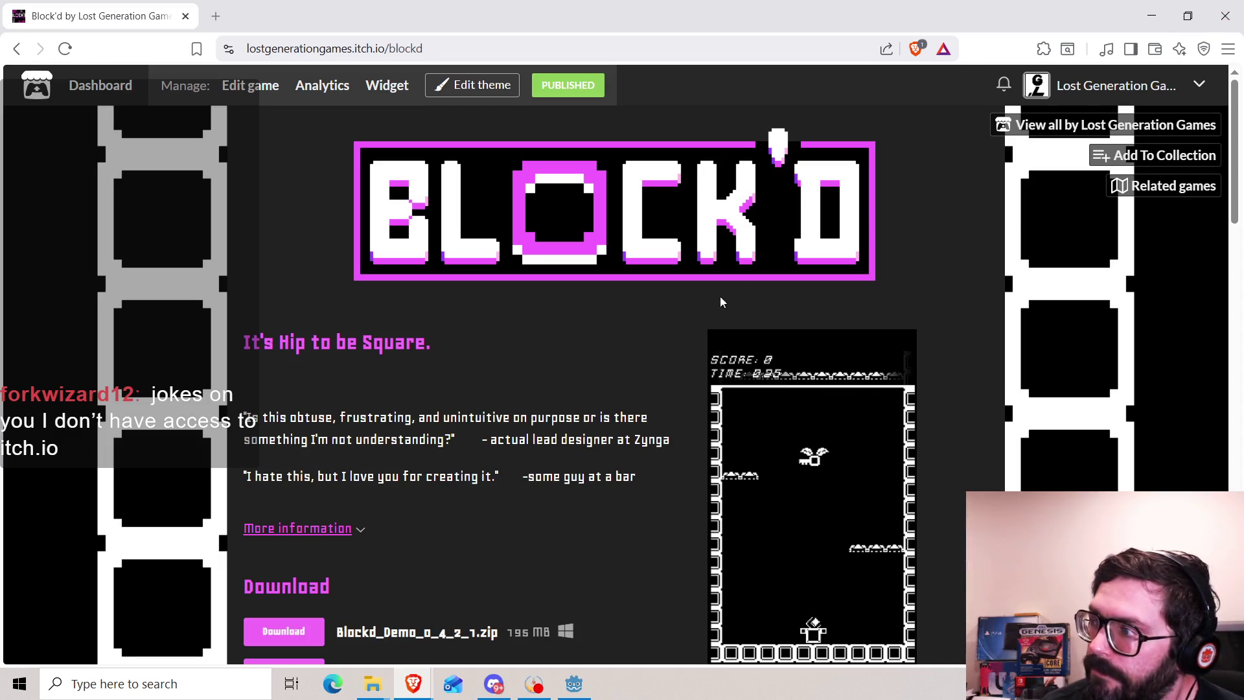
scroll(385, 319, "down", 11)
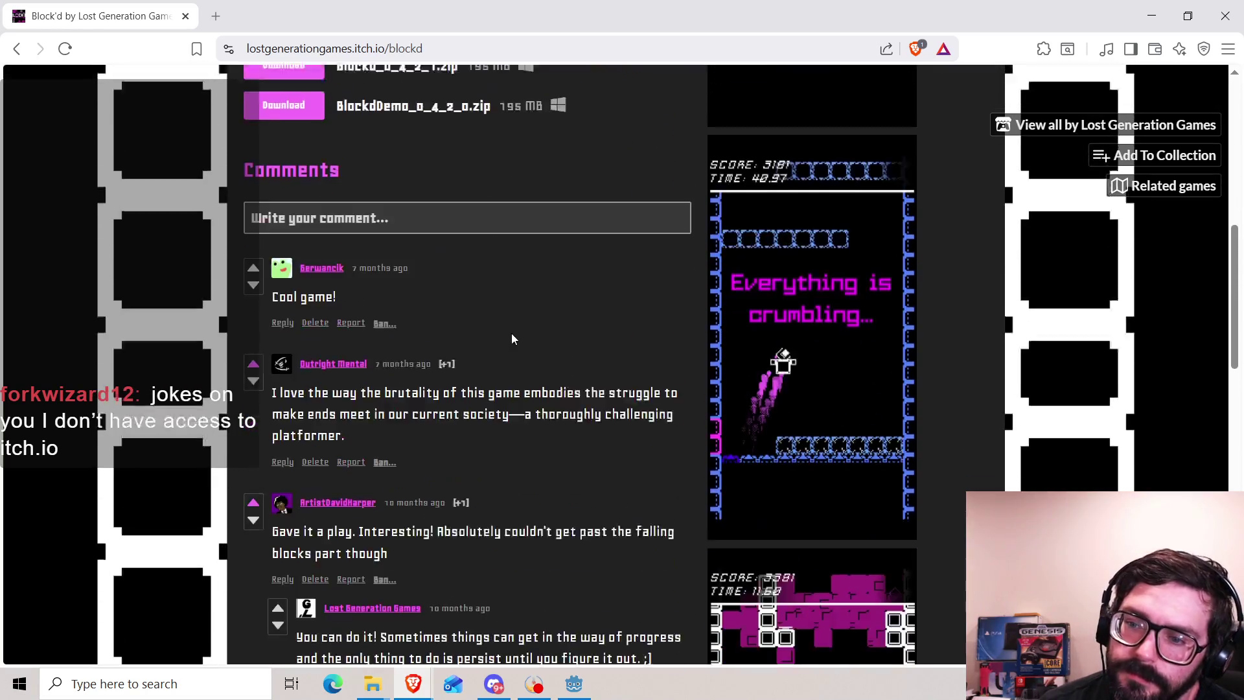
scroll(492, 330, "up", 12)
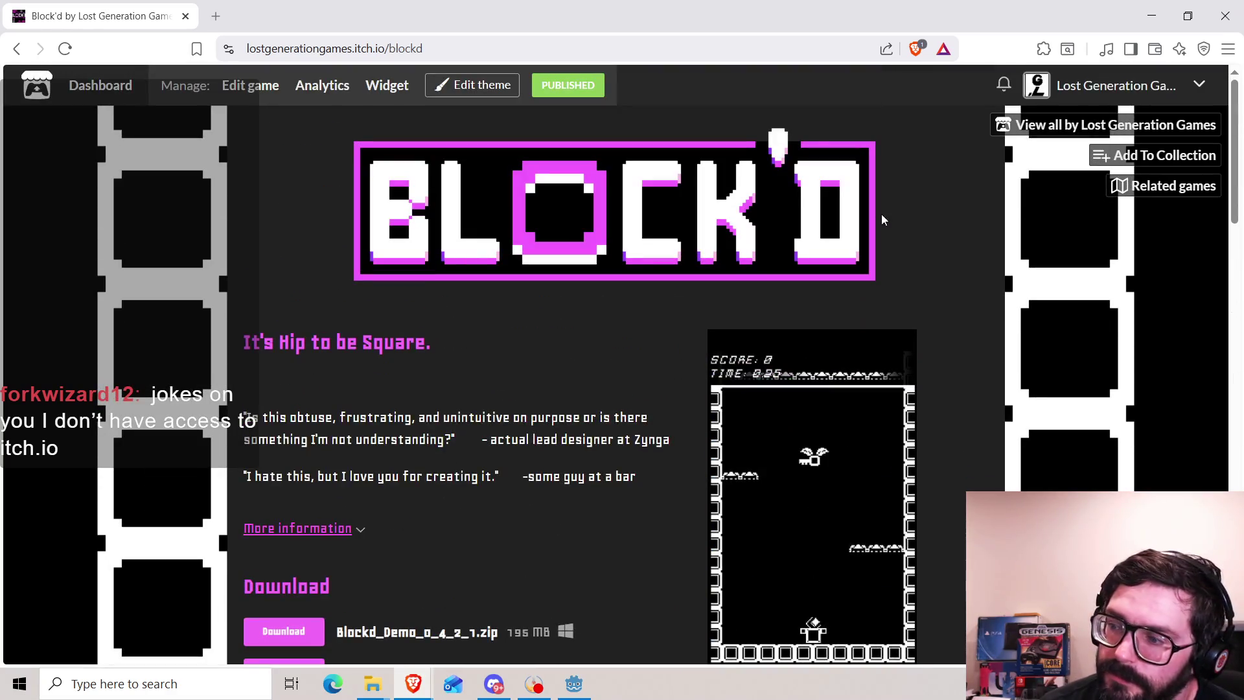
left_click(1151, 26)
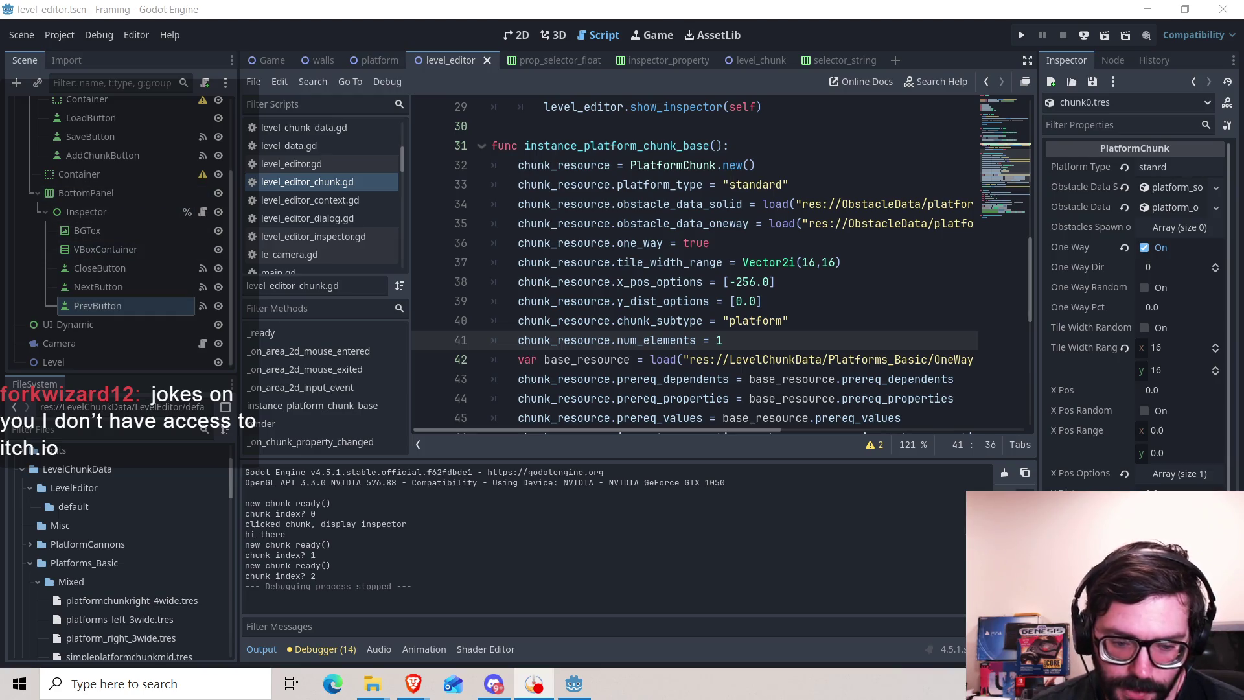
- Place the script cursor at the end of line 40, then bring the Block'd page forward
left_click(791, 322)
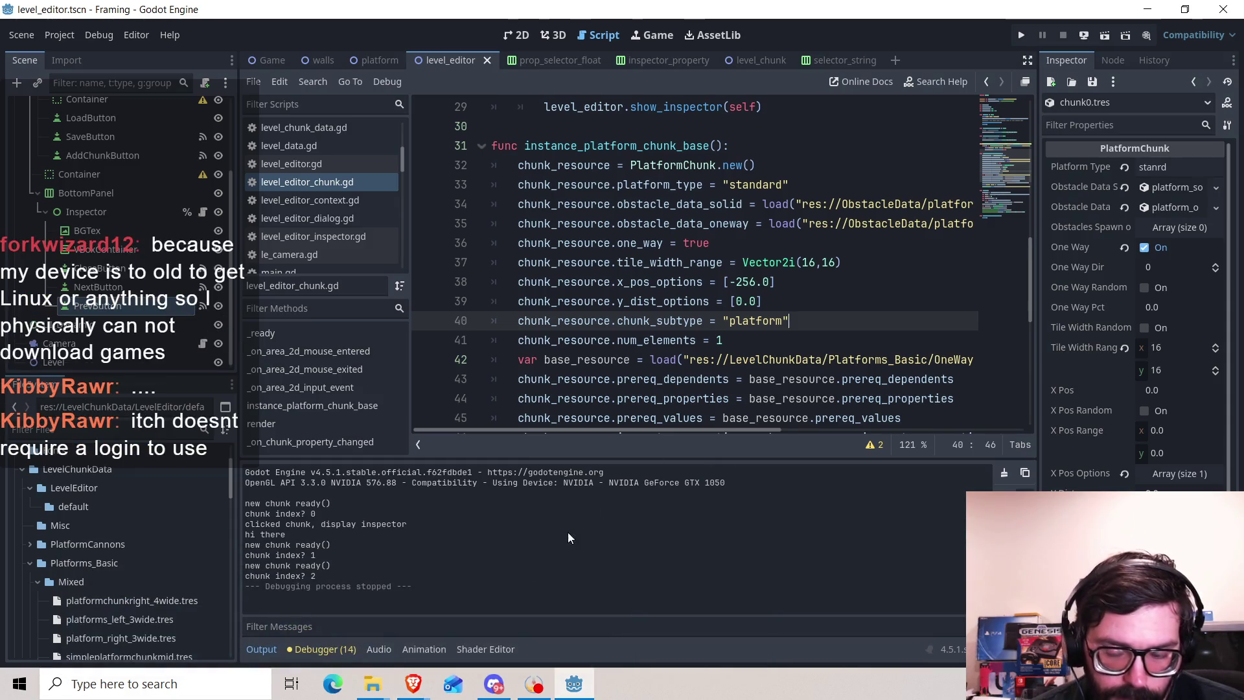
mouse_move(413, 683)
left_click(641, 647)
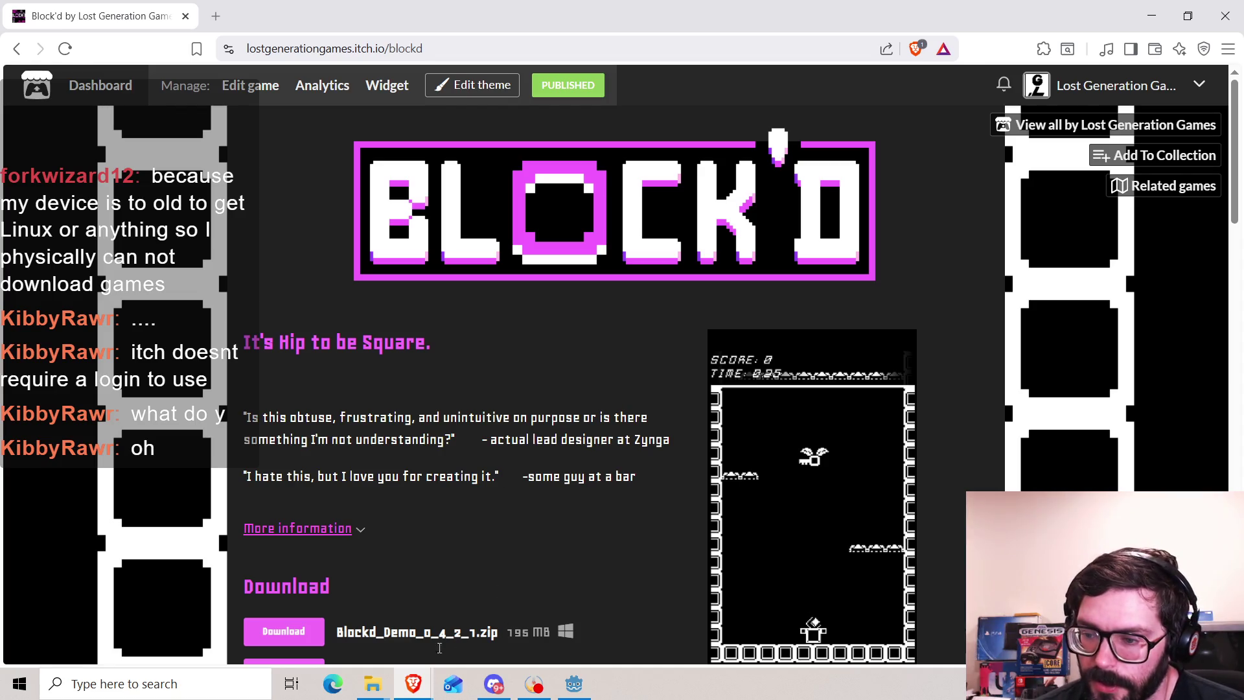
- Return to Godot at line 41's end, then minimize the editor to reveal the Godot_v4.6.2 folder
mouse_move(413, 684)
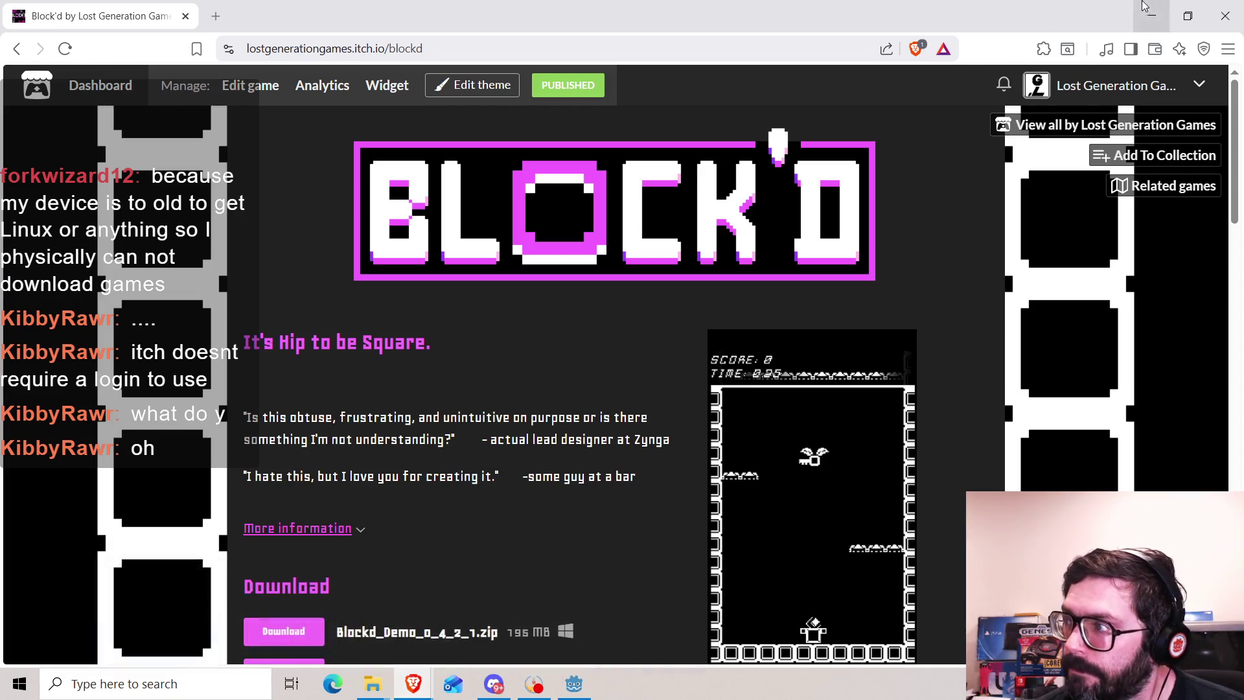
left_click(573, 683)
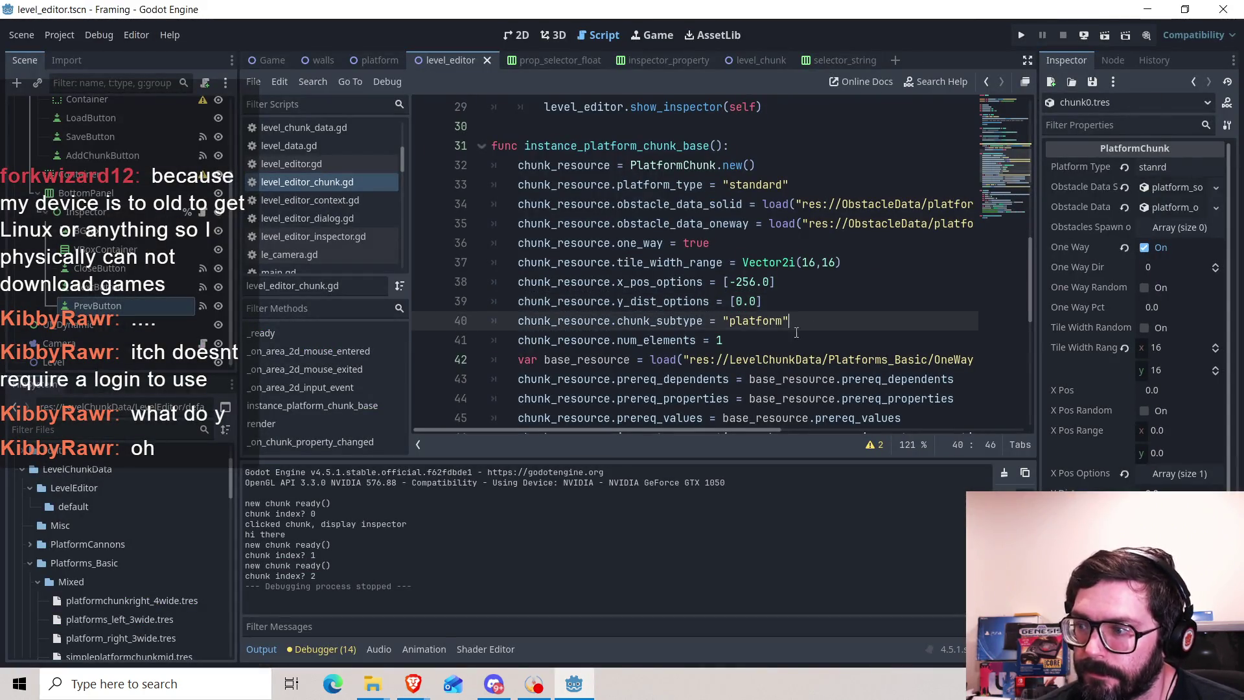
key("Down")
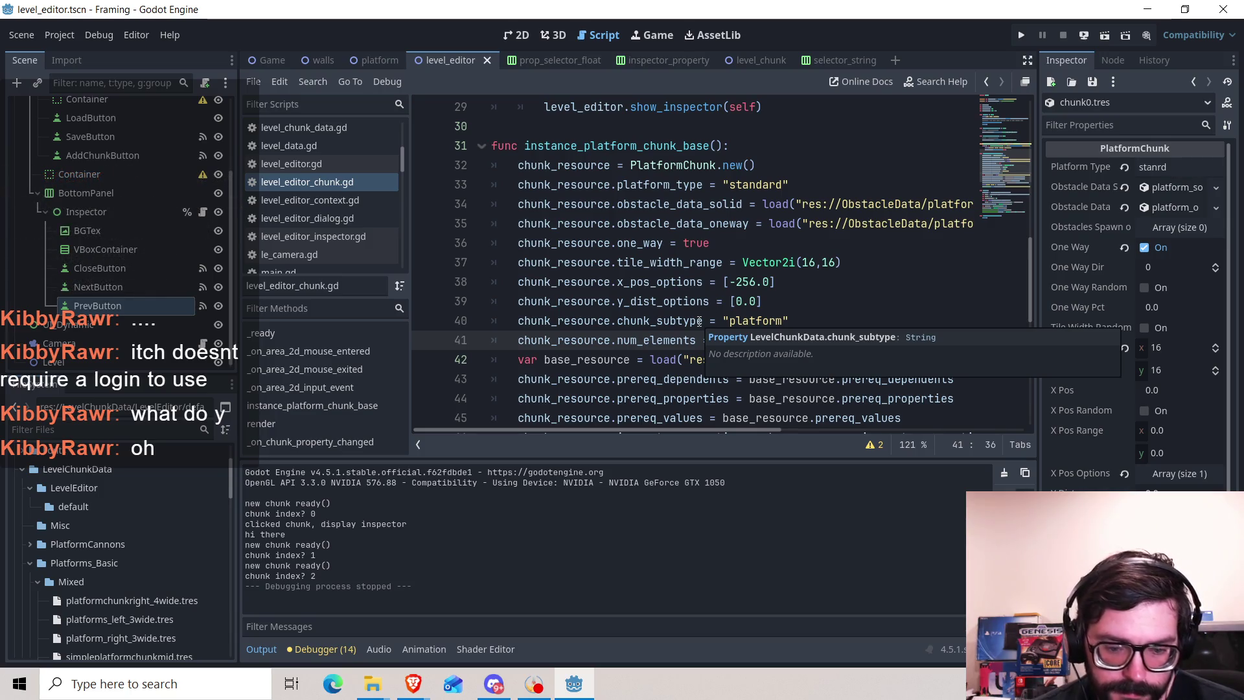
left_click(581, 687)
left_click(579, 690)
left_click(580, 690)
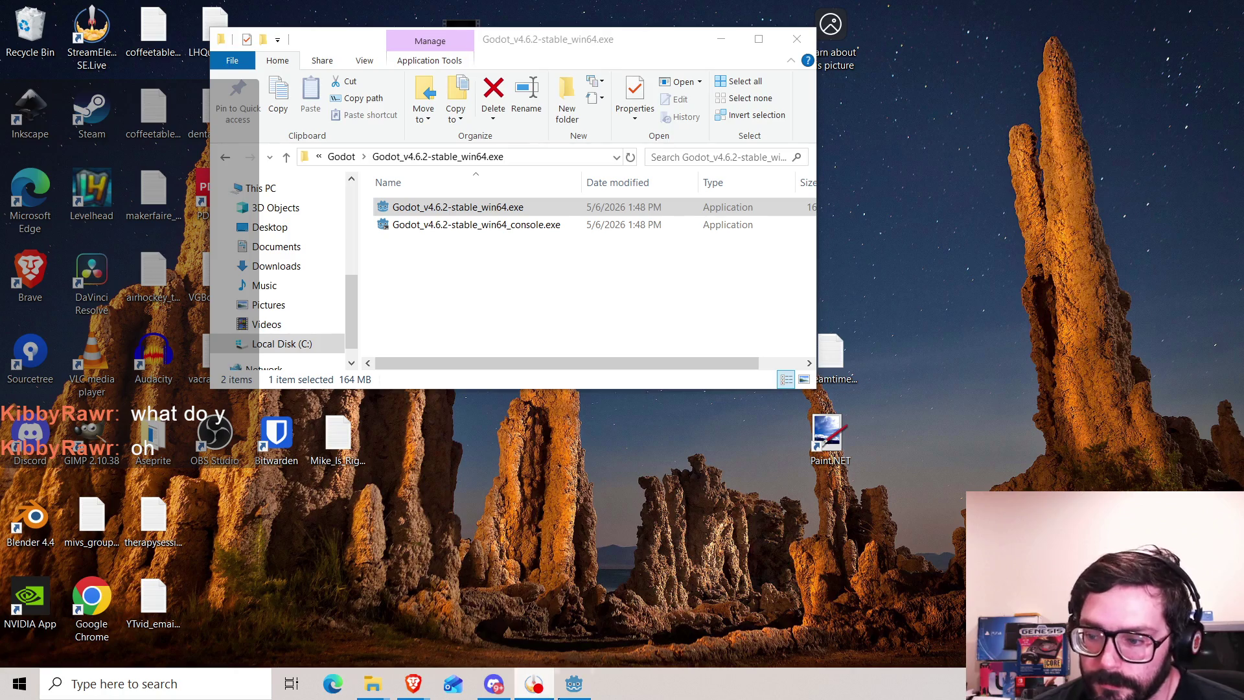
- Launch Godot 4.4.1 from the Godot_v4.4.1-stable_win64.exe folder in File Explorer
left_click(579, 690)
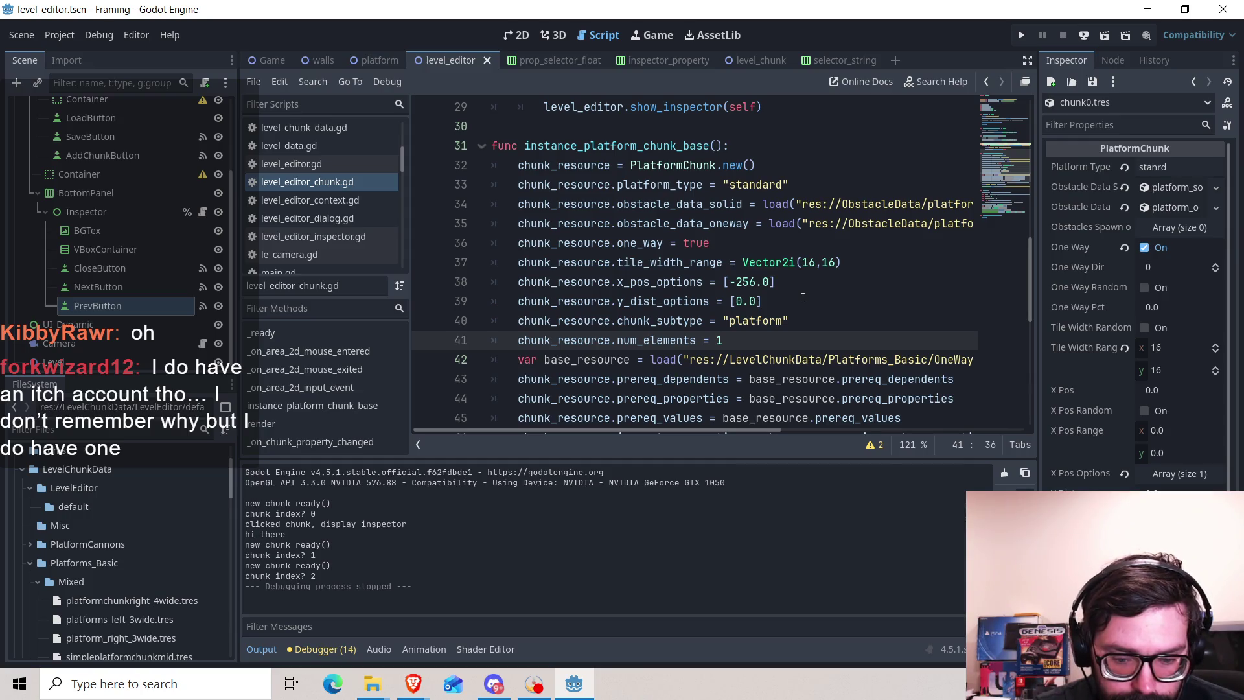
left_click(576, 691)
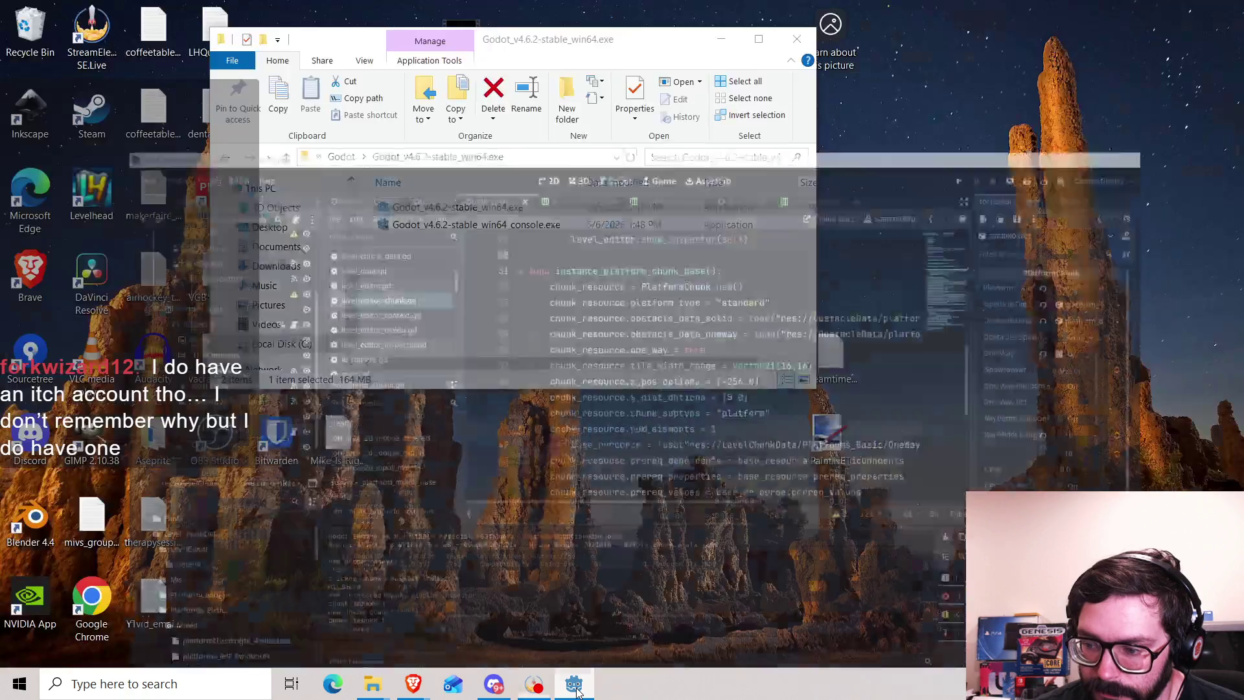
mouse_move(373, 684)
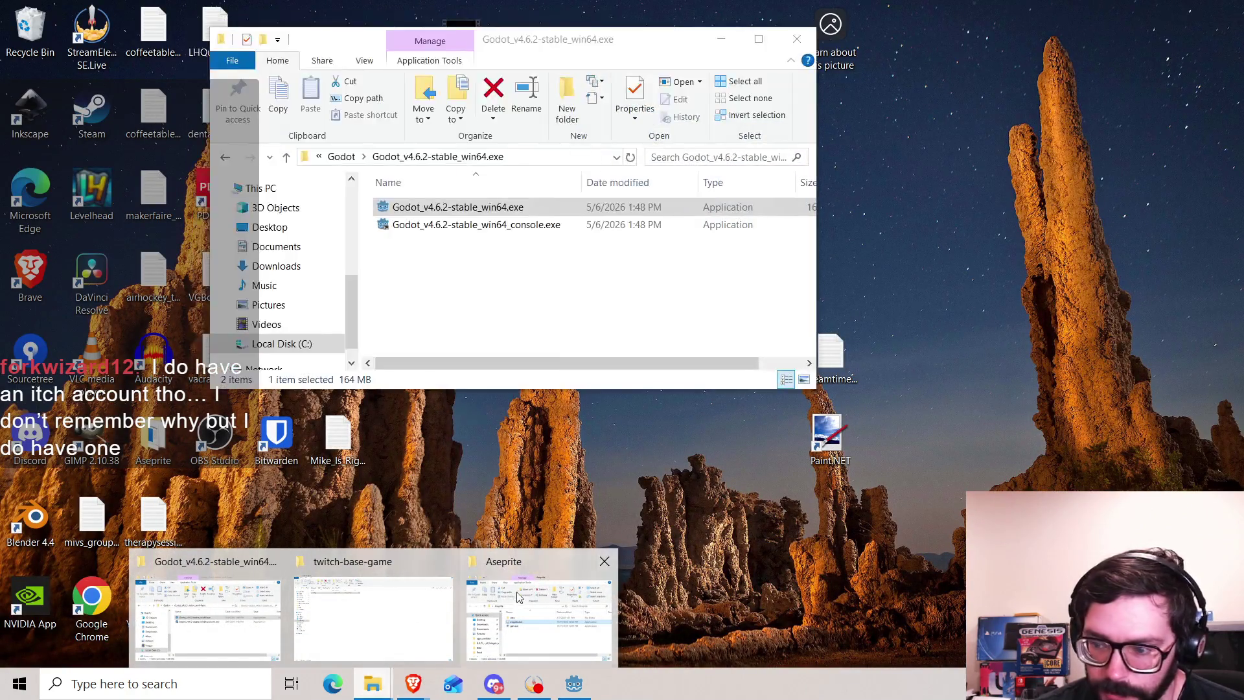
left_click(207, 615)
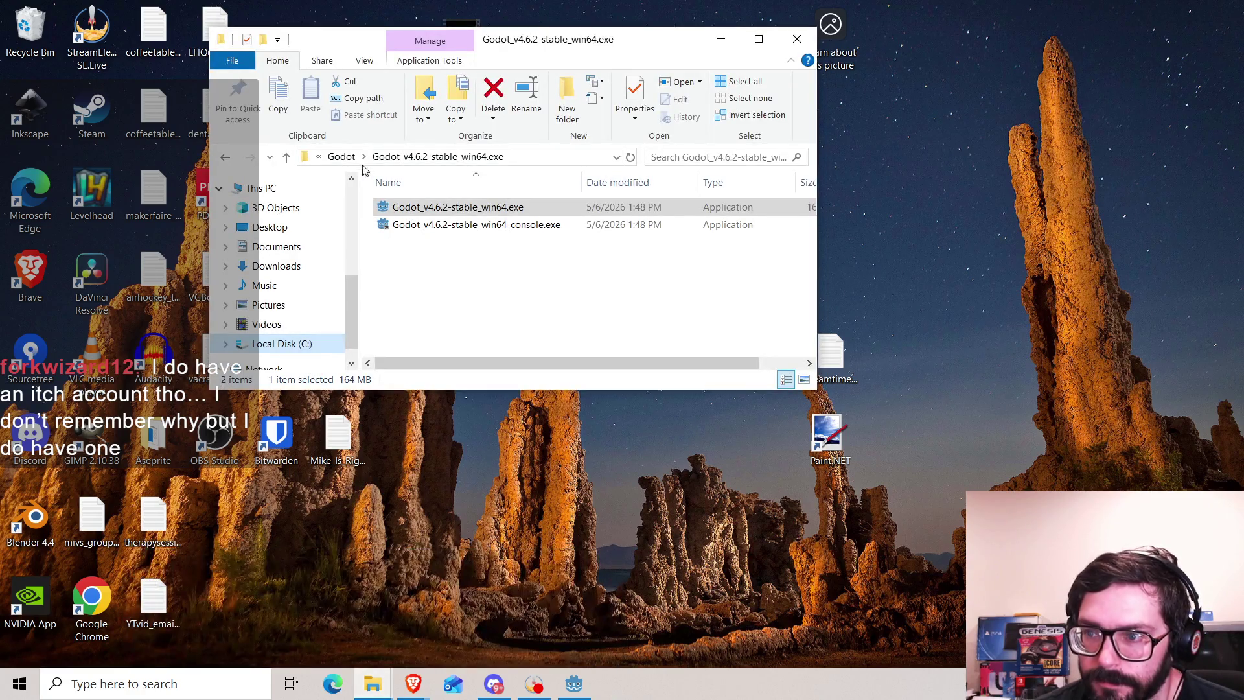
left_click(341, 156)
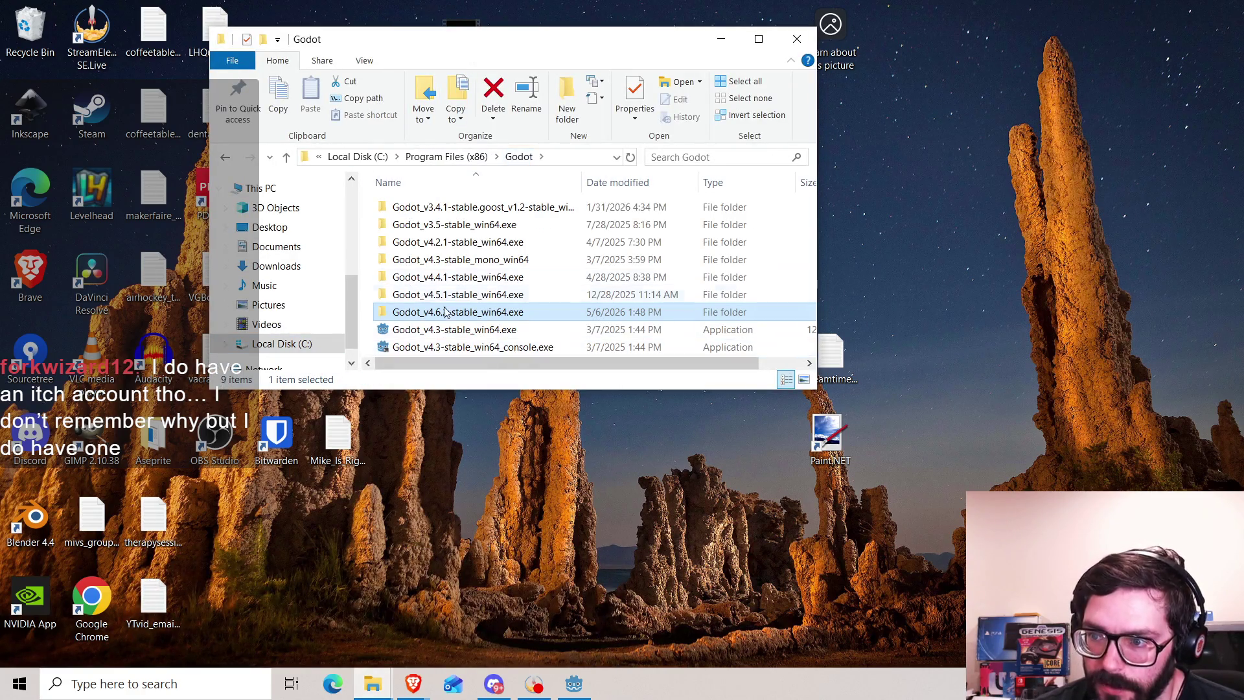
double_click(443, 277)
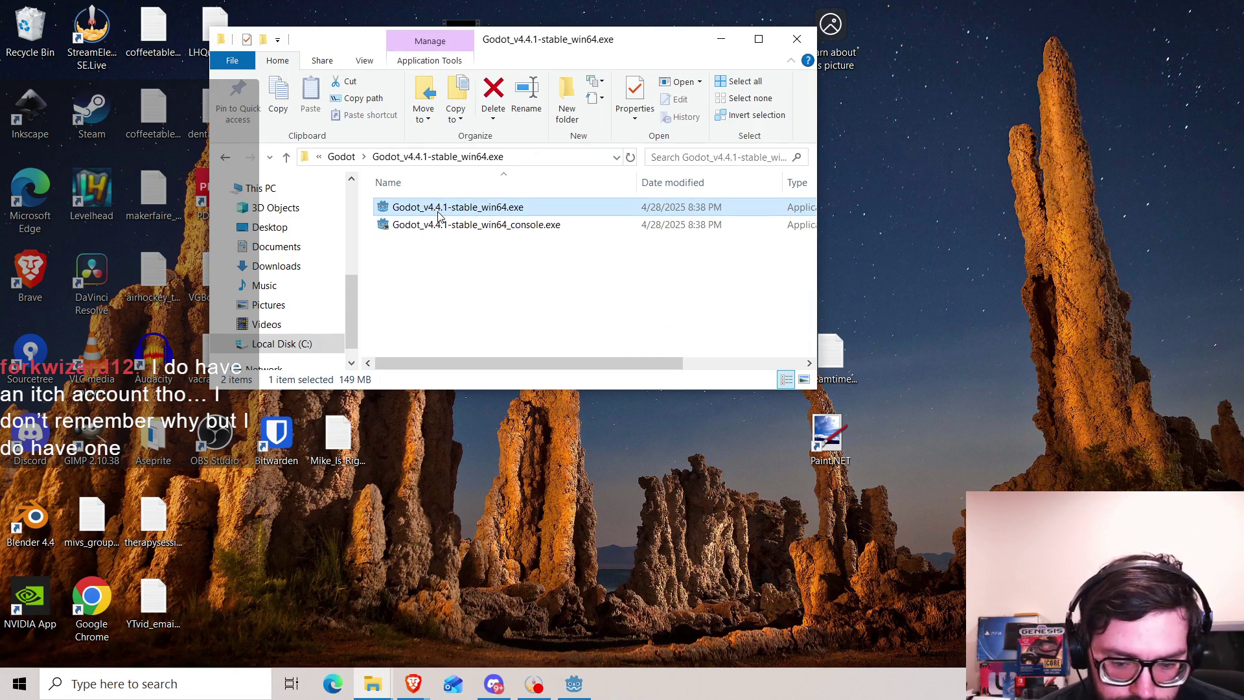
double_click(439, 208)
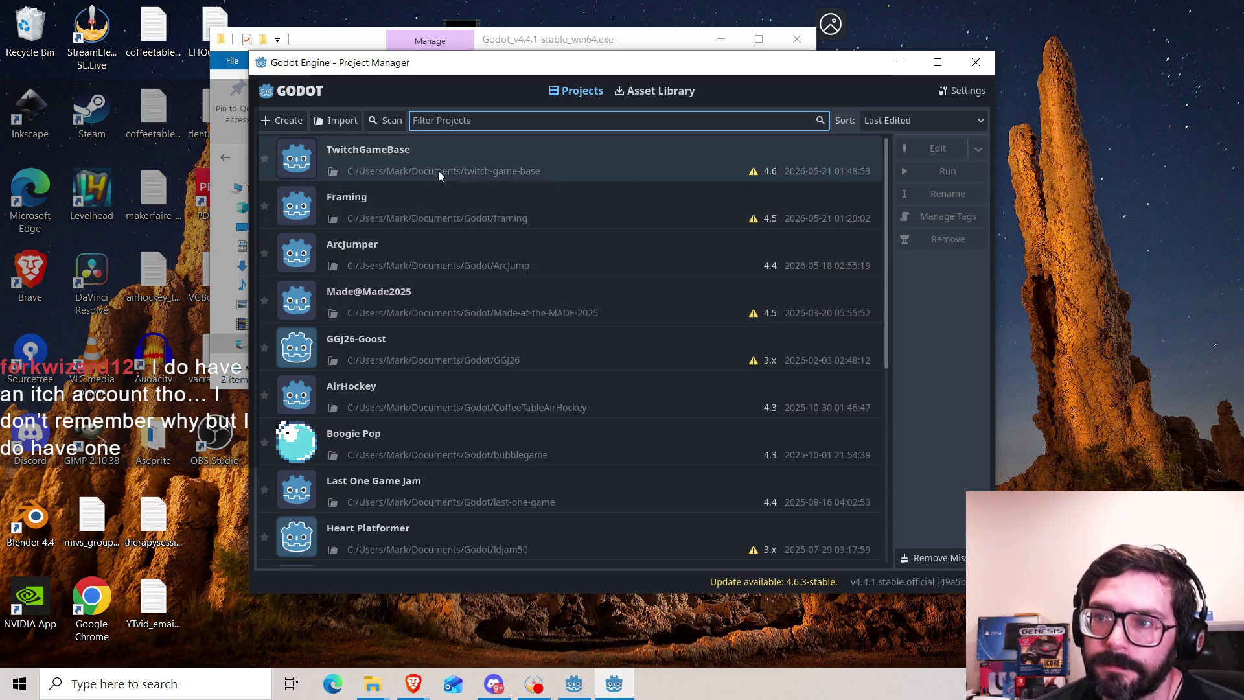
- Open the ArcJumper project in the editor and browse the Scene and Project menus
double_click(375, 243)
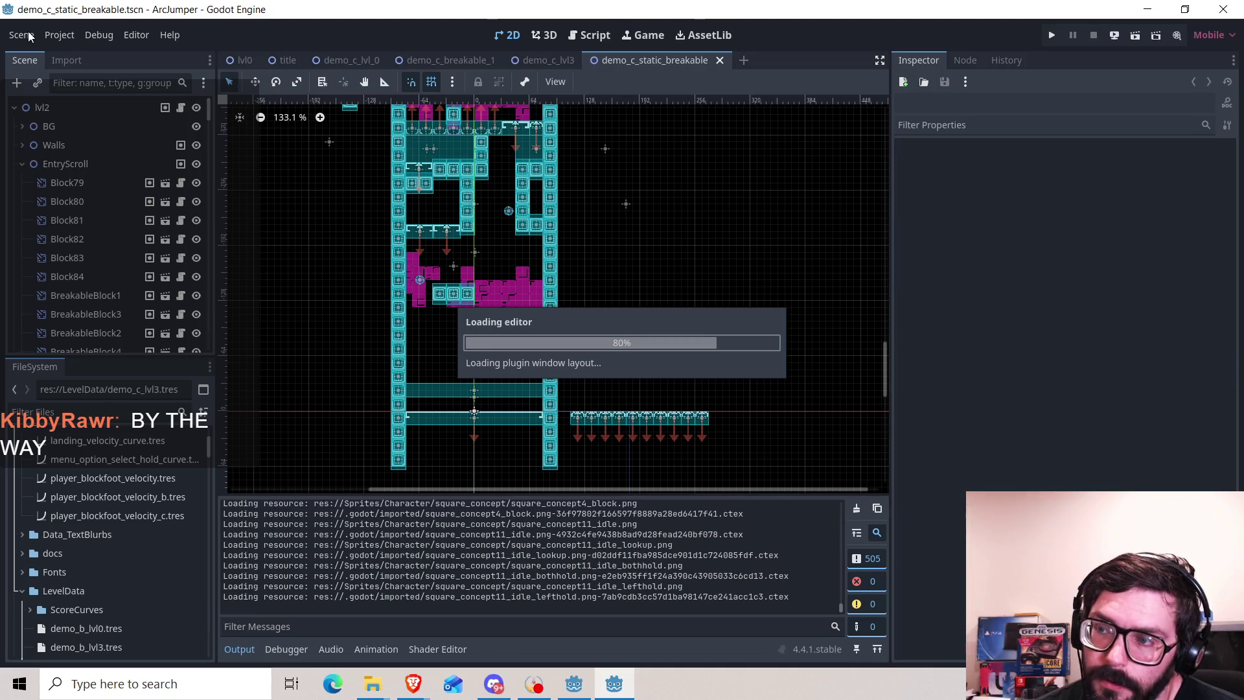
left_click(28, 36)
left_click(23, 36)
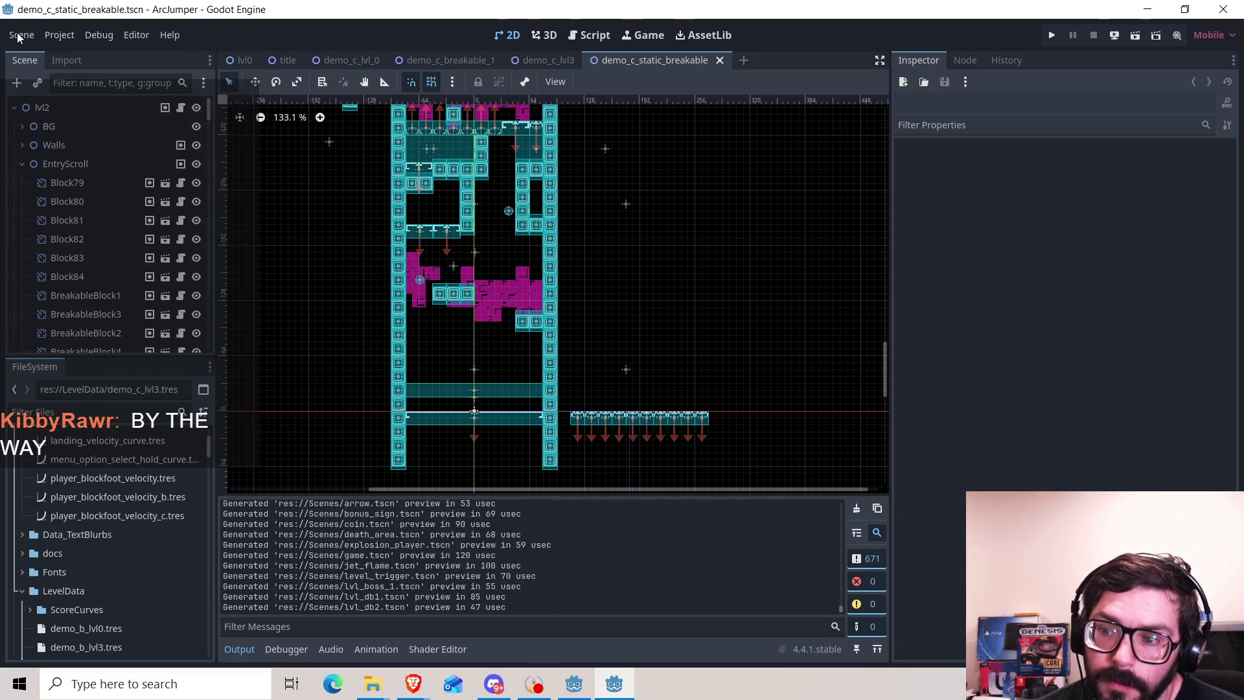
left_click(59, 35)
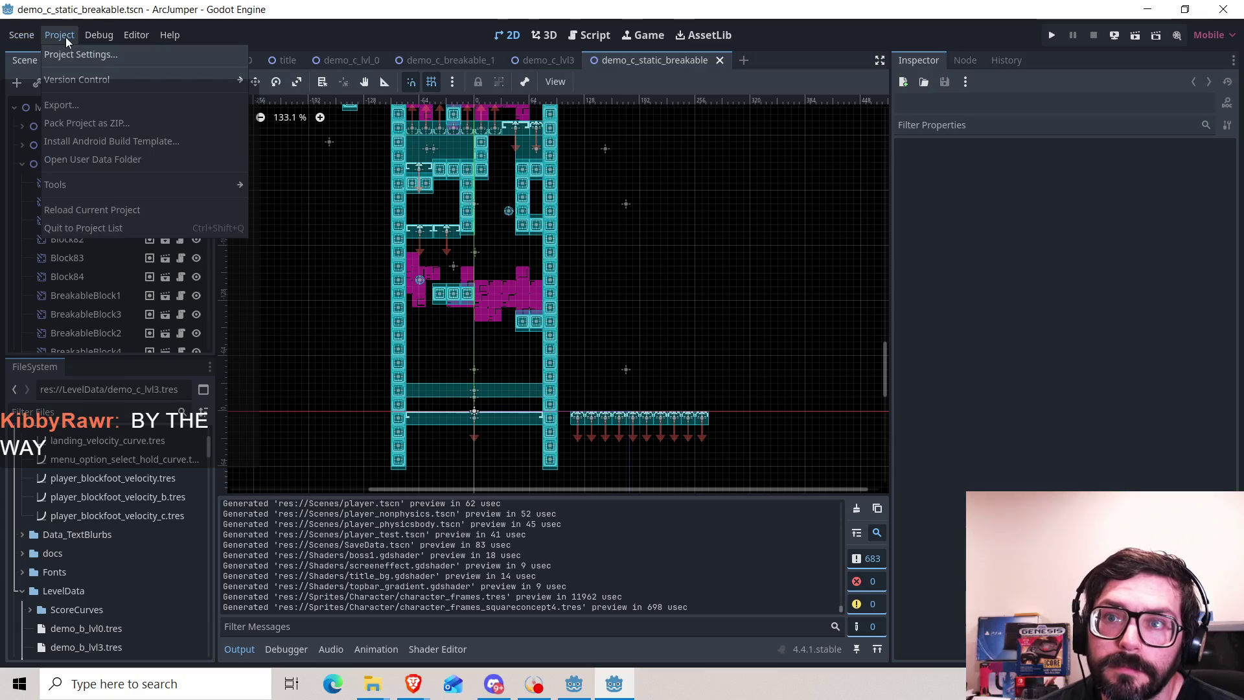
left_click(72, 56)
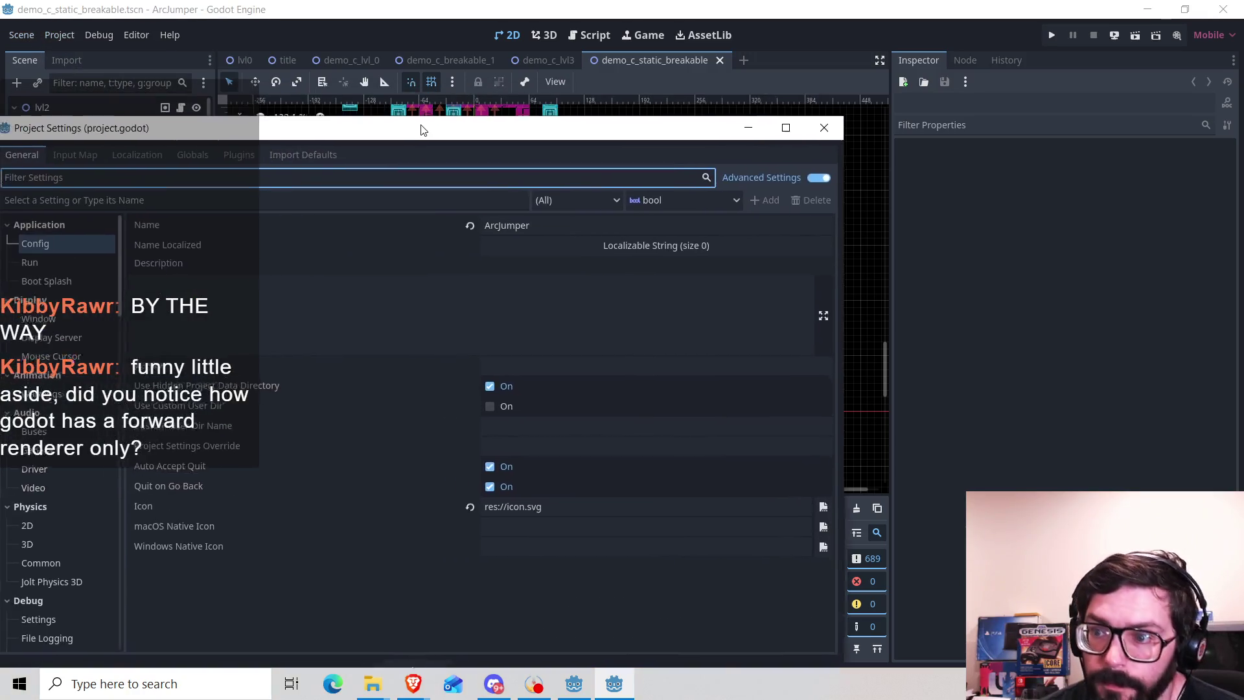
left_click(231, 207)
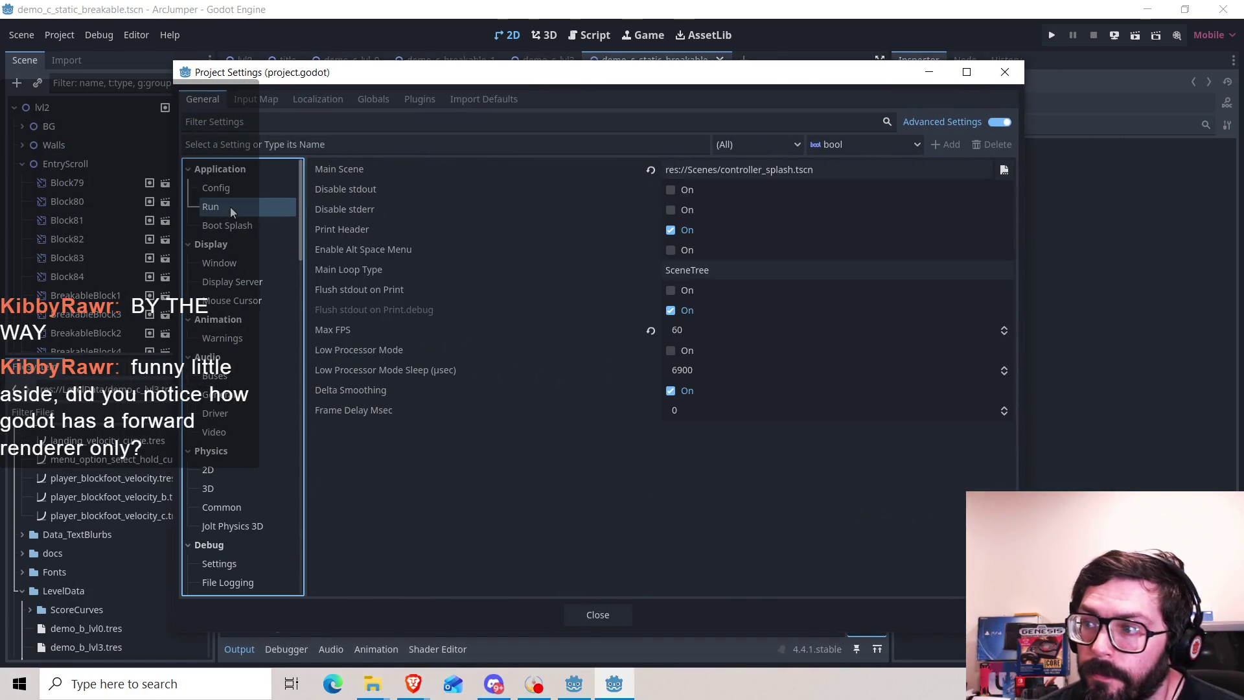
left_click(231, 263)
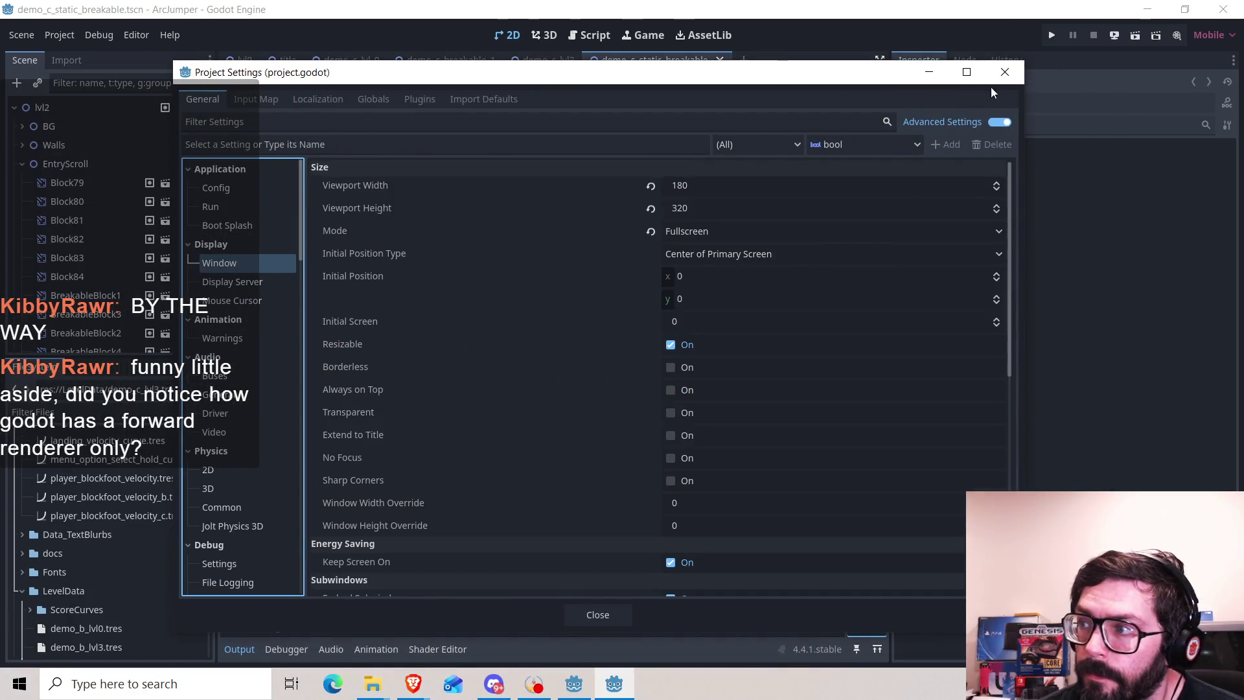
left_click(1005, 72)
left_click(21, 35)
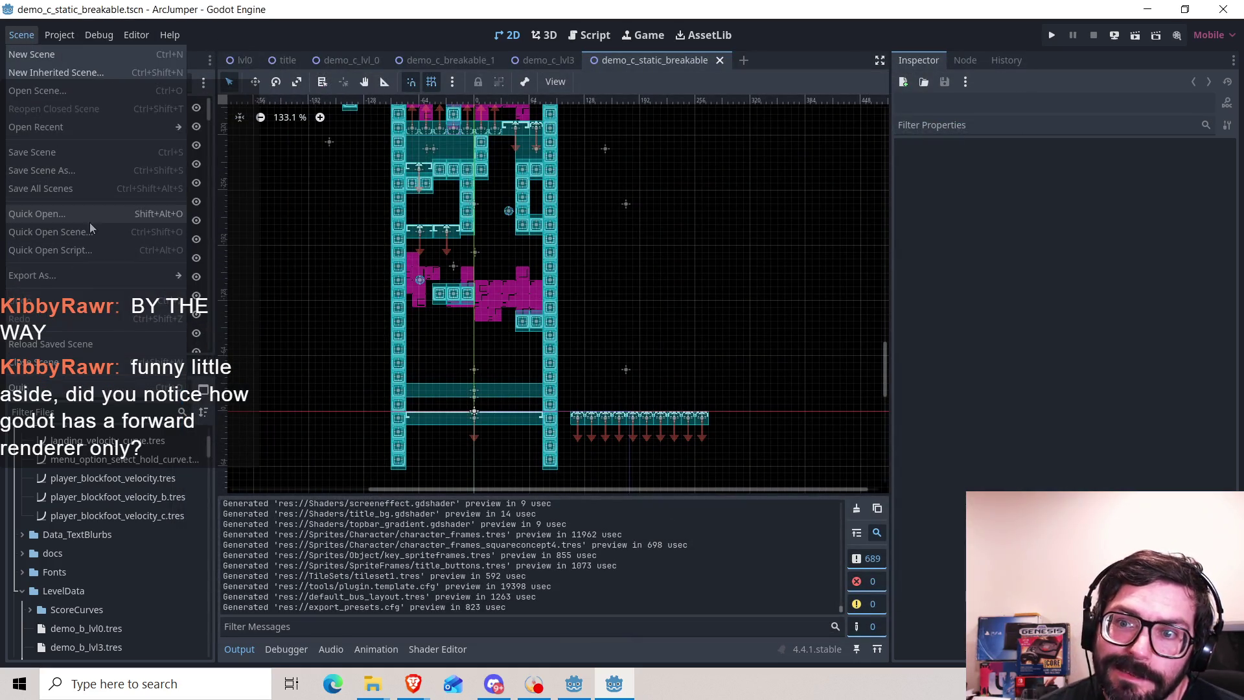
left_click(73, 119)
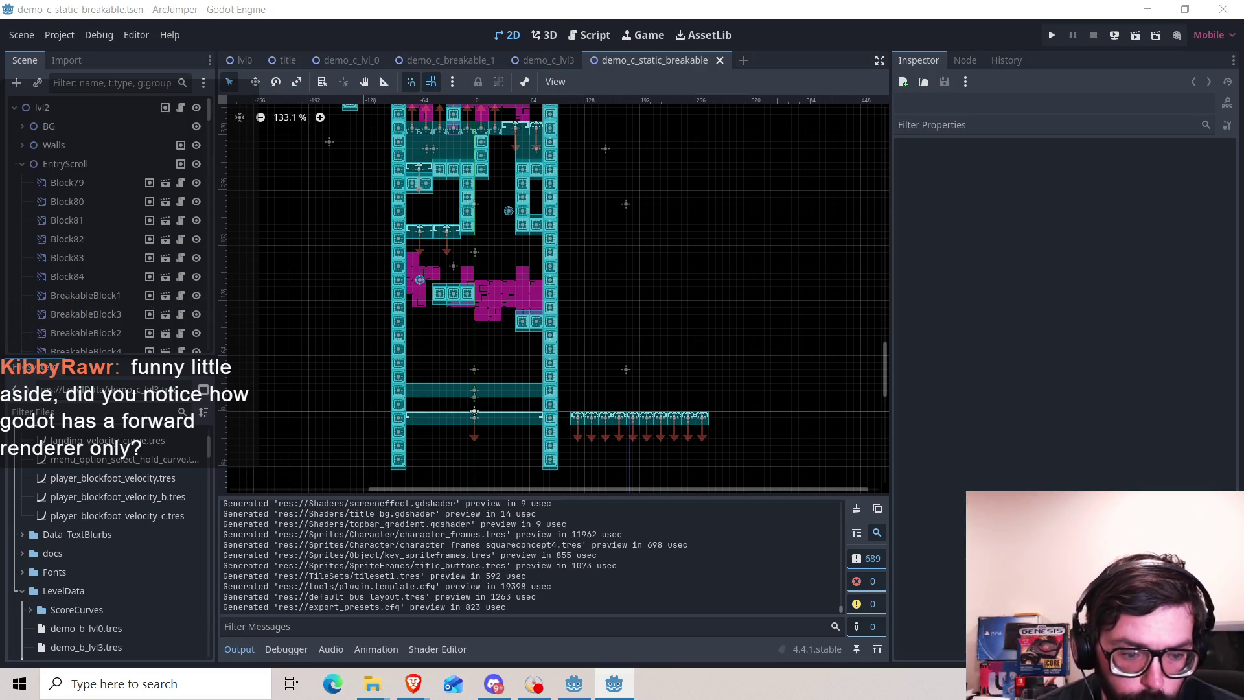
- Bring up the Export dialog with Ctrl+Shift+E and drag it into position
key("ctrl+shift+e")
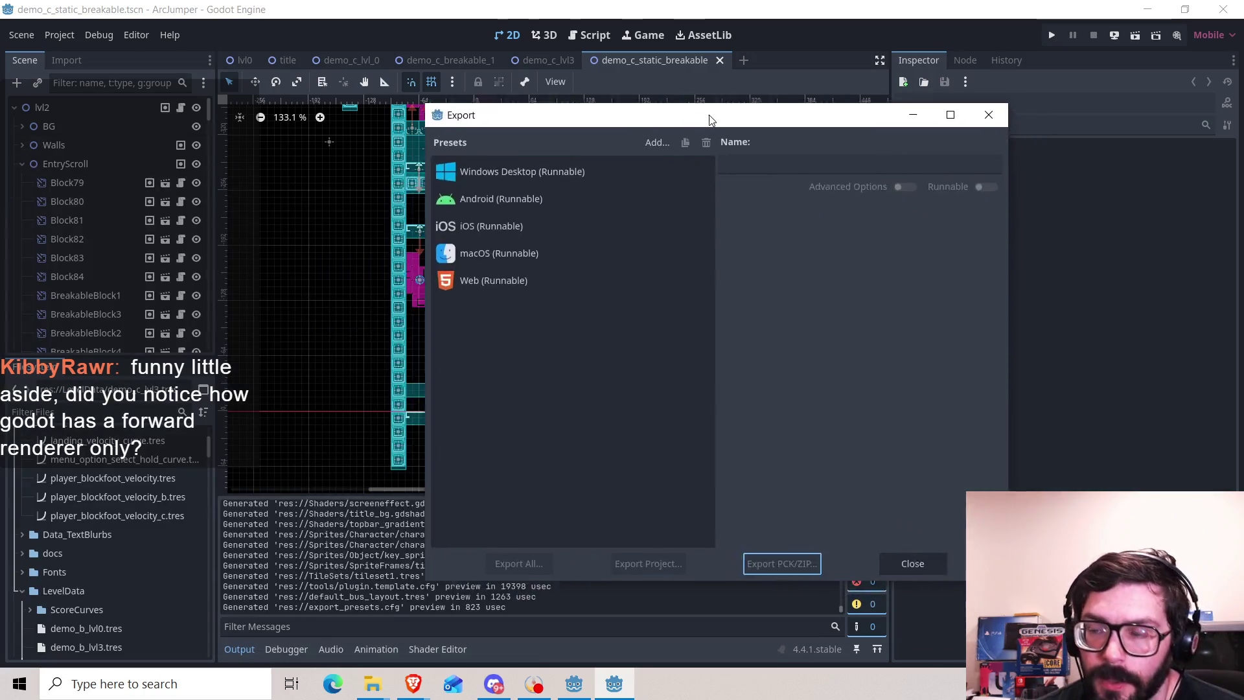
left_click_drag(675, 127, 605, 121)
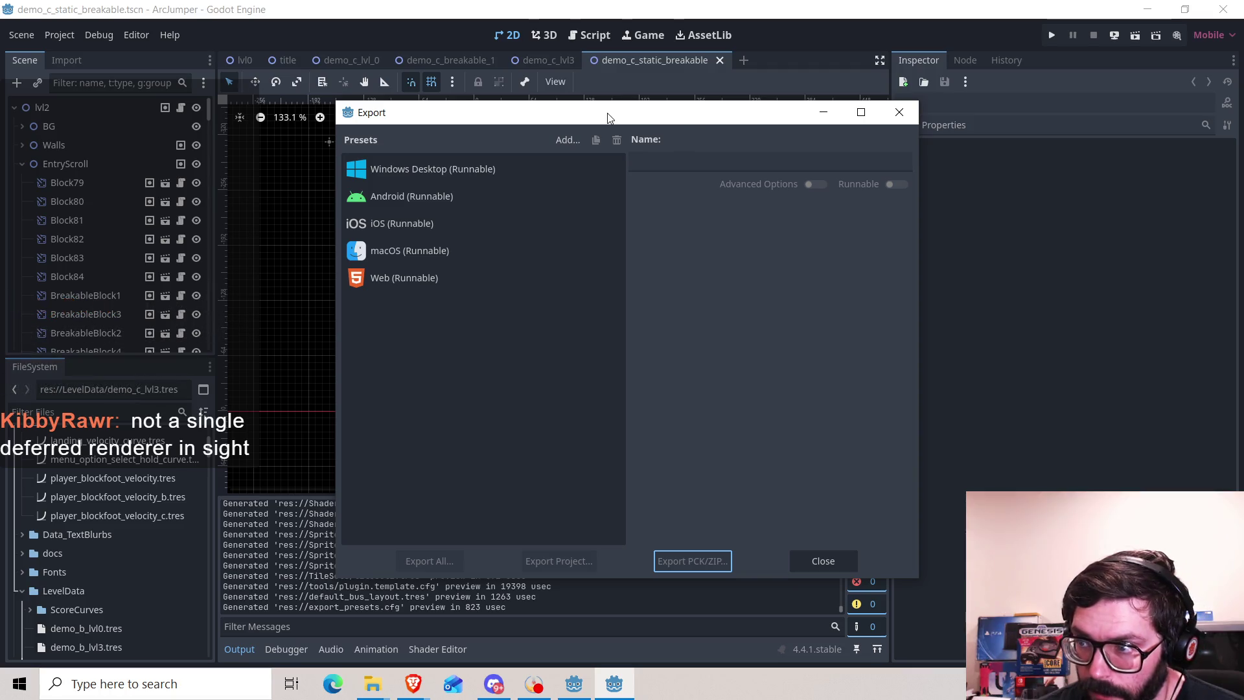
left_click_drag(627, 113, 627, 108)
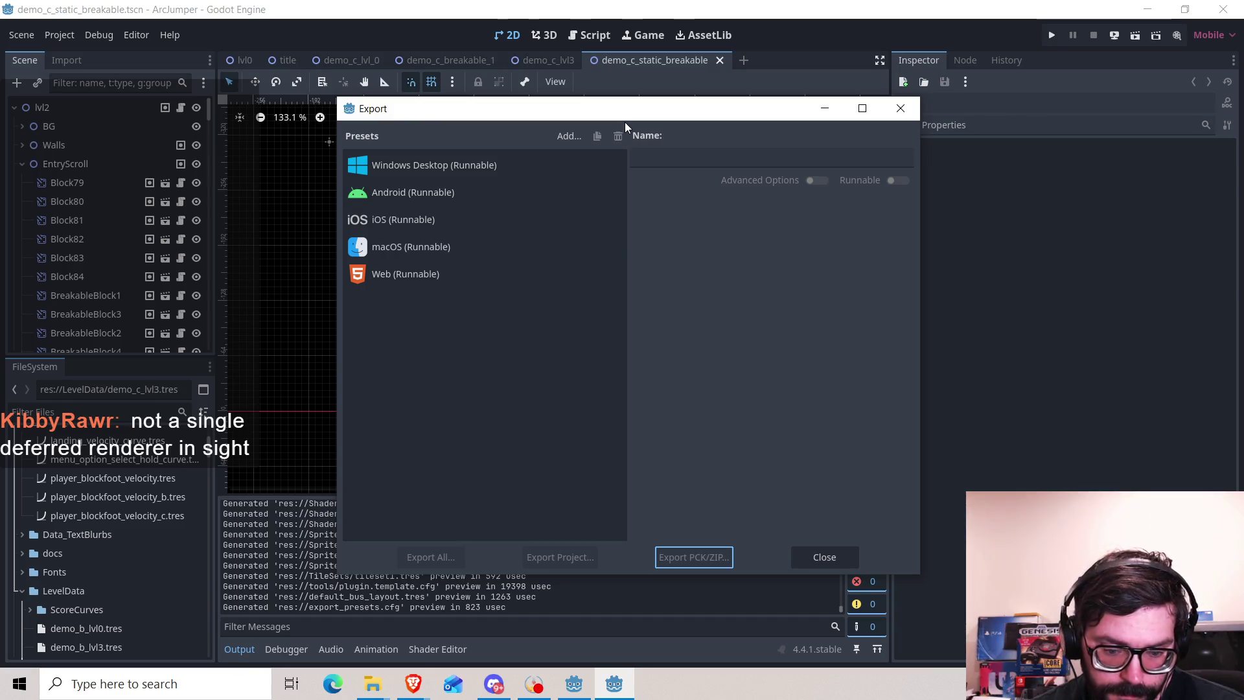
left_click_drag(605, 110, 604, 111)
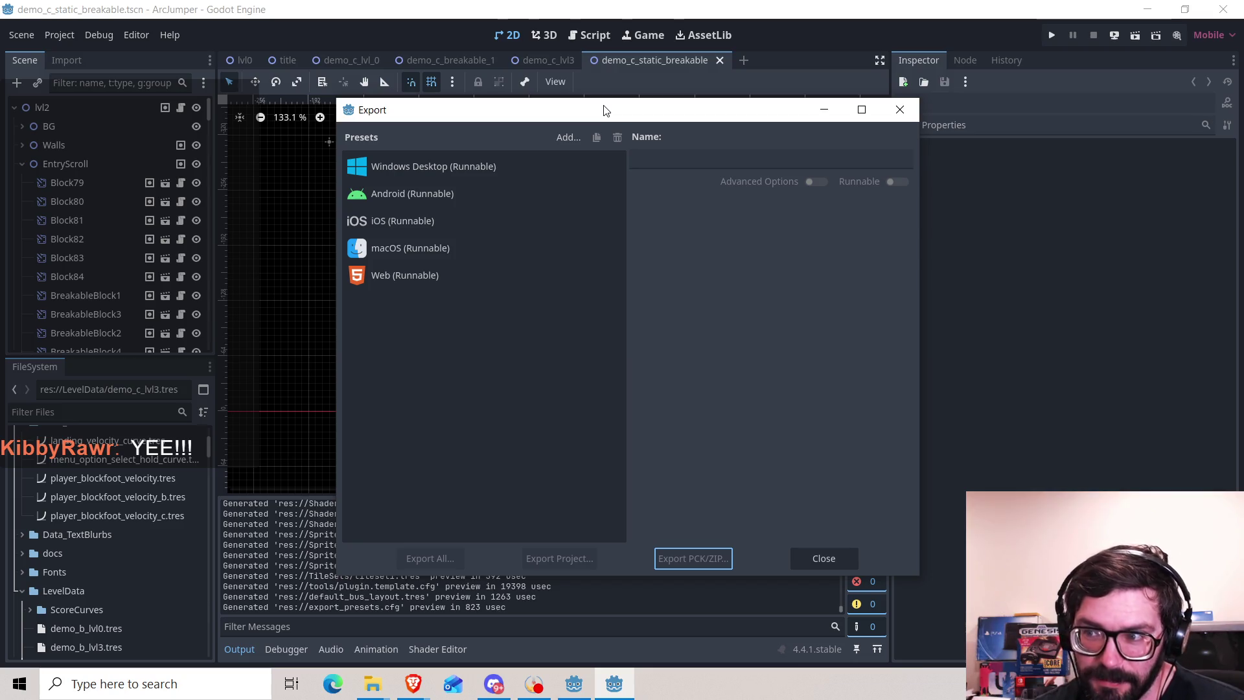
left_click_drag(603, 109, 607, 106)
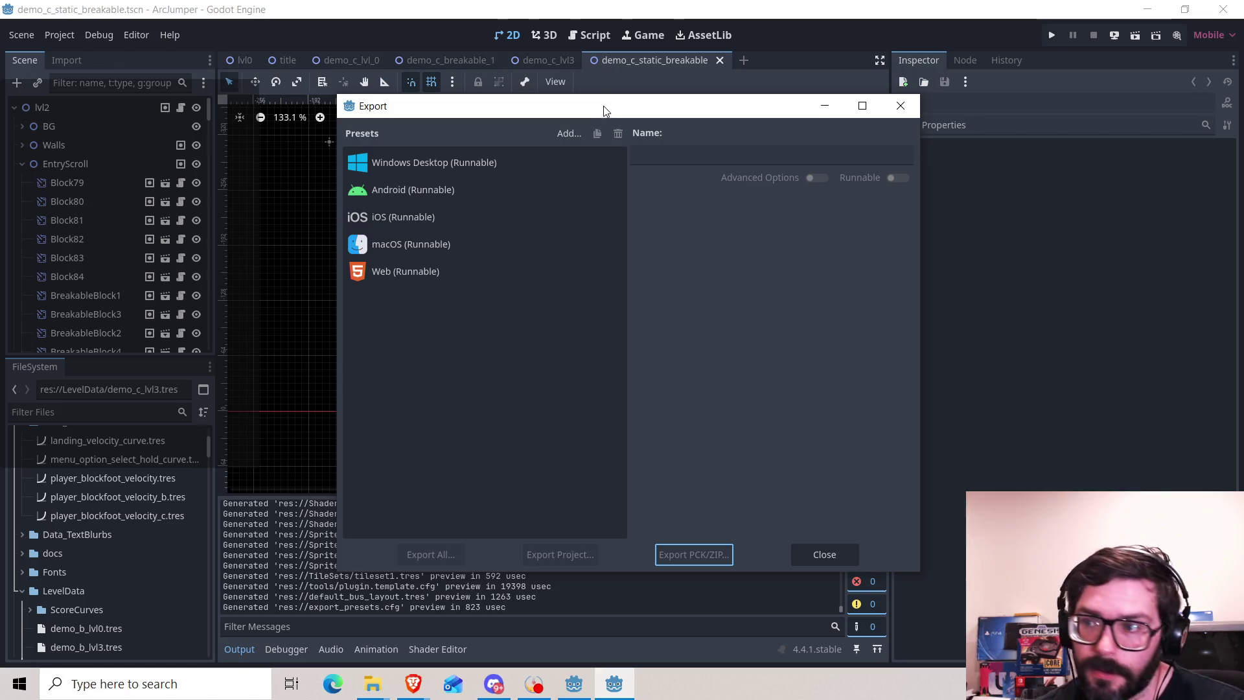
mouse_move(627, 107)
left_mouse_down()
mouse_move(638, 109)
mouse_move(625, 111)
left_mouse_up()
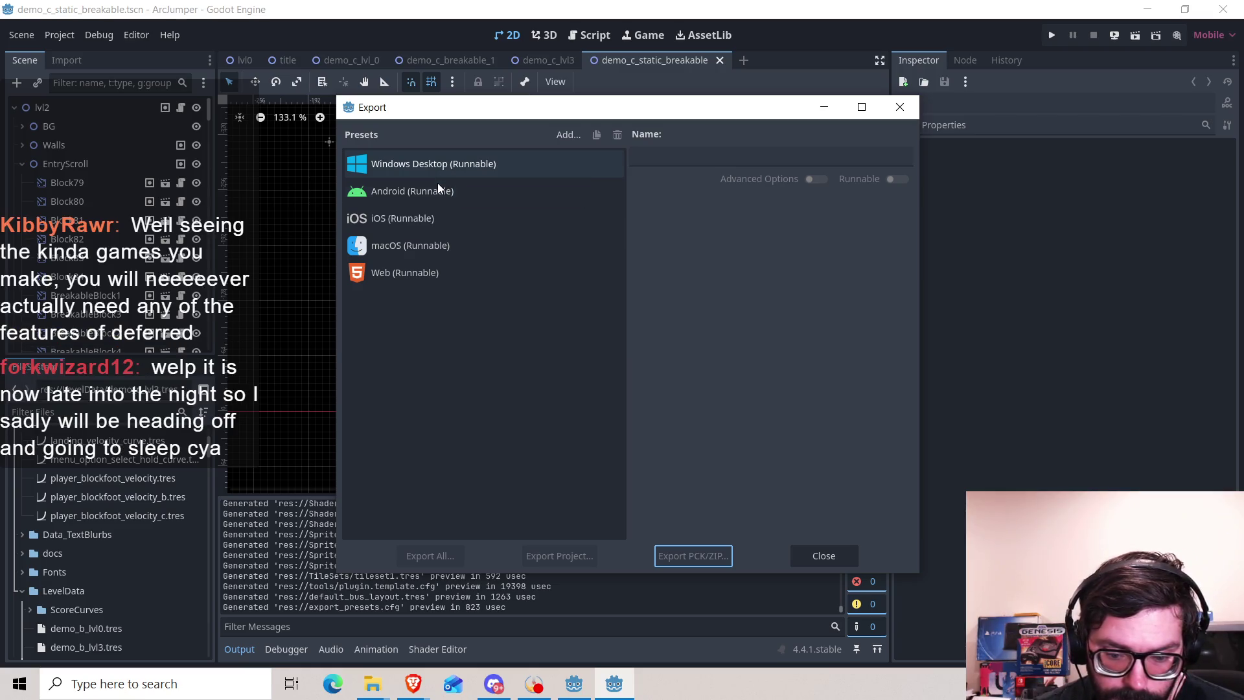
- Choose the Web preset and begin Export Project
left_click(415, 274)
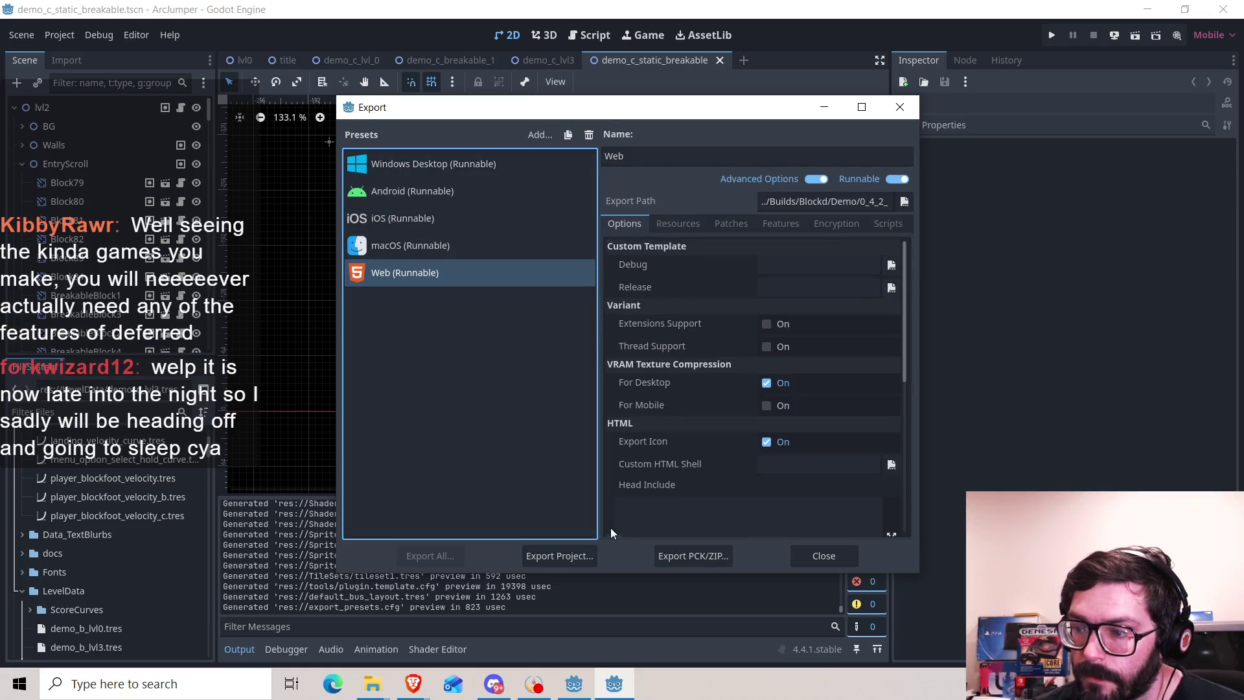
left_click(564, 561)
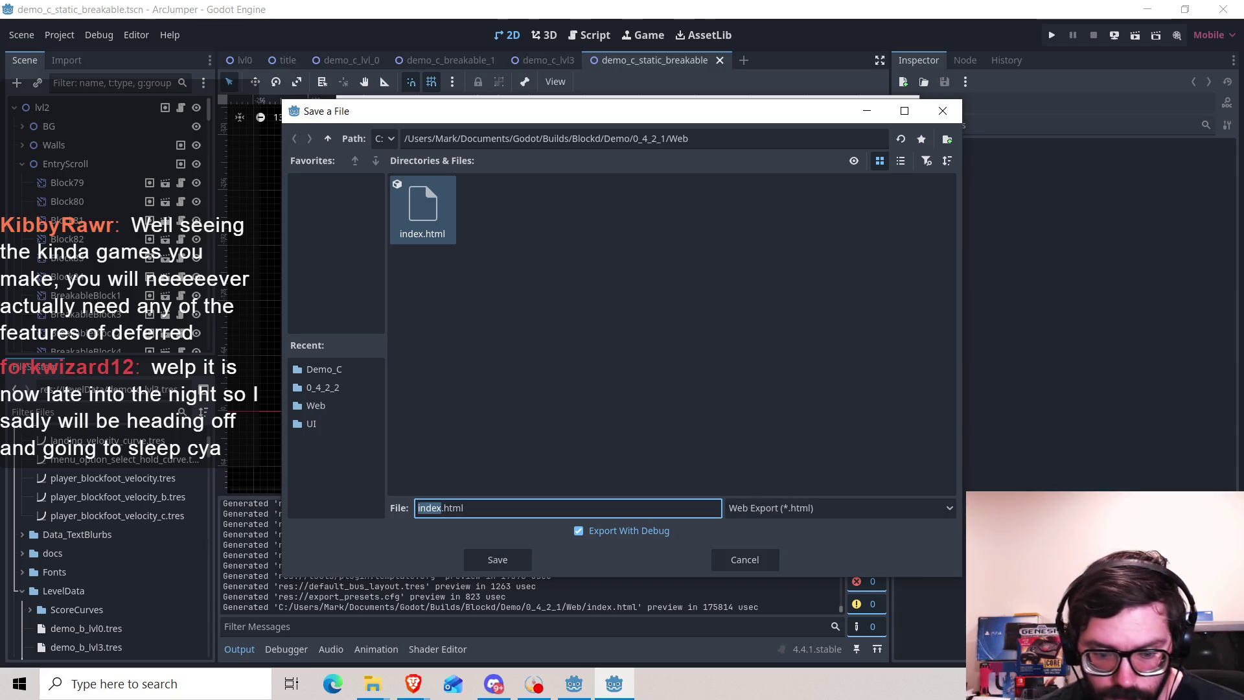
key("alt+Tab")
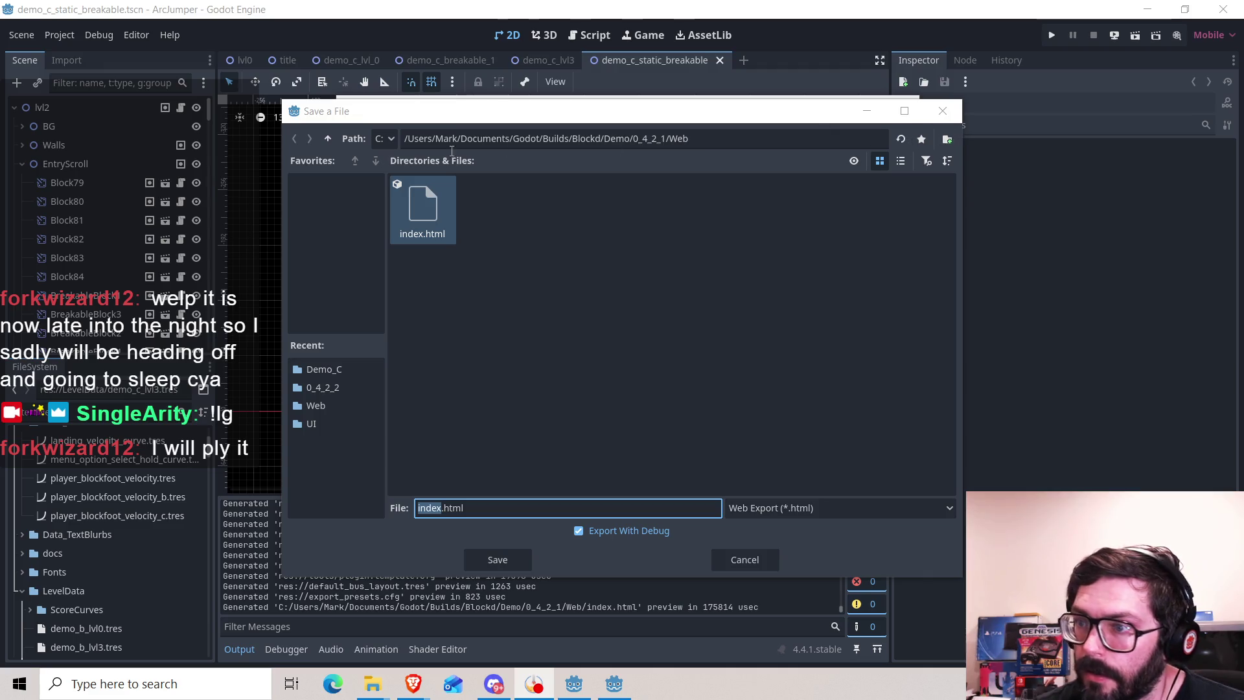
- Create a 'Web' folder in Demo/0_4_2_2, save index.html there, and close Export
left_click(328, 138)
left_click(327, 138)
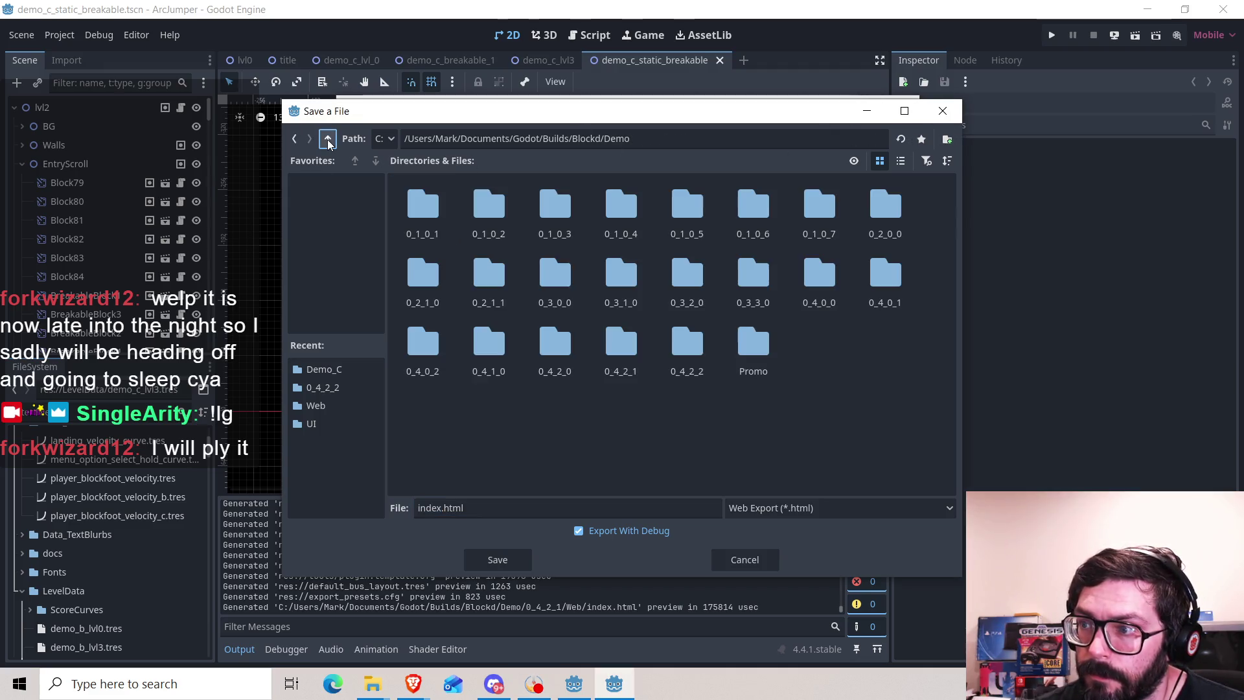
double_click(699, 368)
right_click(556, 214)
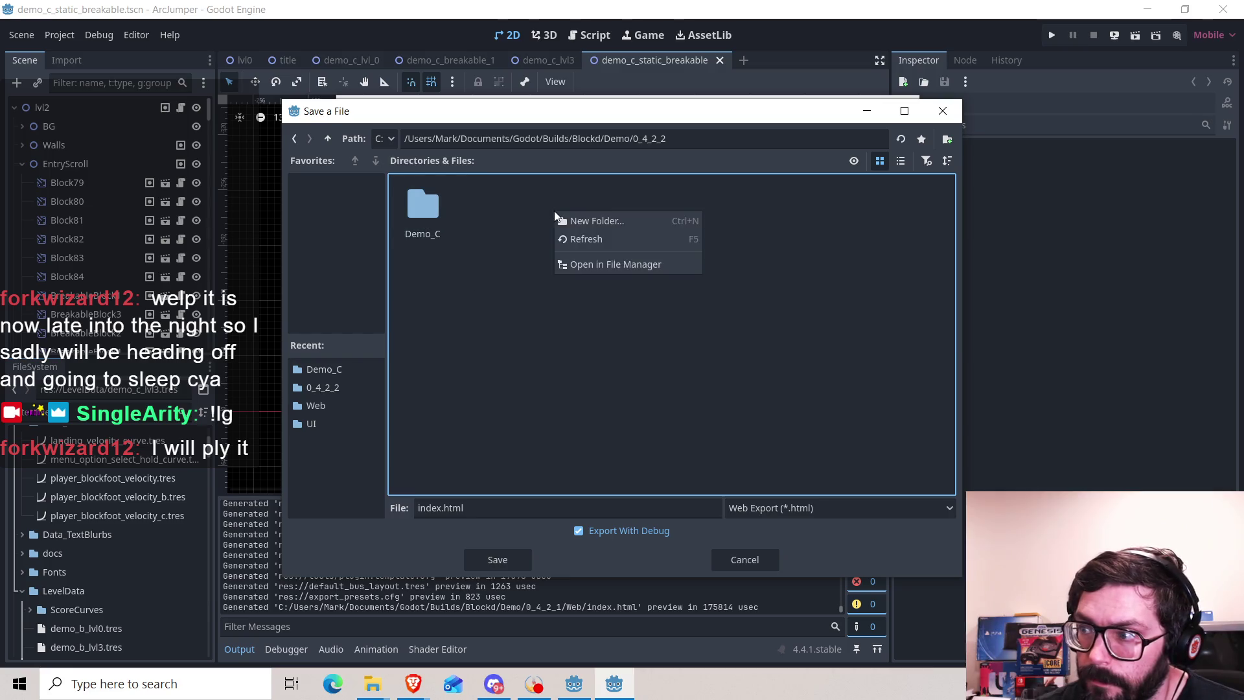
left_click(620, 222)
type("Web")
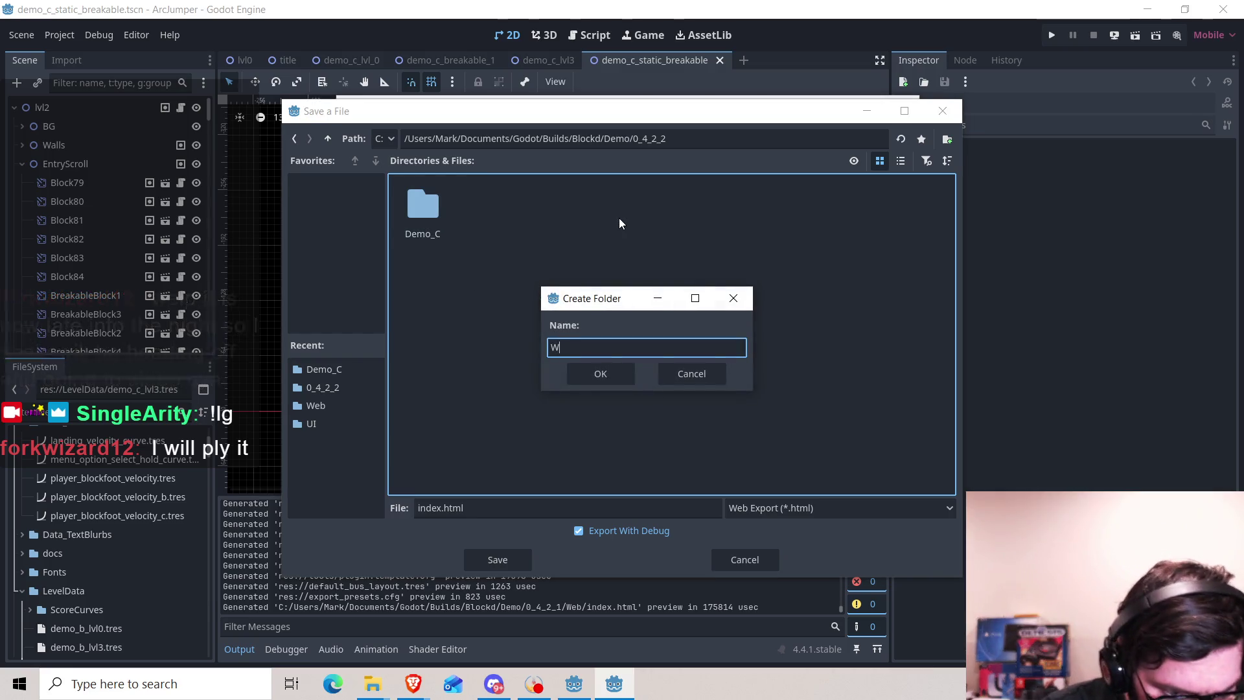
key("Return")
left_click(487, 555)
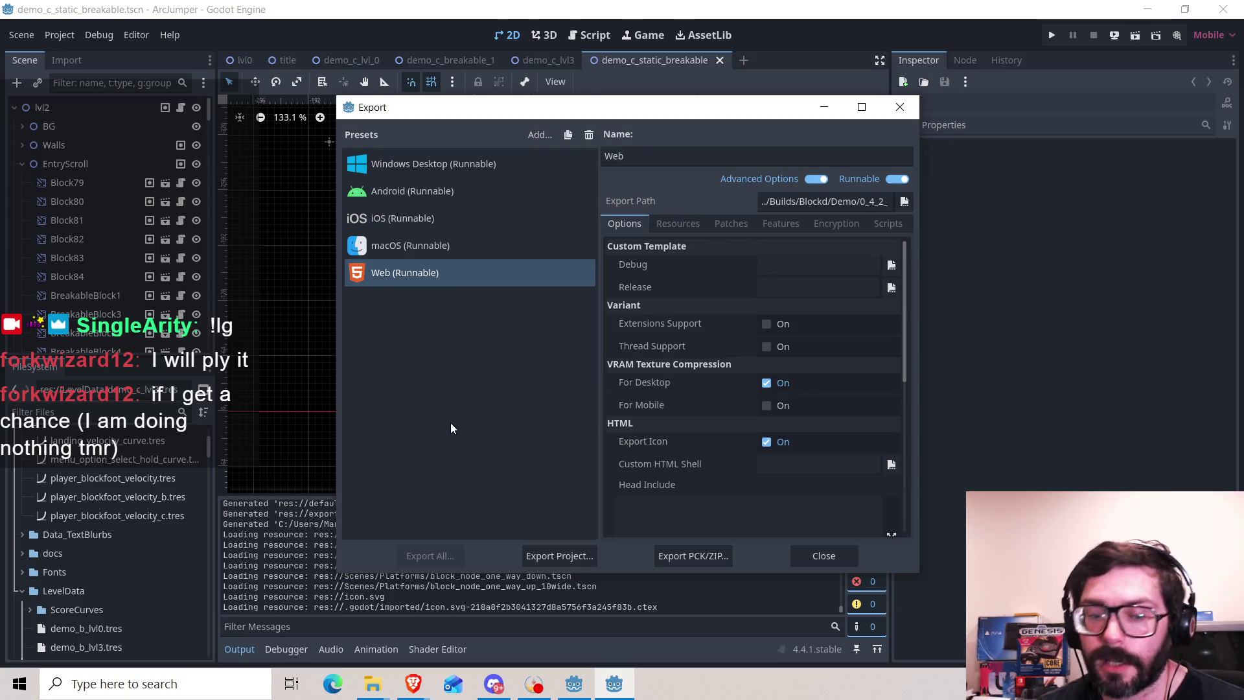
left_click(817, 557)
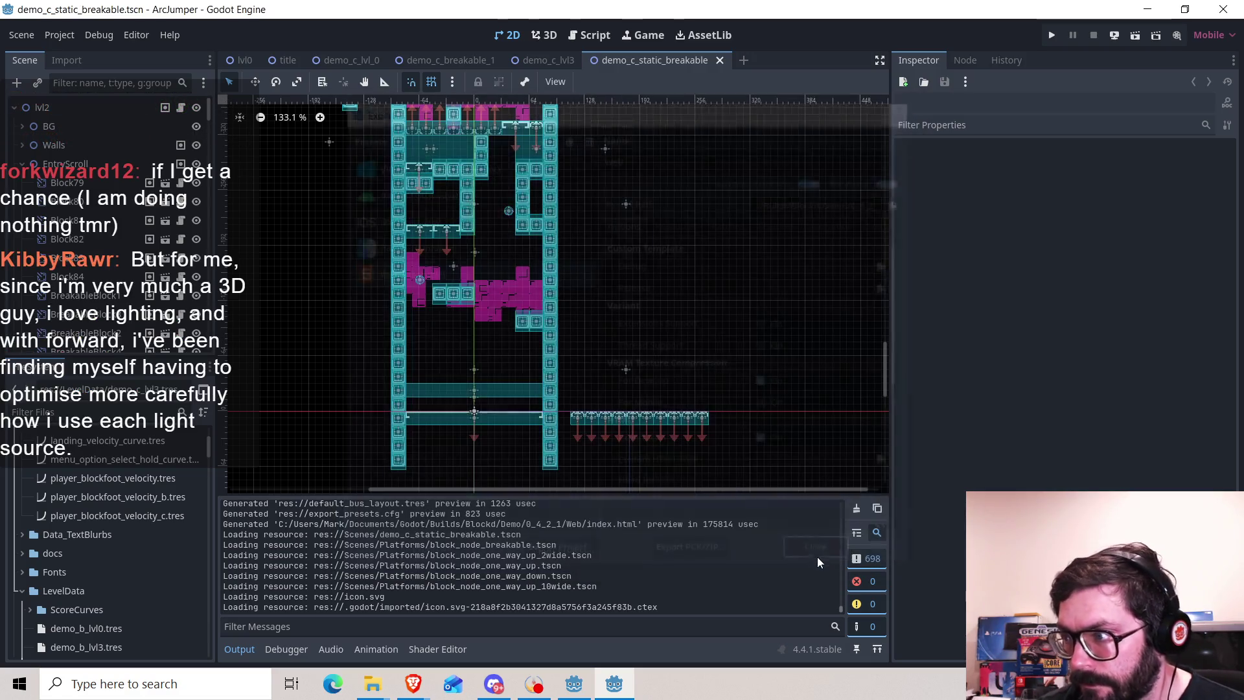
- Switch to the Block'd itch.io page in Brave and open Edit game
left_click(1146, 8)
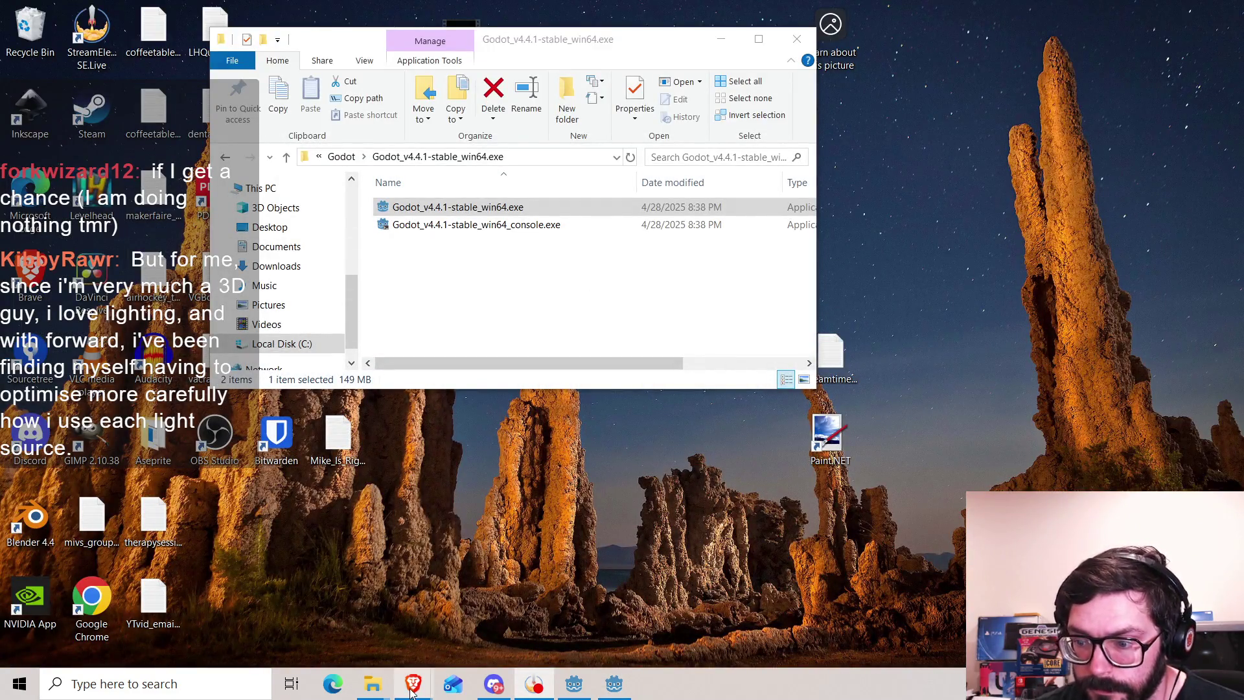
mouse_move(411, 691)
left_click(674, 612)
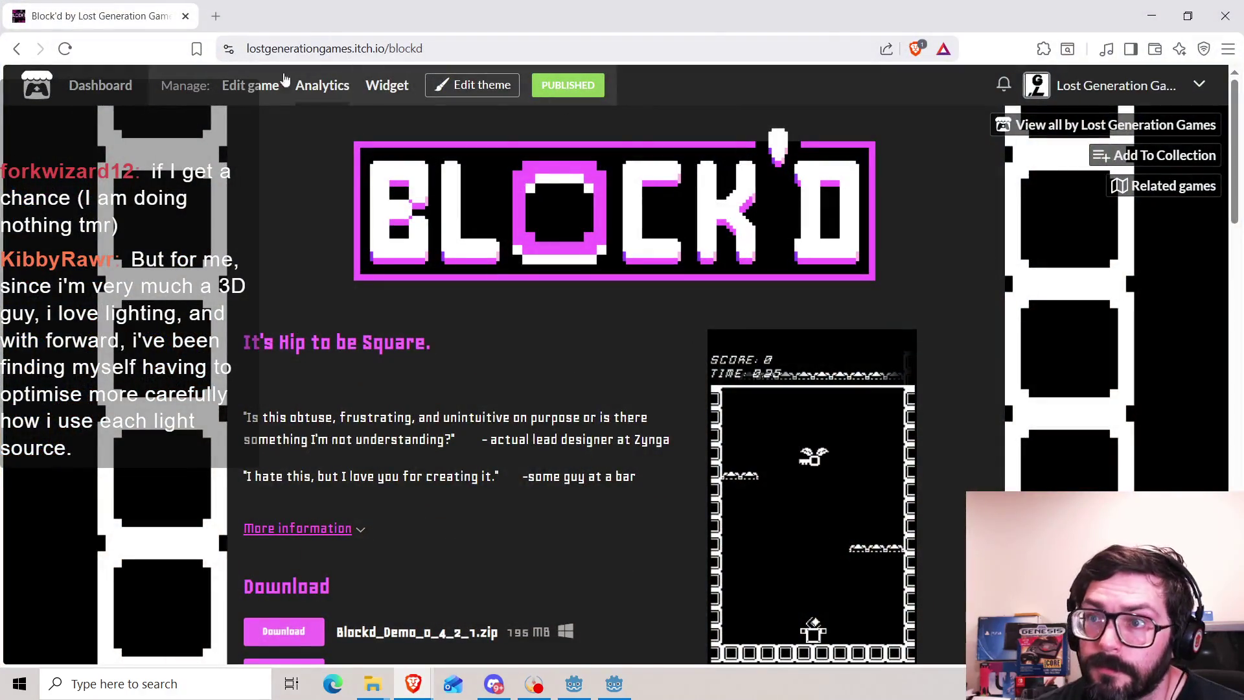
left_click(248, 93)
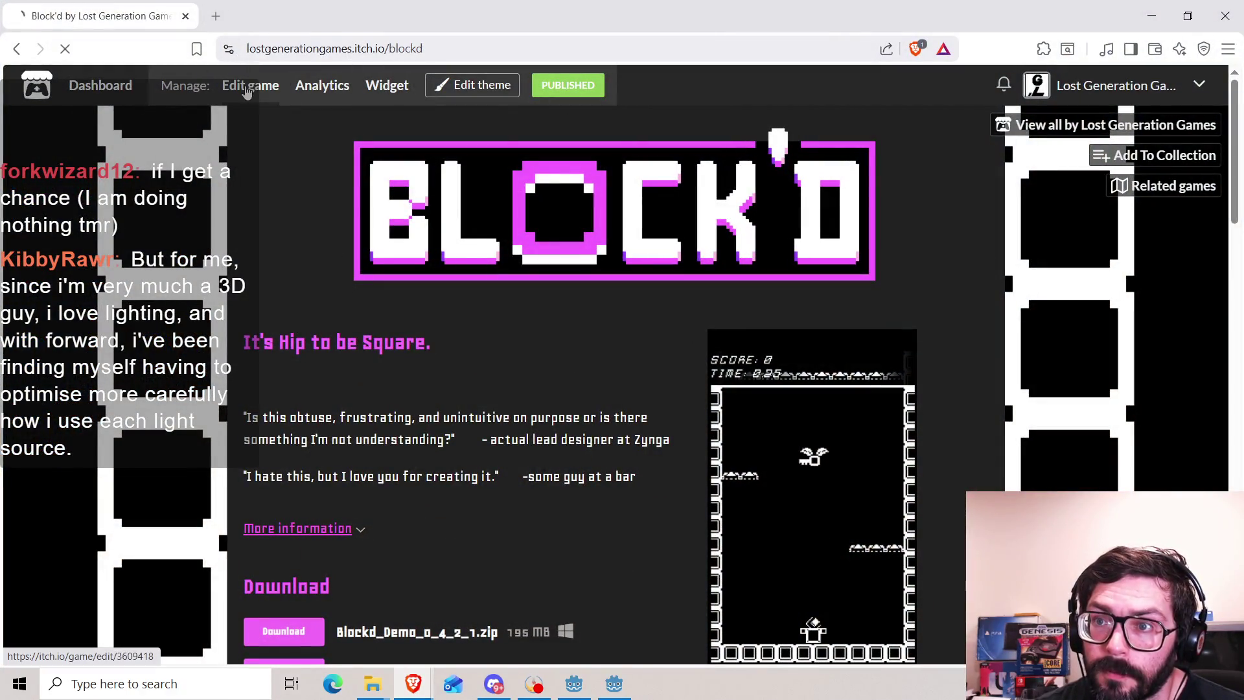
- Look over the edit page and expand the Kind of project dropdown
scroll(188, 305, "down", 8)
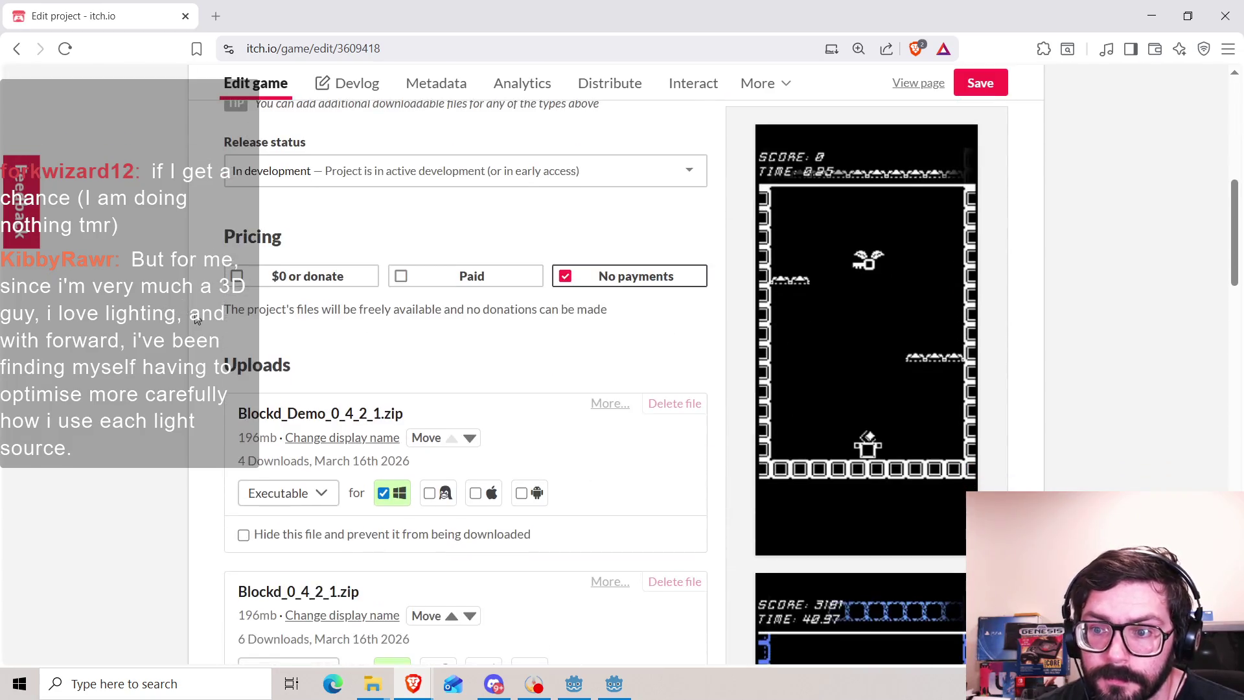
scroll(194, 317, "down", 10)
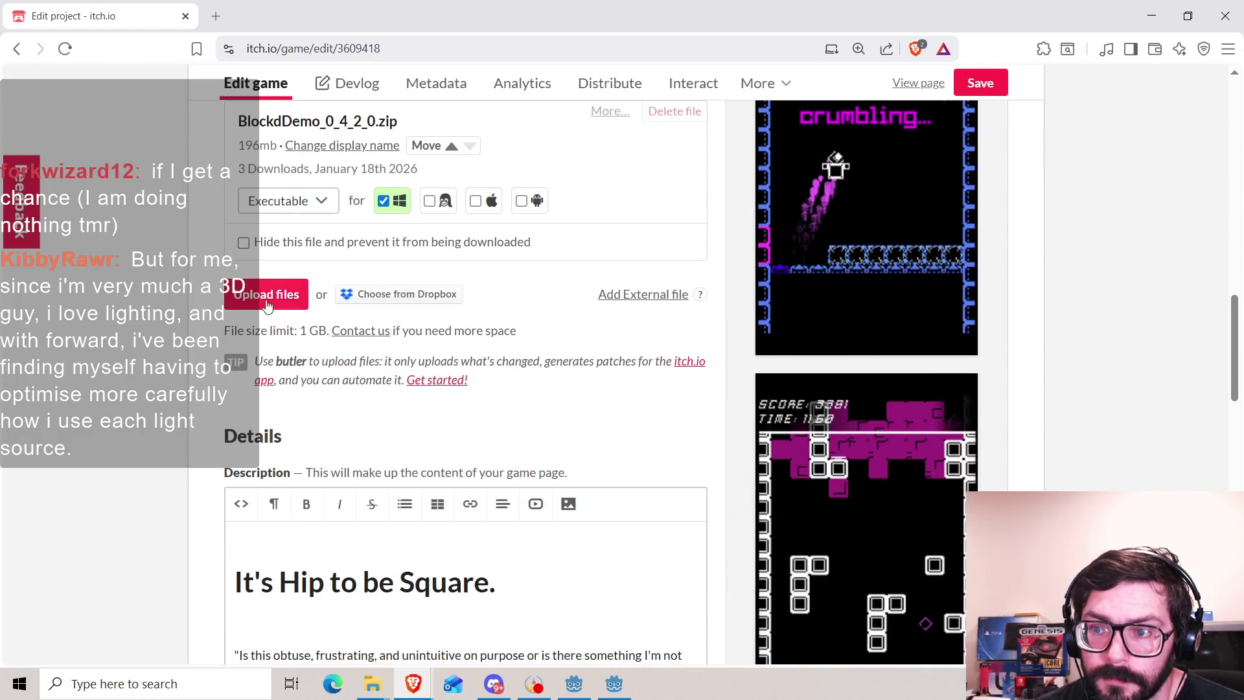
scroll(183, 335, "down", 3)
scroll(183, 335, "down", 4)
scroll(183, 335, "up", 7)
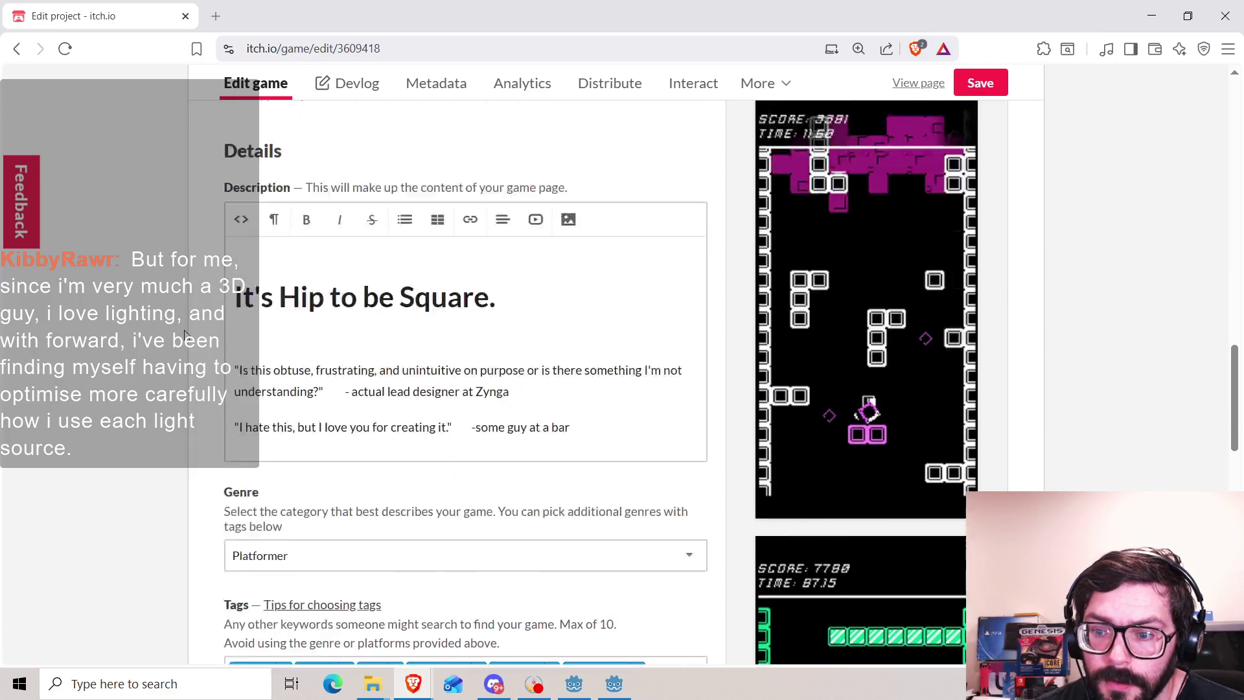
scroll(184, 335, "up", 2)
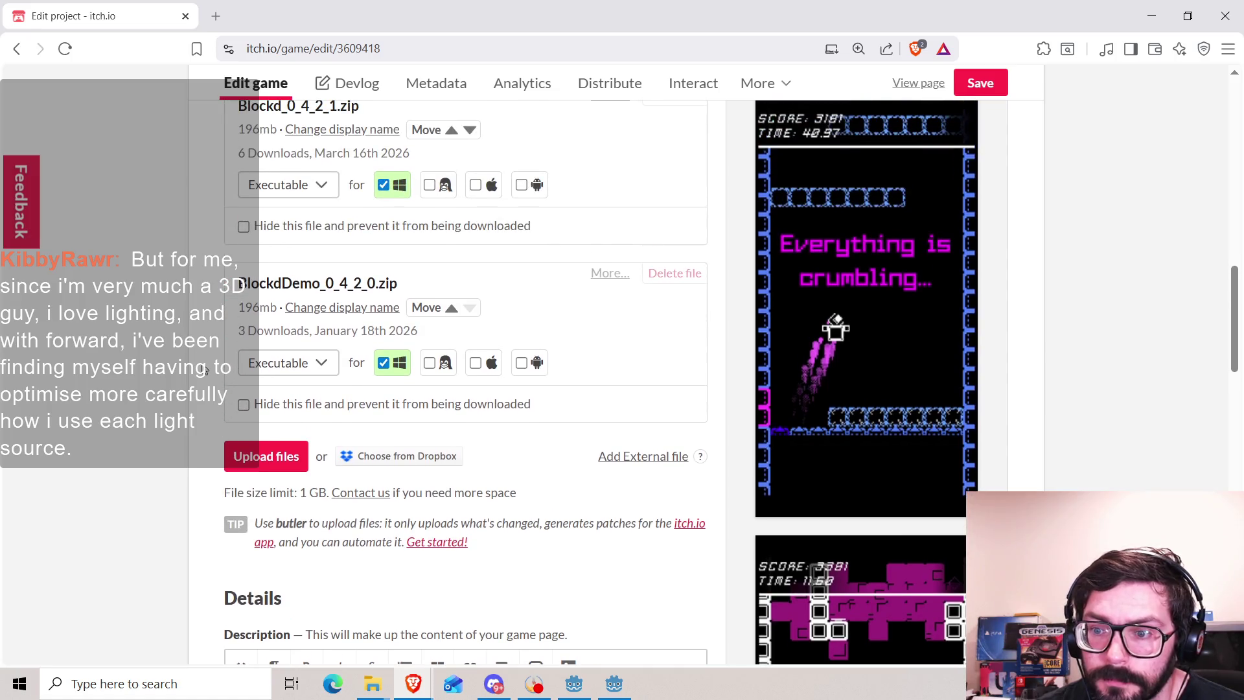
scroll(205, 369, "up", 4)
scroll(205, 369, "up", 3)
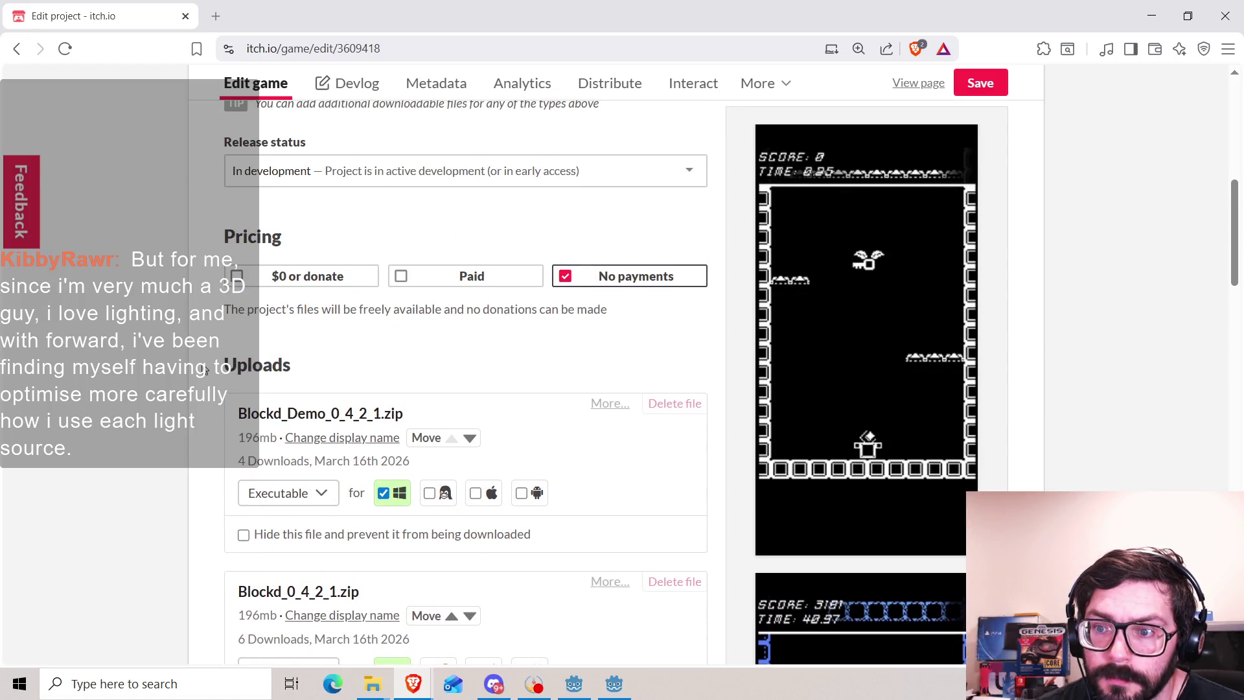
scroll(204, 370, "down", 4)
scroll(205, 370, "up", 5)
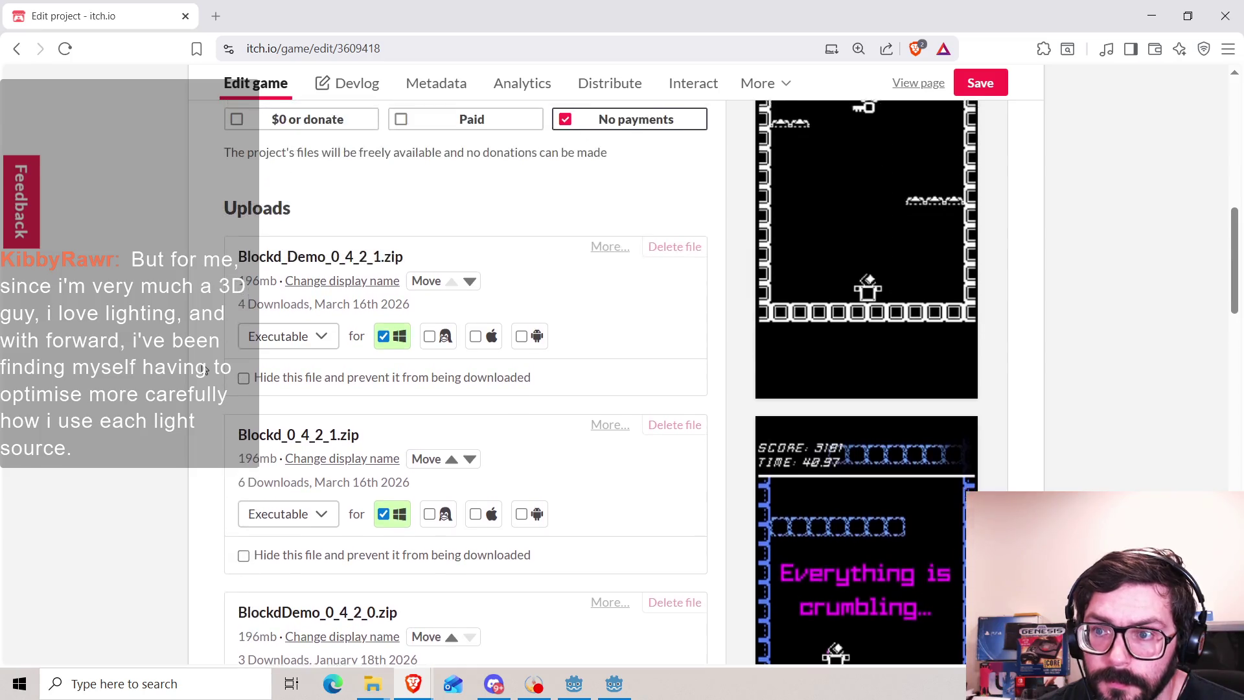
scroll(319, 252, "up", 3)
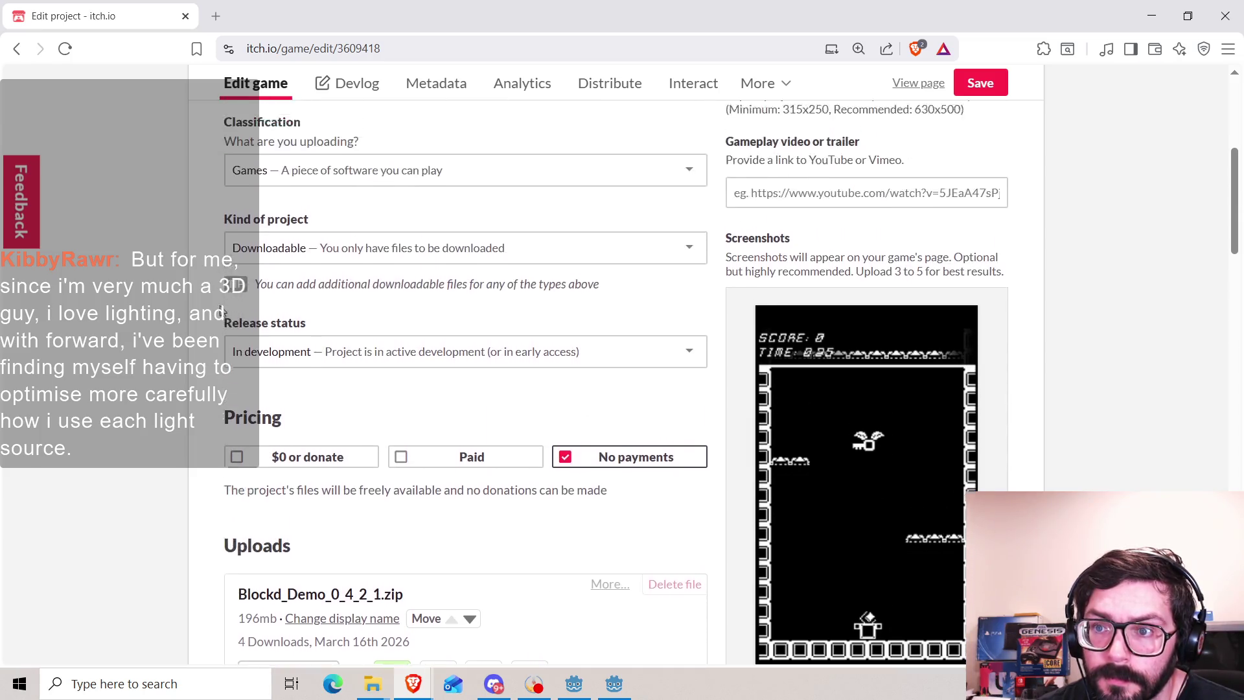
left_click(259, 392)
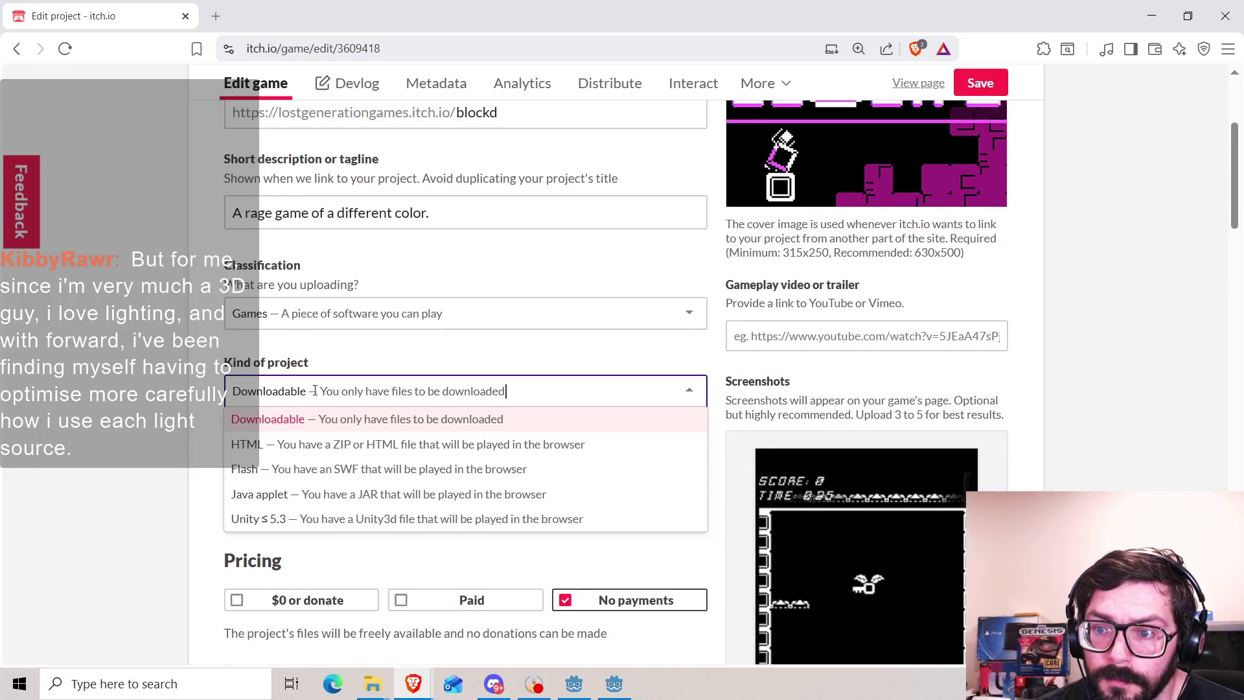
- Set Kind of project to HTML, a ZIP or HTML file played in the browser
left_click(302, 446)
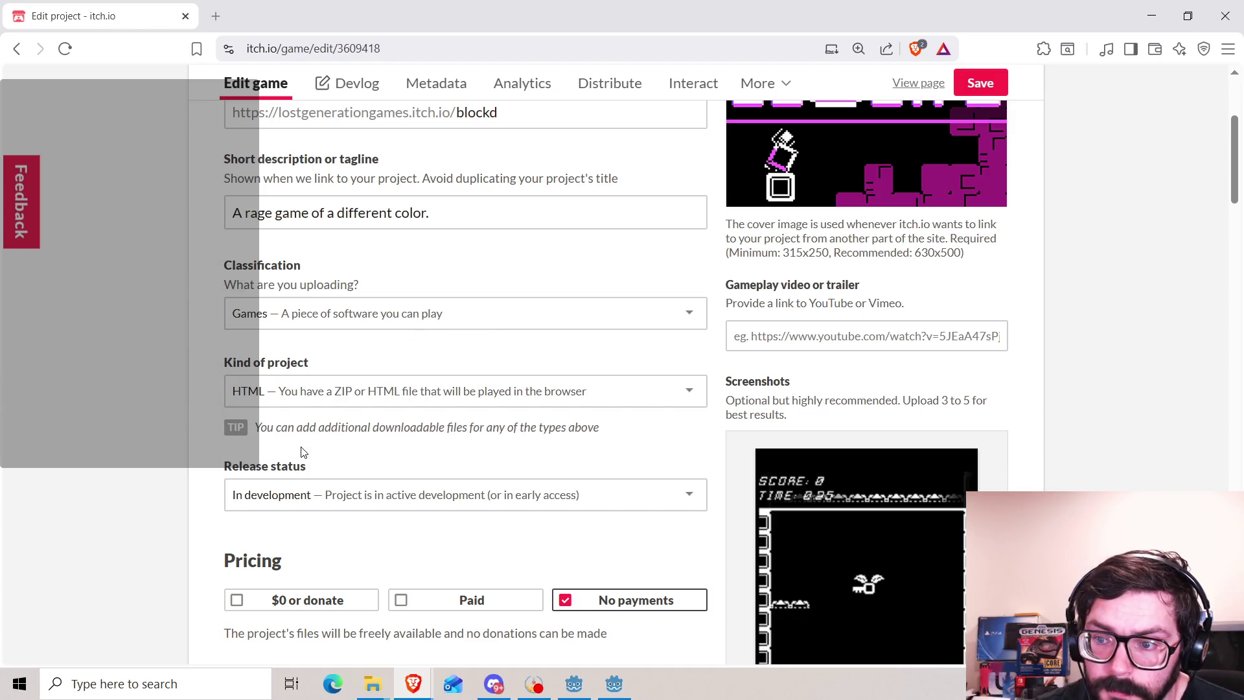
scroll(302, 451, "down", 5)
scroll(219, 403, "up", 5)
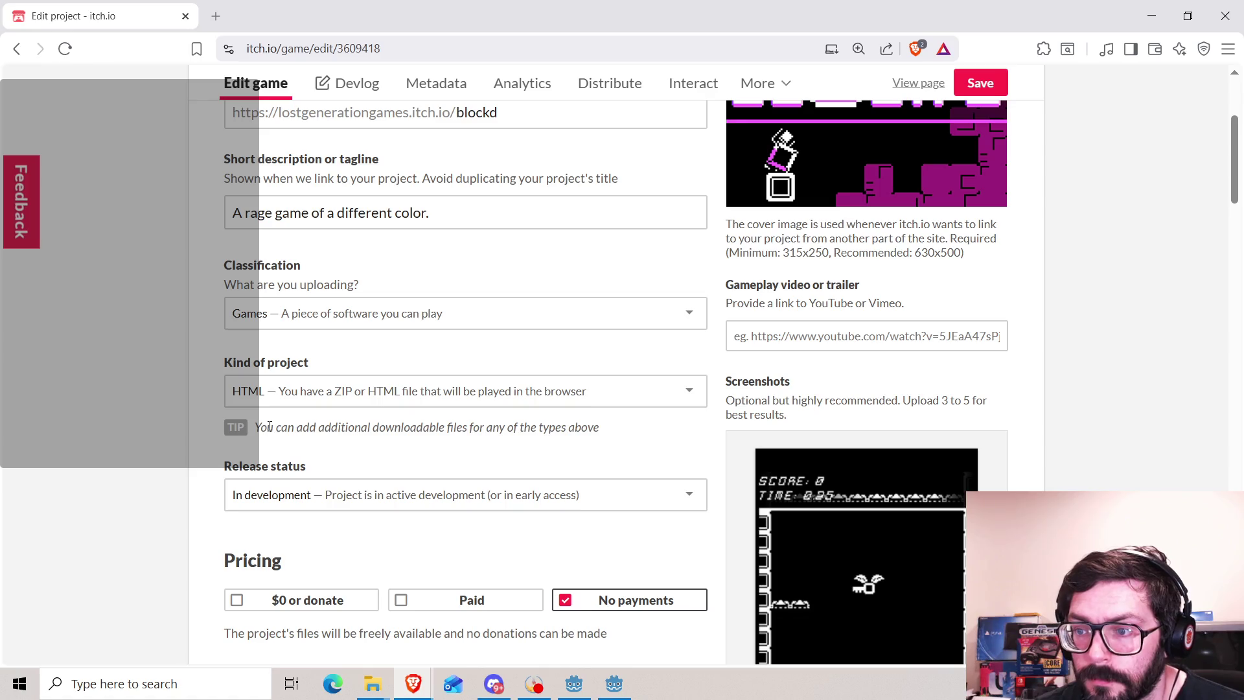
scroll(202, 348, "down", 1)
scroll(202, 349, "down", 4)
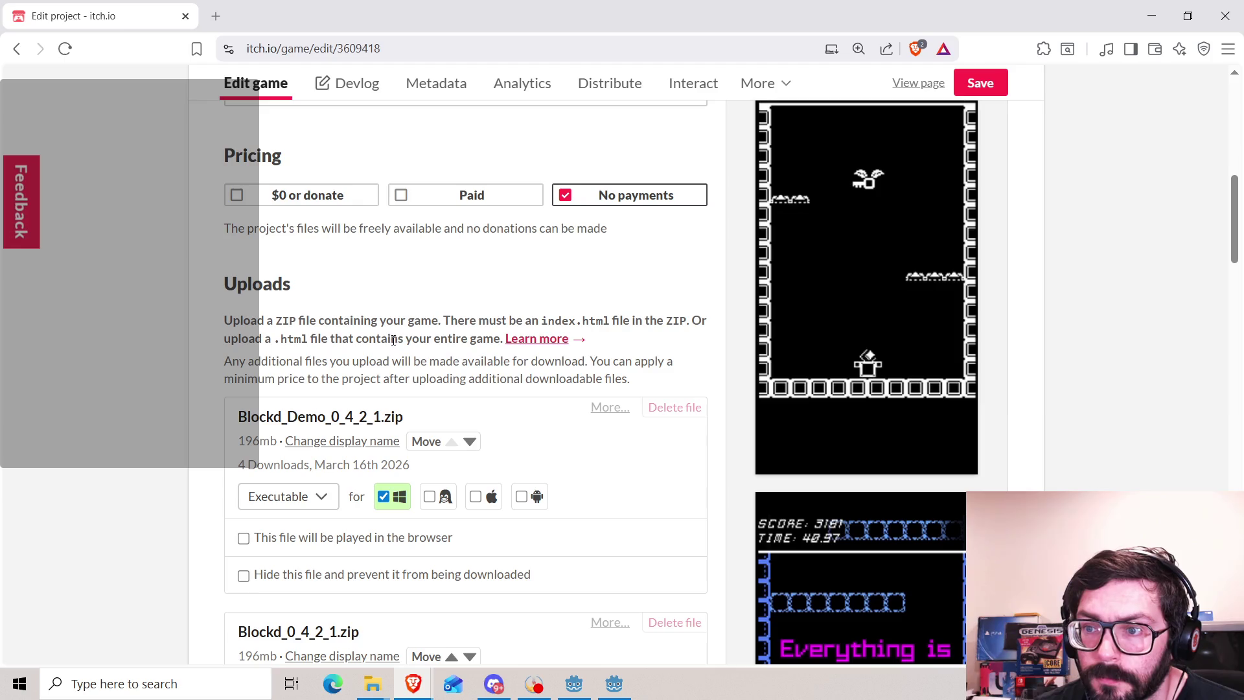
scroll(373, 320, "down", 1)
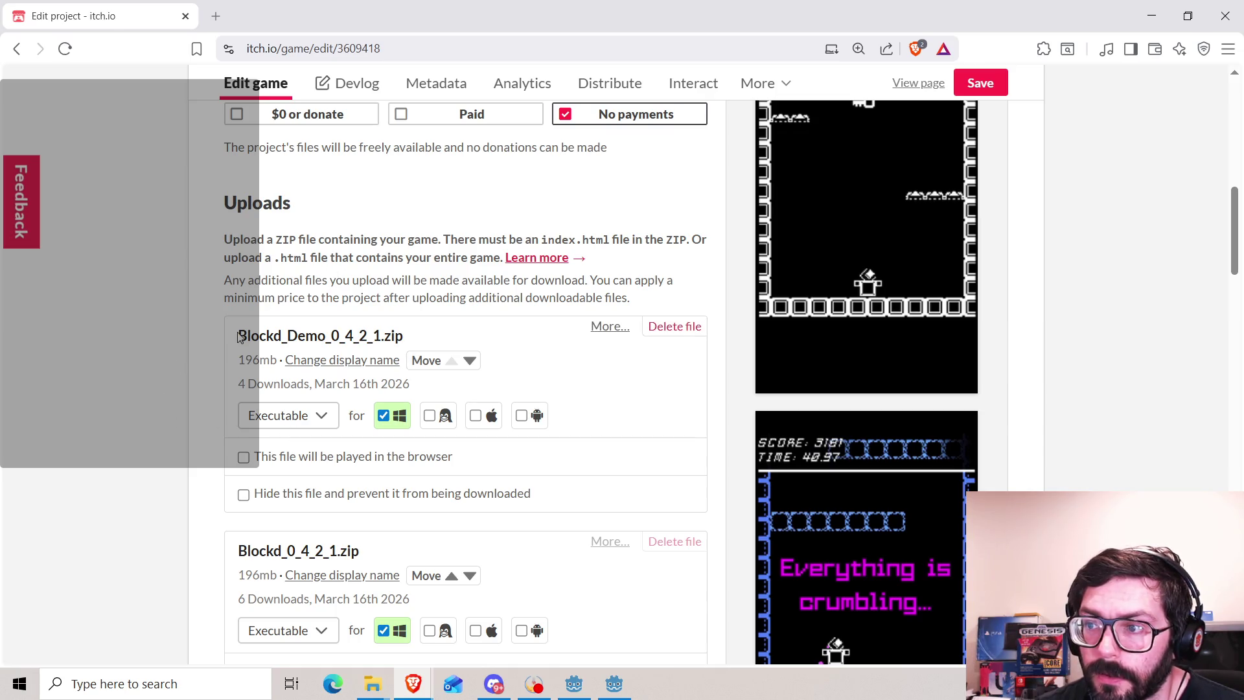
mouse_move(375, 684)
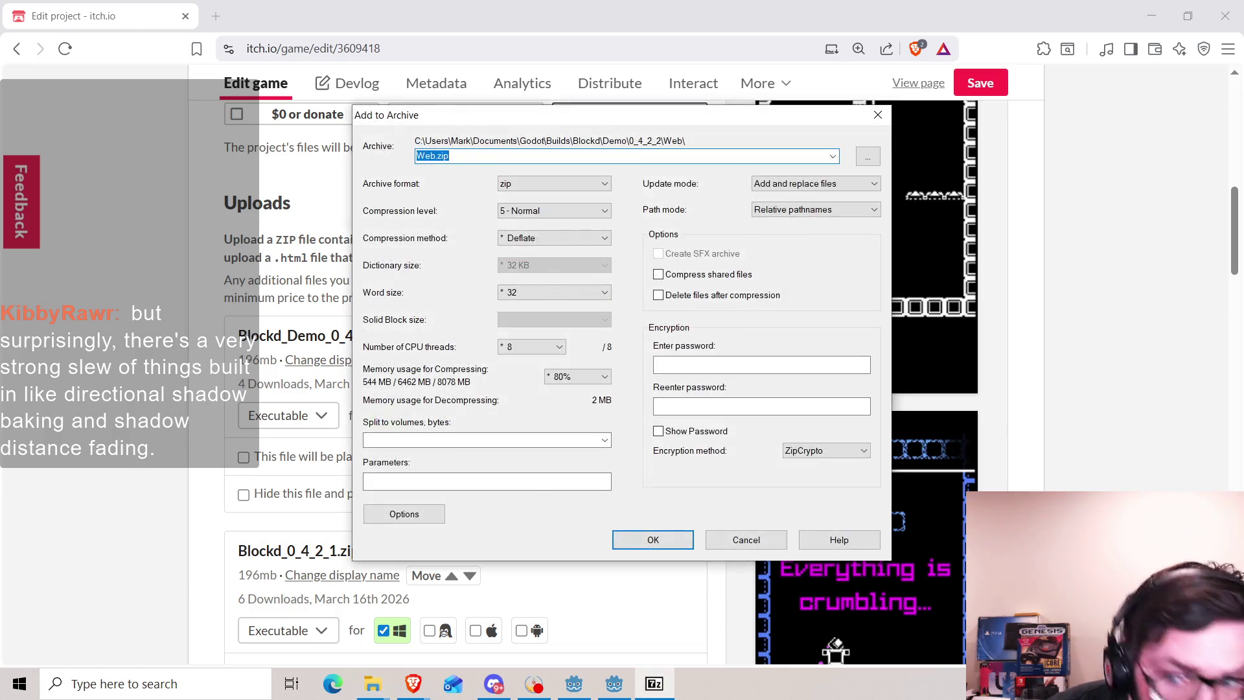
- Name the archive Blockd0422Web.zip and start compressing the web build
left_click(420, 157)
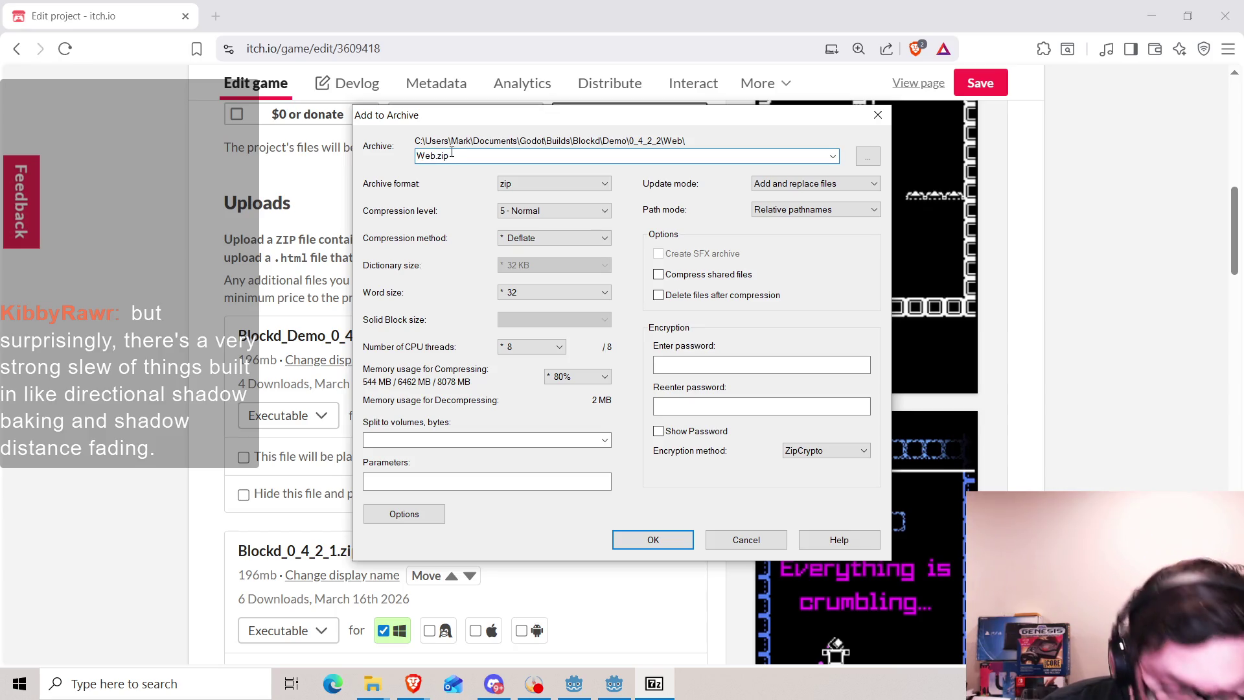
type("Blockd0422")
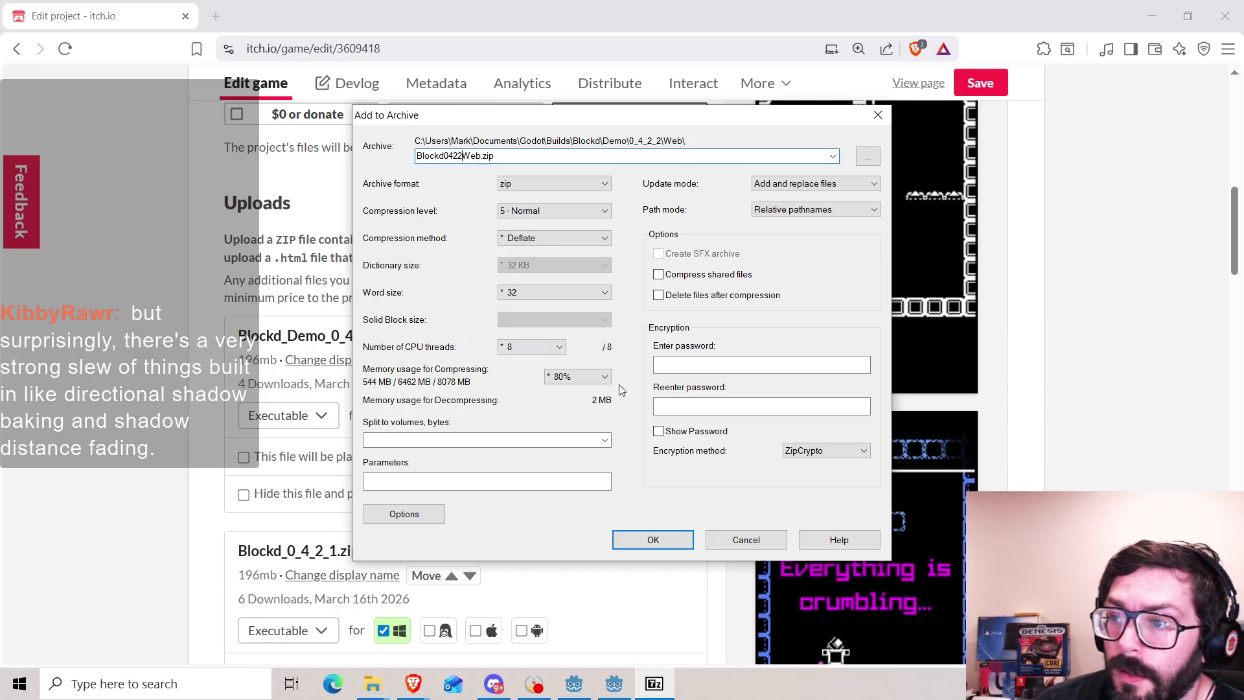
left_click(652, 540)
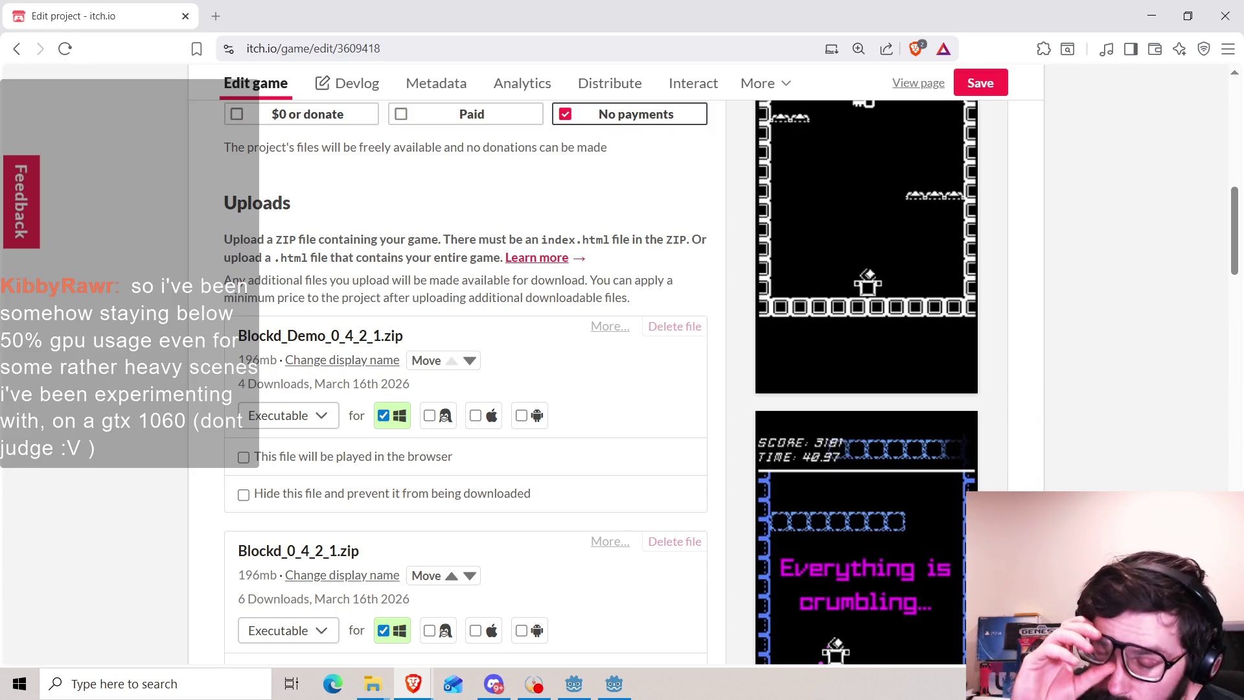
- Open the Windows Start menu once compression has finished
left_click(21, 692)
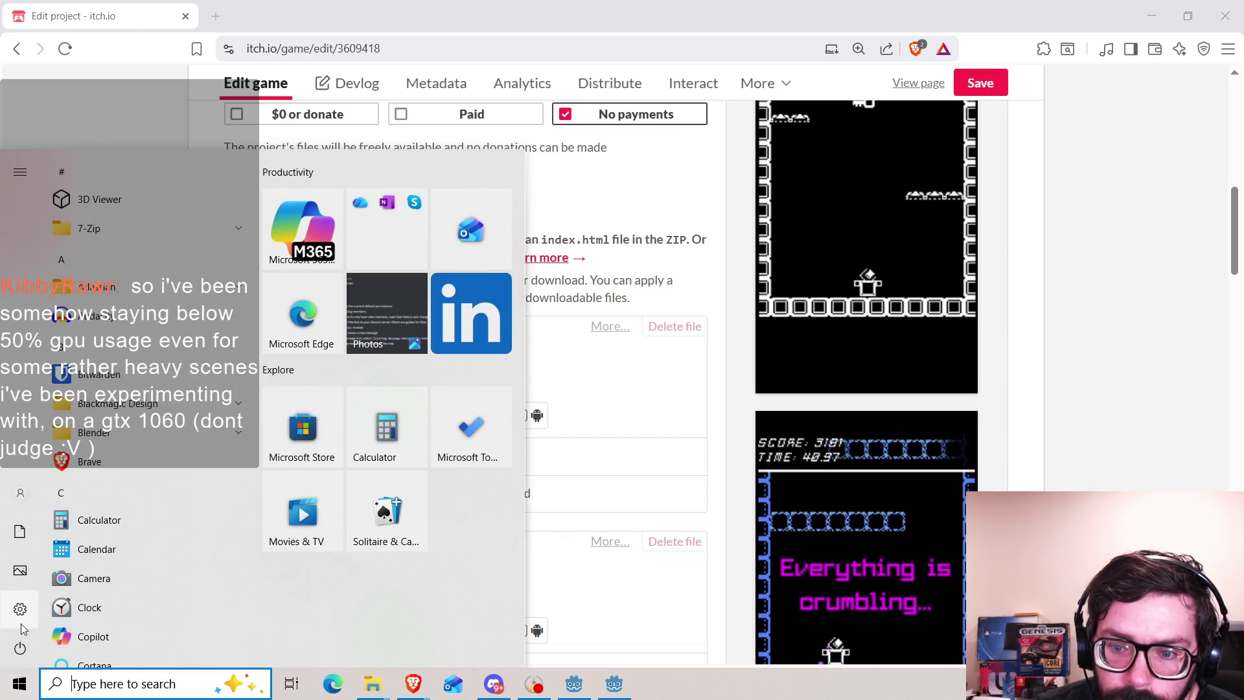
left_click(21, 609)
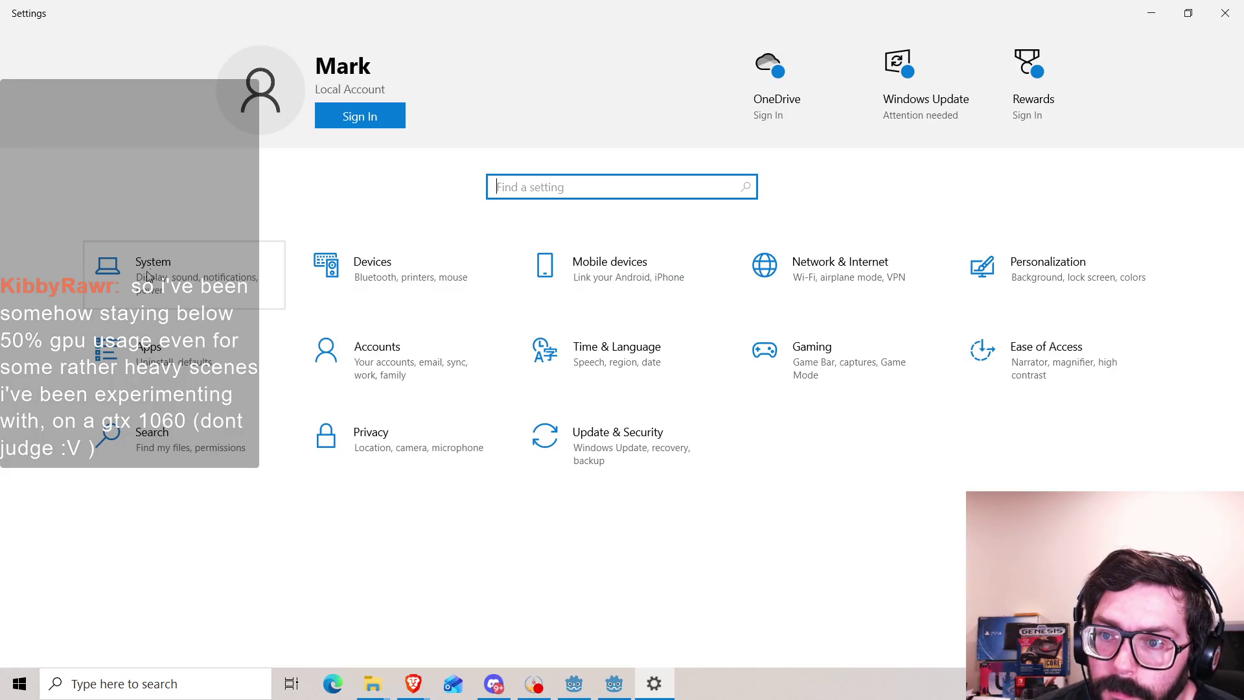
left_click(131, 272)
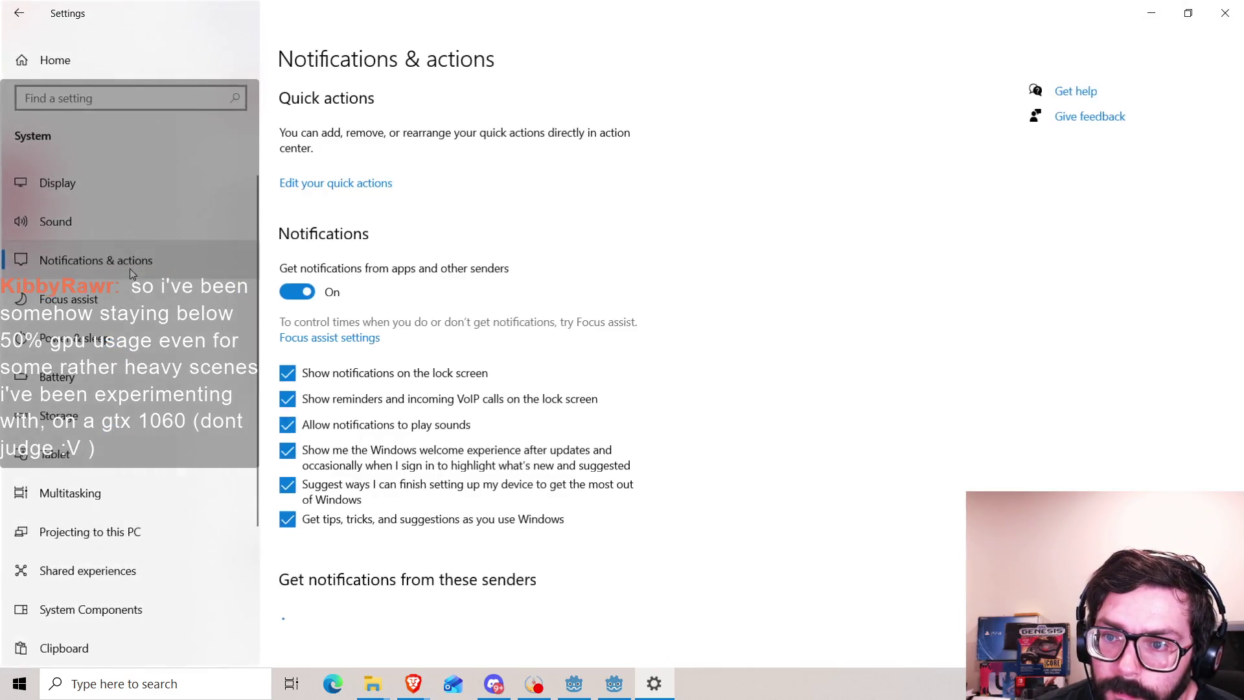
left_click(86, 181)
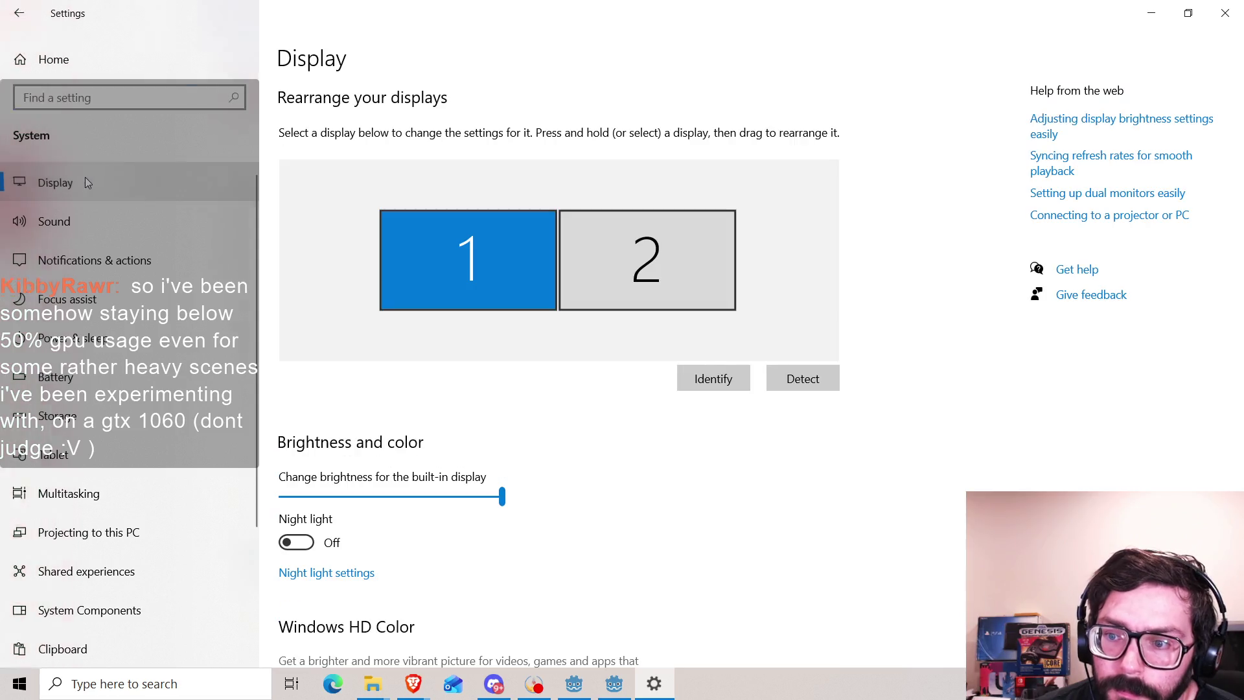
scroll(441, 436, "down", 10)
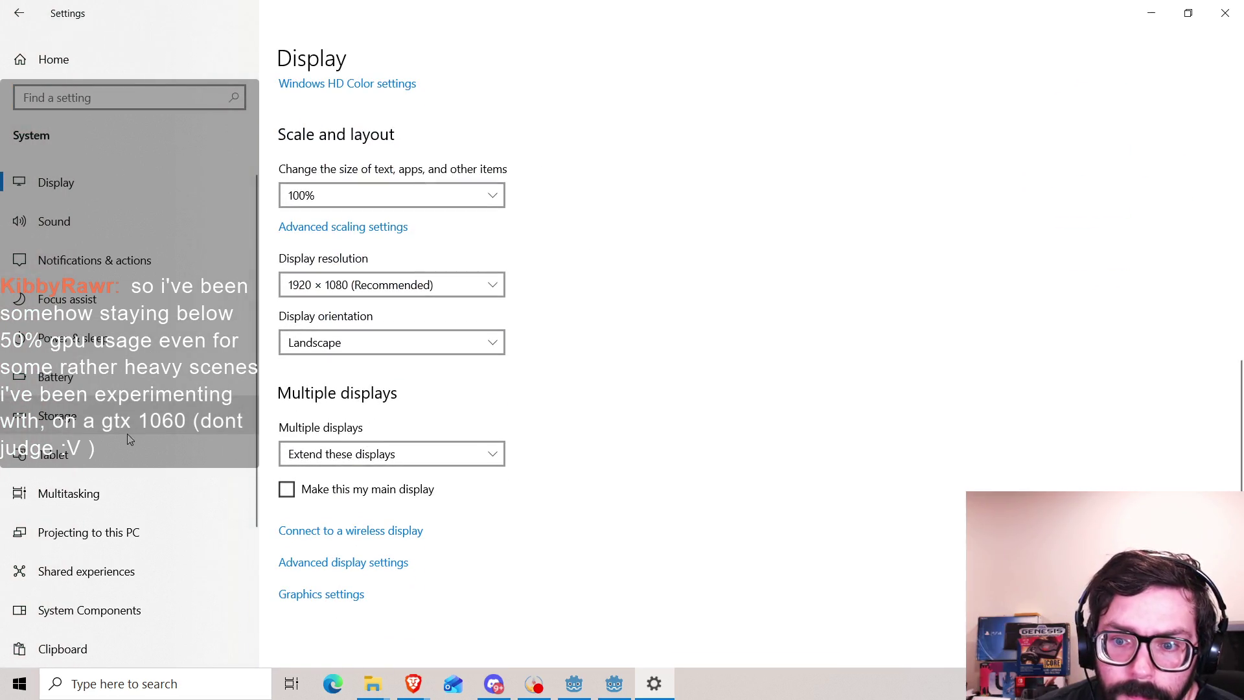
scroll(112, 499, "down", 3)
left_click(102, 461)
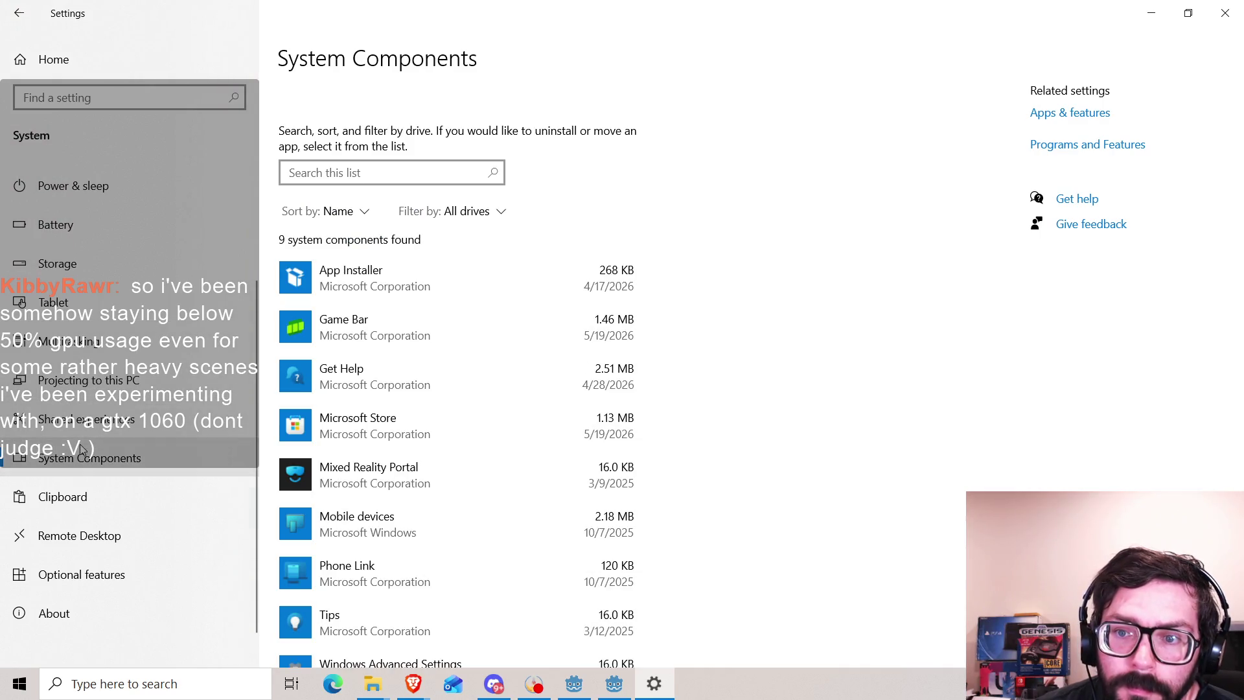
scroll(136, 232, "up", 3)
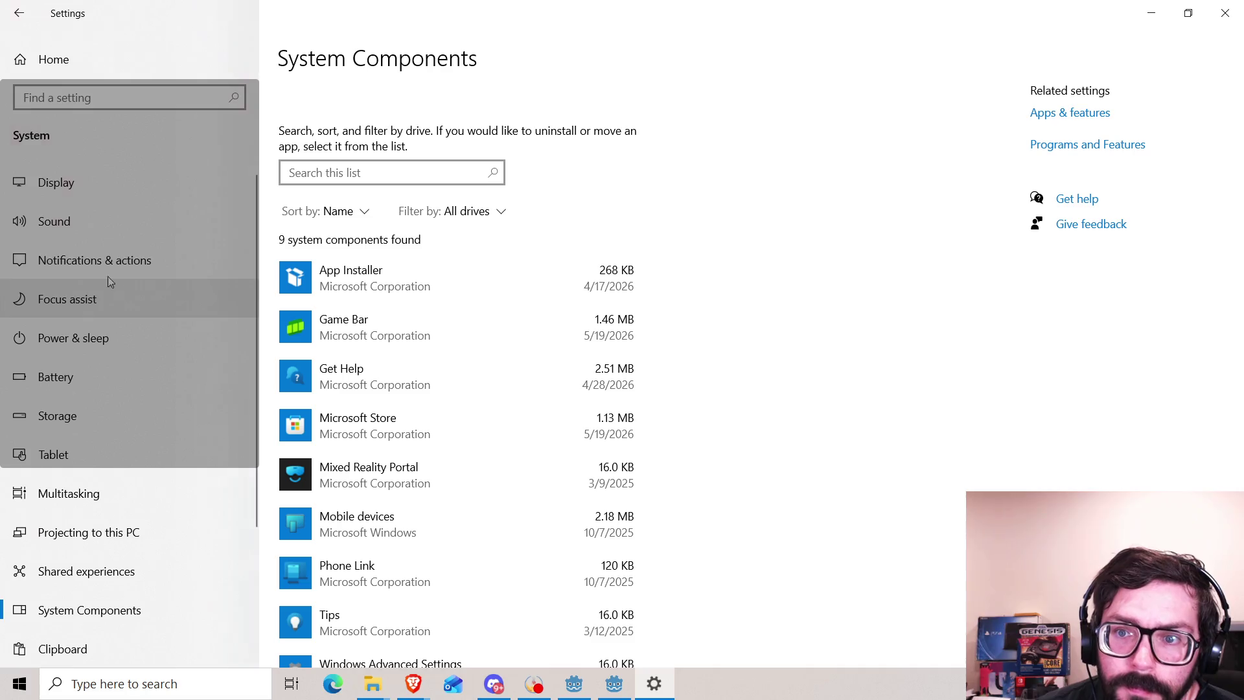
scroll(102, 418, "down", 3)
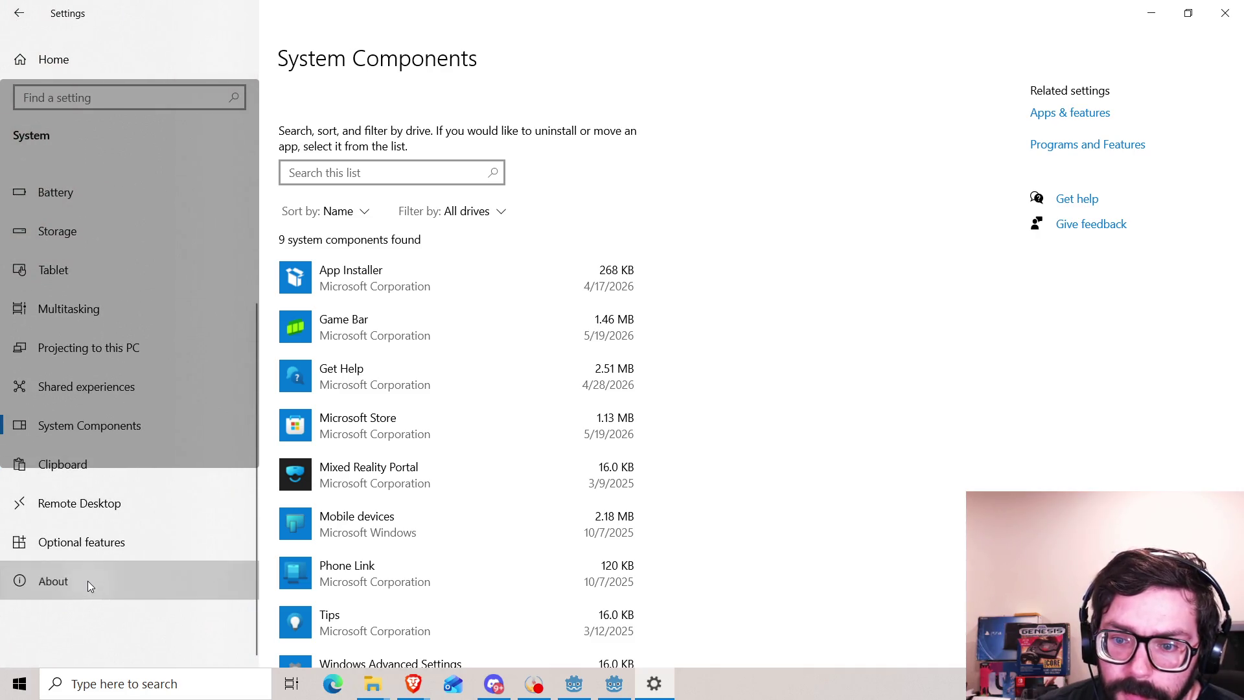
left_click(89, 582)
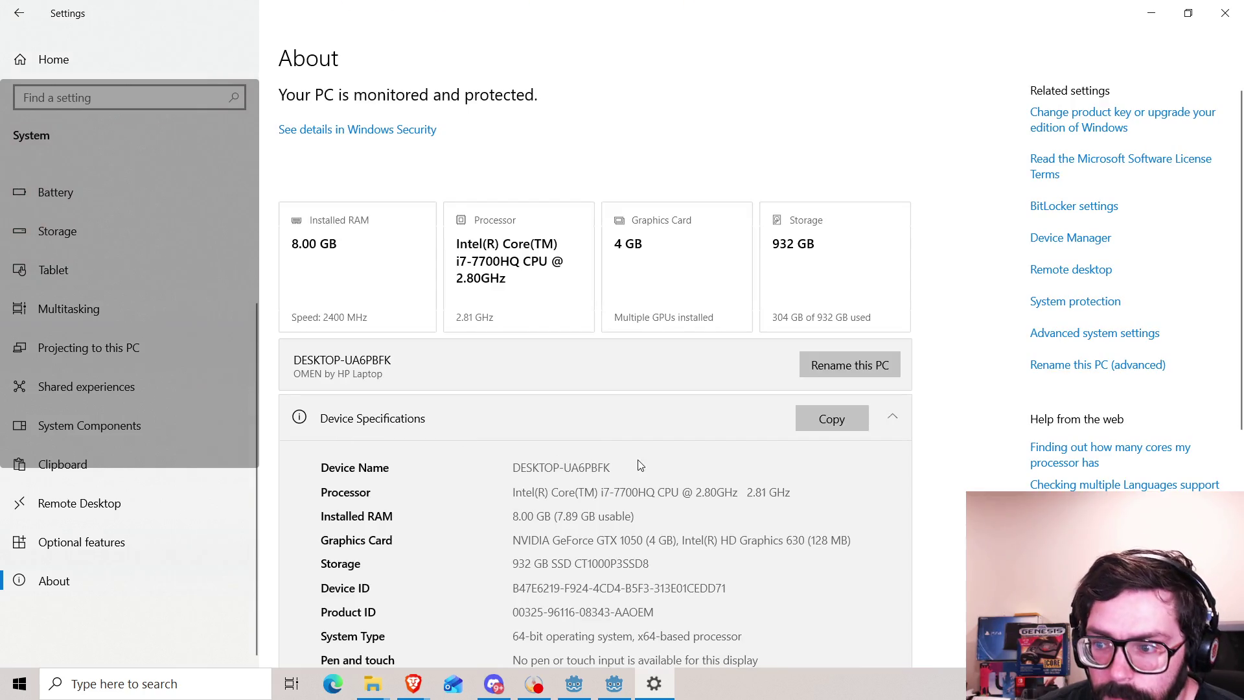
scroll(705, 460, "down", 3)
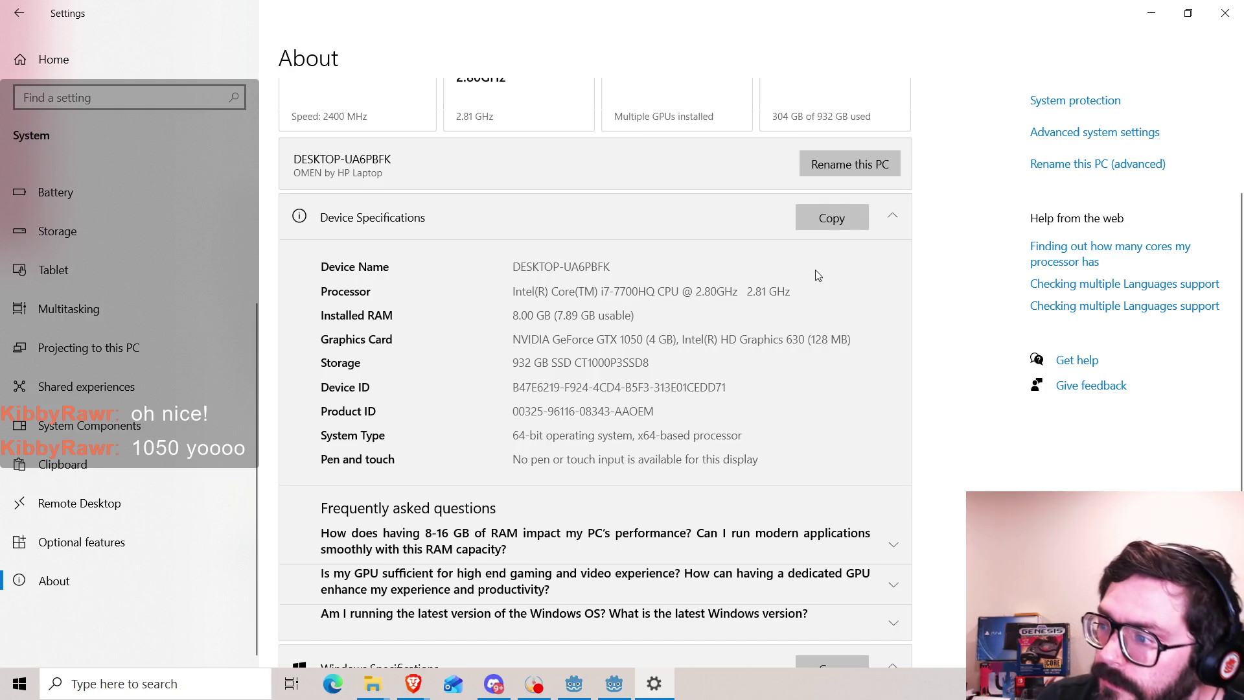
left_click(1223, 16)
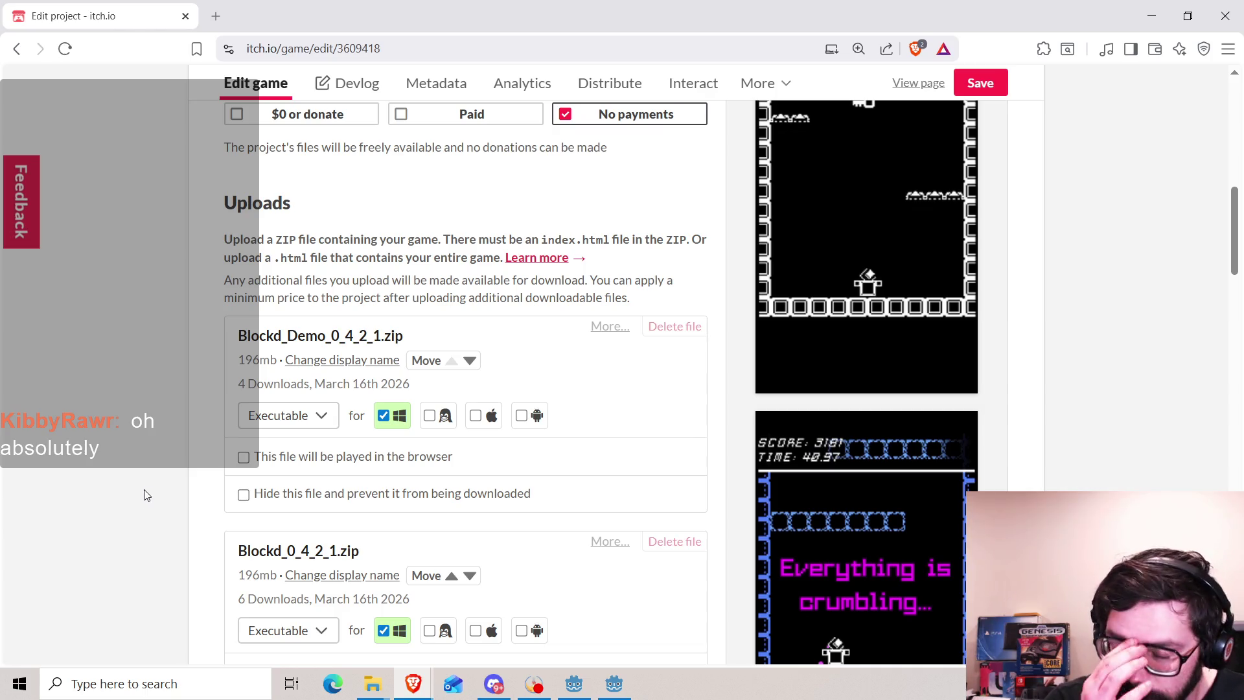
- Scroll down the Uploads list to the Upload files button
scroll(207, 460, "down", 7)
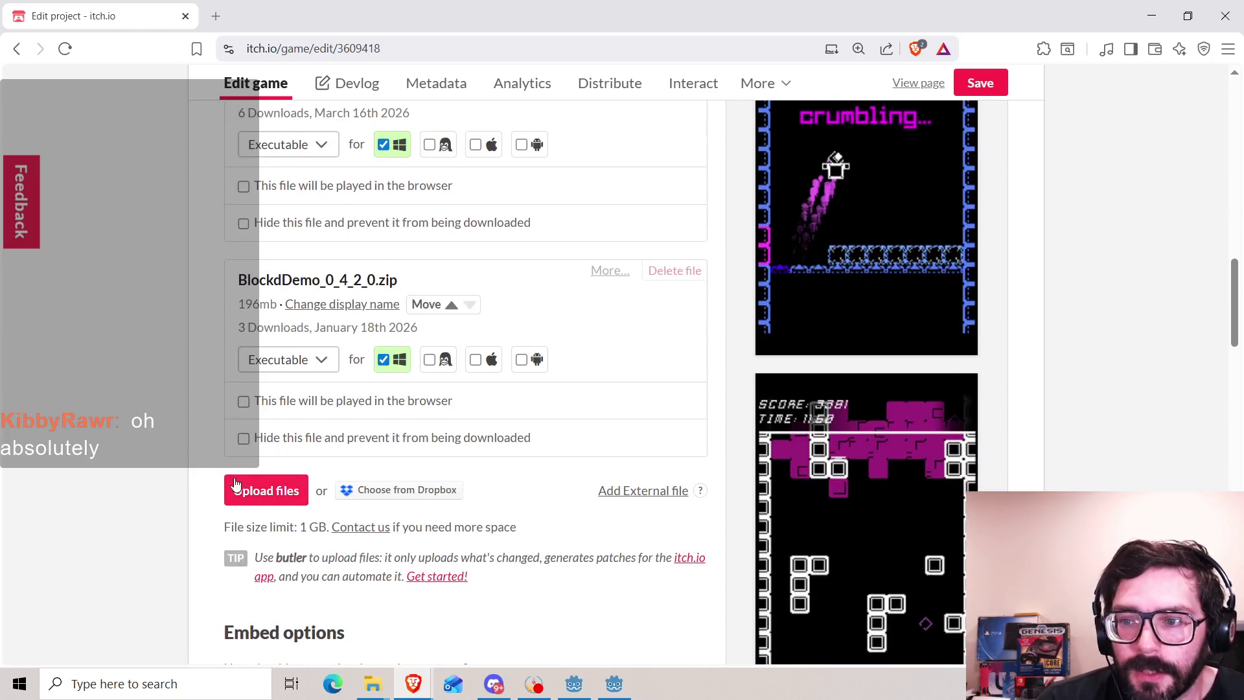
- Upload Blockd0422Web.zip from Builds/Blockd/Demo/0_4_2_2/Web to the Block'd project
left_click(260, 486)
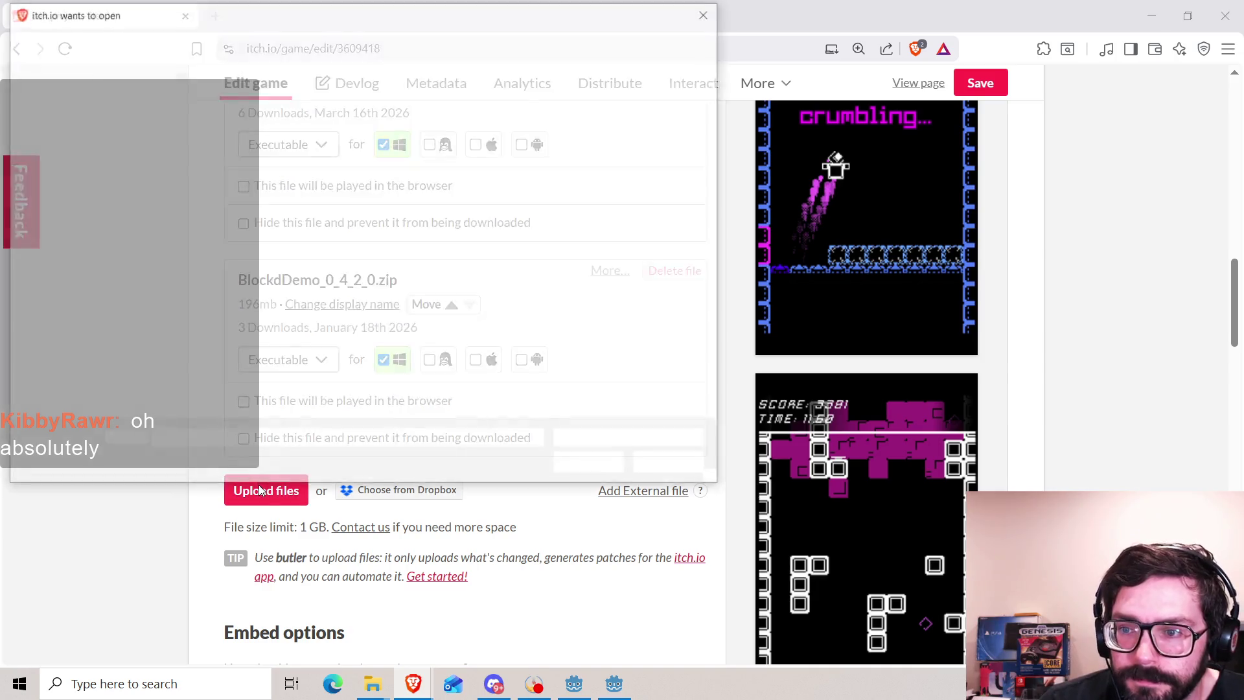
left_click(251, 37)
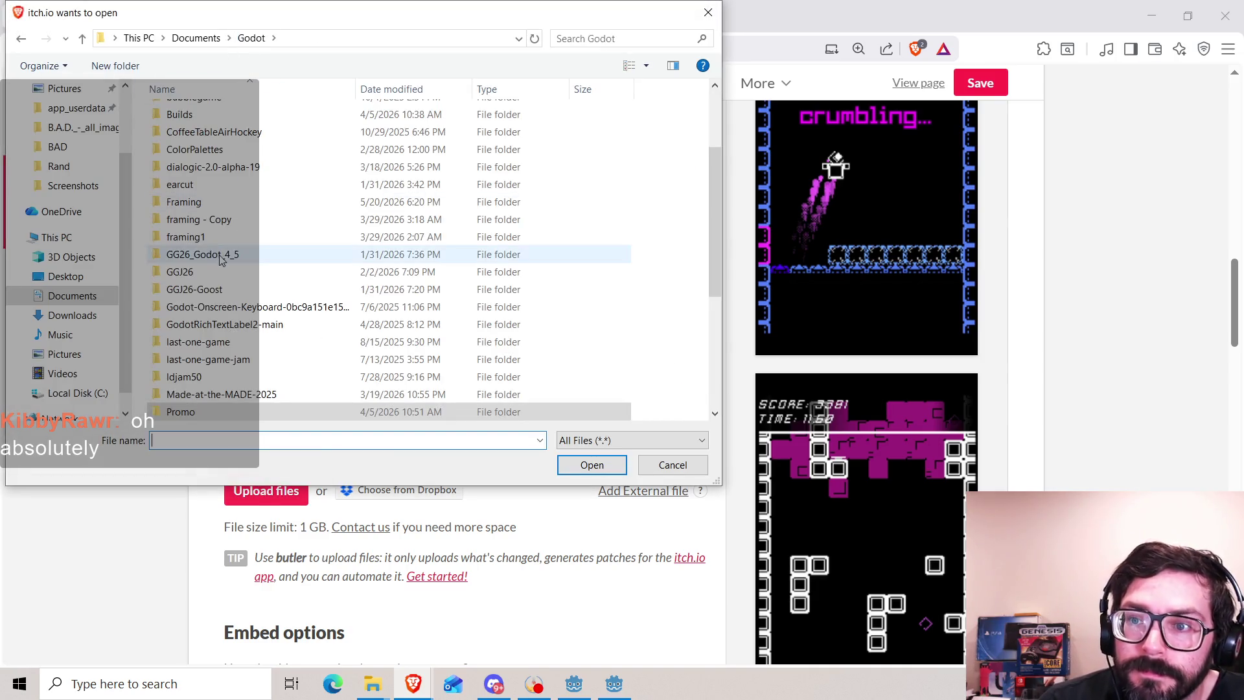
double_click(208, 115)
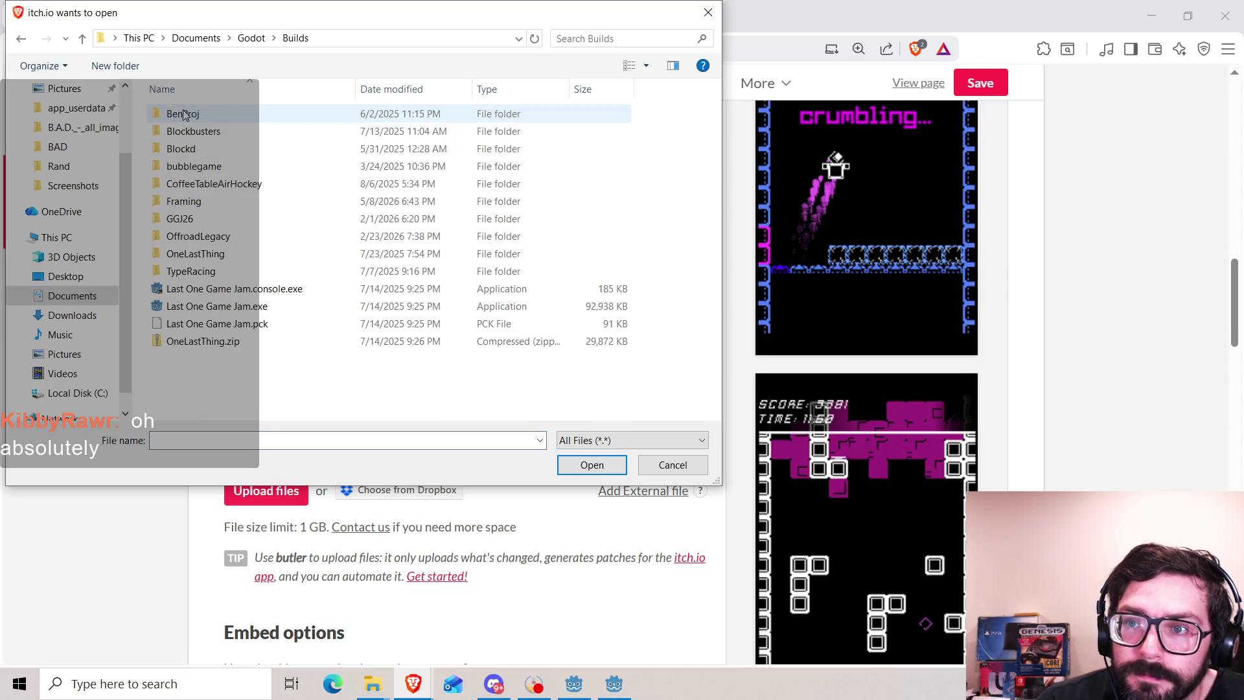
double_click(209, 149)
double_click(181, 113)
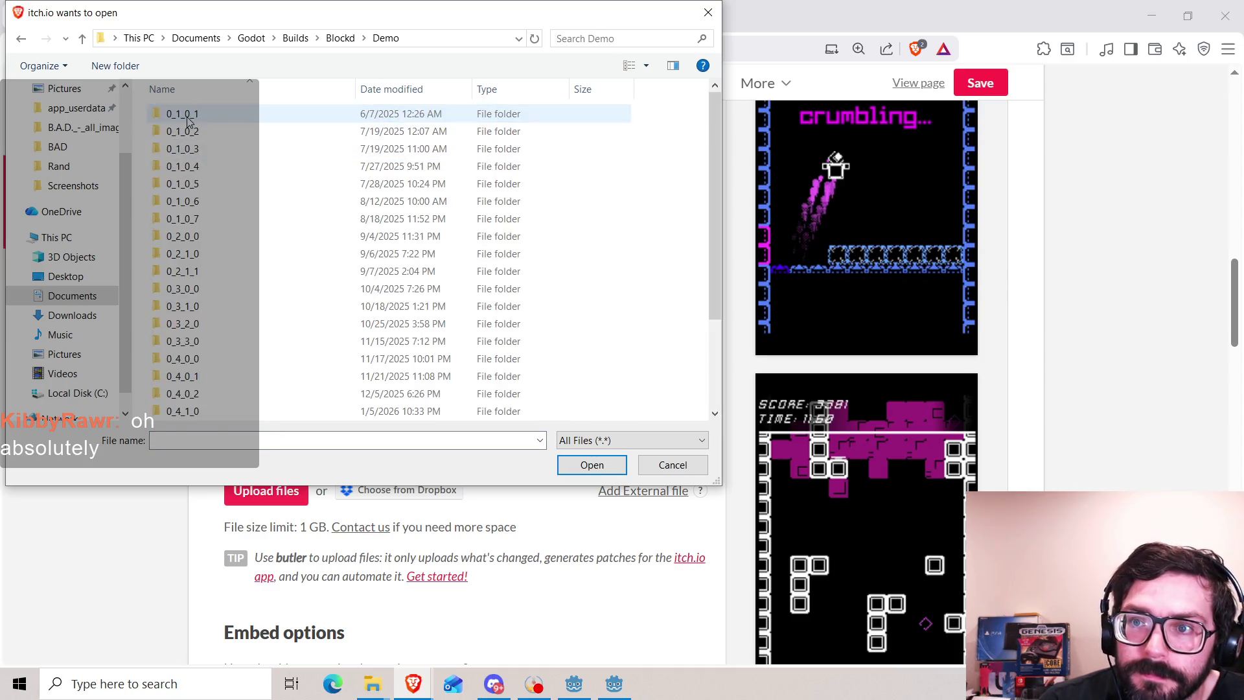
scroll(201, 347, "down", 4)
double_click(201, 343)
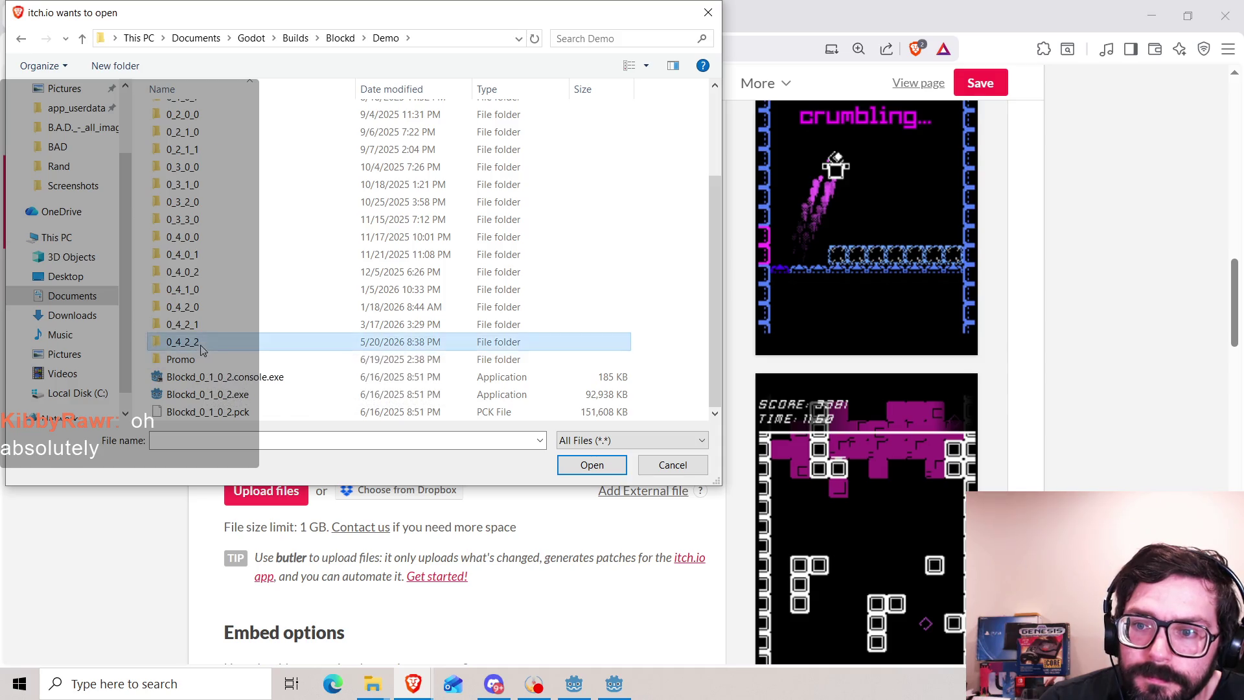
double_click(202, 134)
left_click(200, 114)
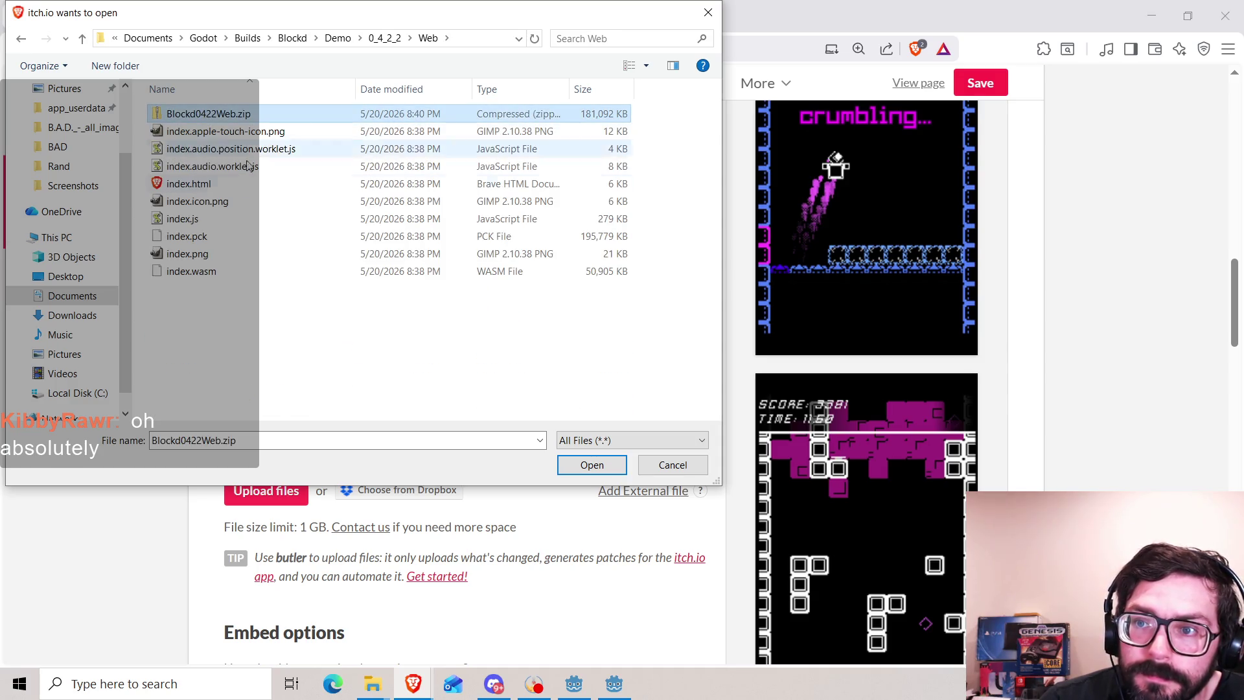
left_click(571, 471)
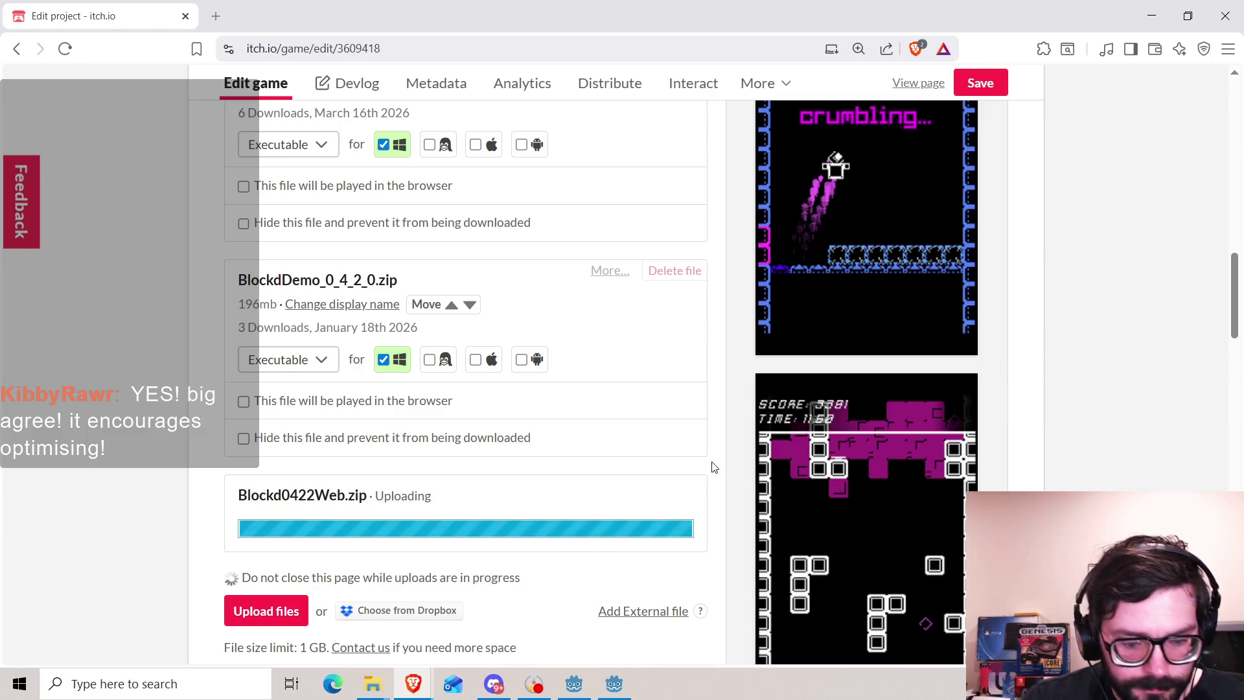
- Mark Blockd0422Web.zip as played in the browser, leaving Mobile friendly turned off
scroll(262, 452, "down", 3)
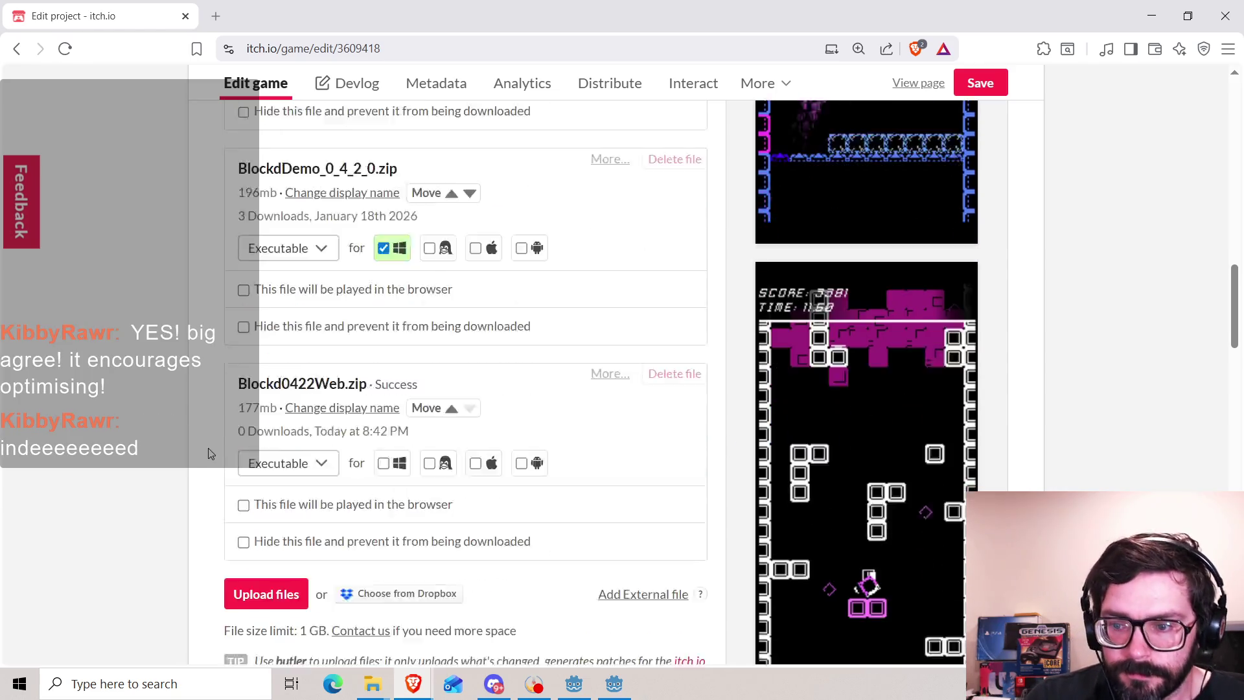
left_click(243, 455)
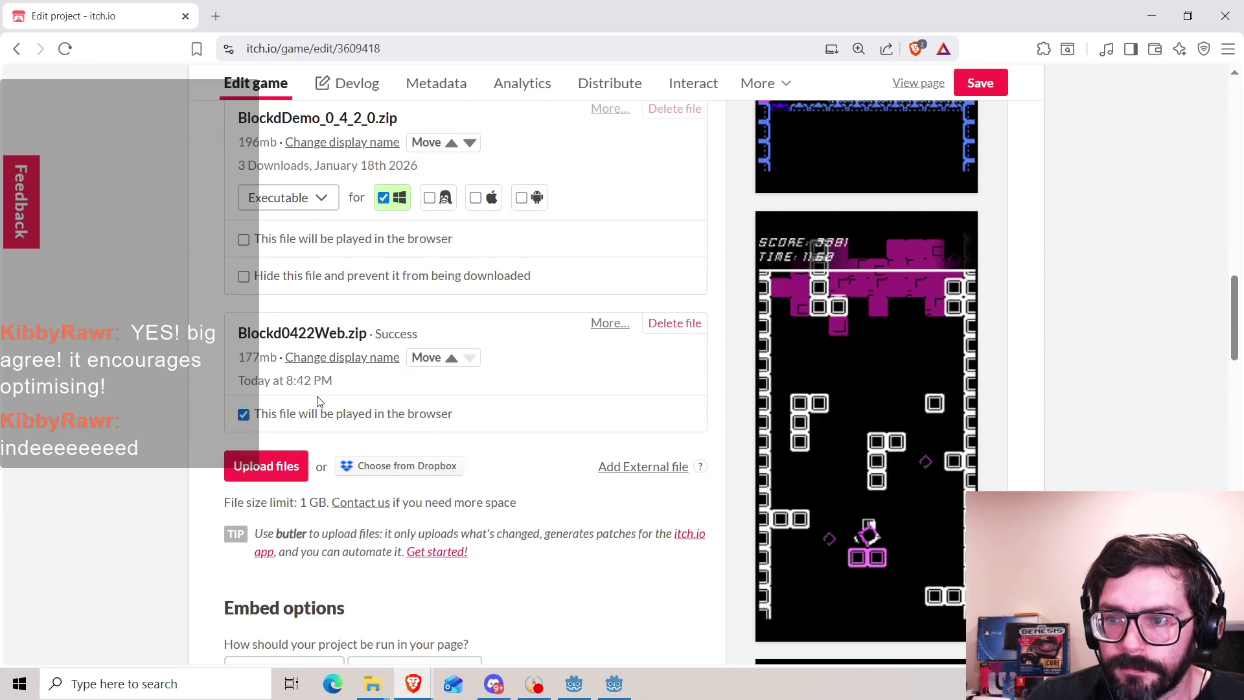
scroll(227, 459, "down", 5)
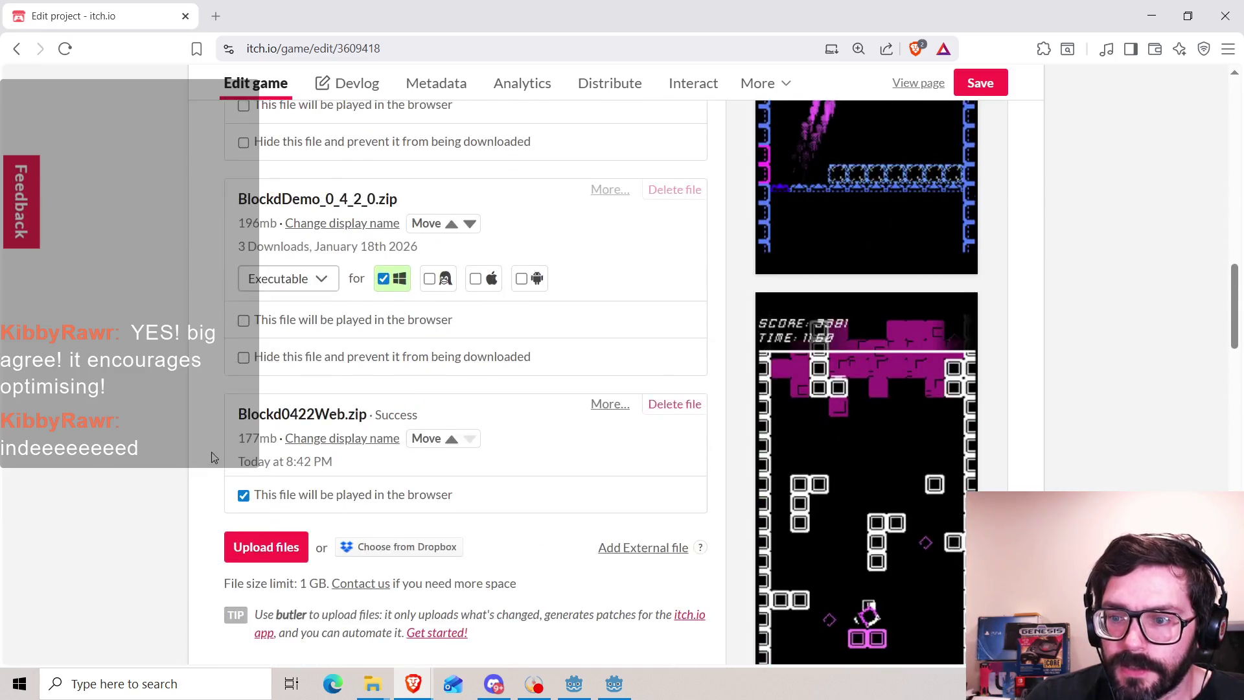
scroll(210, 459, "down", 1)
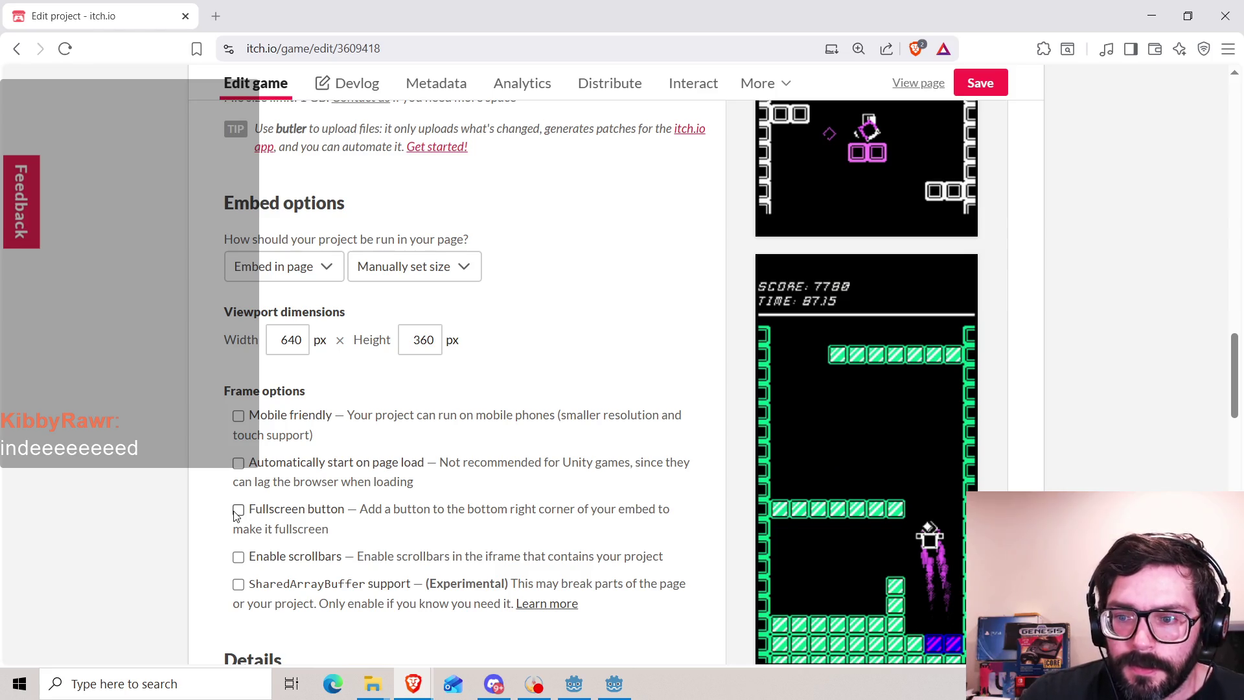
scroll(237, 514, "down", 2)
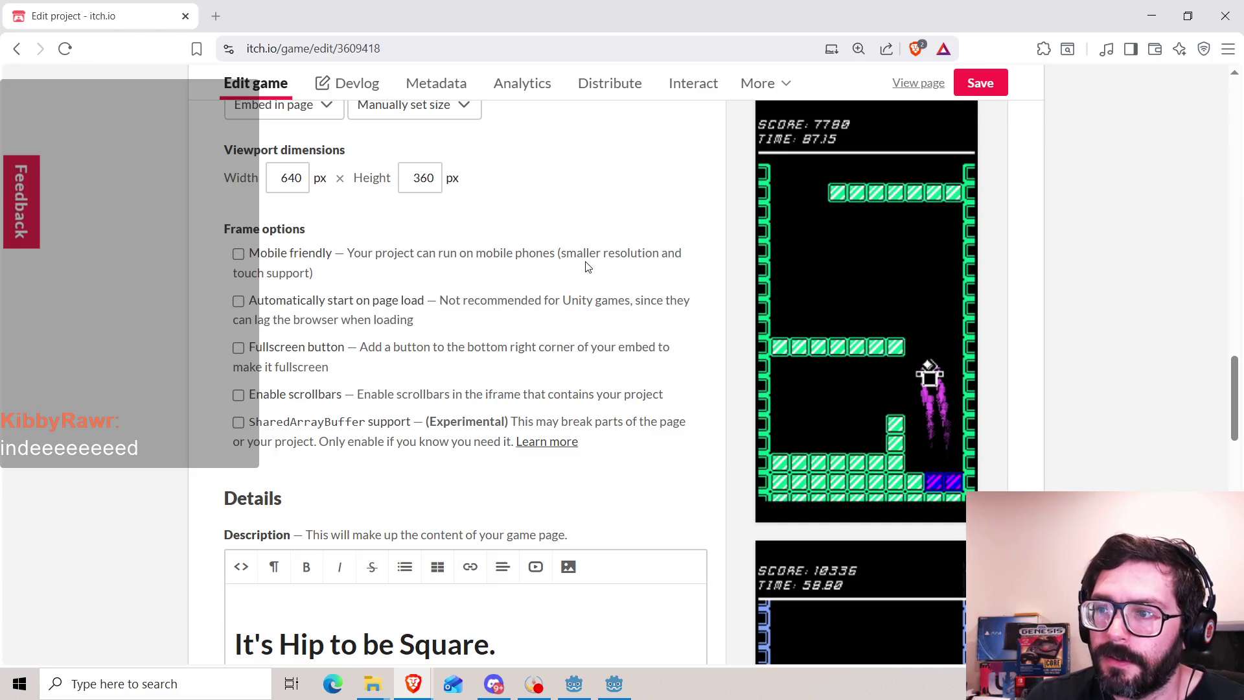
left_click_drag(391, 257, 556, 260)
left_click(556, 260)
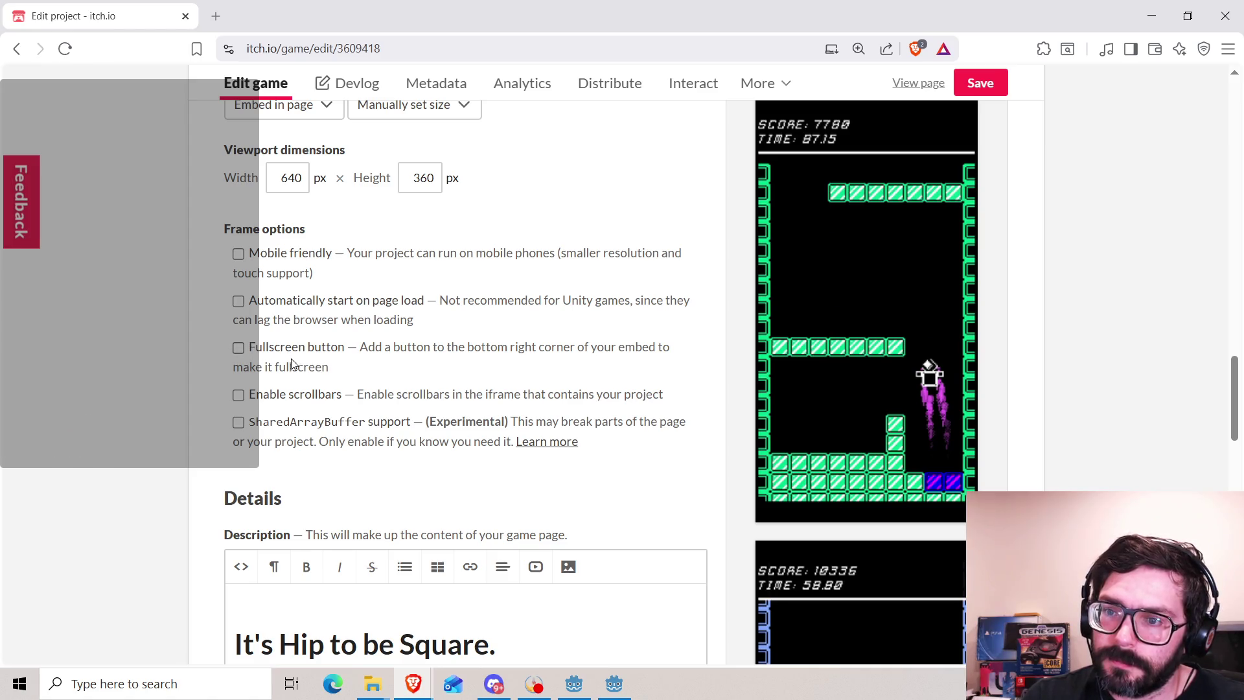
- Save the project with the 640×360 in-page embed and Public visibility
scroll(402, 398, "down", 1)
scroll(334, 382, "up", 1)
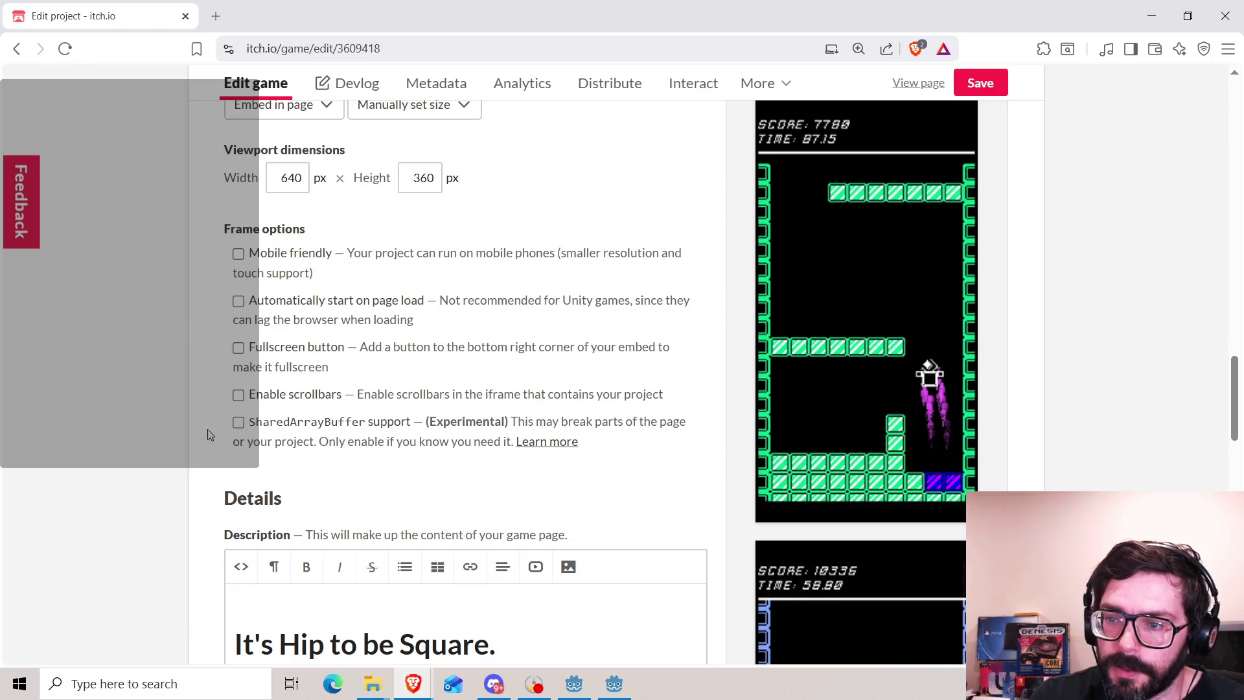
scroll(208, 430, "down", 1)
scroll(194, 420, "up", 1)
scroll(217, 407, "up", 1)
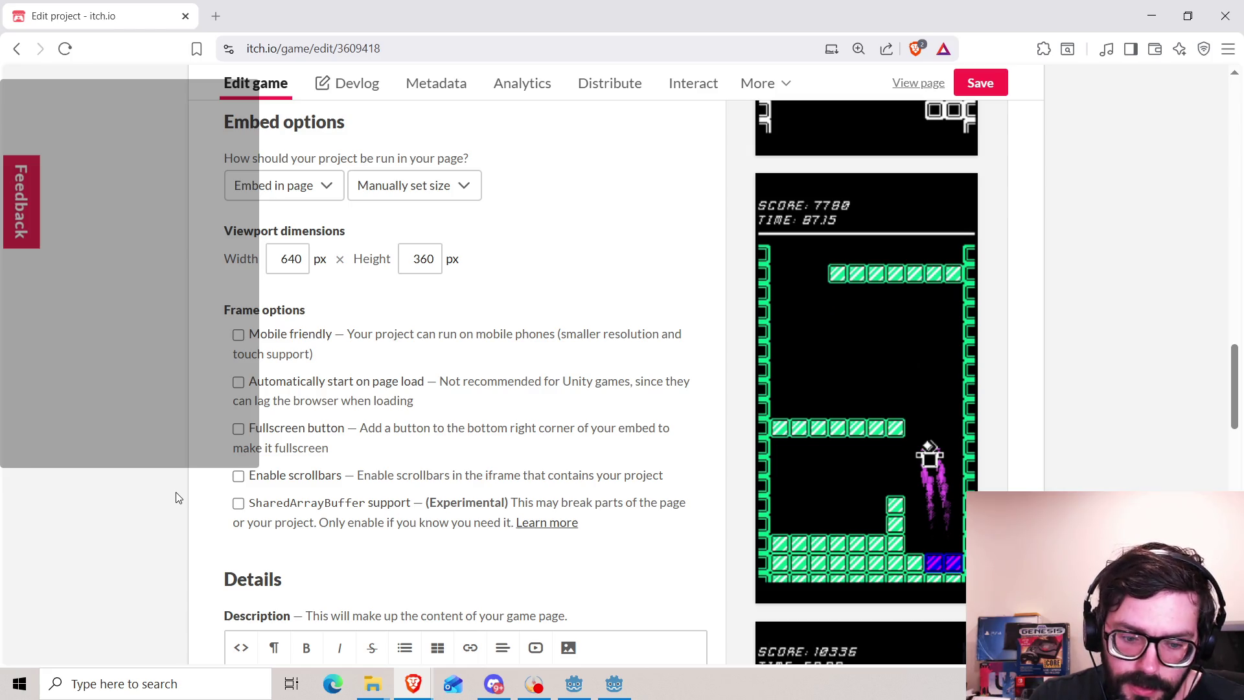
scroll(174, 528, "down", 10)
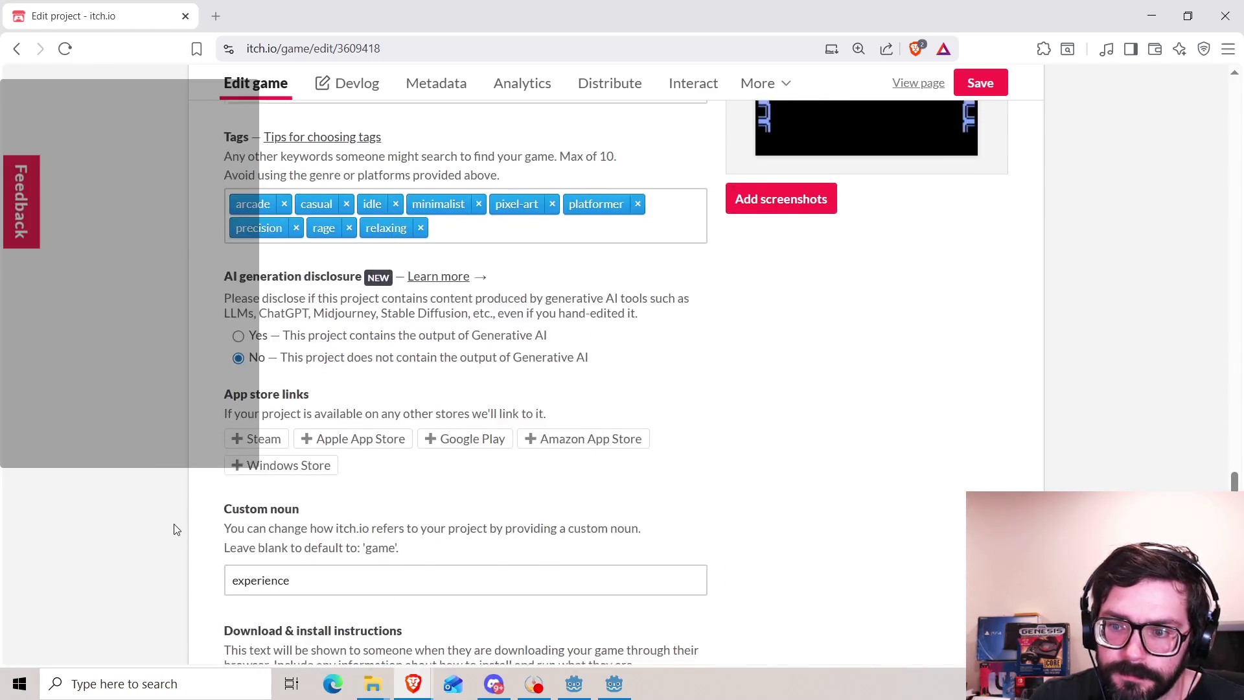
scroll(174, 528, "down", 10)
left_click(250, 512)
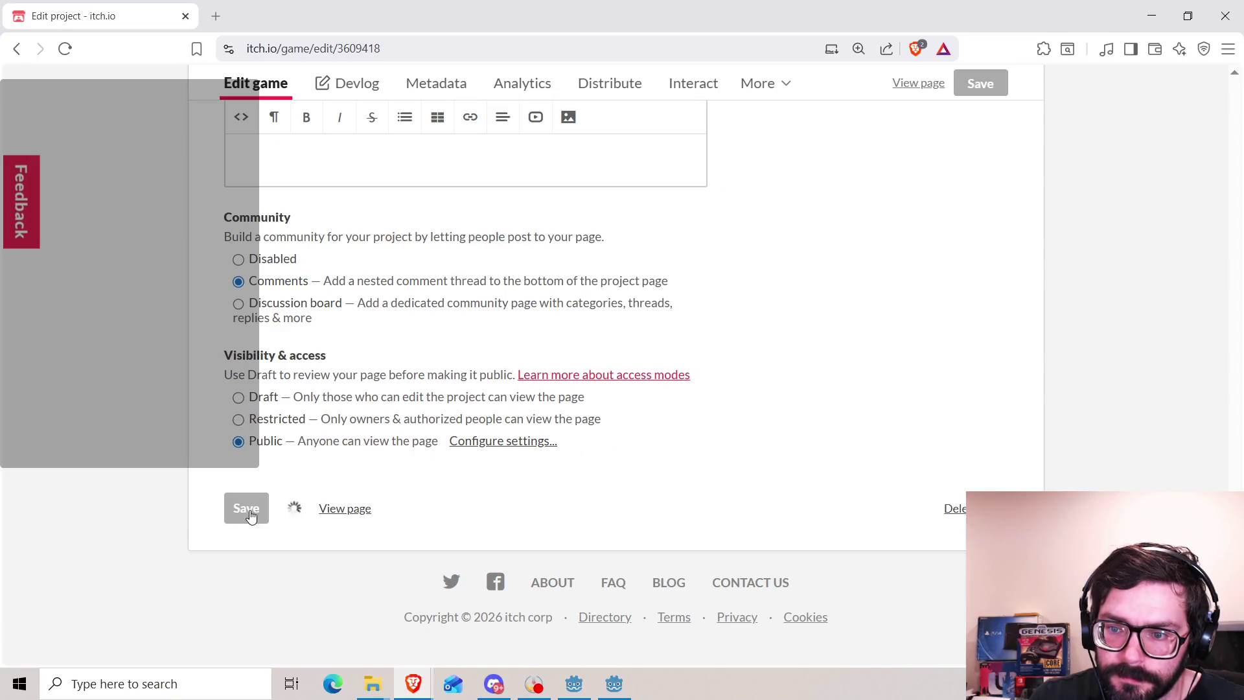
- View the public Block'd page and find its 'Failed to find index.html' loading error
left_click(318, 511)
scroll(225, 382, "down", 3)
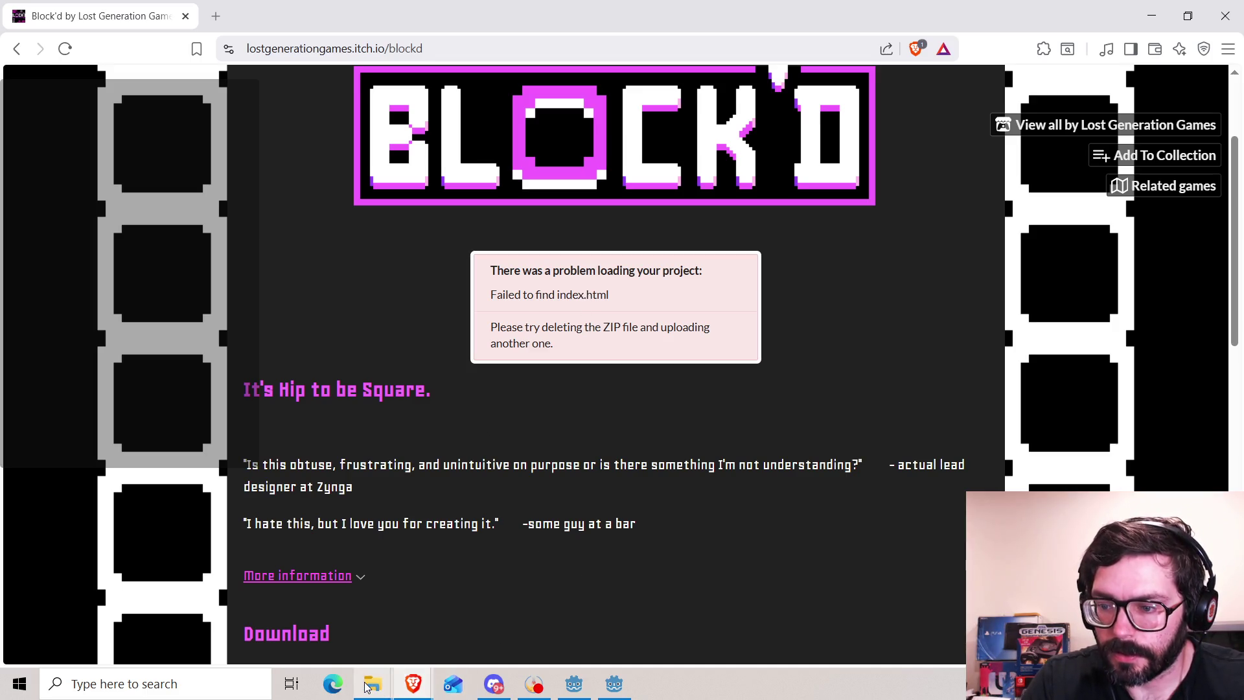
- Check File Explorer, then return to the browser and select the missing index.html error text
mouse_move(372, 687)
left_click(337, 613)
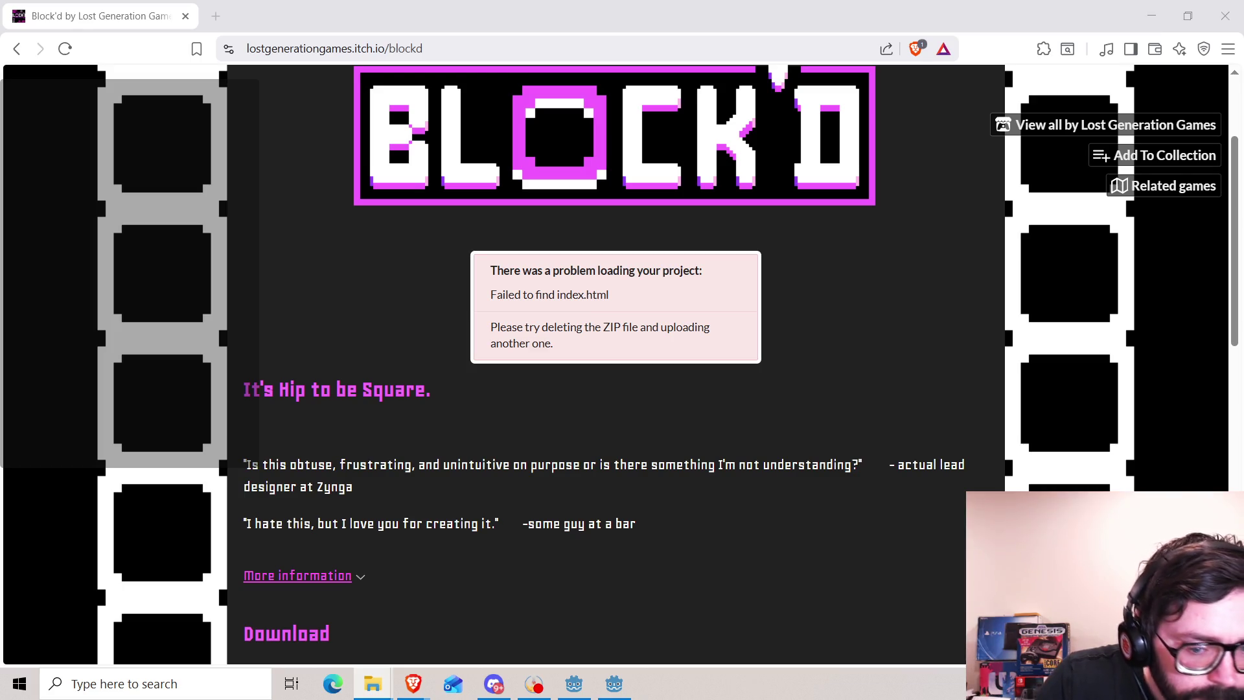
key("alt+Tab")
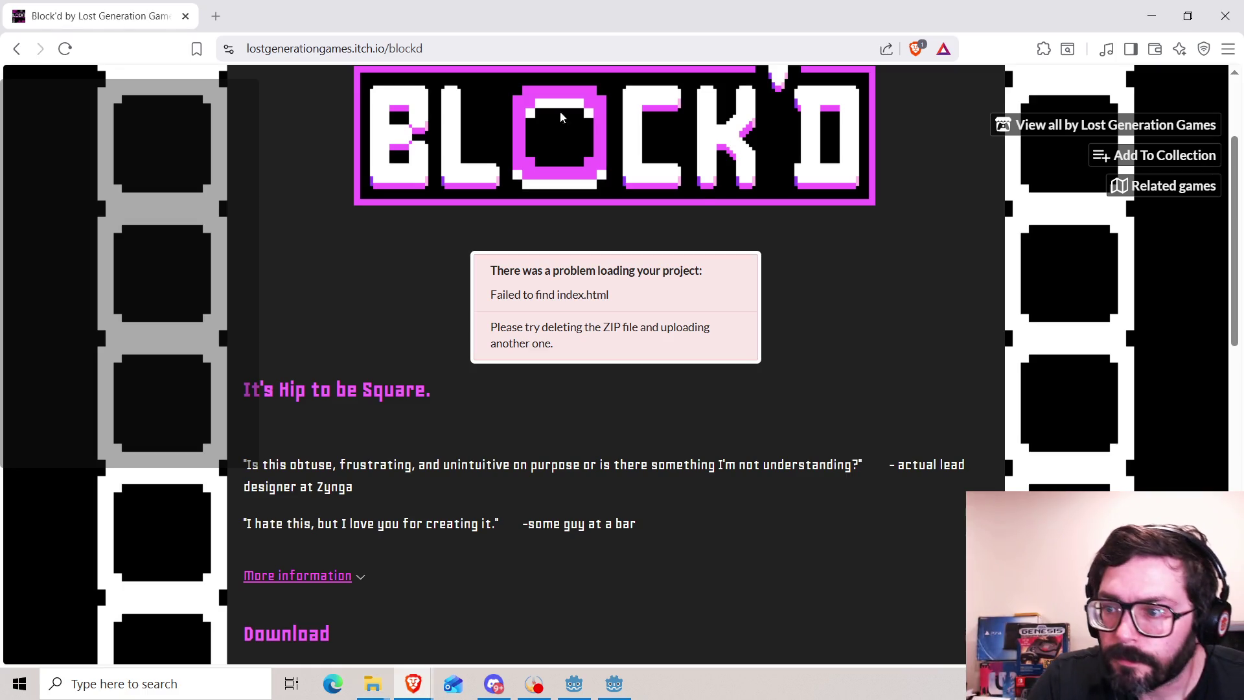
left_click_drag(507, 295, 526, 328)
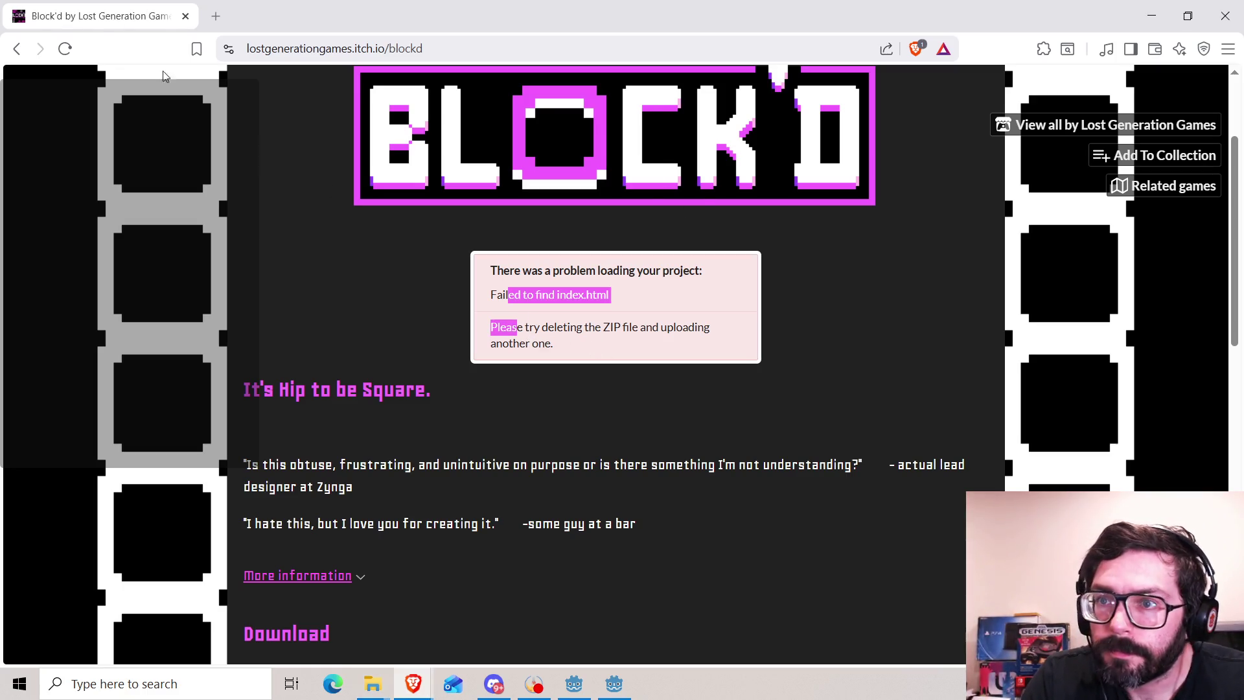
- Reload the game page and return to the edit page's Uploads list
left_click(64, 49)
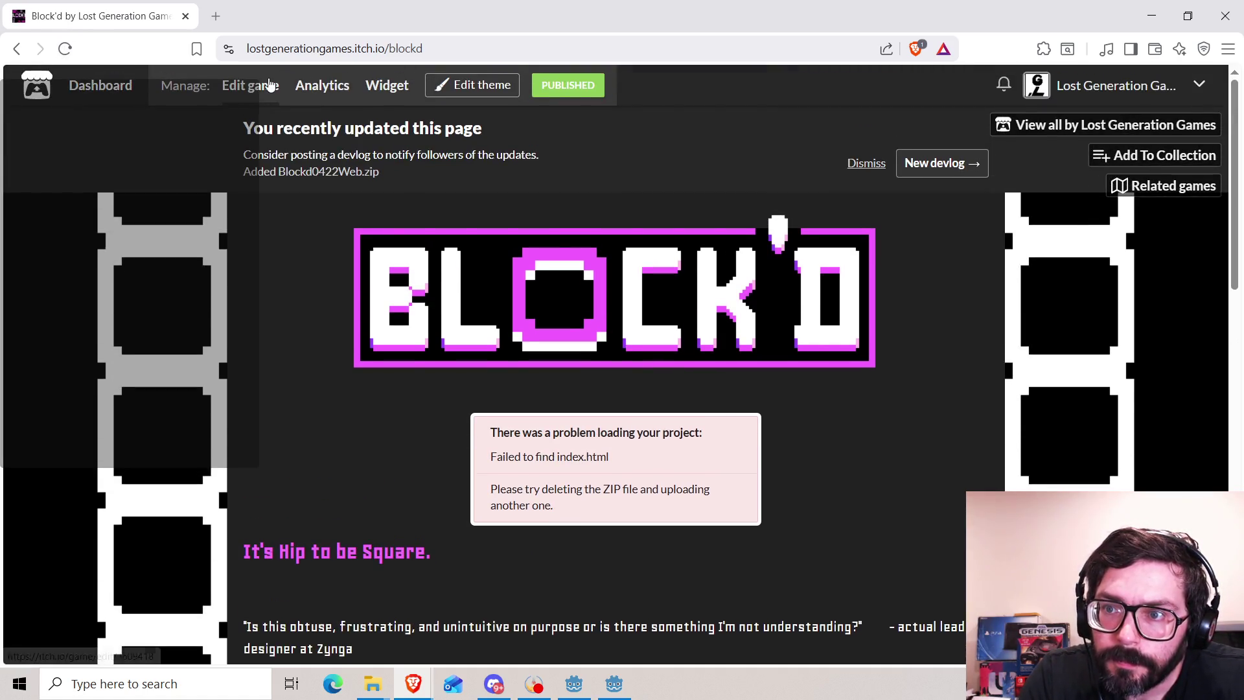
left_click(270, 84)
scroll(260, 336, "down", 12)
scroll(220, 347, "down", 10)
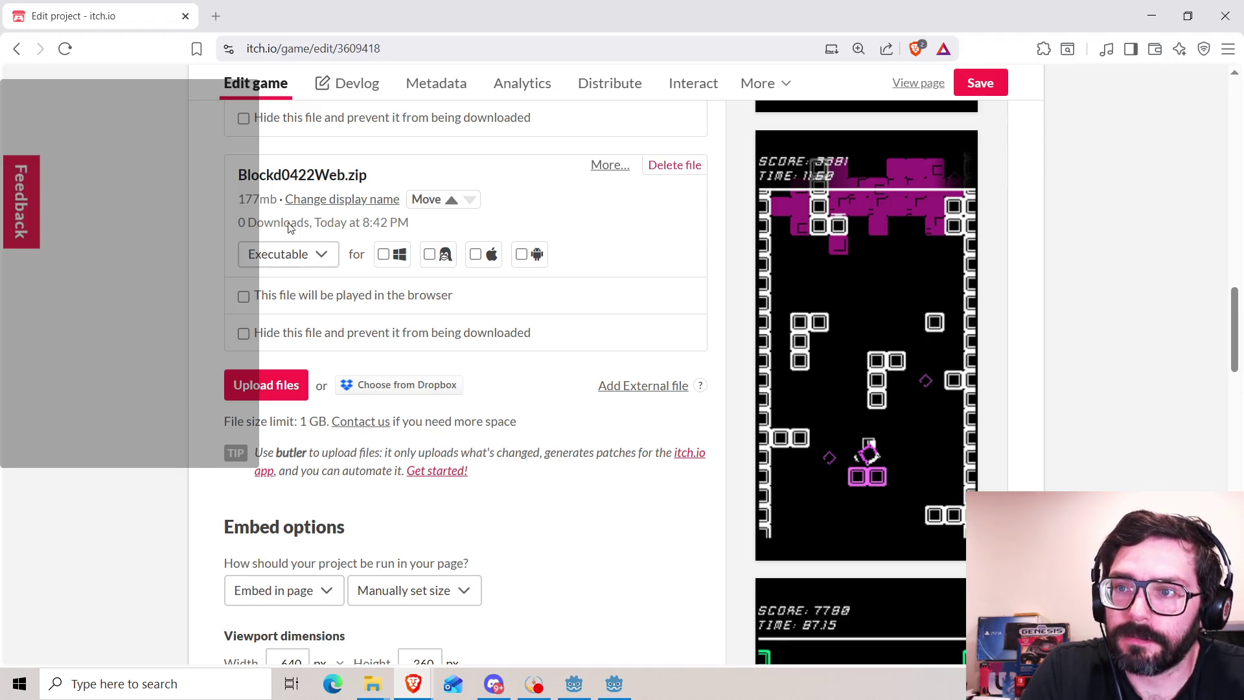
- Move browser play from Blockd_Demo_0_4_2_1.zip to Blockd0422Web.zip and save the project
scroll(211, 372, "up", 2)
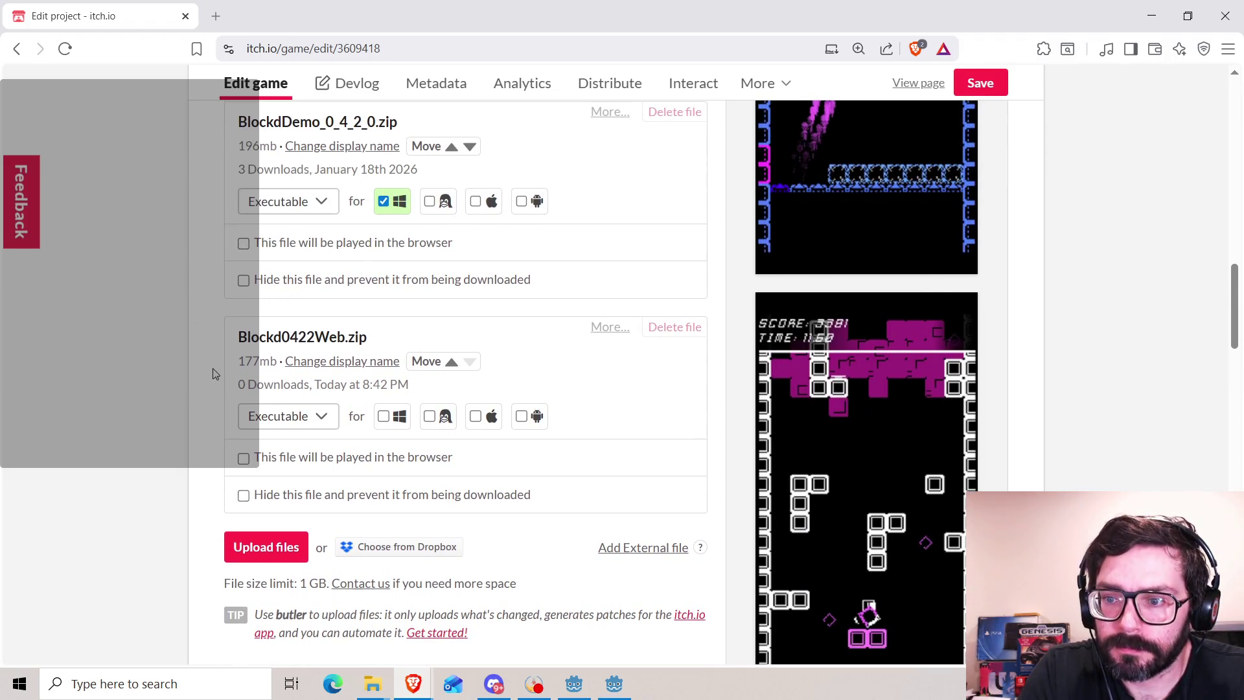
scroll(220, 376, "up", 6)
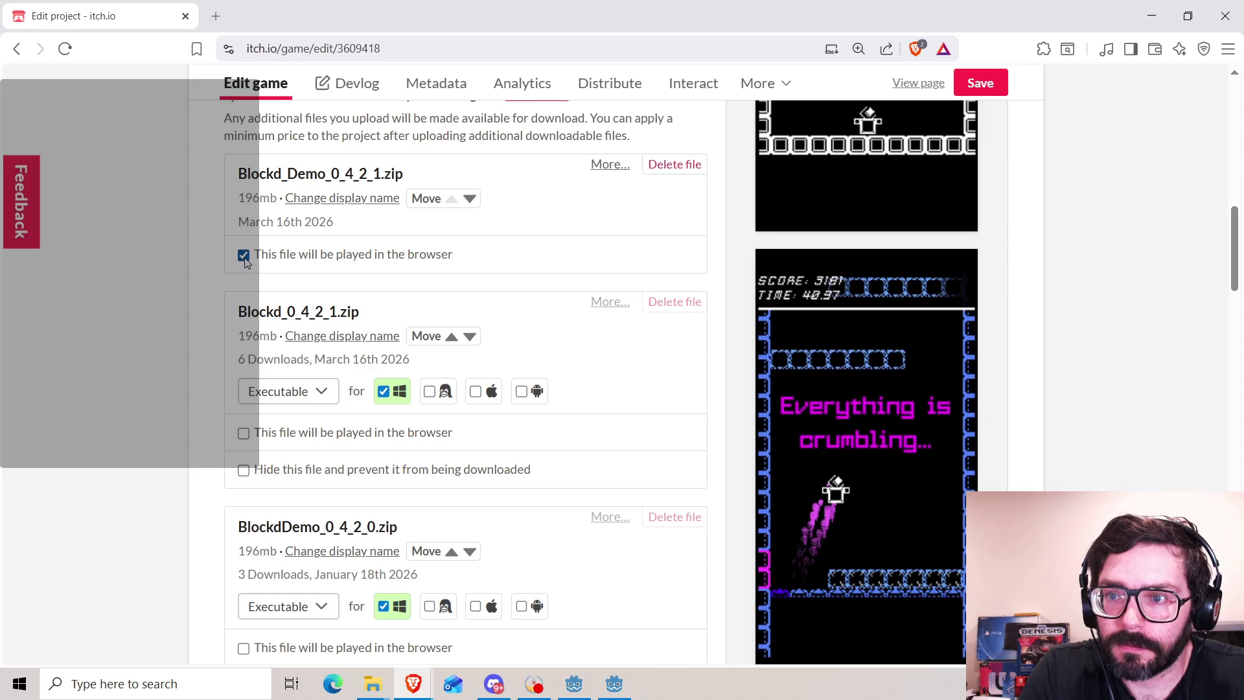
left_click(244, 255)
scroll(288, 202, "down", 6)
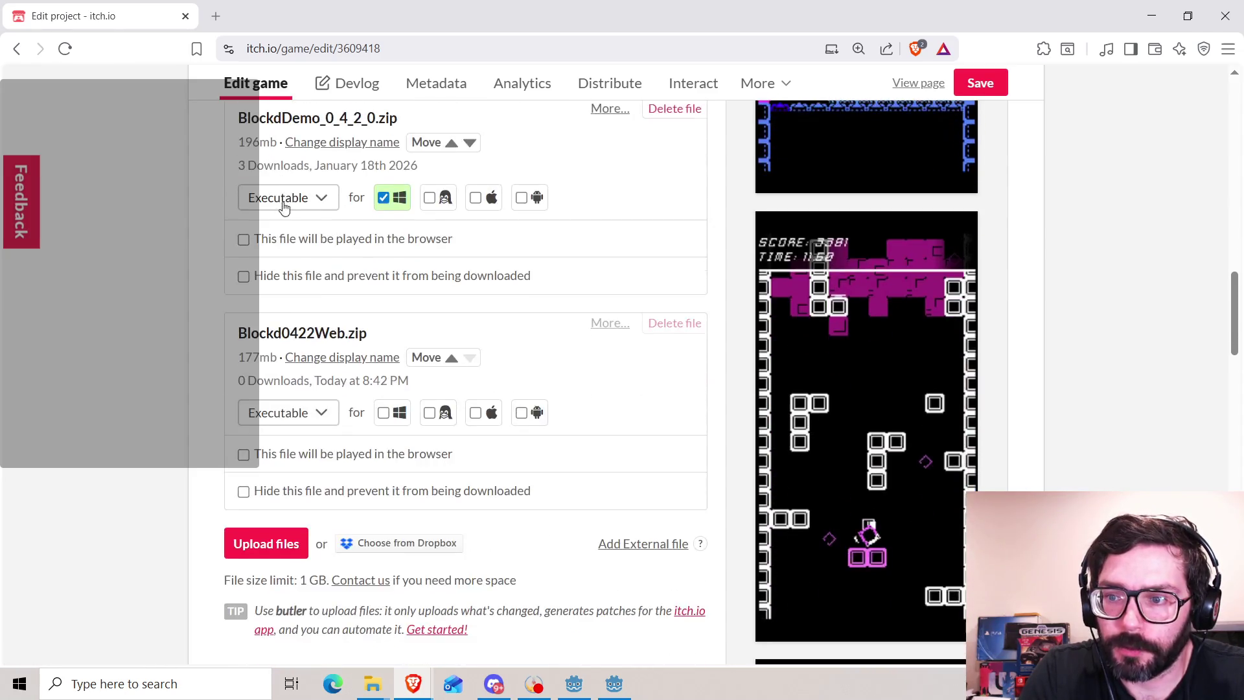
scroll(272, 259, "down", 2)
left_click(244, 293)
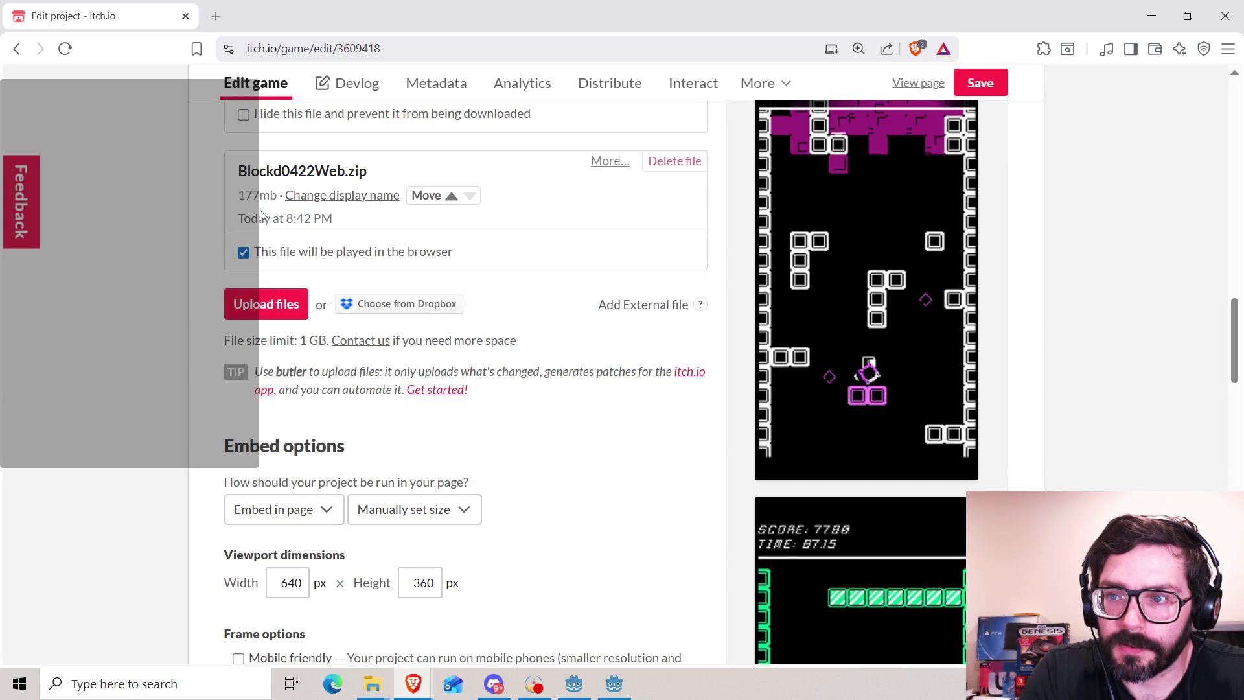
left_click(979, 83)
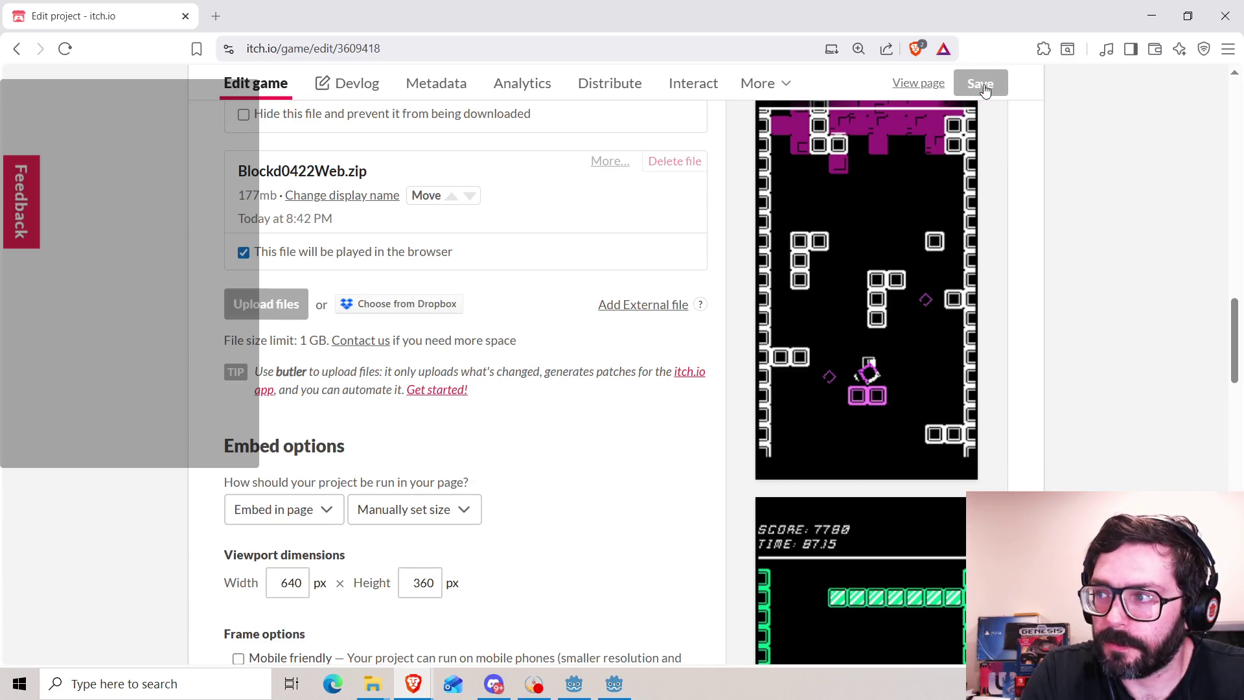
- Run the embedded Block'd web build on the public page and start from its title menu
left_click(922, 88)
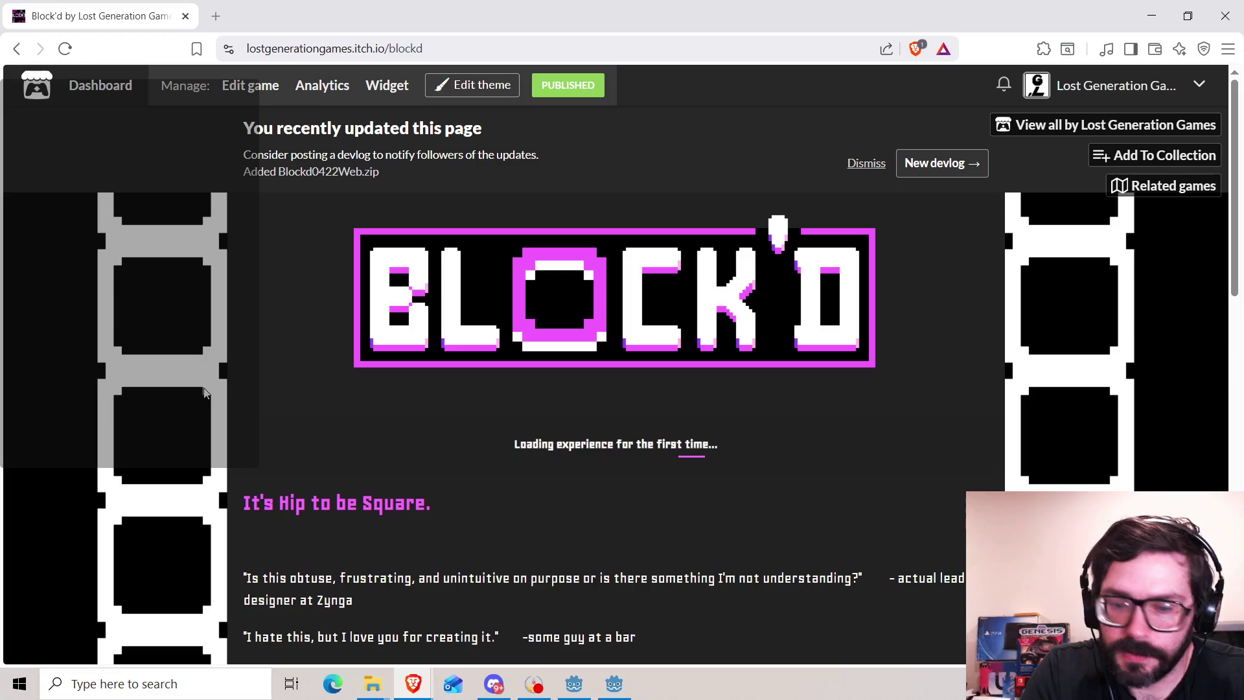
scroll(102, 391, "down", 2)
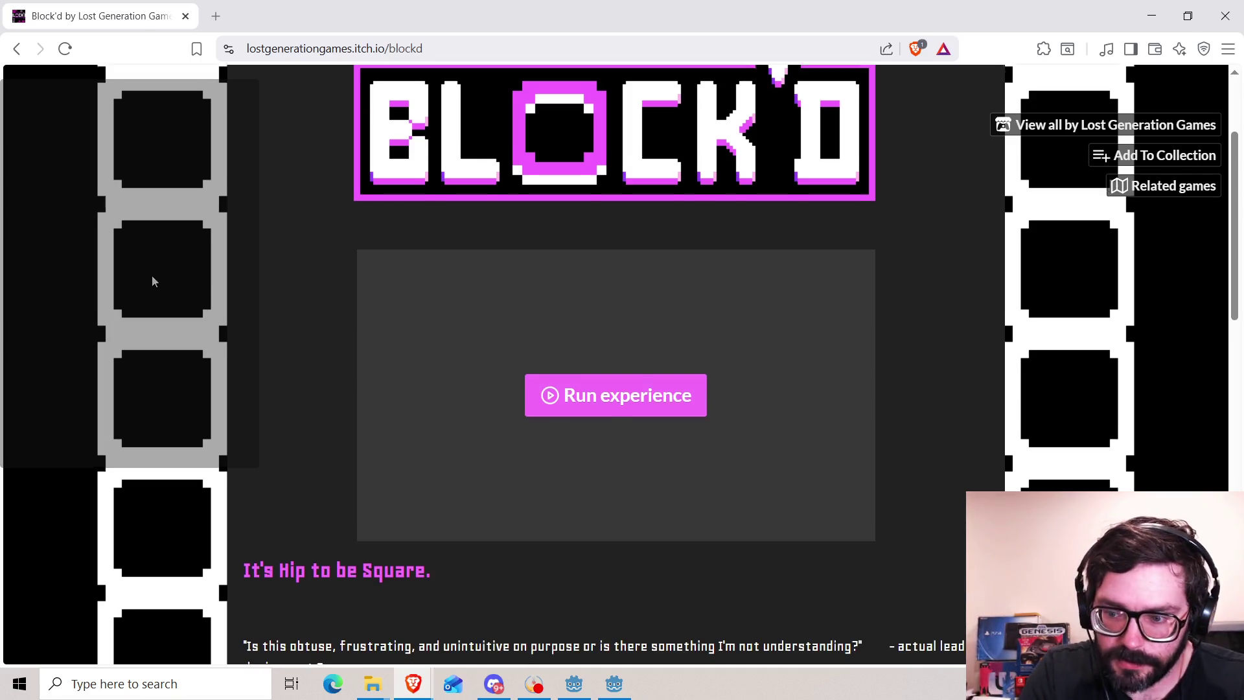
scroll(153, 281, "down", 1)
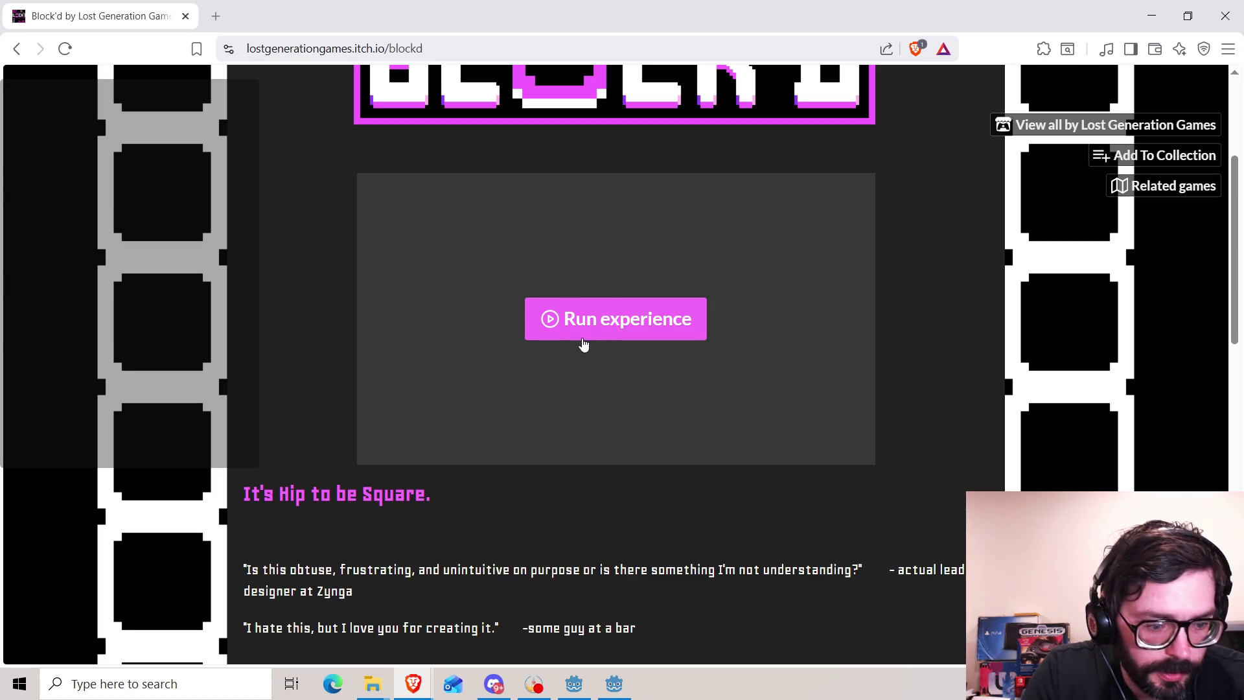
left_click(559, 318)
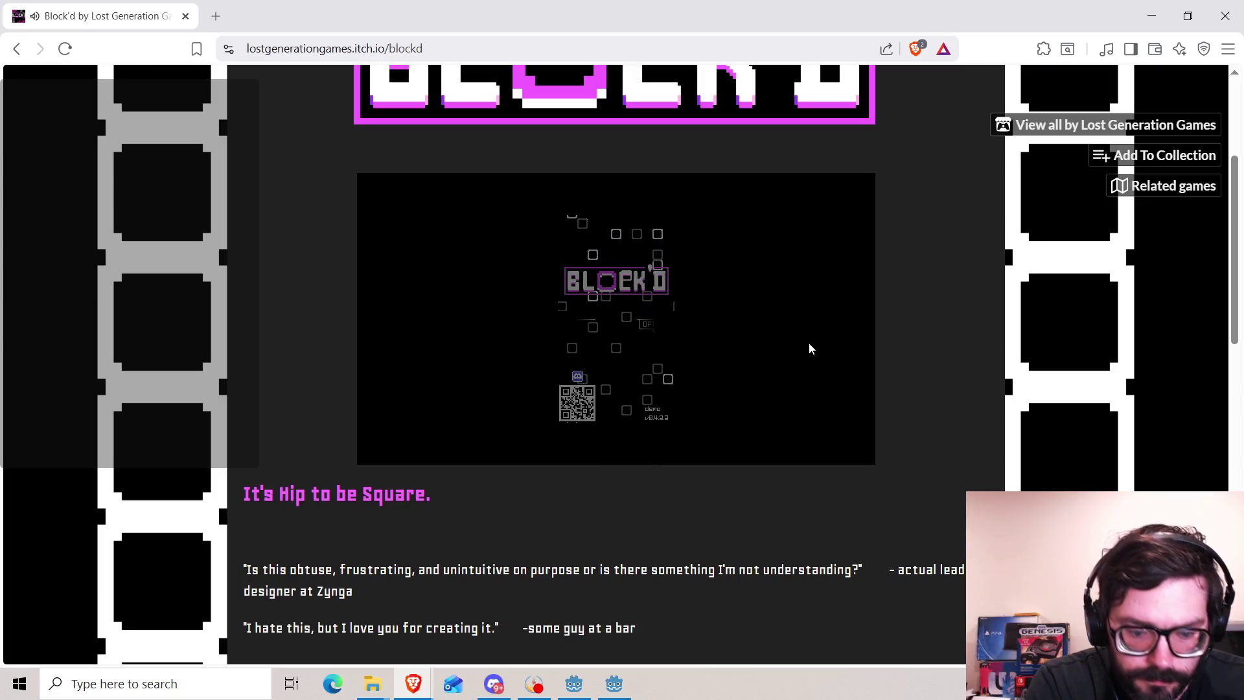
key("Return")
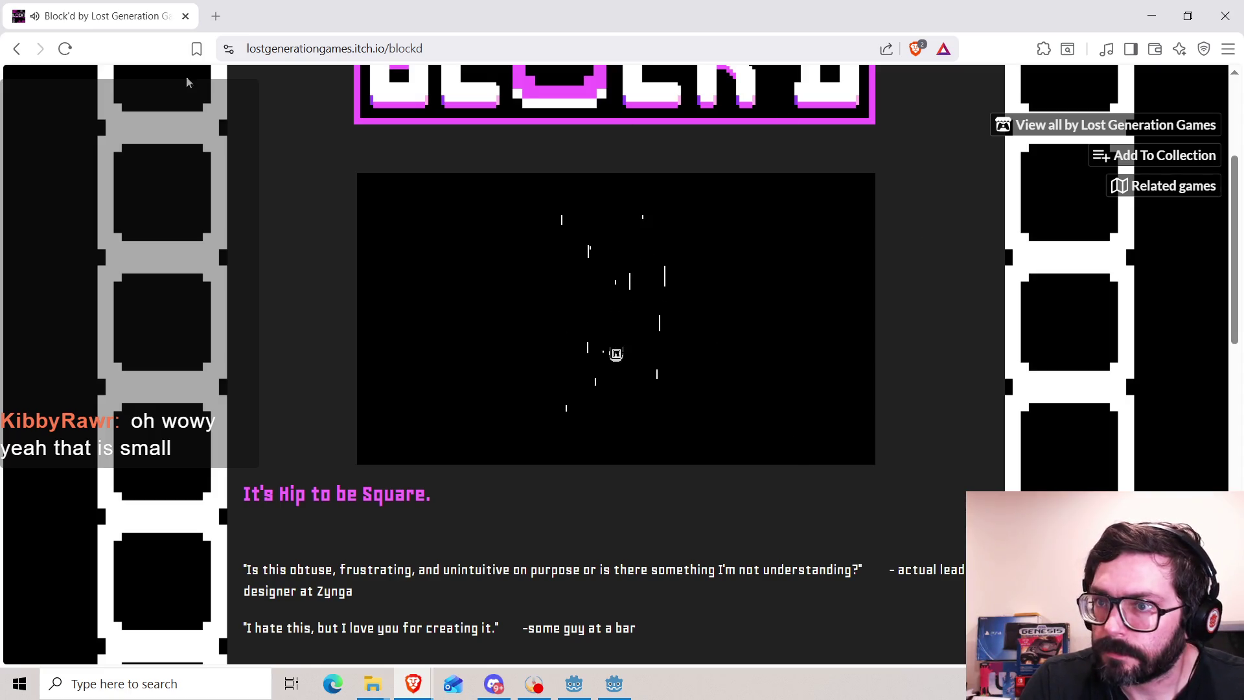
scroll(298, 239, "up", 4)
- Open the edit page and briefly inspect the Blockd0422Web.zip upload details
left_click(240, 88)
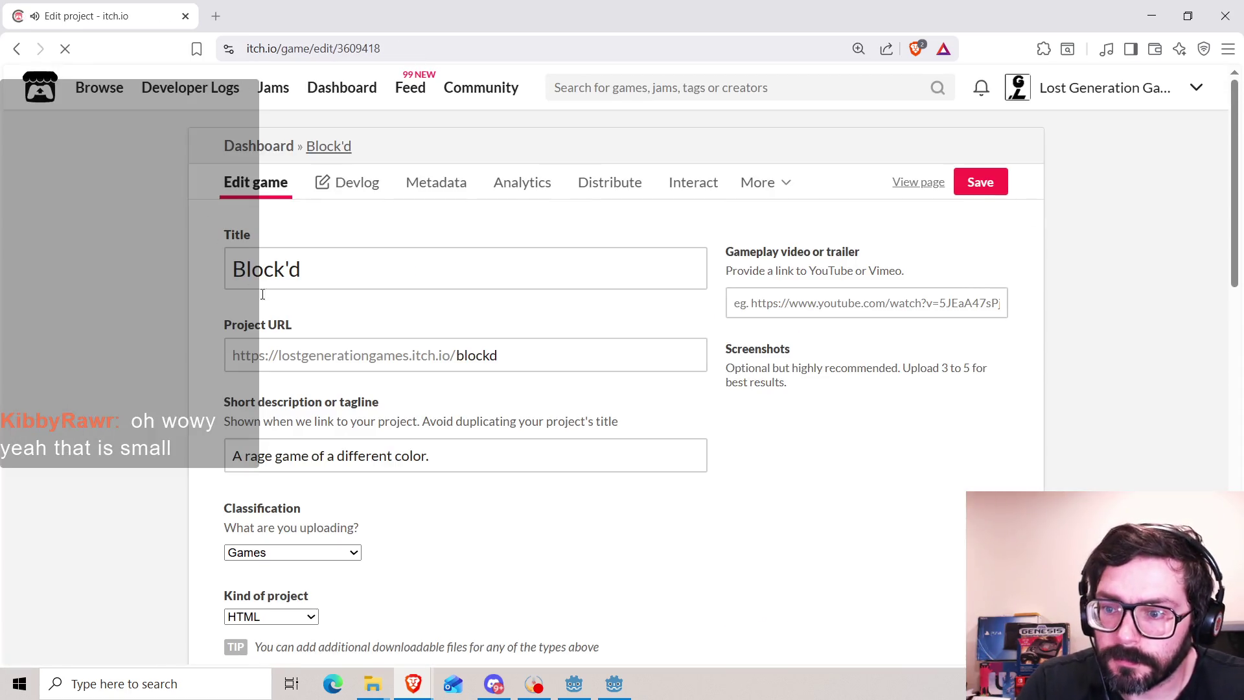
scroll(225, 395, "down", 5)
scroll(217, 343, "down", 5)
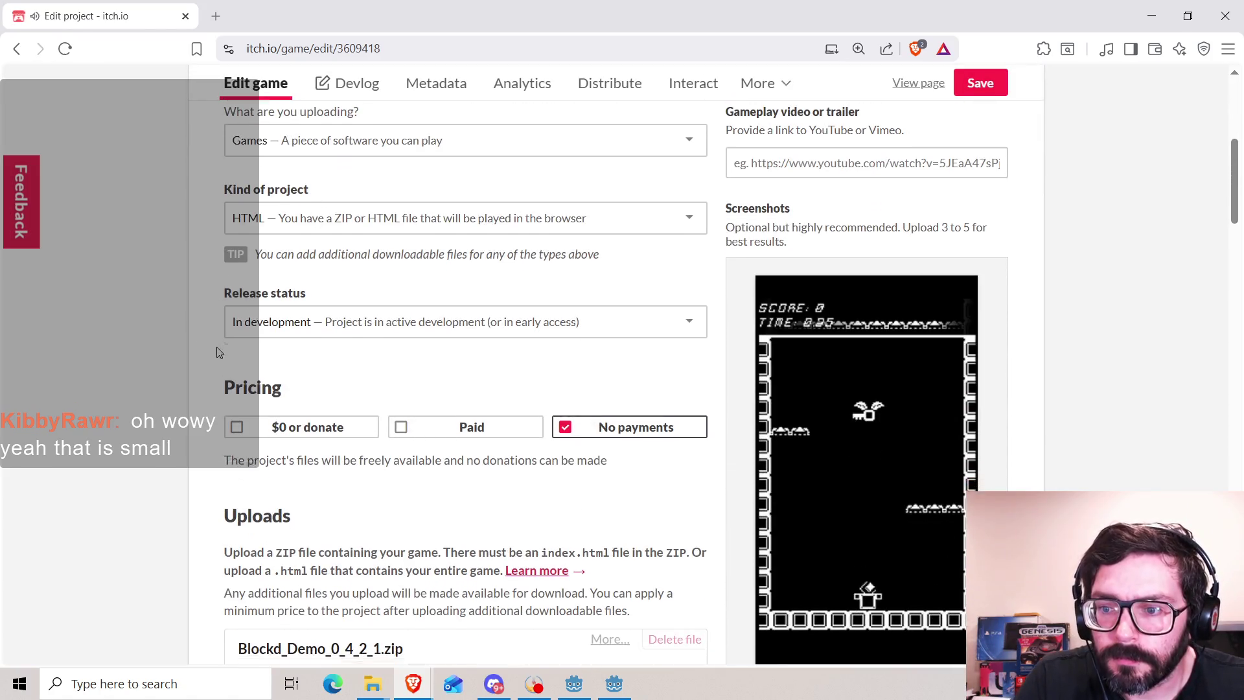
scroll(216, 340, "down", 5)
scroll(216, 340, "down", 5)
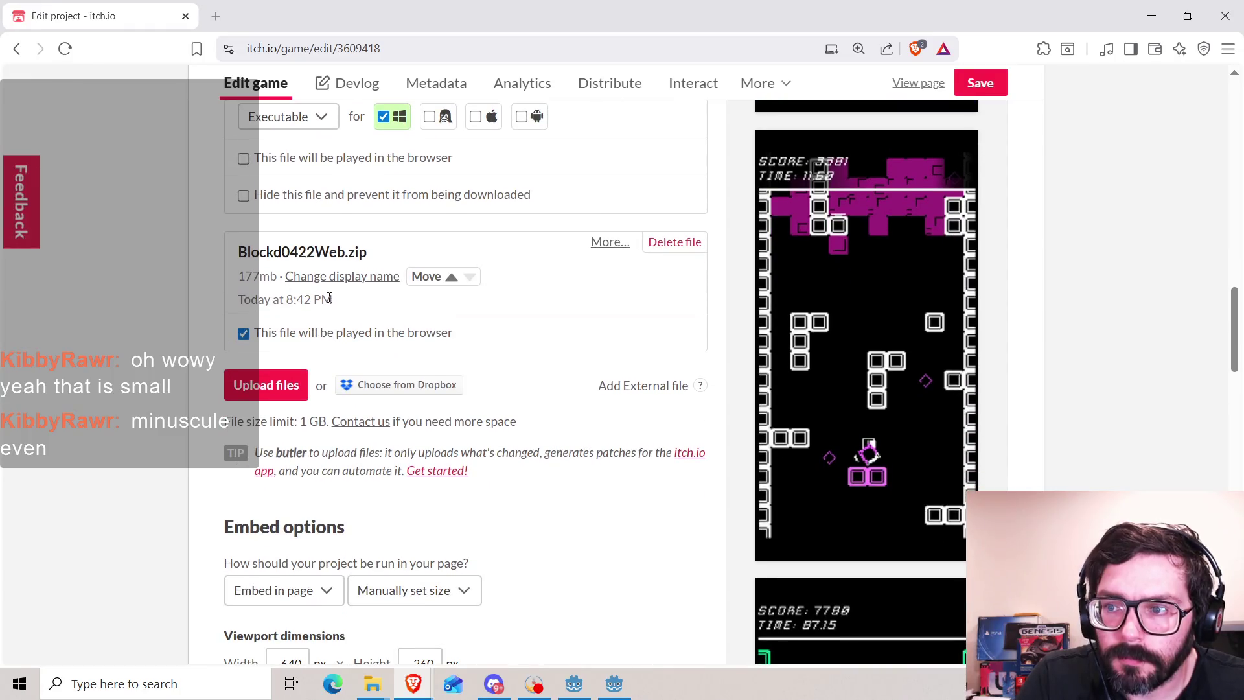
left_click(609, 244)
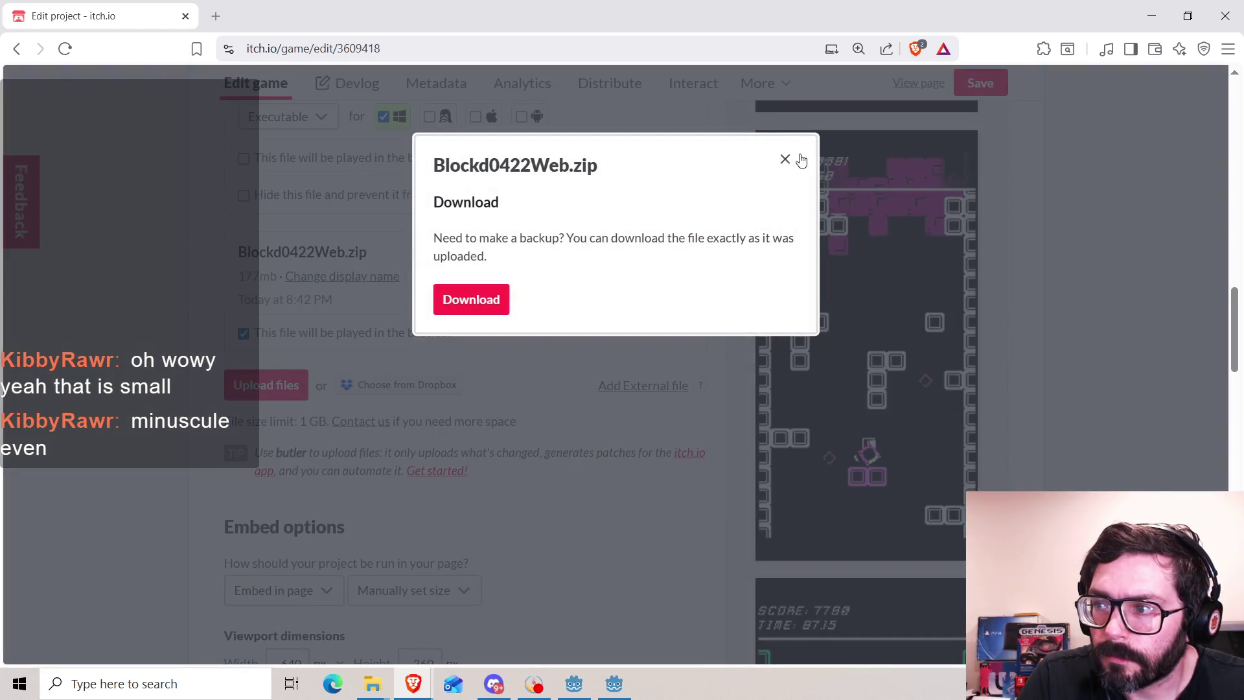
left_click(785, 159)
- Set the embed viewport width to 1280 and height to 720, then save
scroll(267, 386, "down", 2)
scroll(266, 387, "down", 3)
double_click(292, 344)
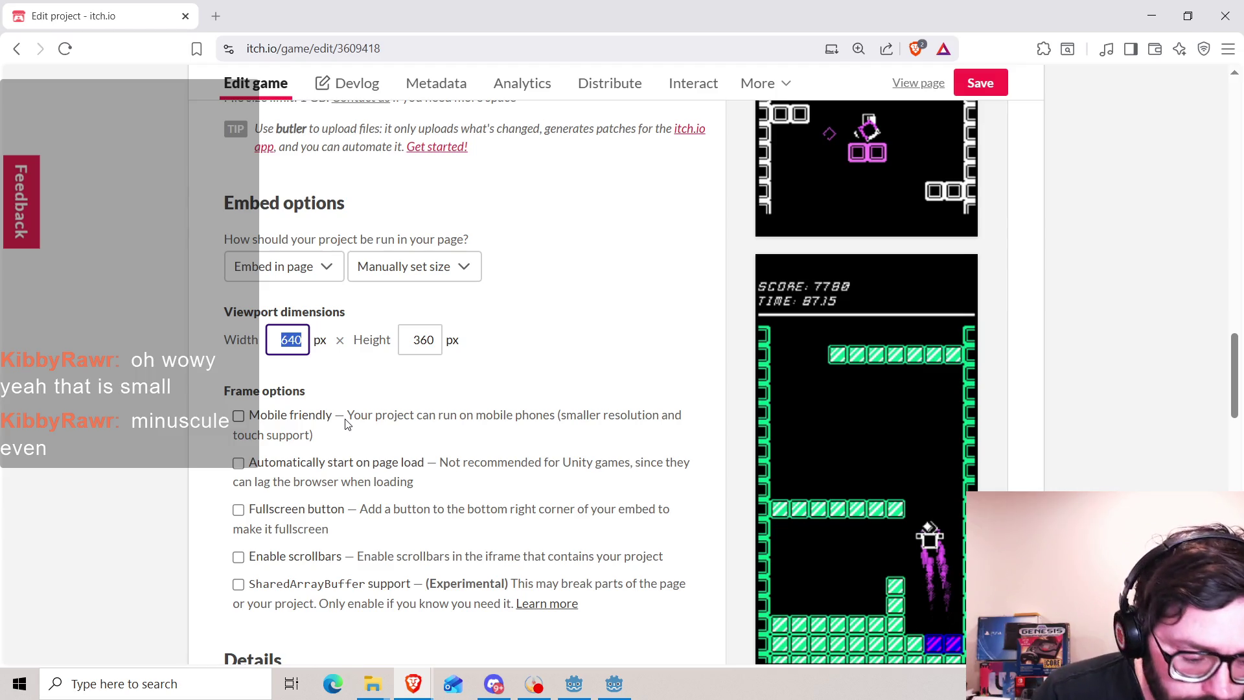
type("1280")
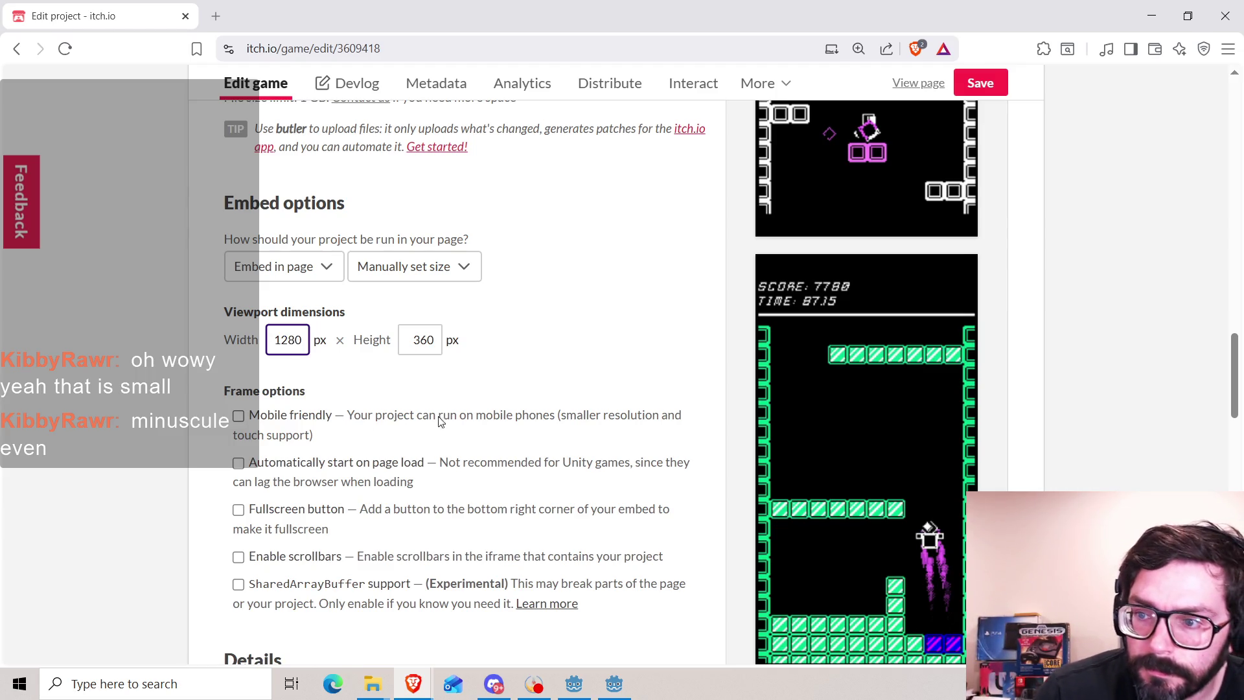
key("Tab")
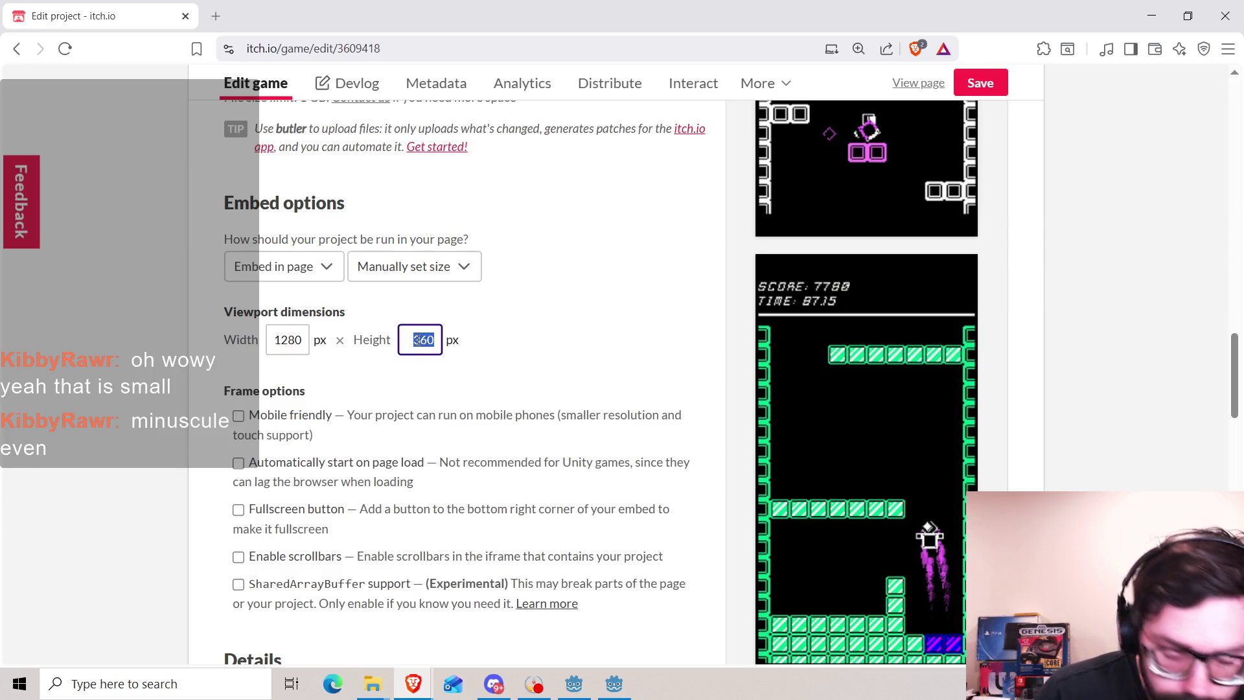
type("720")
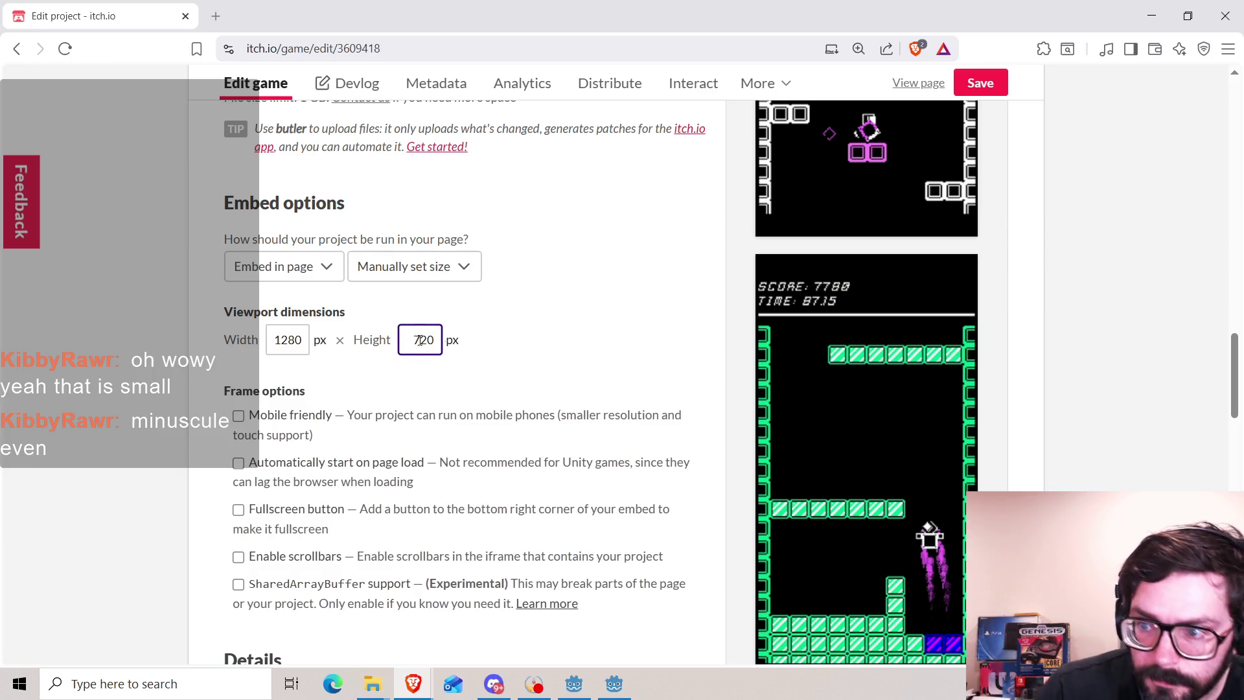
left_click(980, 83)
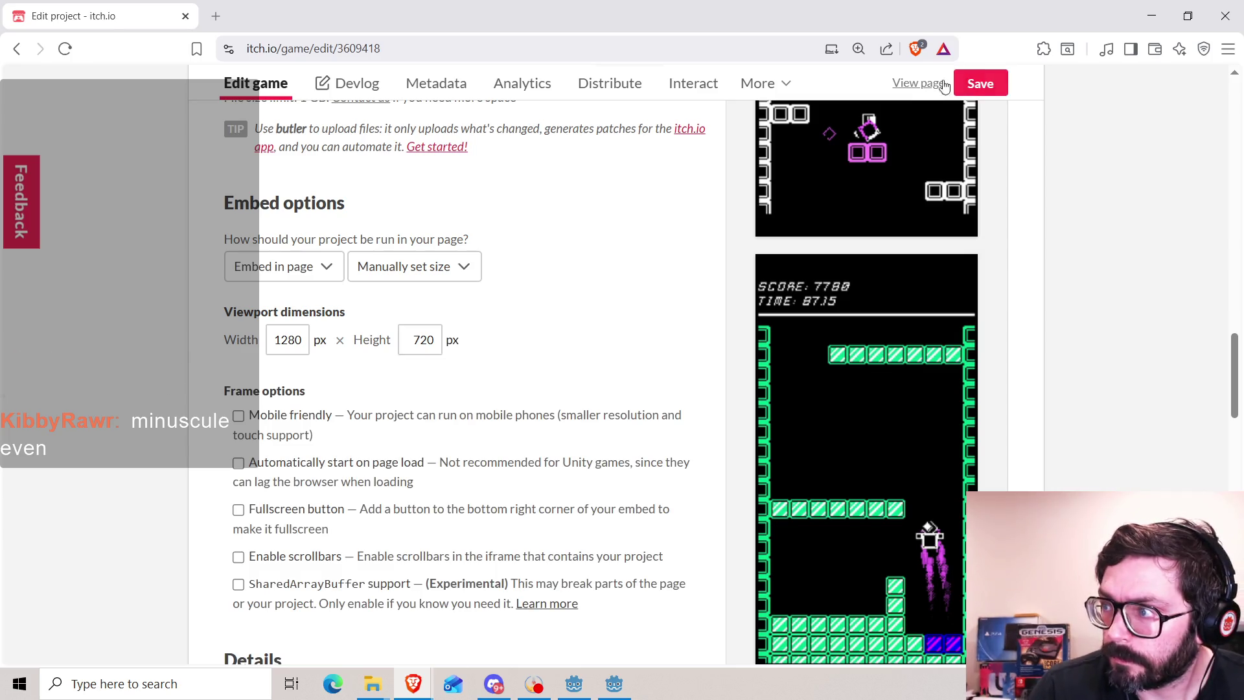
- Launch the Block'd web build in the enlarged embed on the public page
left_click(910, 90)
scroll(538, 288, "down", 5)
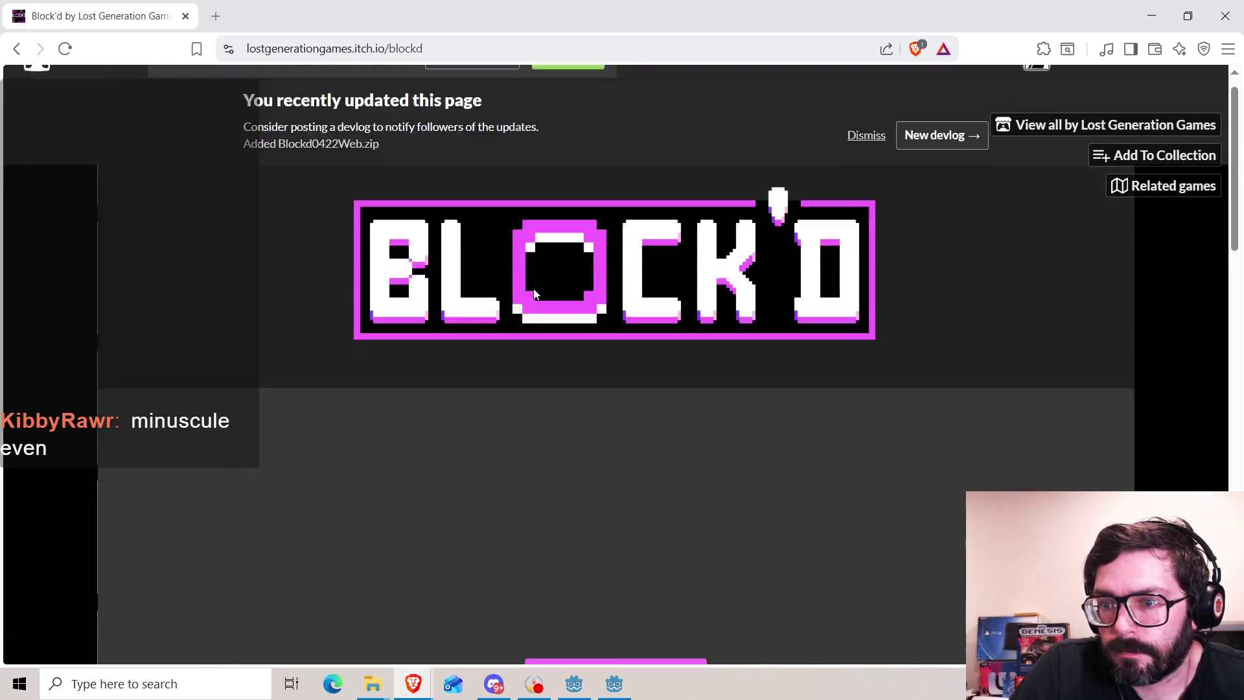
left_click(565, 383)
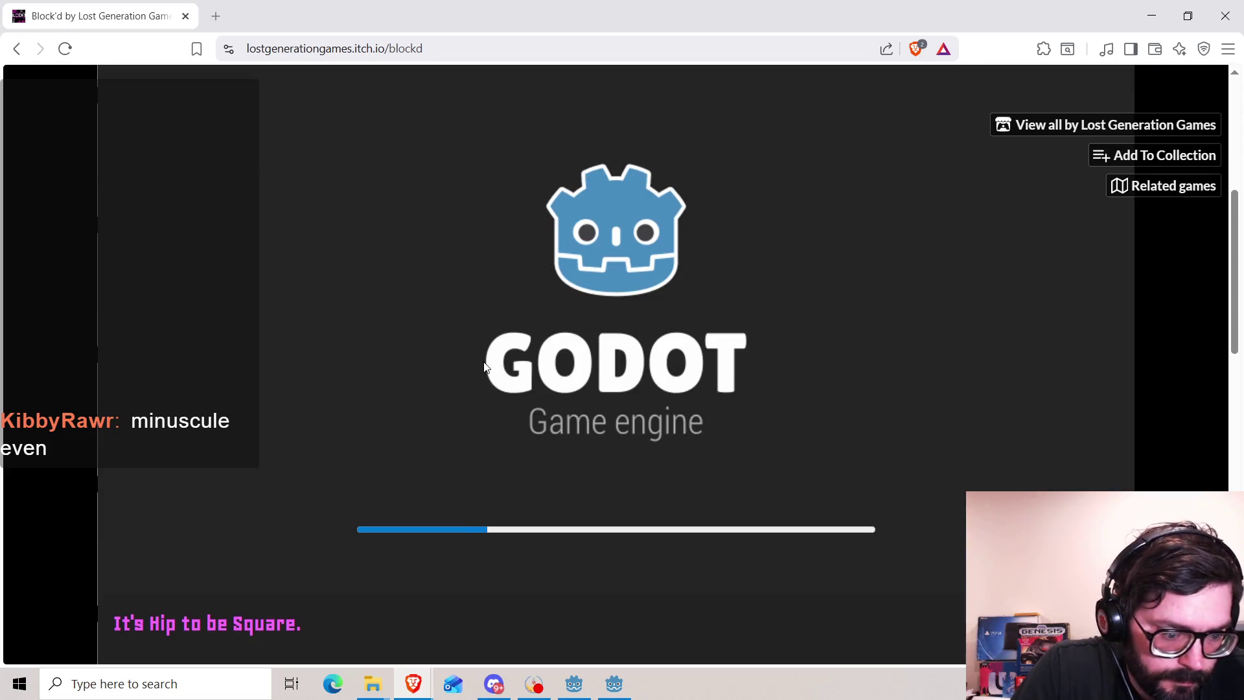
scroll(476, 350, "down", 15)
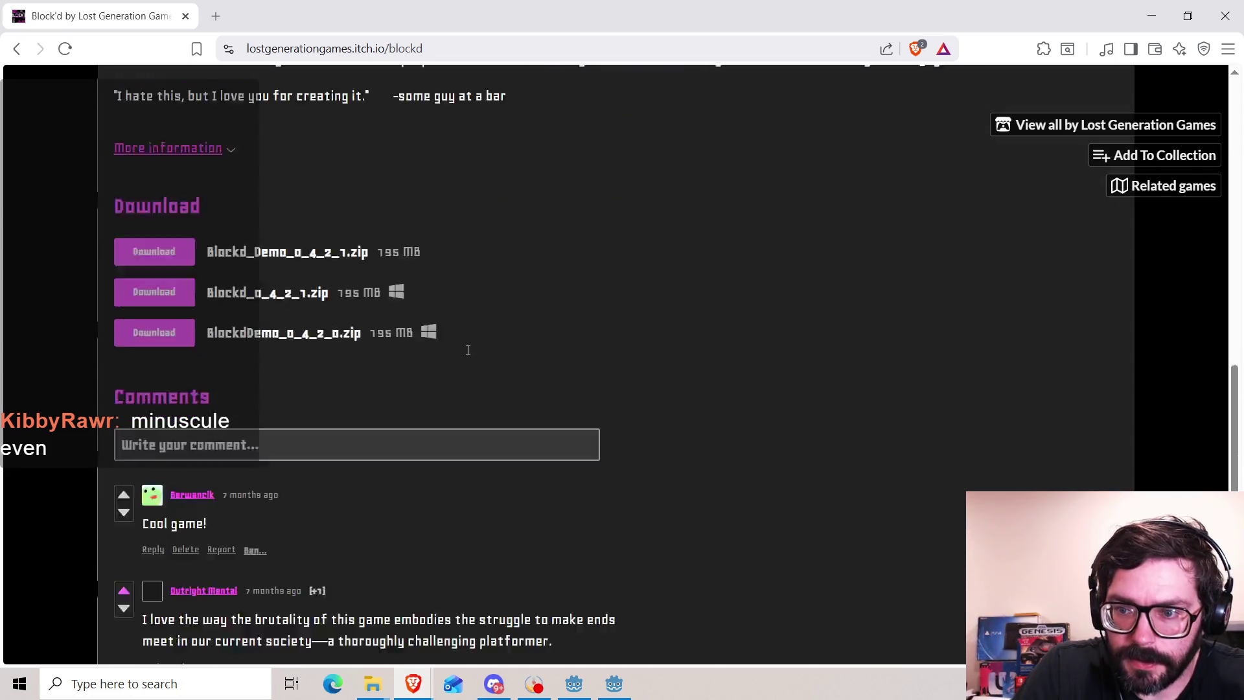
scroll(465, 350, "up", 10)
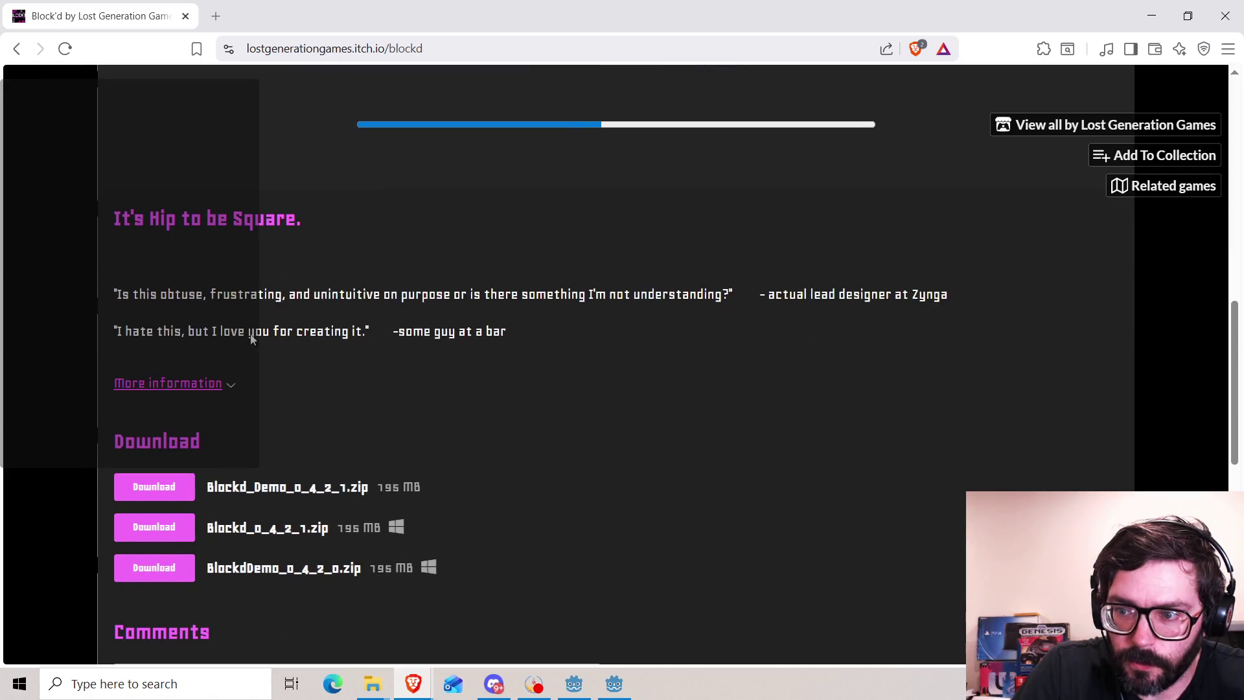
scroll(339, 356, "up", 4)
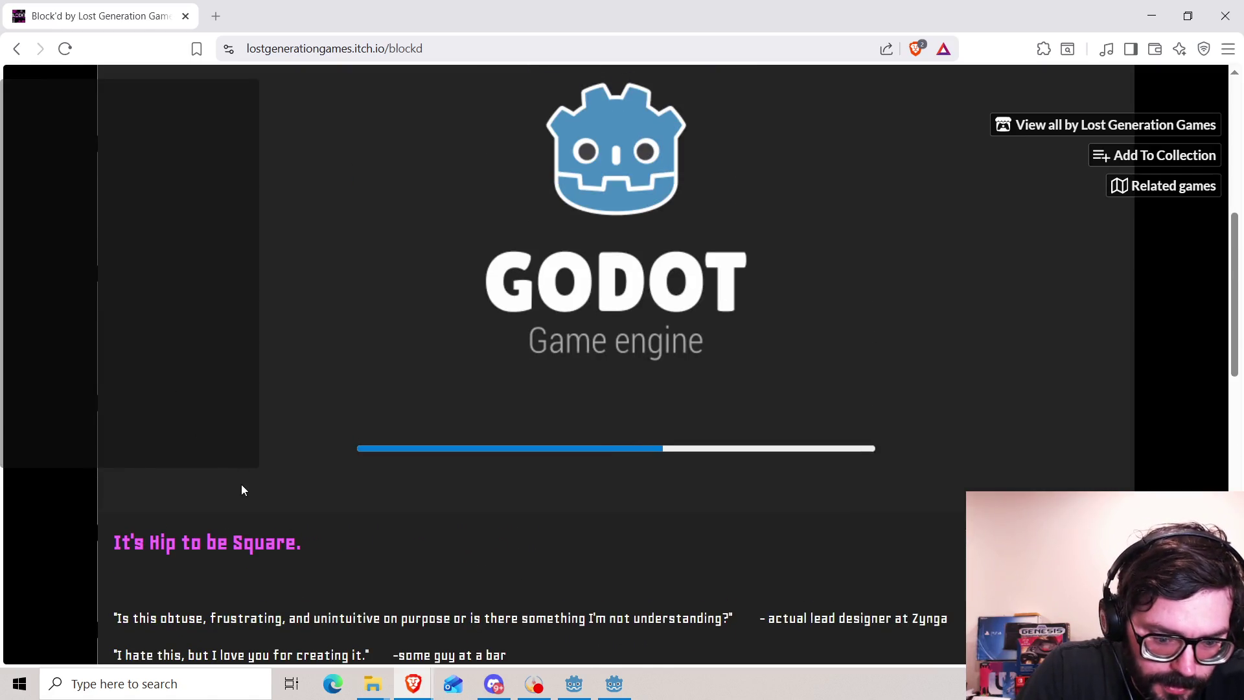
scroll(200, 430, "down", 2)
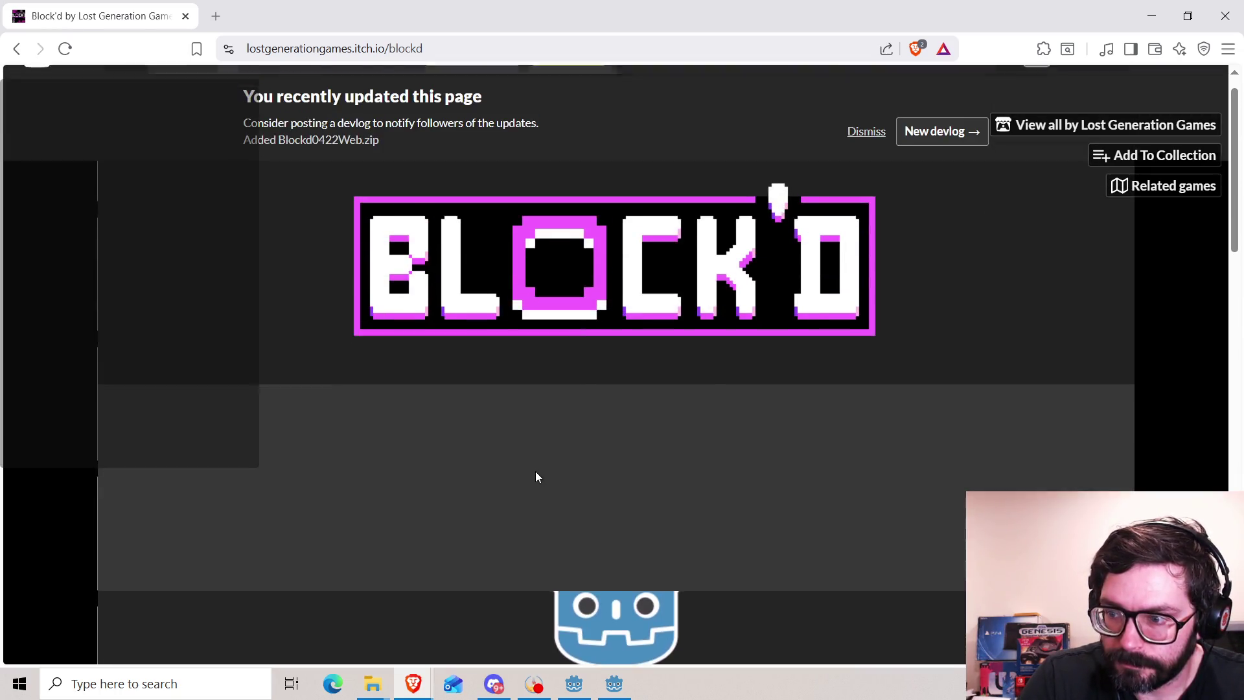
scroll(966, 300, "down", 5)
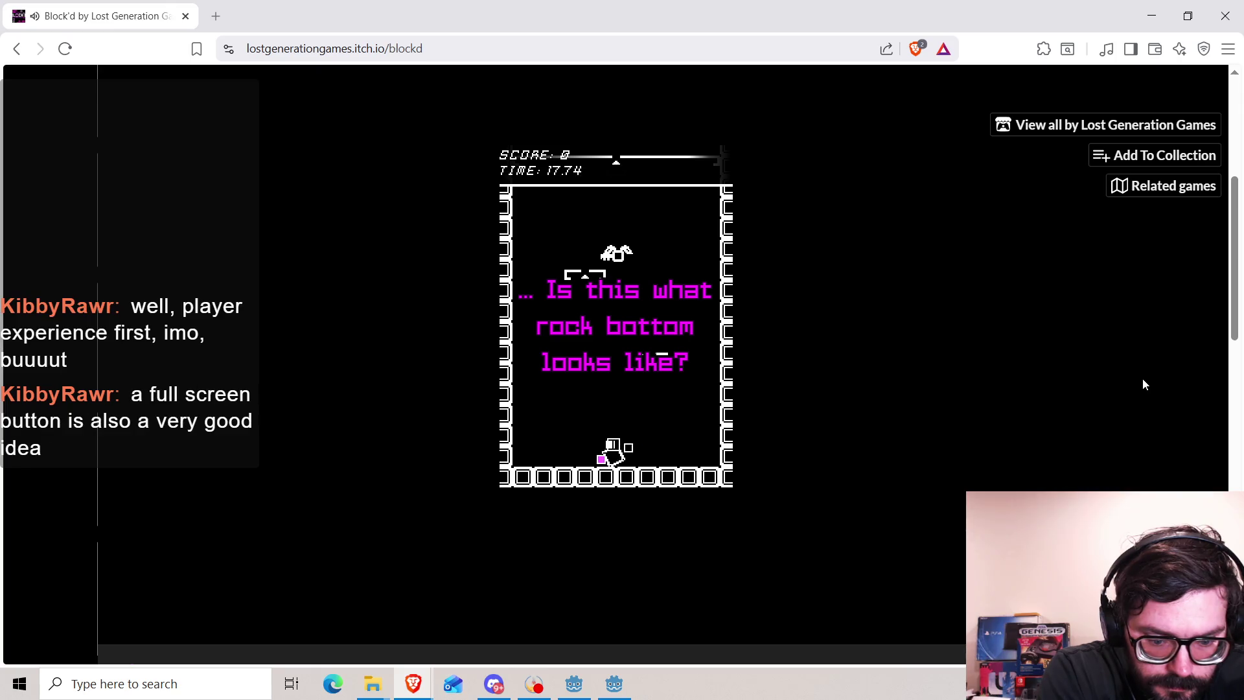
- Play through the opening platforms with the arrow keys, reaching the plus-shaped piece
key("Left")
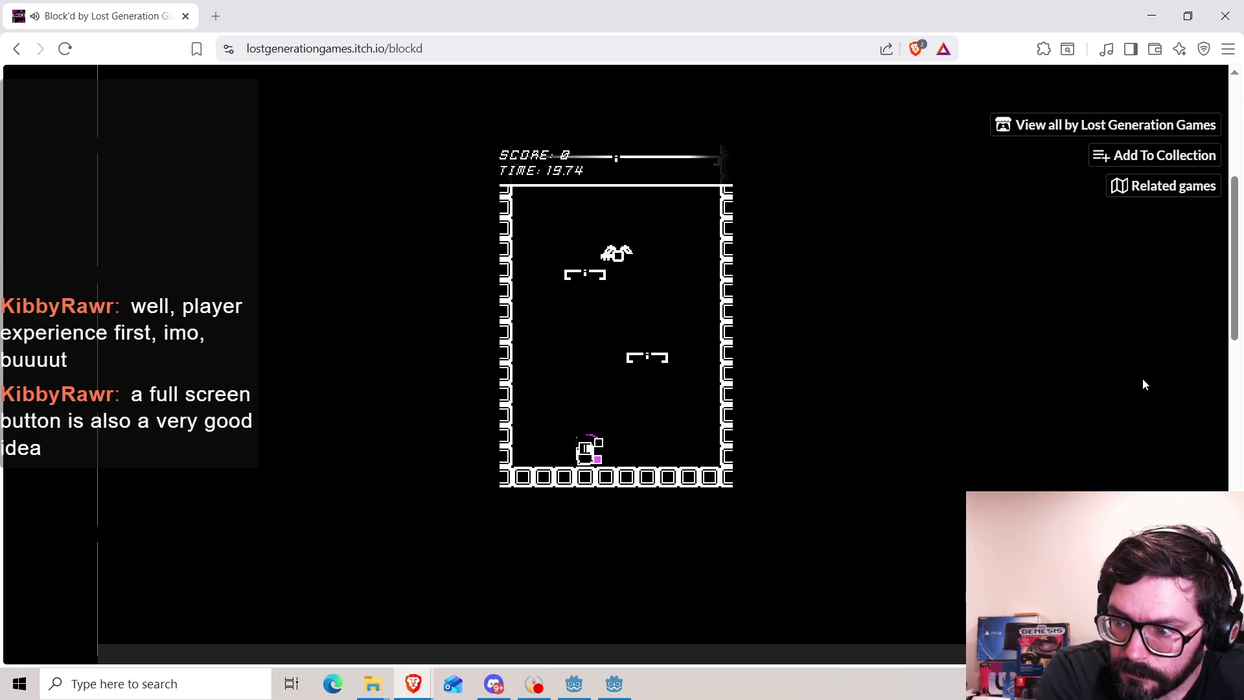
key("Right")
key("Up")
key("Up")
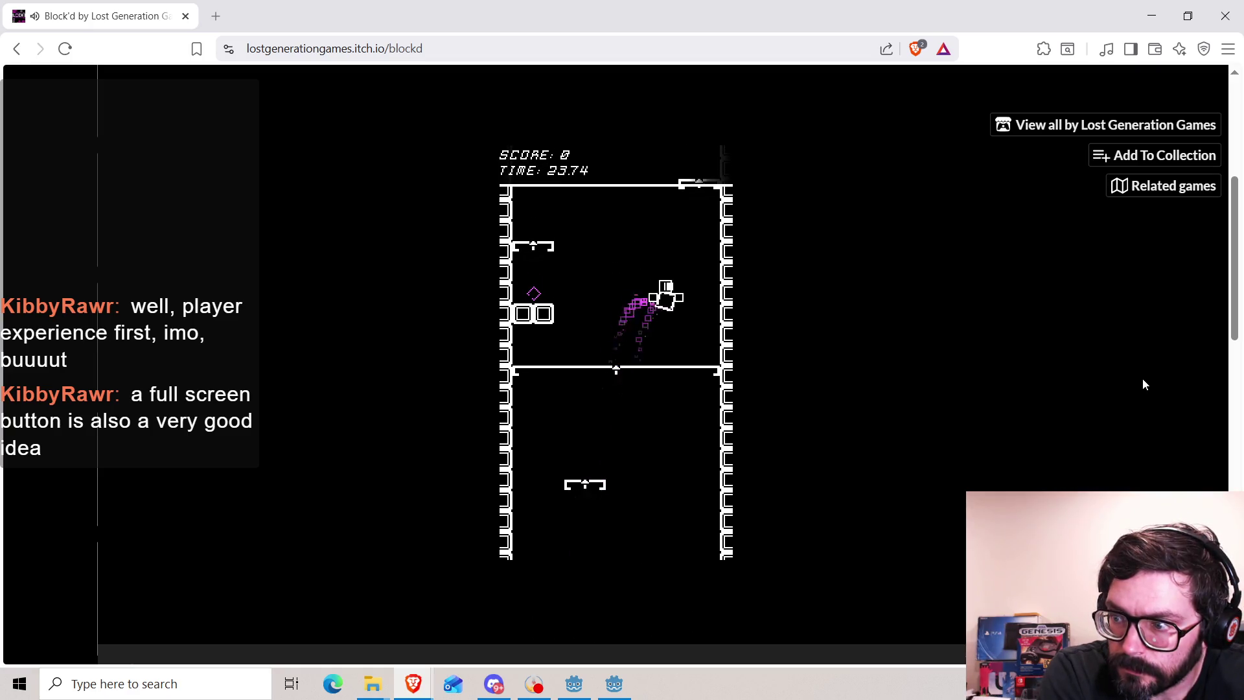
key("Left")
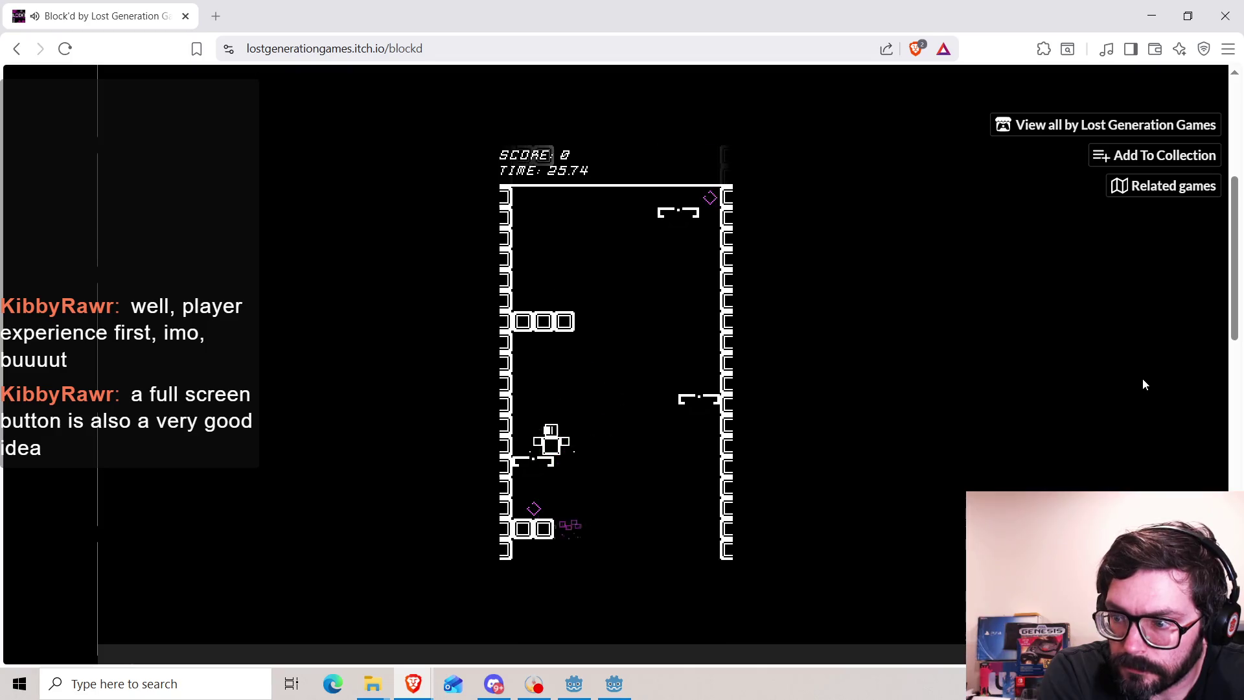
key("Right")
key("Left")
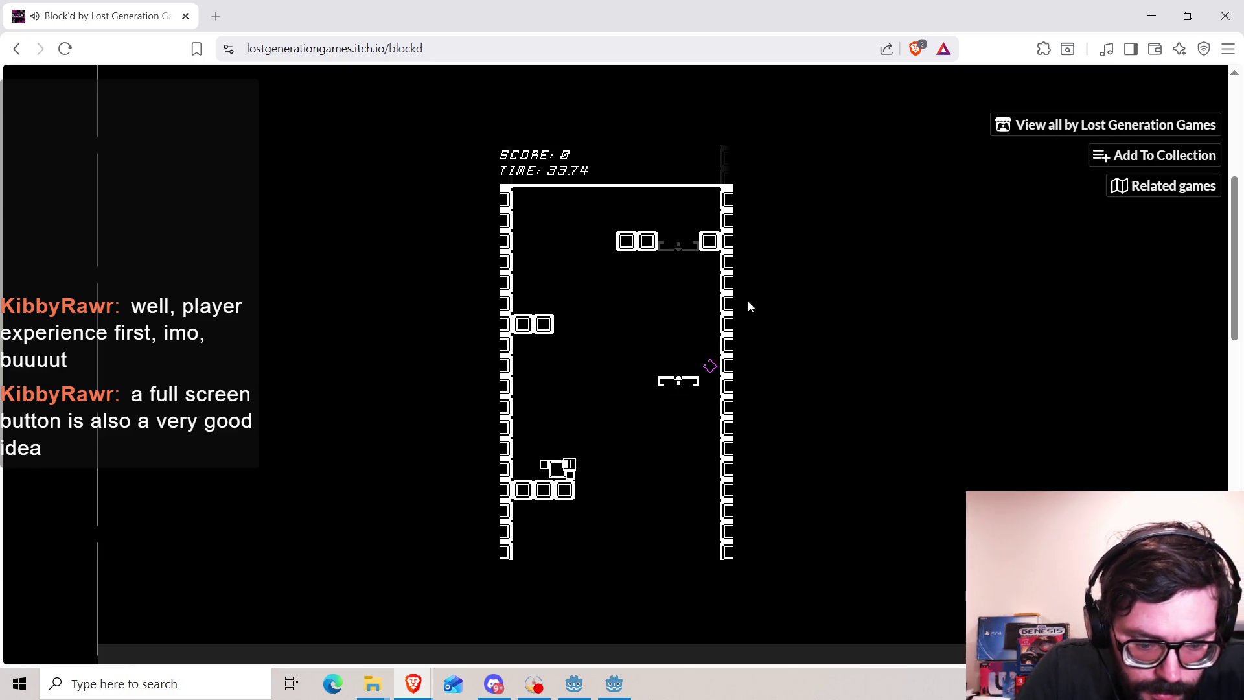
key("Right")
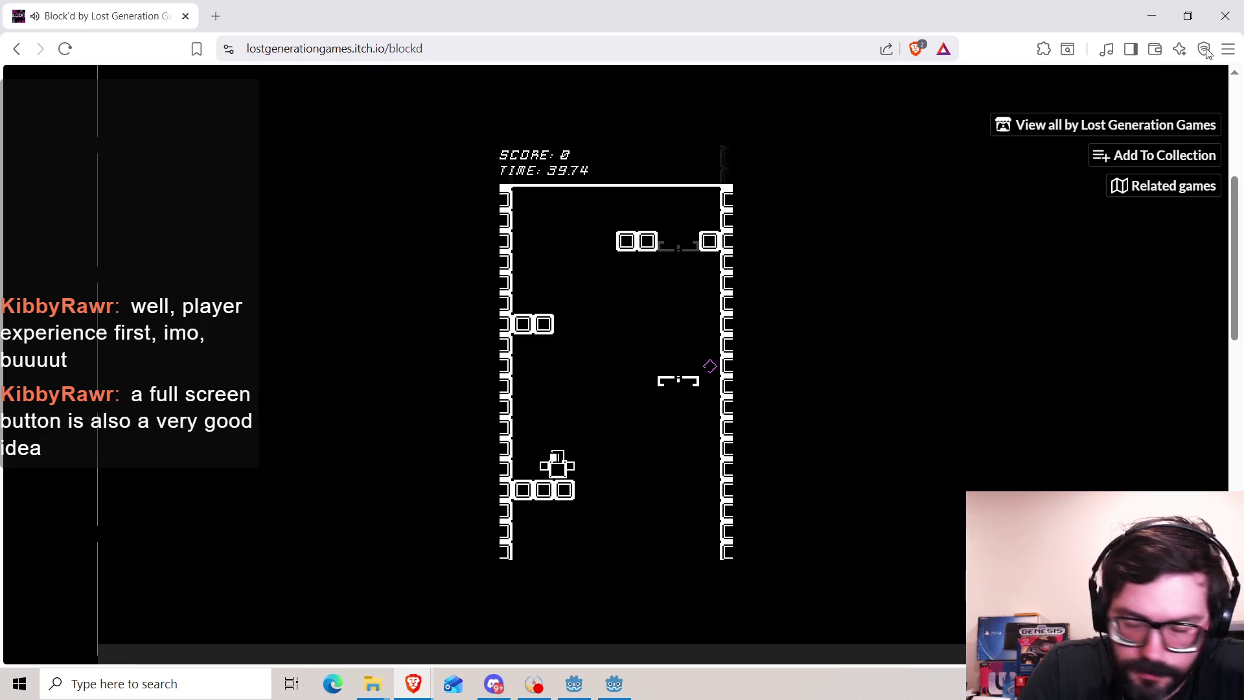
scroll(1177, 92, "up", 5)
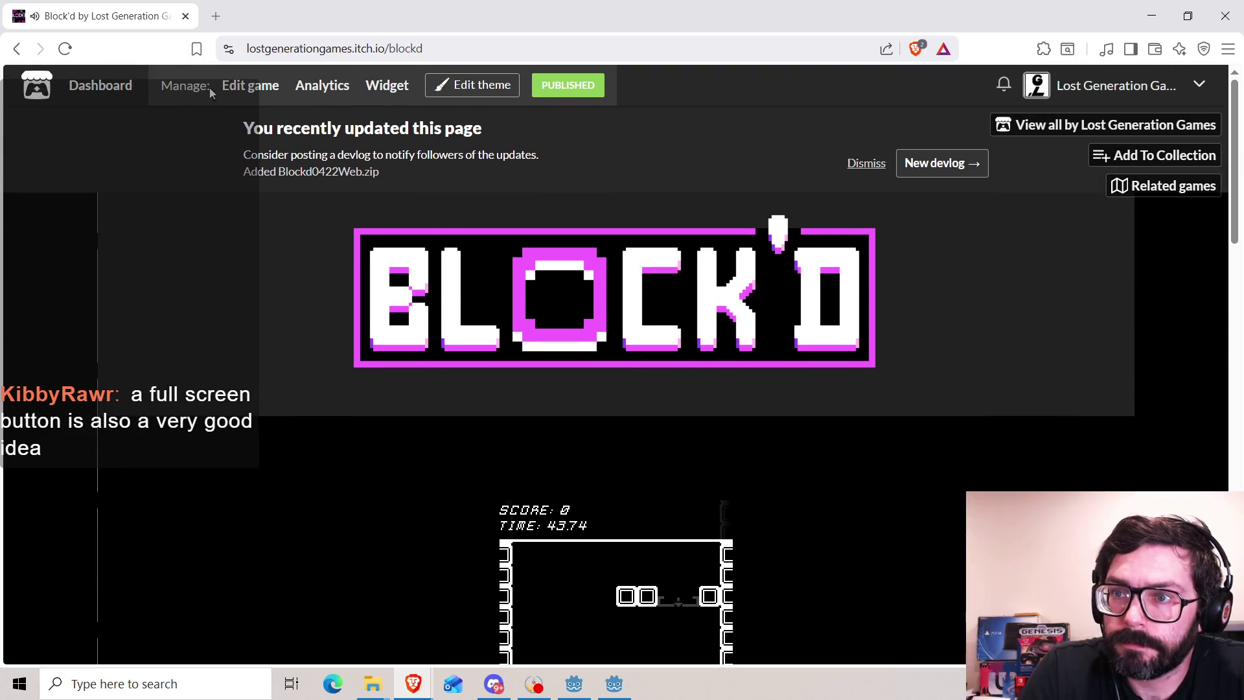
- On the edit page, keep the embed's manually set viewport size option
left_click(252, 95)
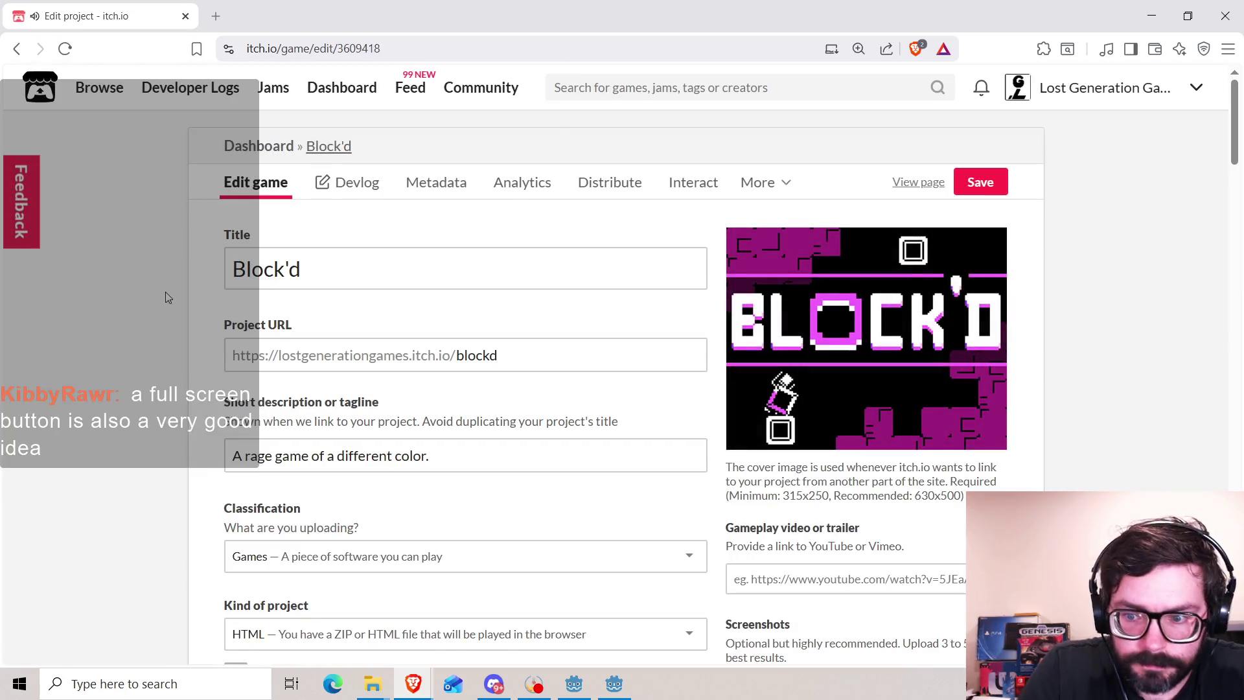
scroll(271, 348, "down", 10)
scroll(278, 350, "down", 10)
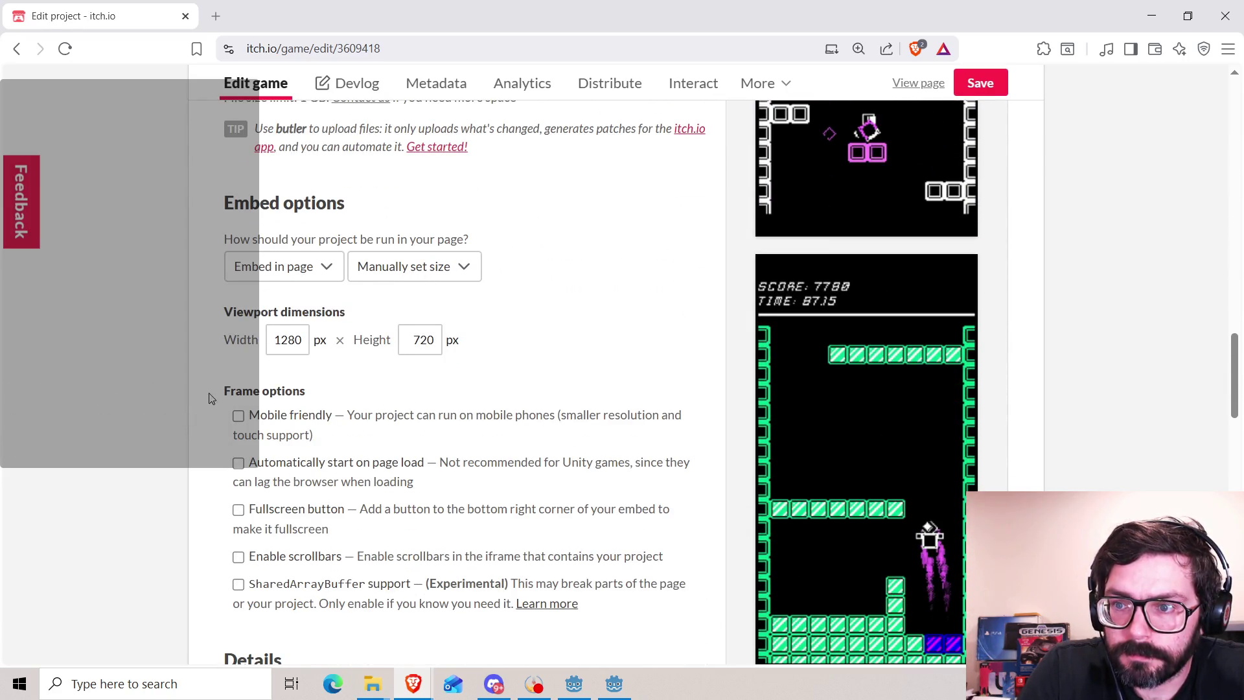
left_click(424, 279)
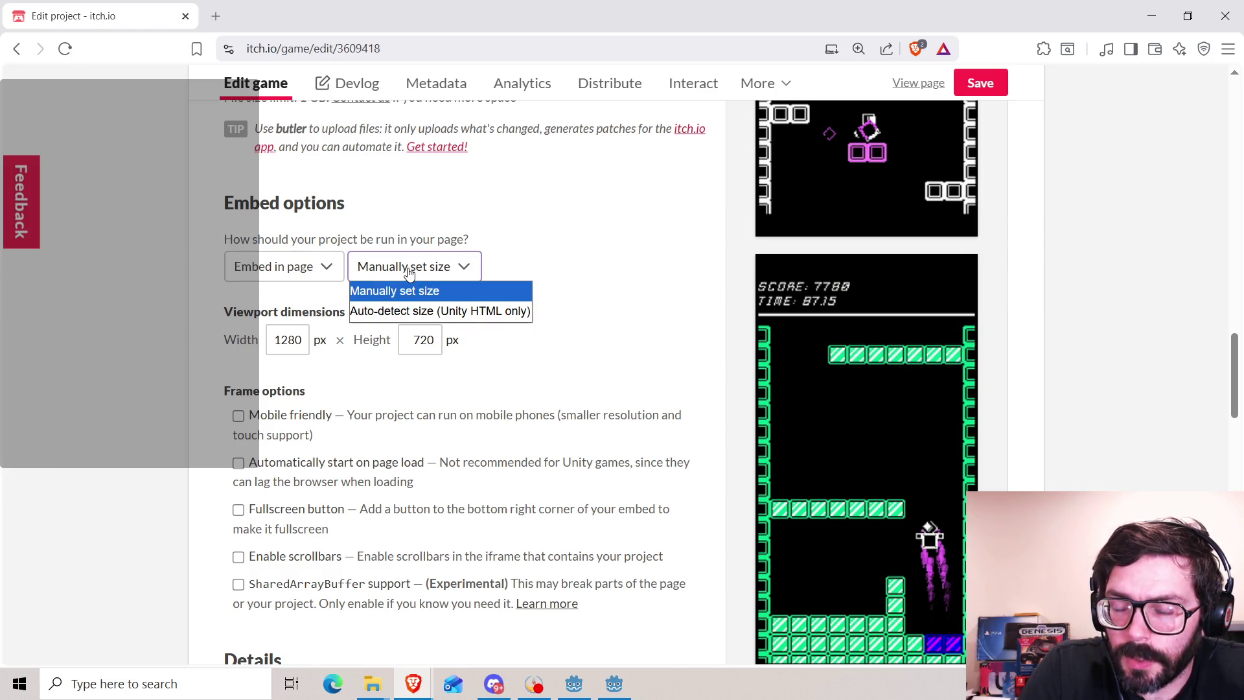
left_click(409, 273)
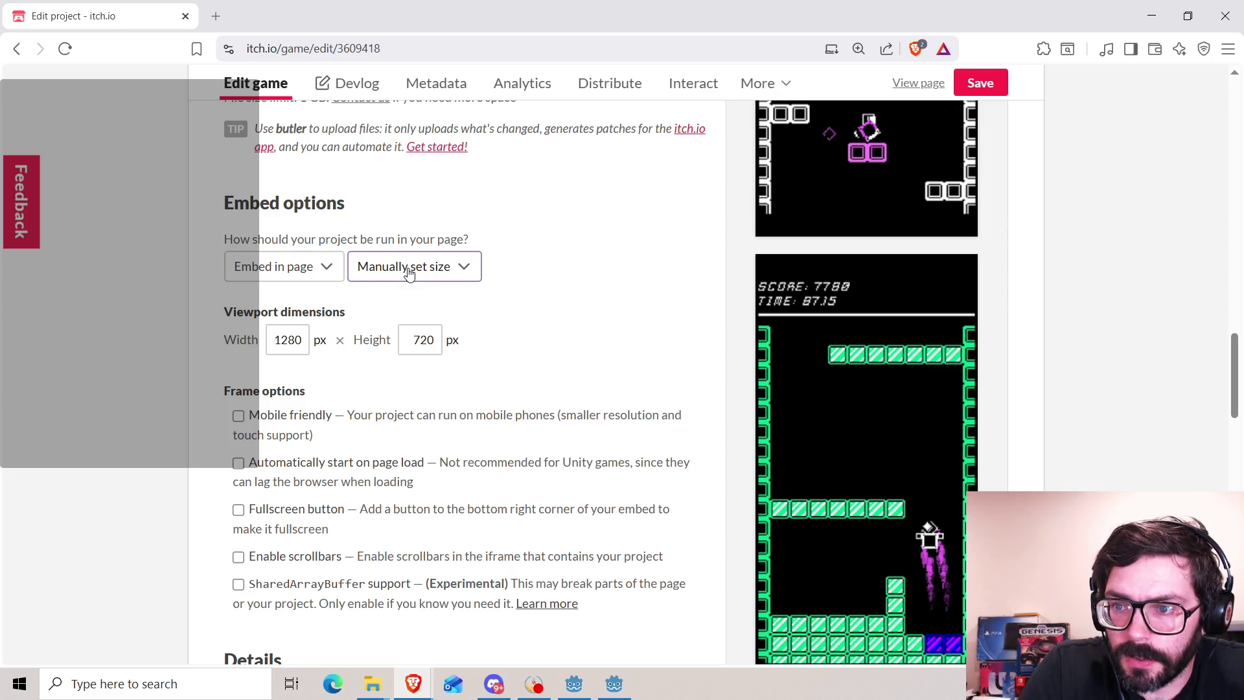
- Keep the game embedded in the page with the Fullscreen button enabled, and save
left_click(316, 275)
left_click(317, 275)
left_click(271, 275)
left_click(254, 262)
scroll(150, 302, "down", 5)
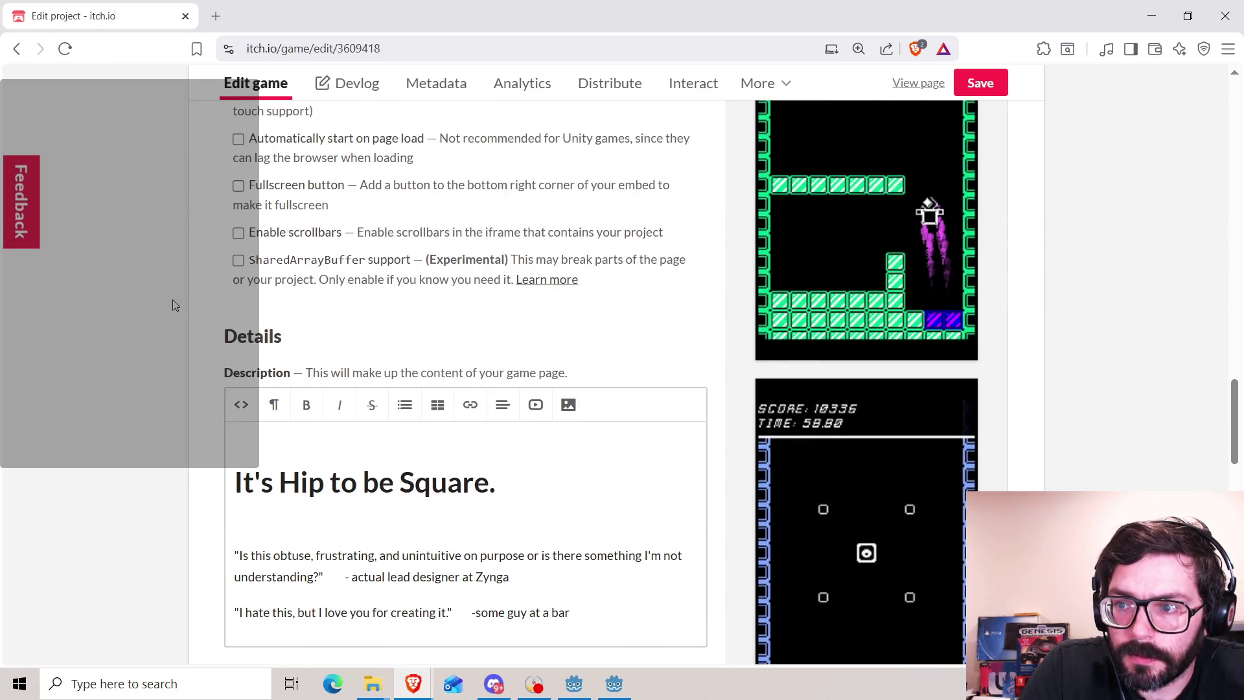
scroll(194, 305, "down", 5)
scroll(194, 305, "down", 4)
scroll(197, 306, "up", 8)
scroll(199, 306, "up", 6)
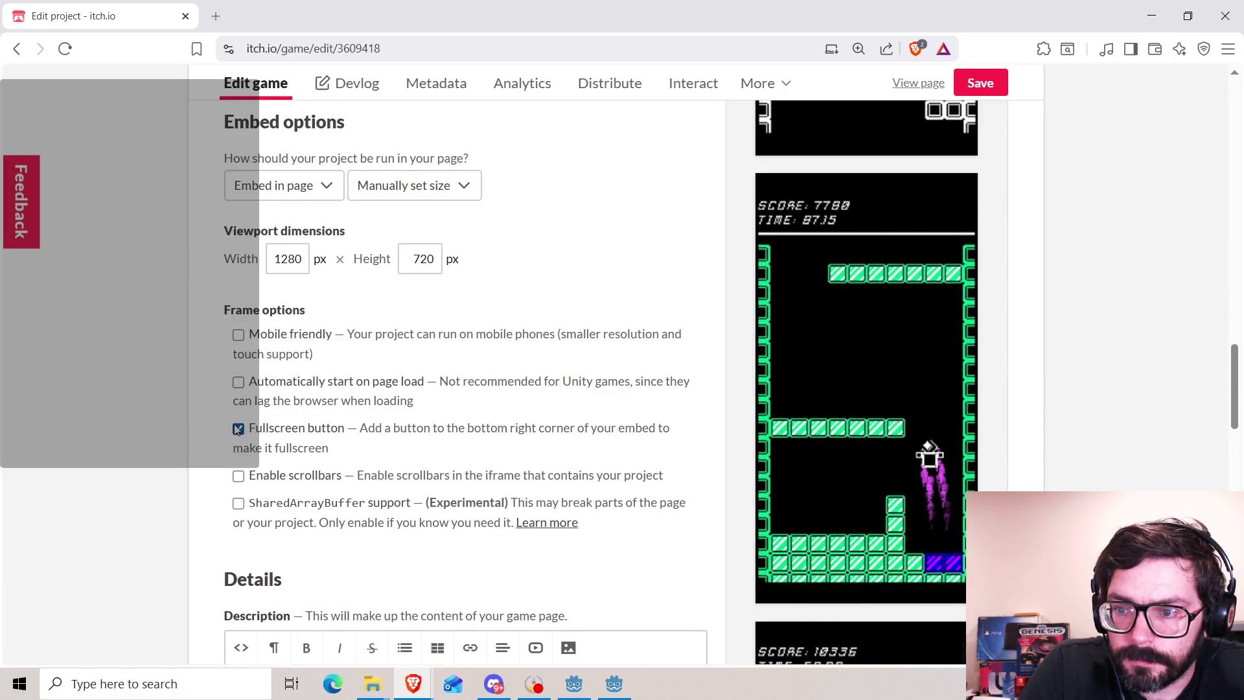
left_click(980, 82)
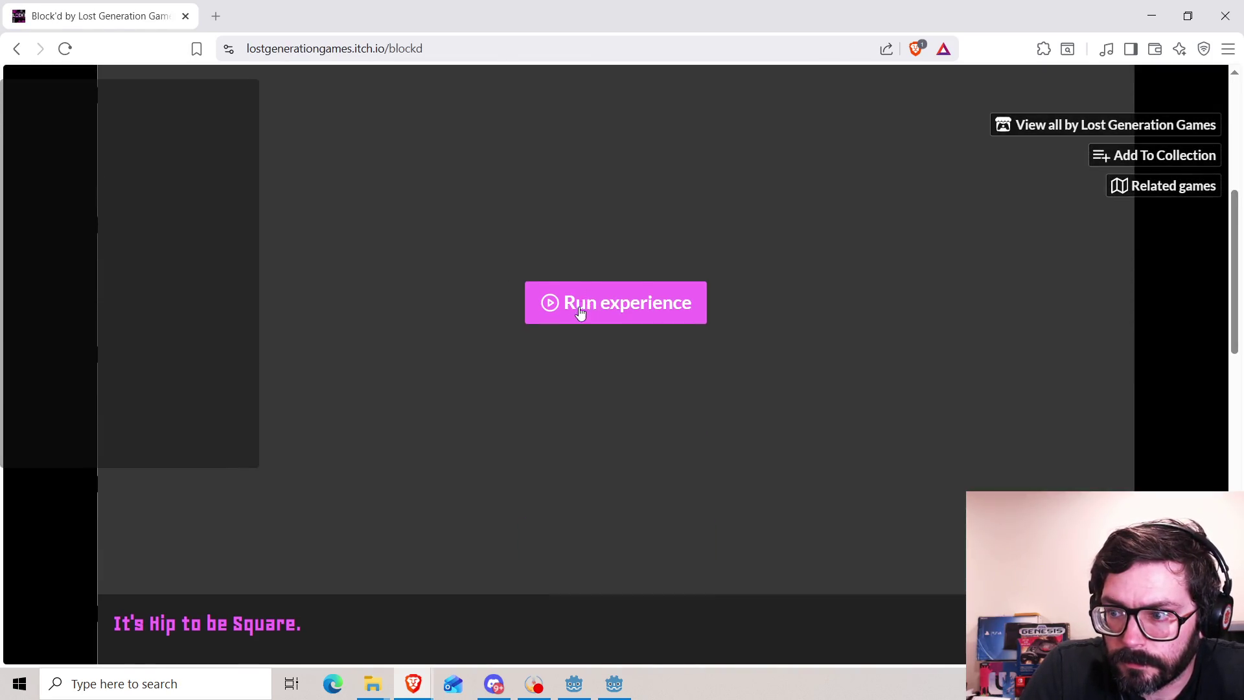
- Run the Block'd web build and switch it to fullscreen
left_click(580, 313)
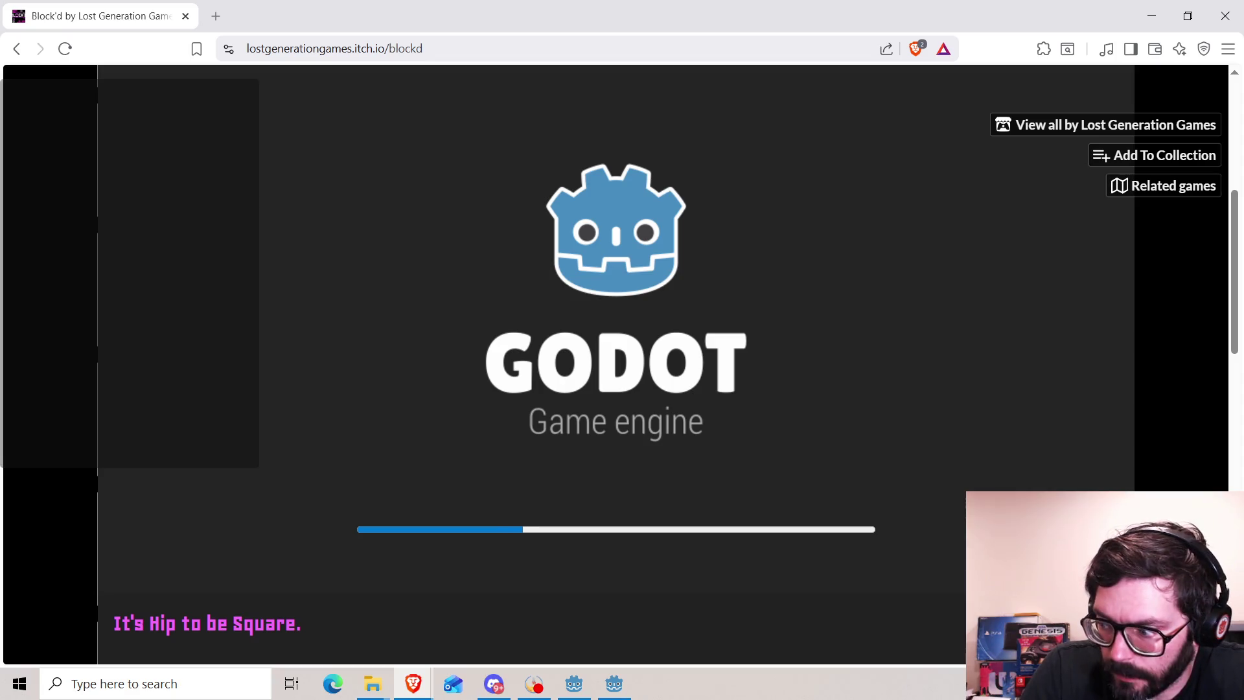
left_click(1127, 654)
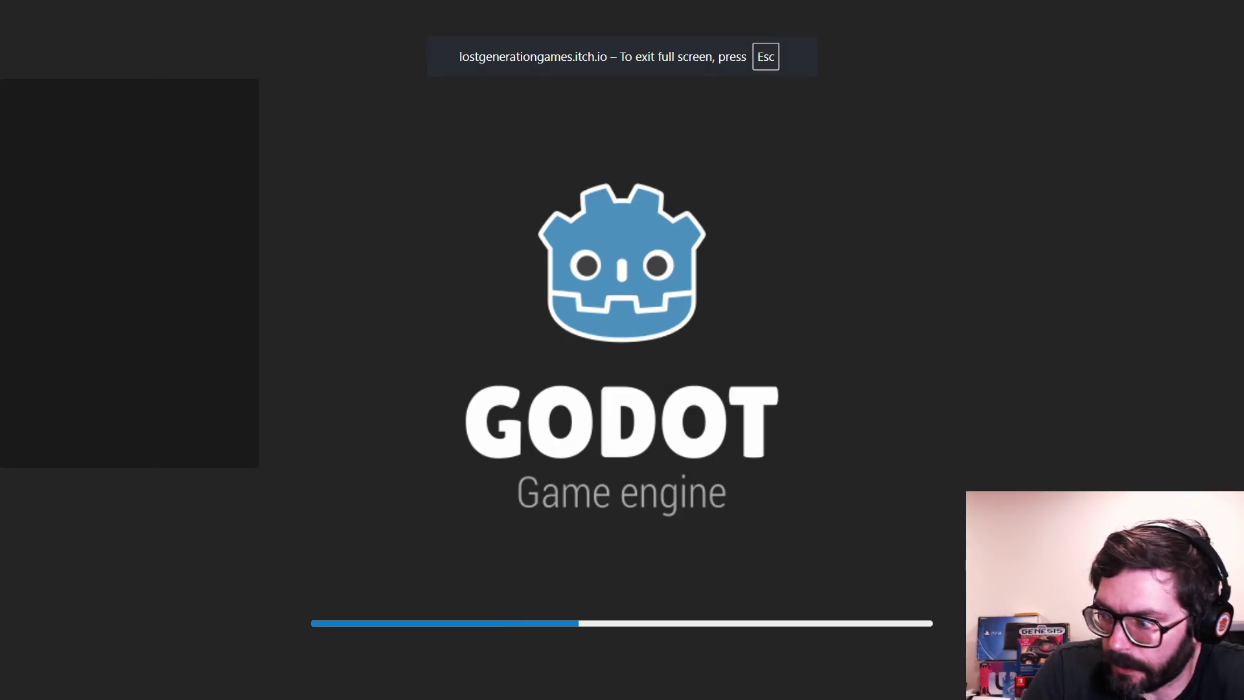
key("Escape")
left_click(1127, 655)
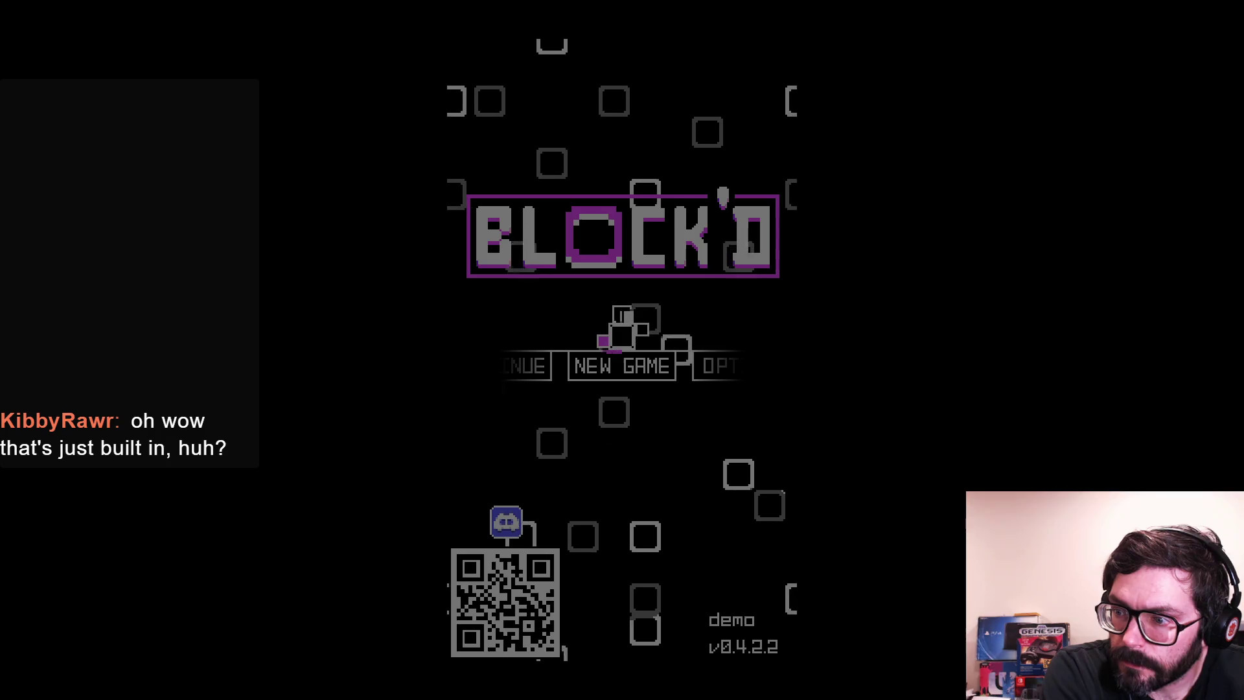
- Start a NEW GAME from the title menu and jump up the arena's platforms
key("Left")
key("Right")
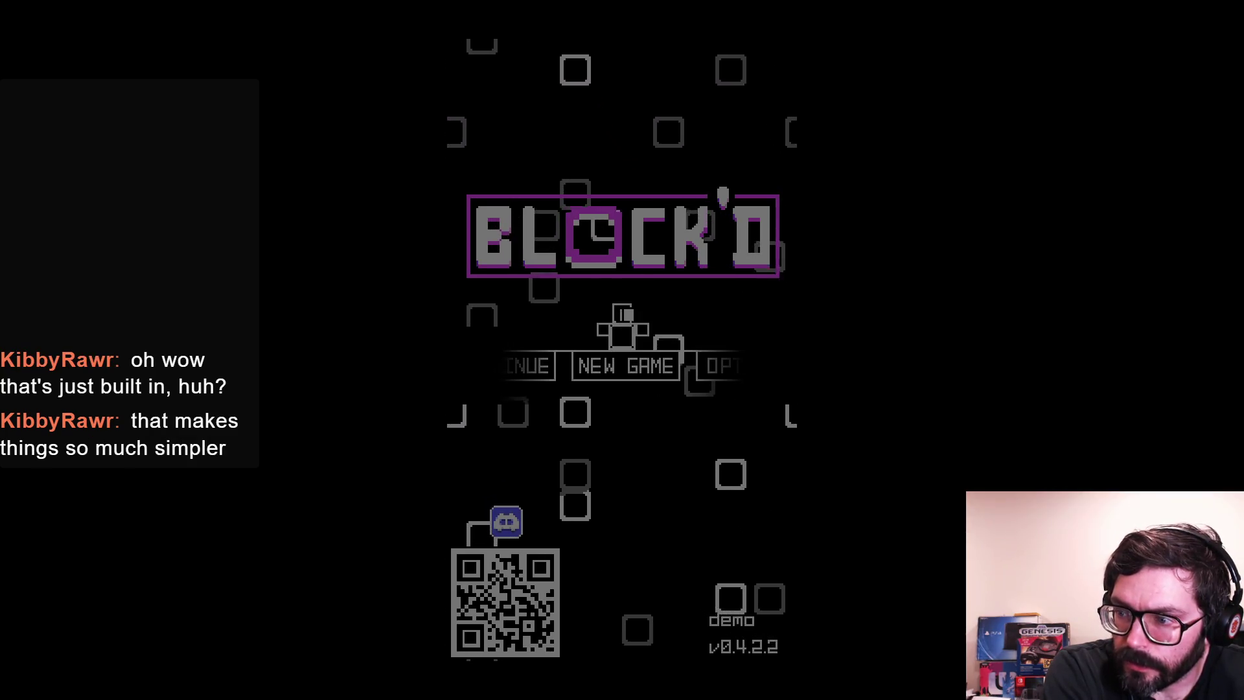
key("Return")
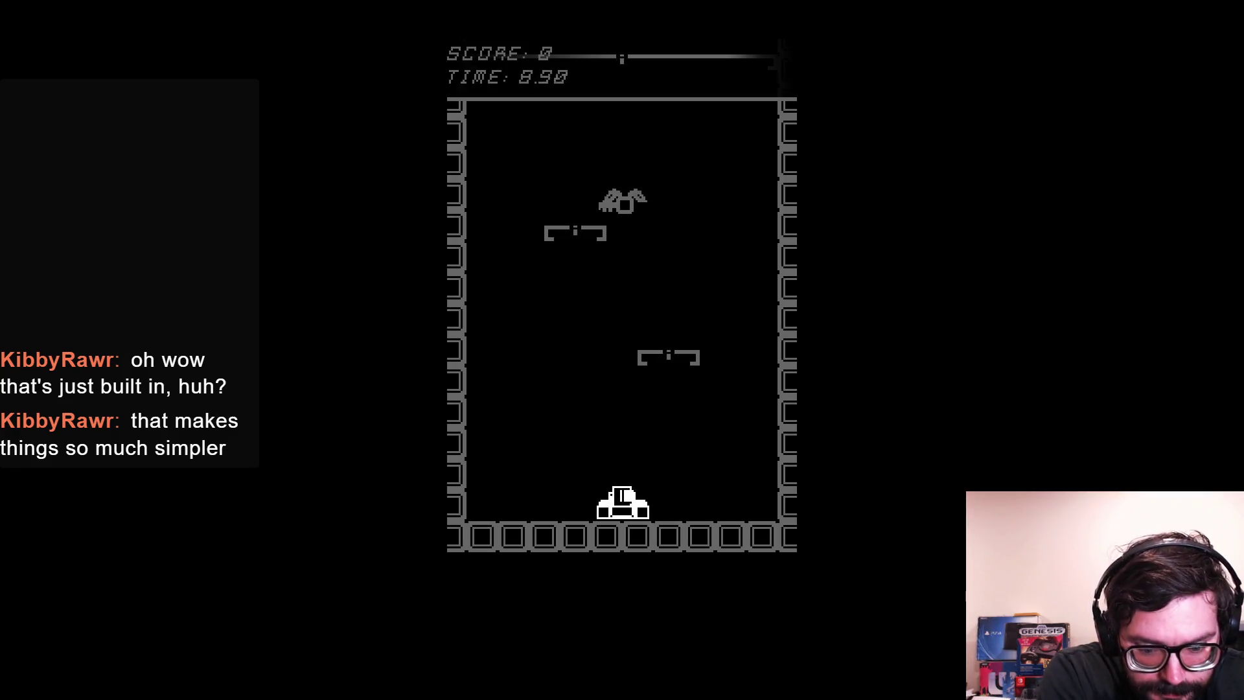
key("space")
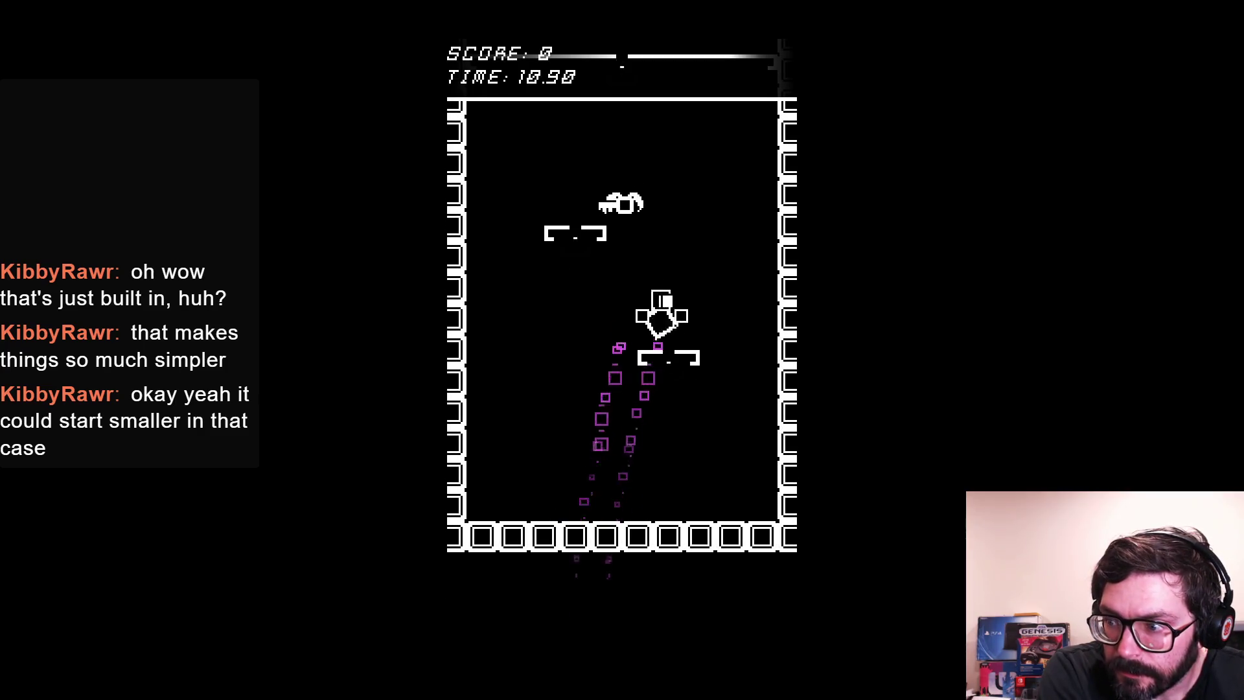
key("space")
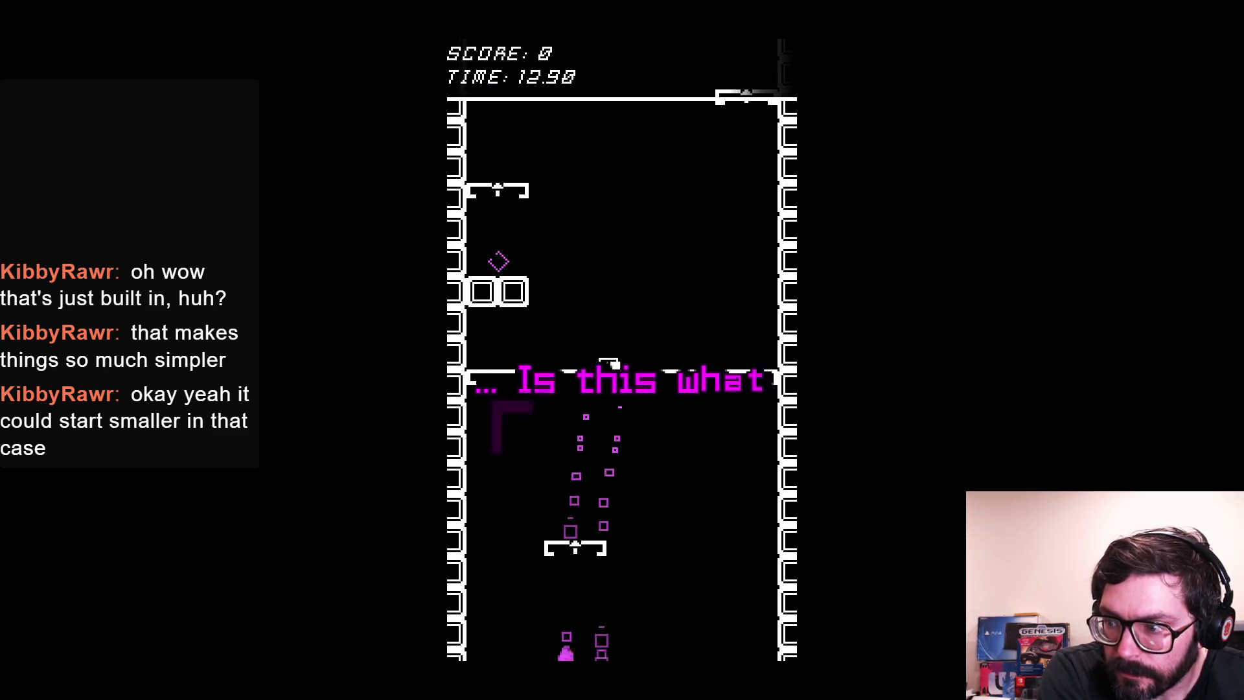
key("space")
key("space")
key("space")
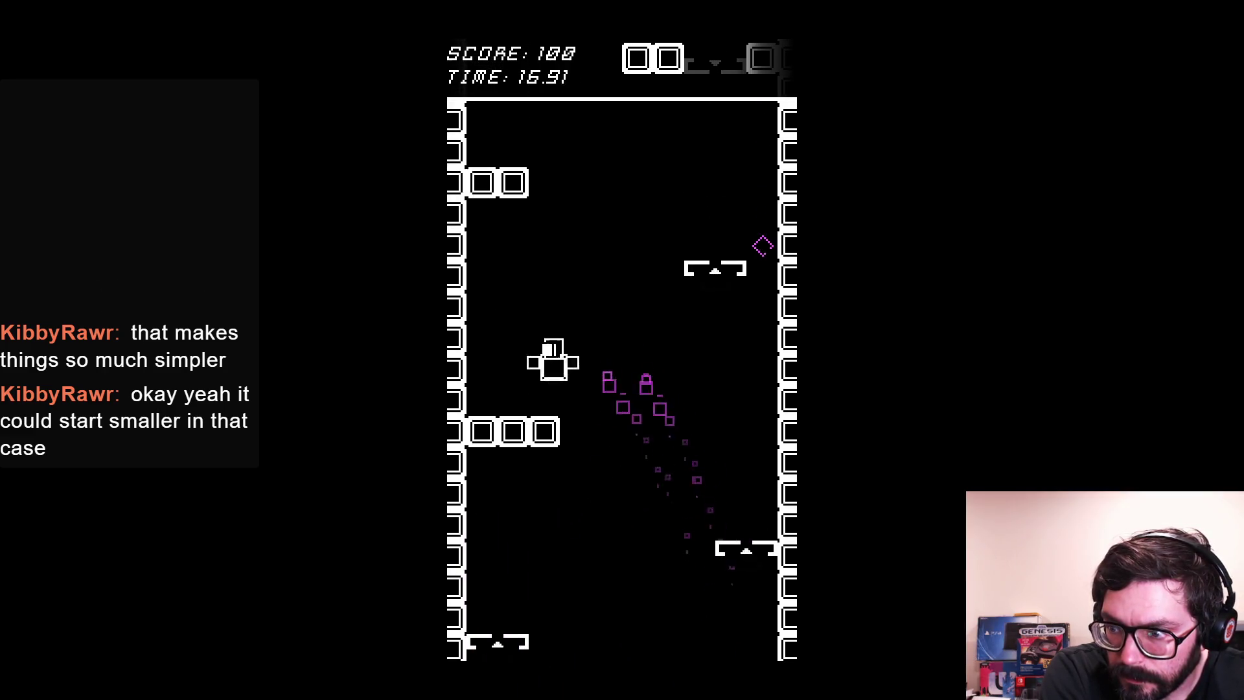
key("space")
key("space")
key("space")
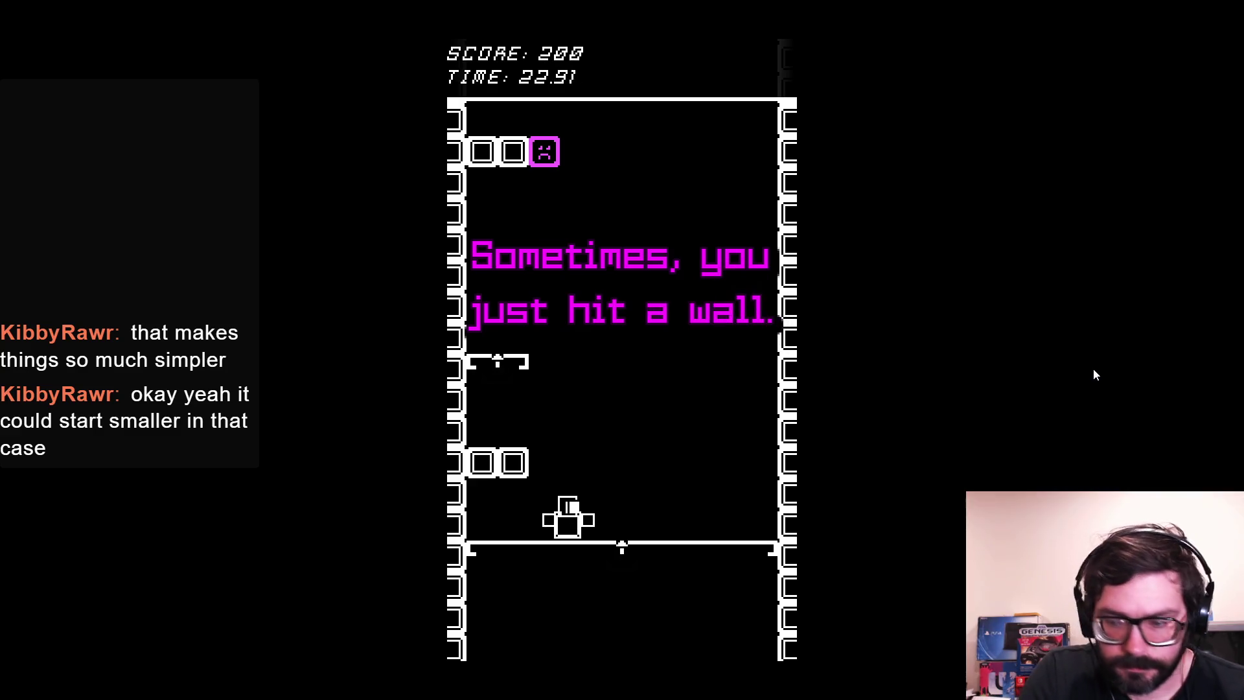
- Exit fullscreen, look over the game page, and return to the edit page
key("Escape")
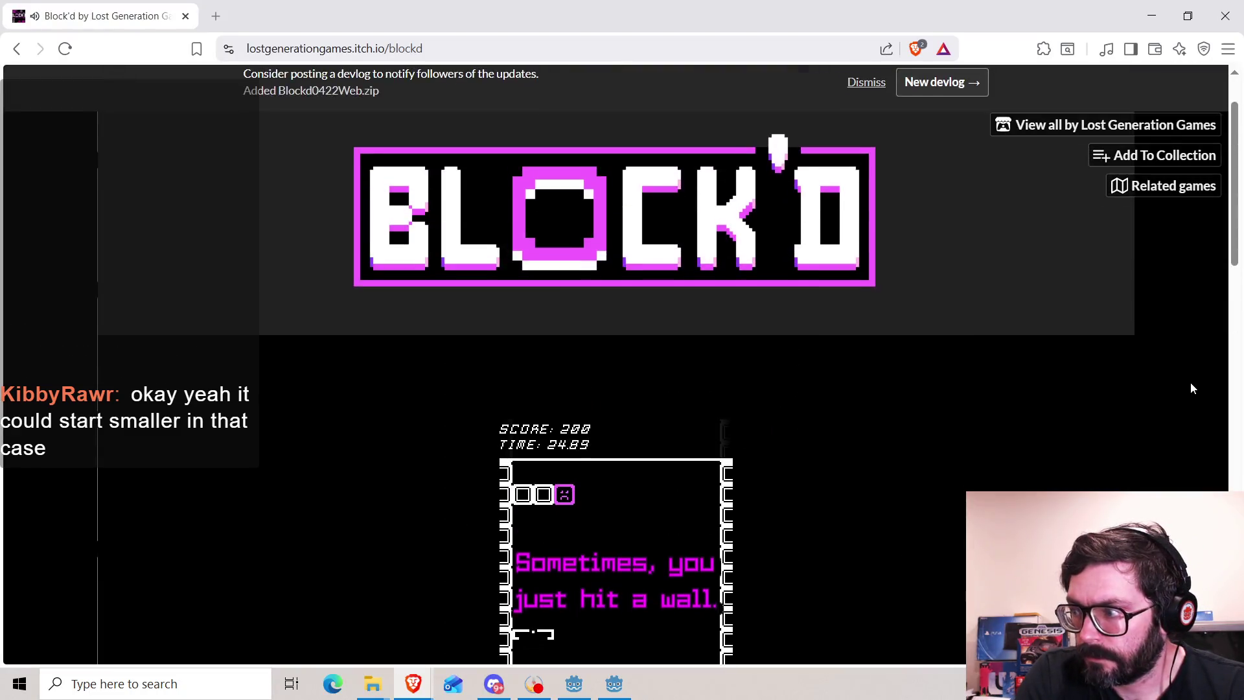
scroll(1189, 382, "down", 5)
scroll(1189, 382, "up", 5)
scroll(1189, 382, "down", 5)
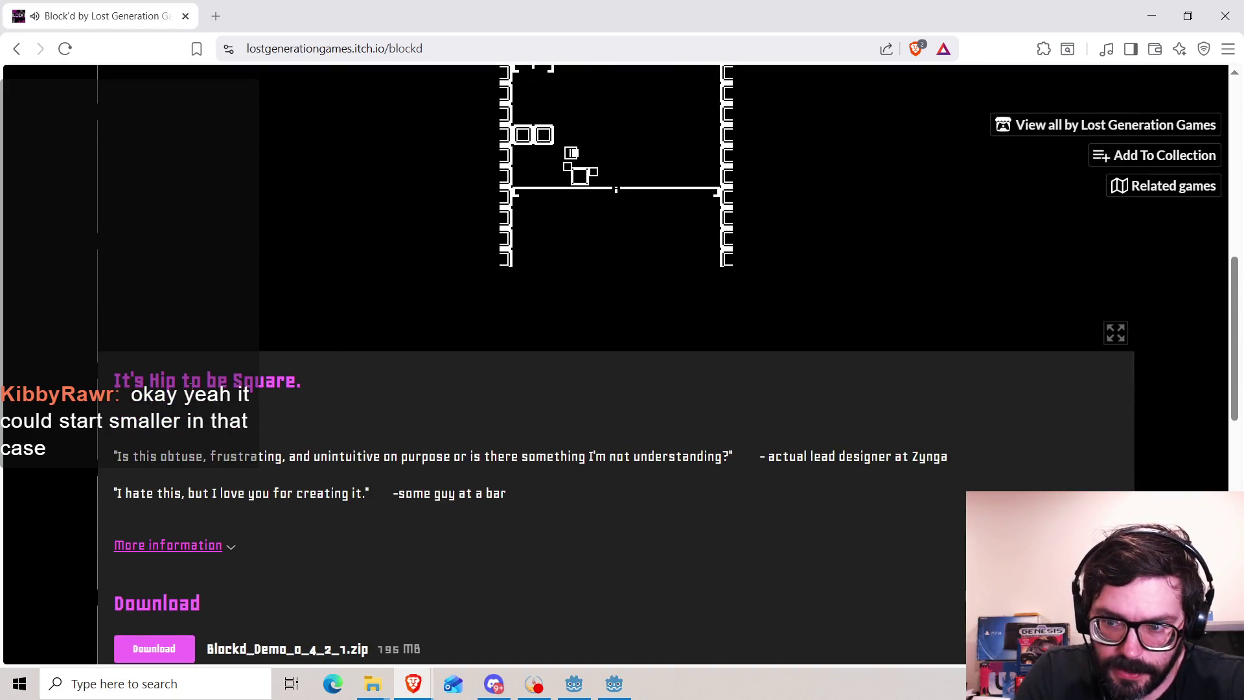
scroll(223, 435, "up", 5)
scroll(91, 401, "down", 3)
scroll(104, 428, "down", 5)
scroll(310, 508, "up", 8)
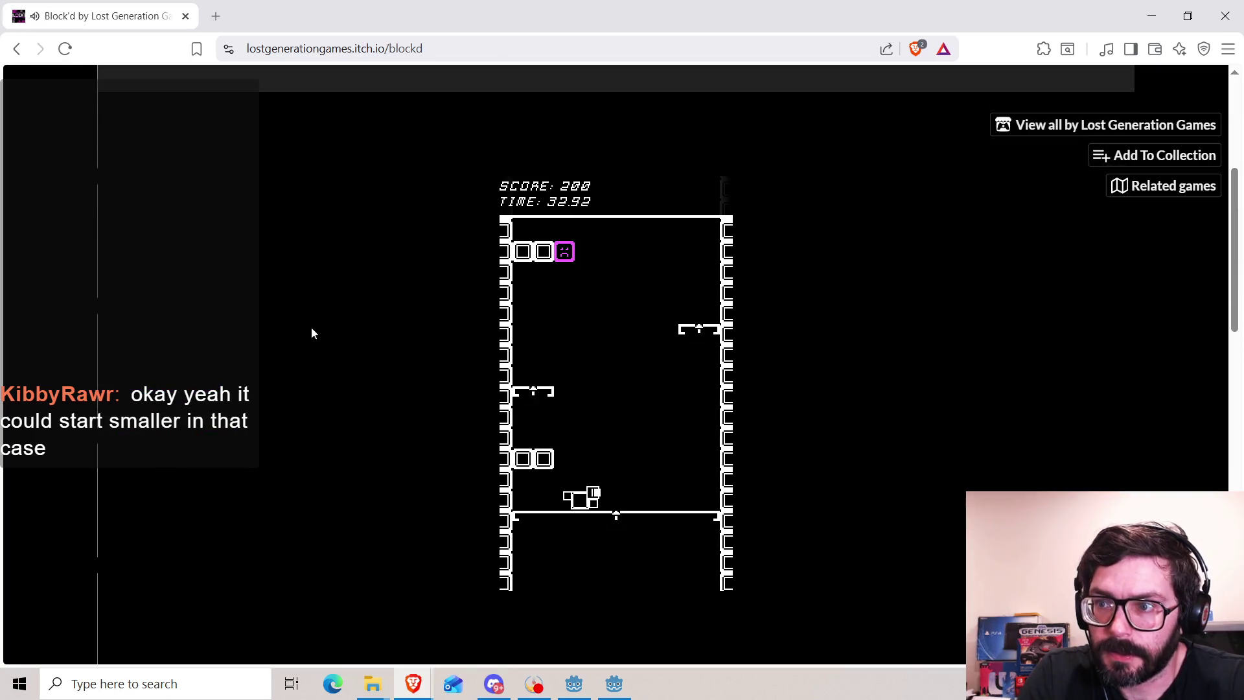
scroll(246, 104, "up", 5)
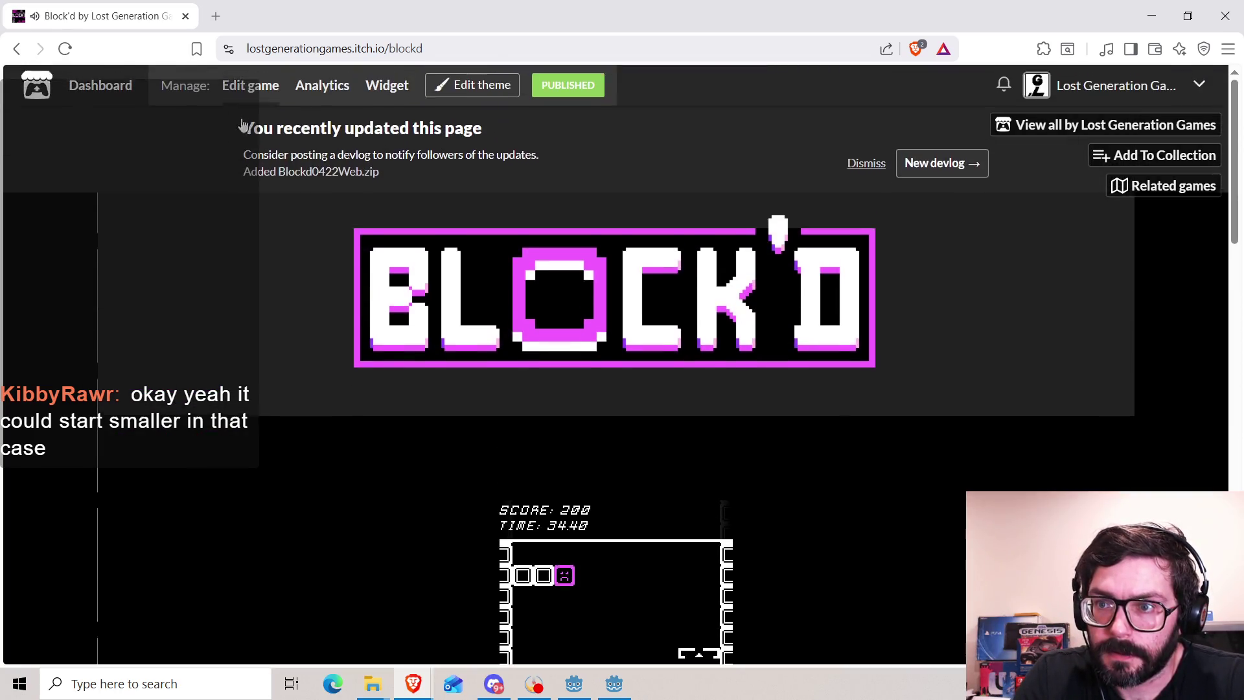
left_click(243, 87)
- Enter 640 × 360 px in the embed's Viewport dimensions and save the project
scroll(186, 401, "down", 10)
scroll(290, 350, "down", 3)
scroll(207, 433, "down", 3)
scroll(221, 434, "up", 6)
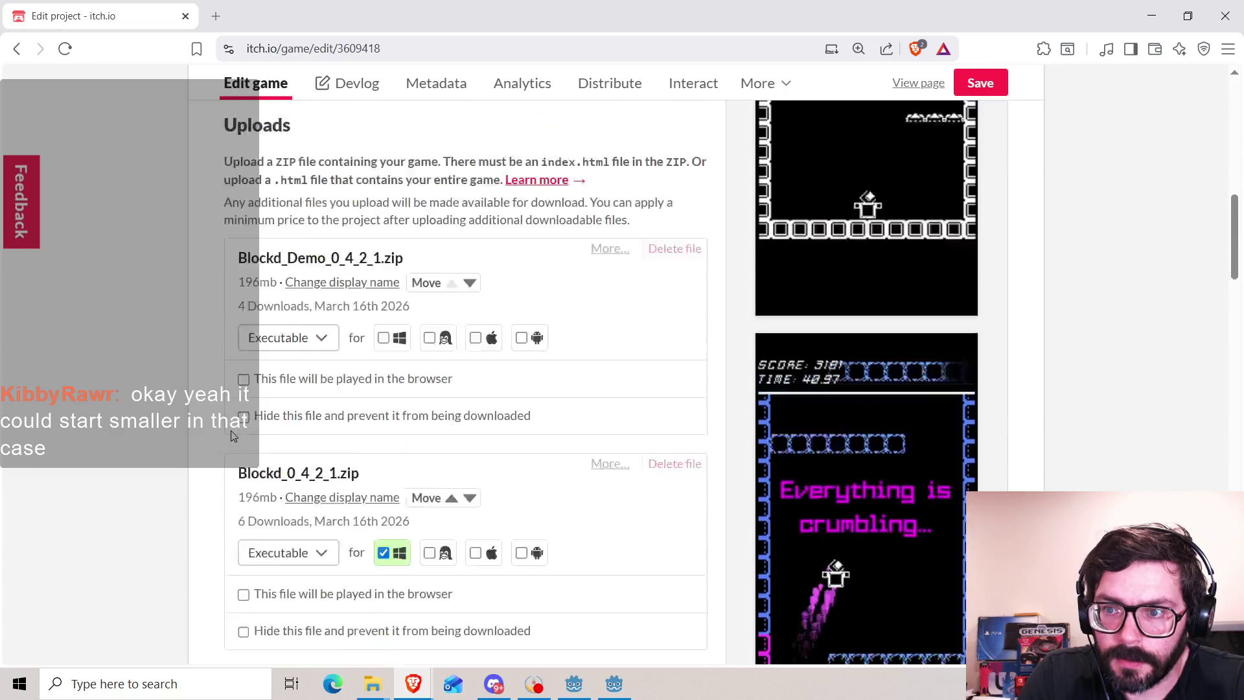
scroll(233, 435, "down", 15)
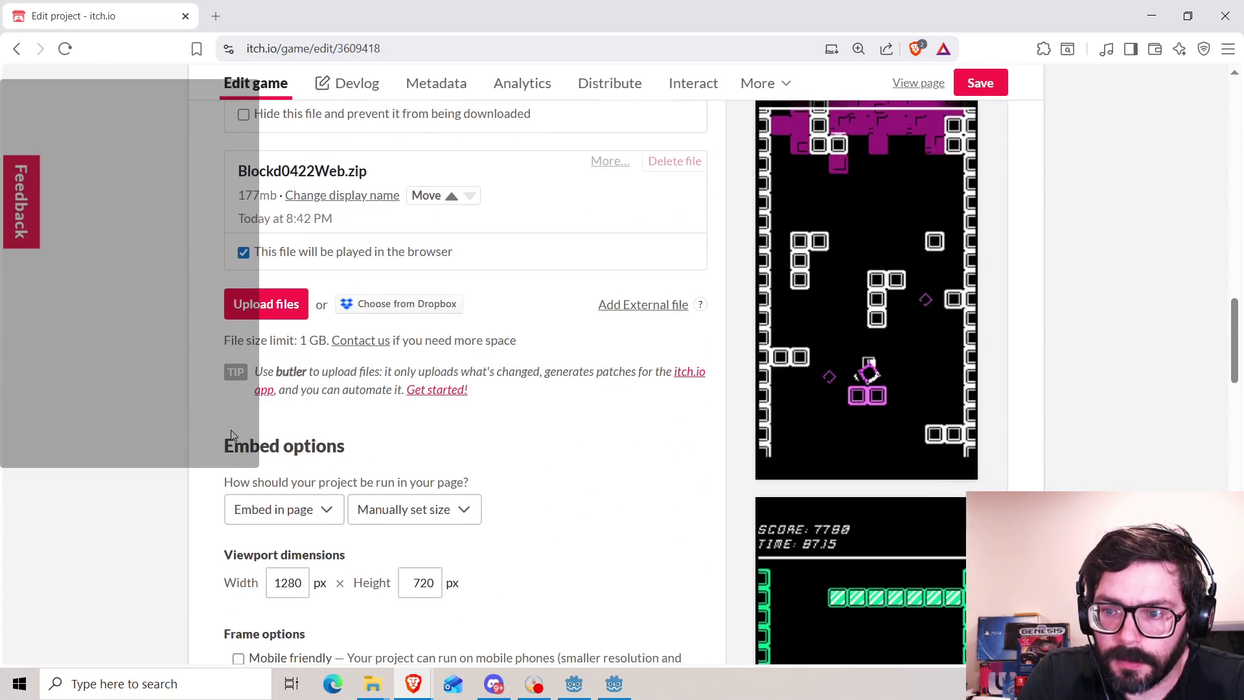
scroll(347, 425, "up", 1)
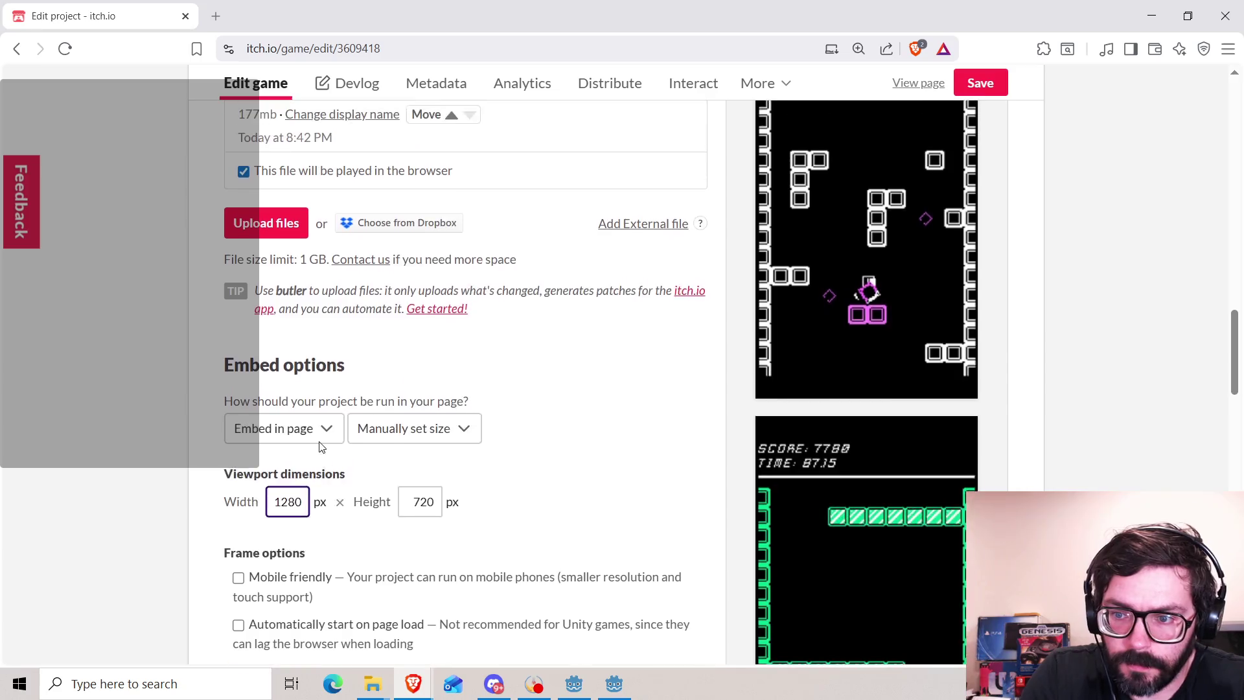
scroll(319, 444, "down", 2)
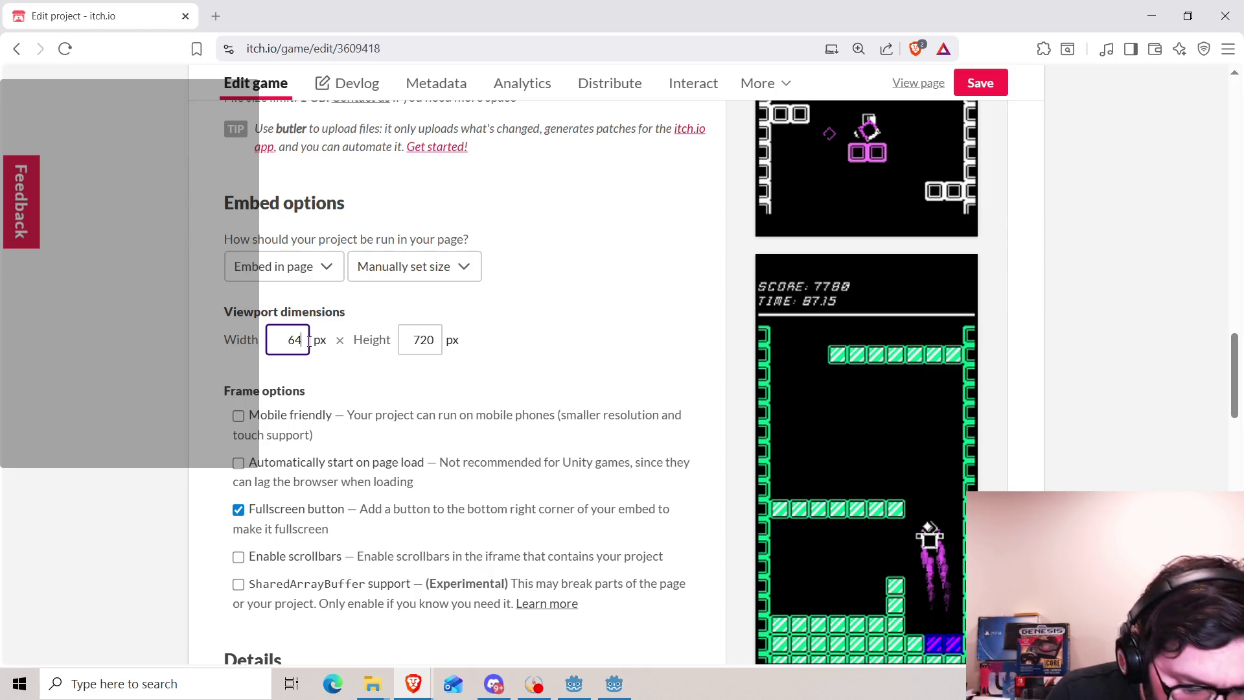
type("360")
left_click(980, 83)
- Save the embed settings and look over the 640 × 360 Block'd embed on the game page
left_click(919, 83)
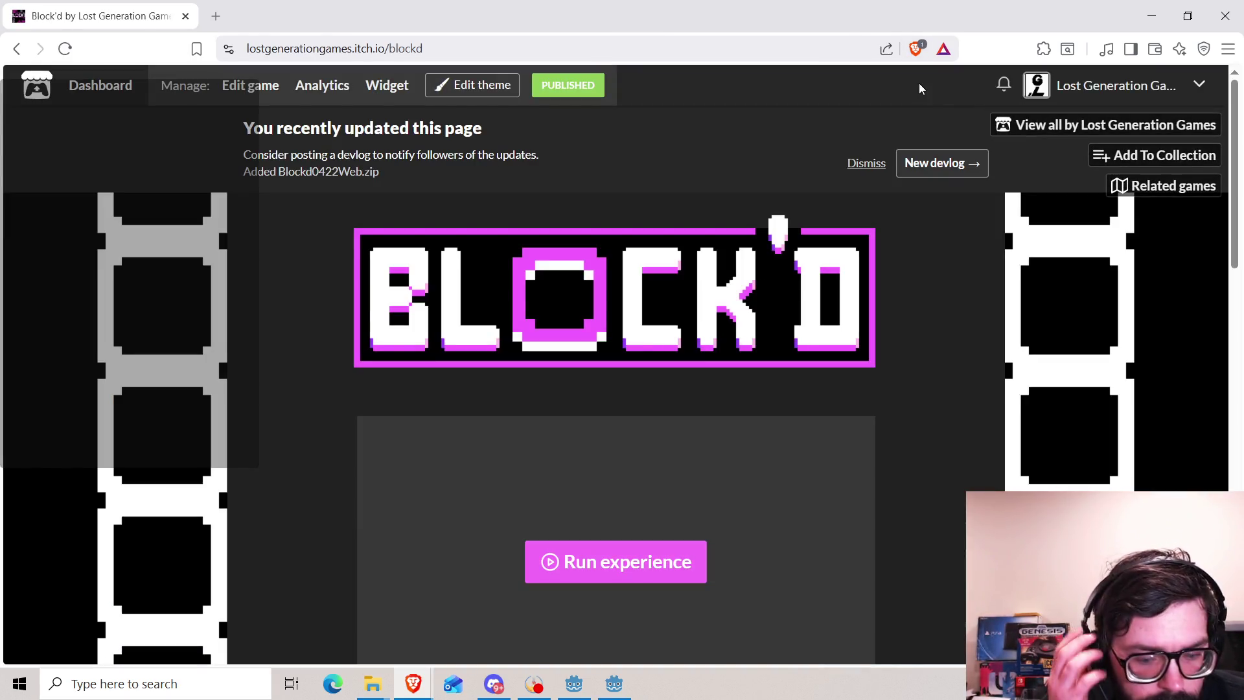
scroll(329, 312, "down", 5)
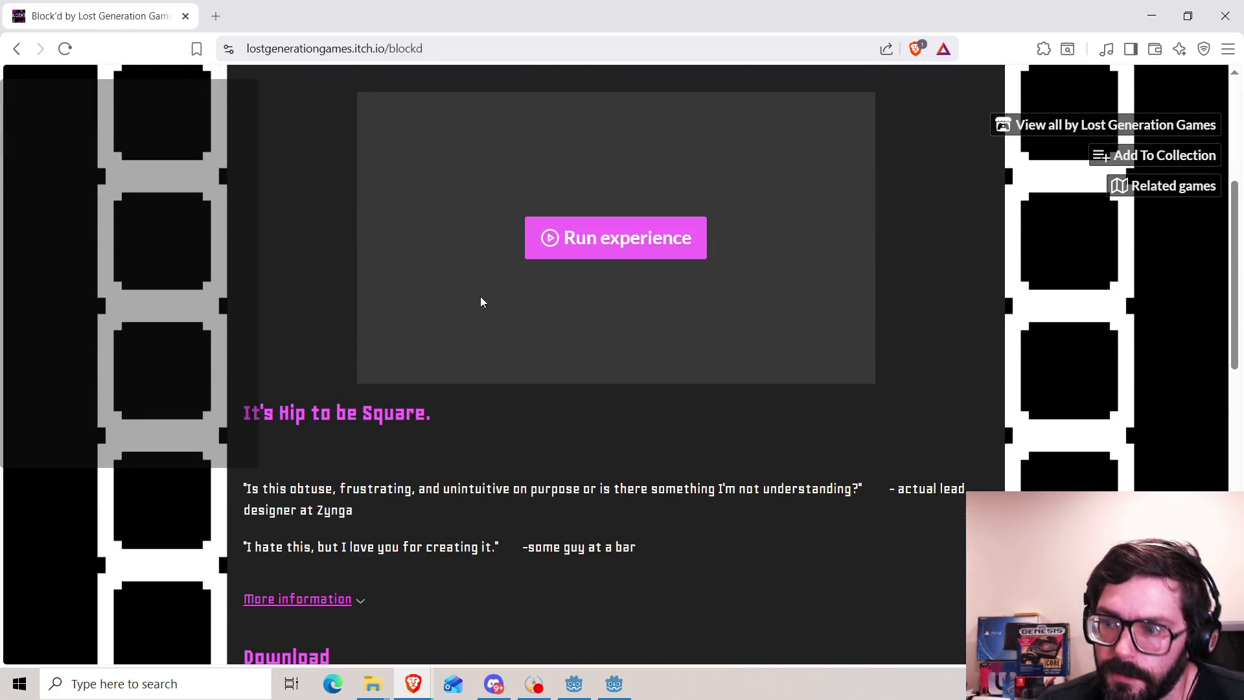
scroll(364, 329, "up", 3)
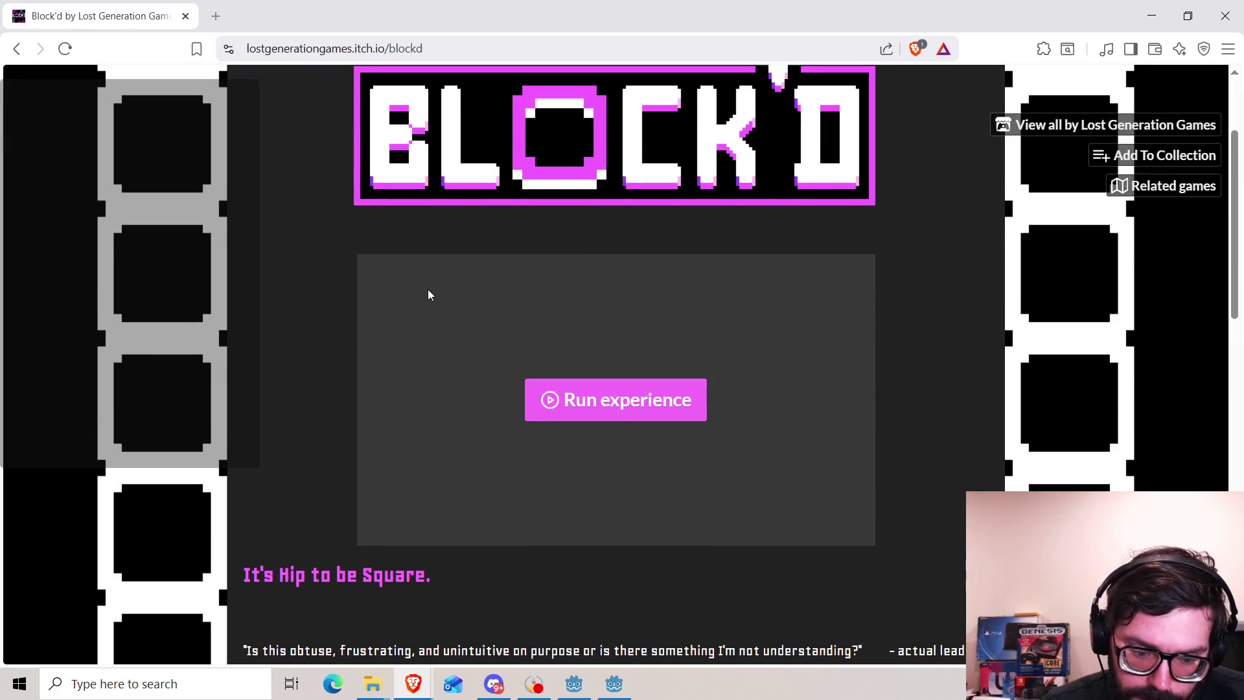
scroll(413, 292, "down", 7)
scroll(323, 318, "up", 10)
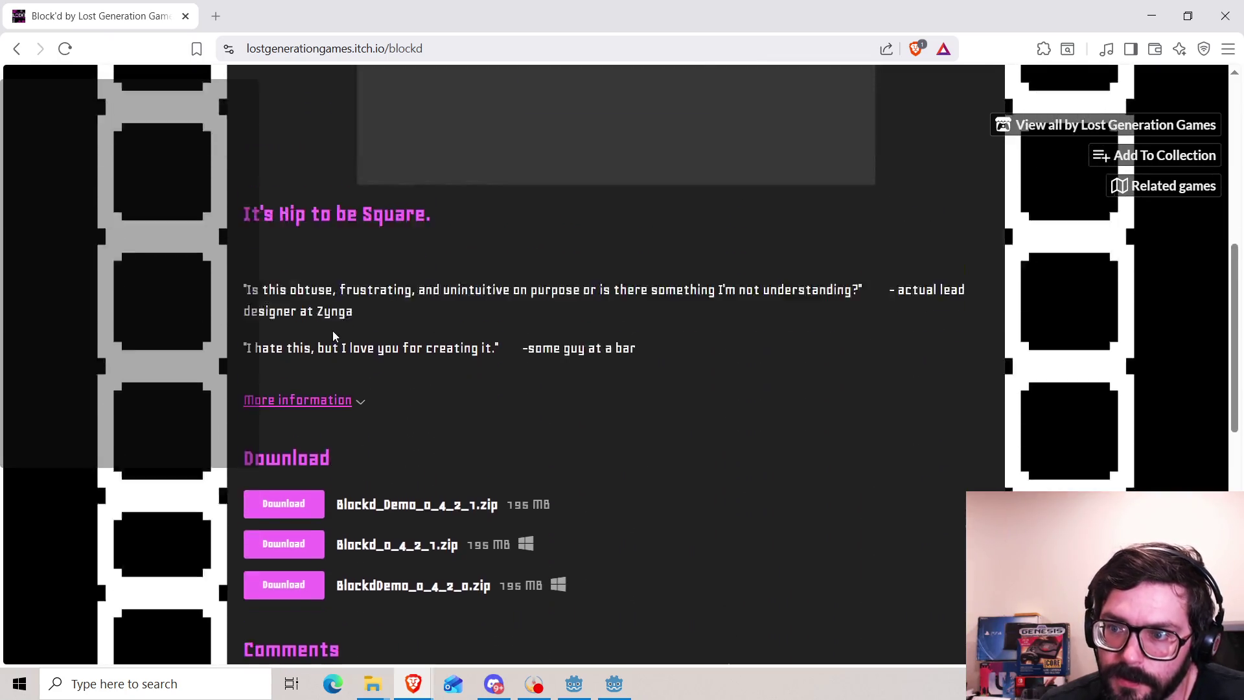
scroll(301, 309, "down", 3)
scroll(300, 309, "down", 3)
scroll(359, 328, "up", 5)
scroll(499, 351, "down", 1)
scroll(498, 349, "down", 7)
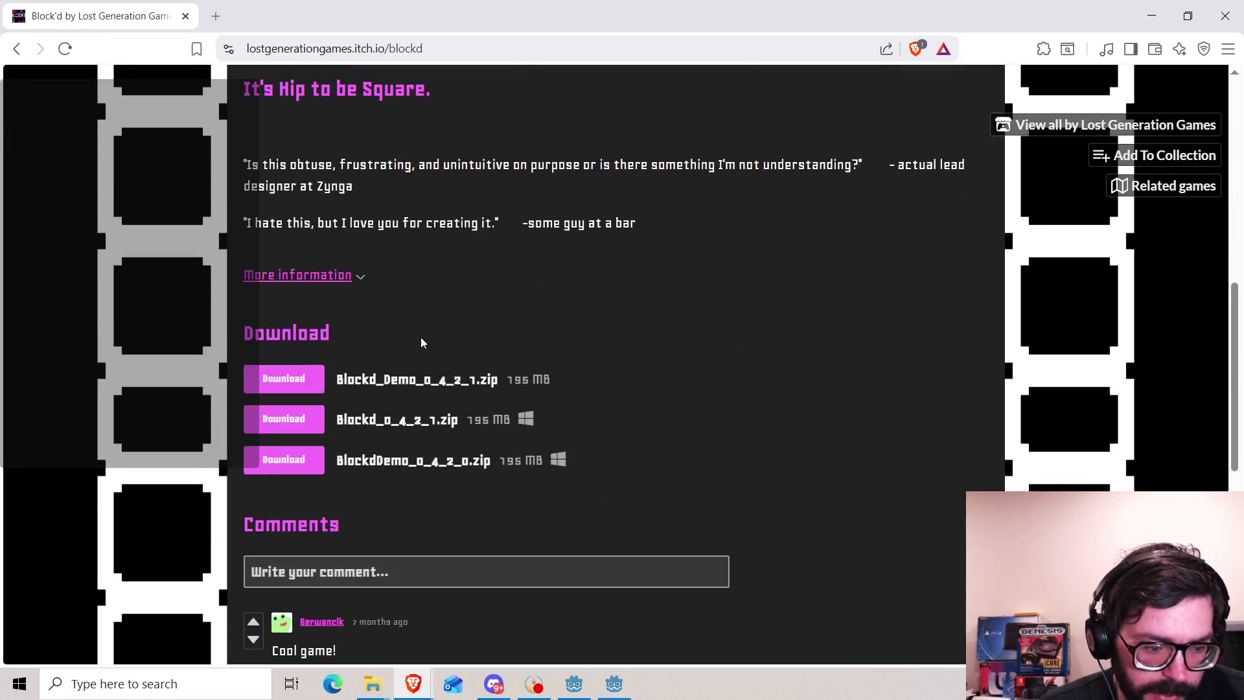
scroll(428, 340, "up", 4)
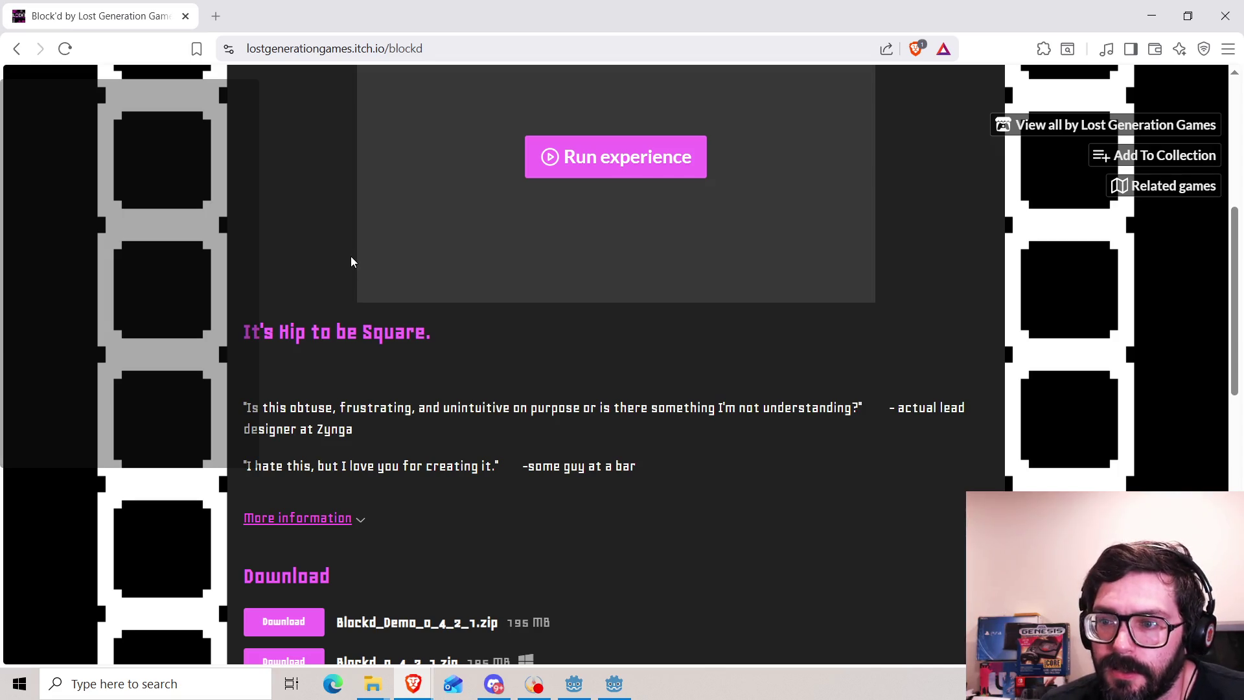
scroll(345, 329, "up", 5)
scroll(345, 335, "down", 5)
scroll(346, 335, "down", 1)
scroll(262, 401, "up", 2)
- Highlight, then deselect, the 'It's Hip to be Square' heading and quote text
left_click_drag(246, 417, 411, 415)
left_click(496, 411)
left_click_drag(310, 496, 446, 496)
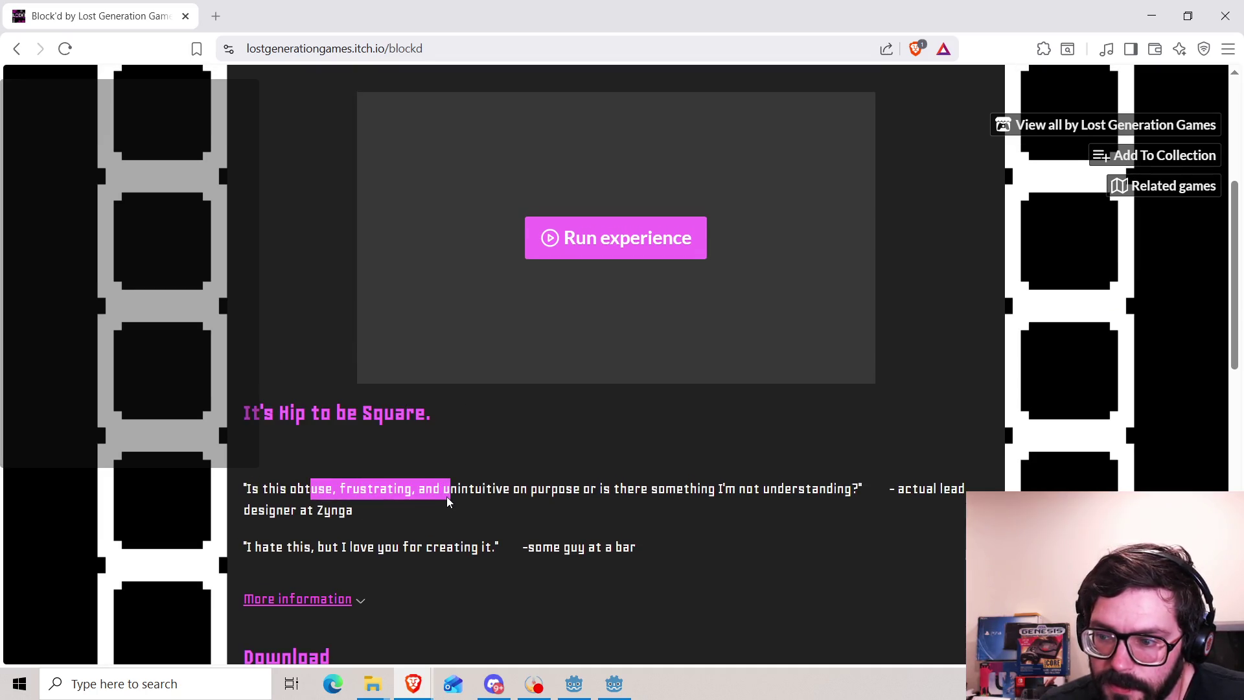
left_click(358, 469)
scroll(358, 469, "down", 6)
scroll(524, 413, "up", 6)
scroll(531, 411, "down", 8)
scroll(522, 401, "up", 10)
scroll(518, 402, "up", 3)
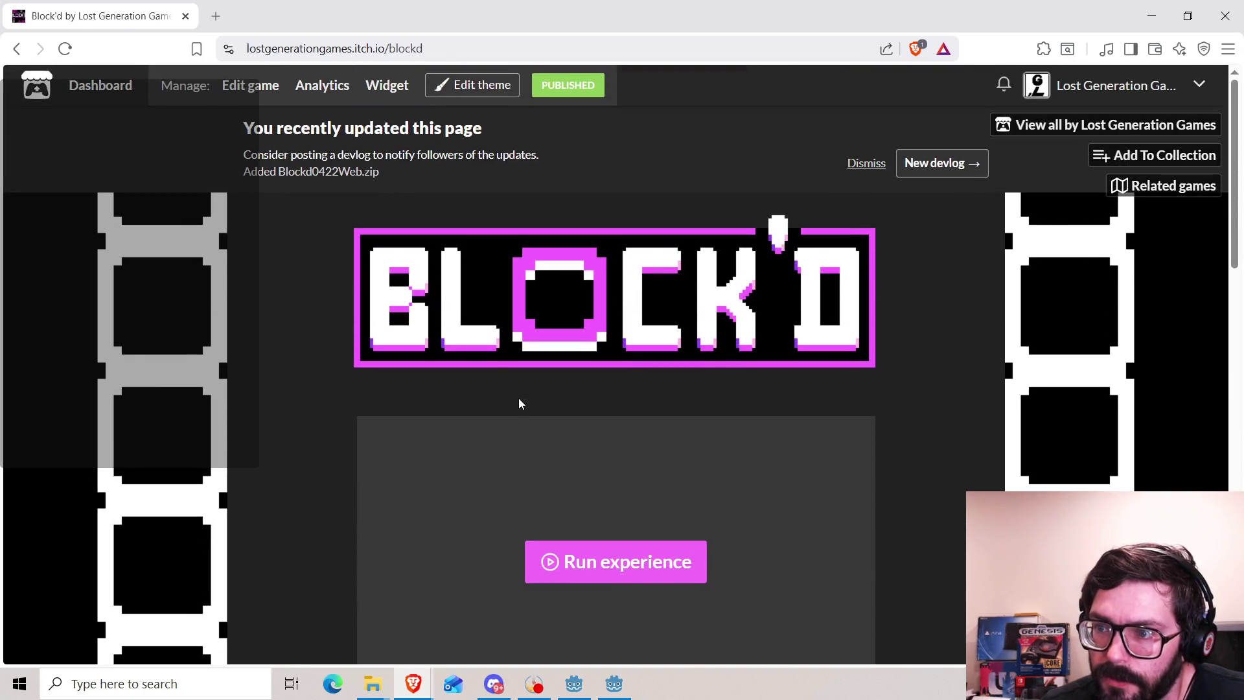
- Dismiss the recently updated notice and switch to the Godot editor
left_click(868, 163)
scroll(325, 322, "down", 4)
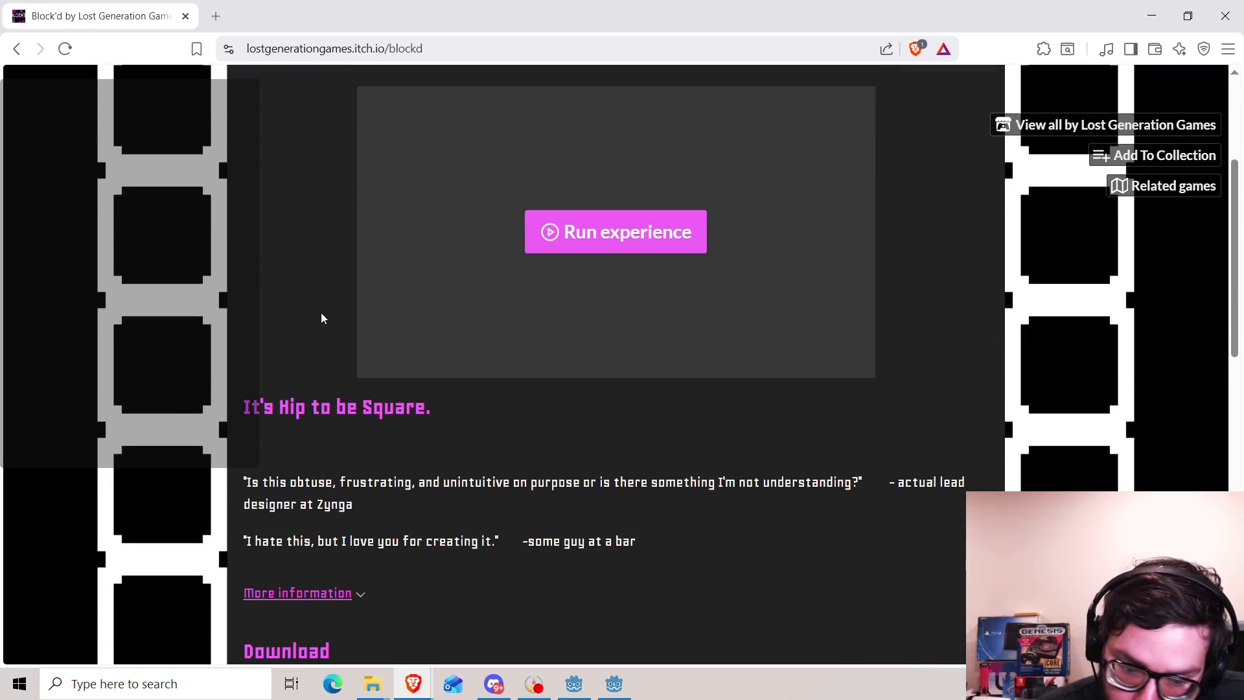
left_click(614, 684)
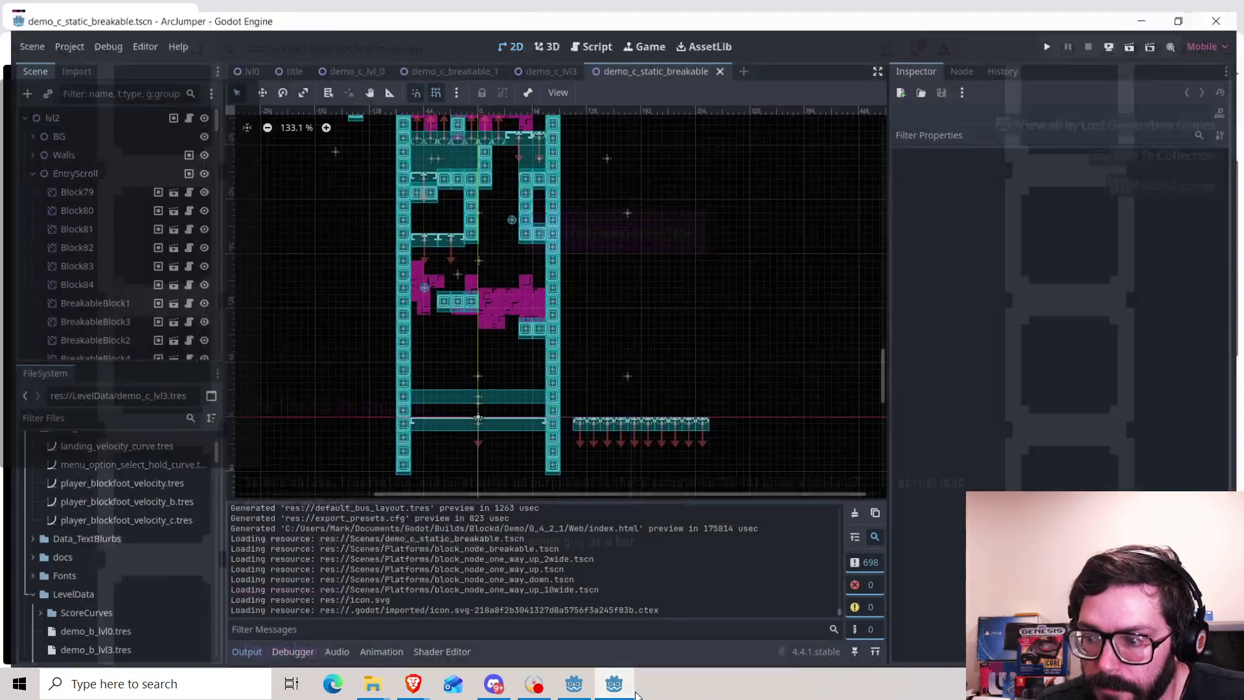
- Open the demo_c_lvl_0 scene, filter the Scene dock for BG, and make BG visible
left_click(342, 60)
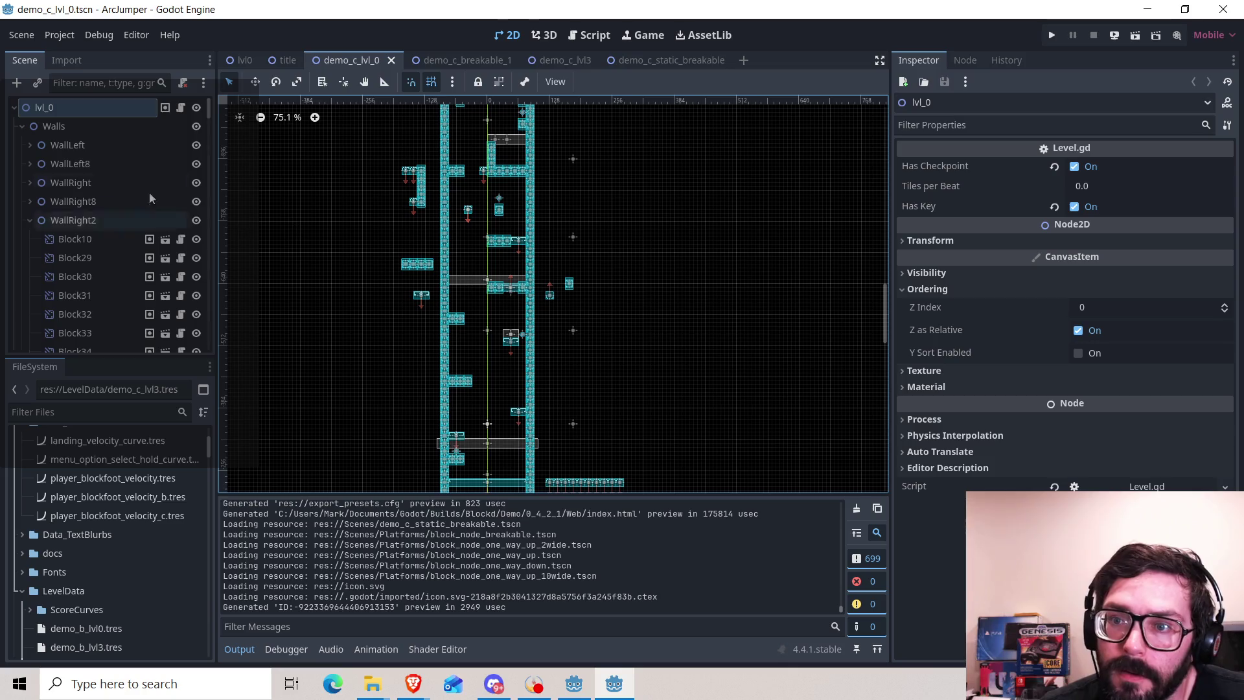
left_click(109, 81)
type("BG")
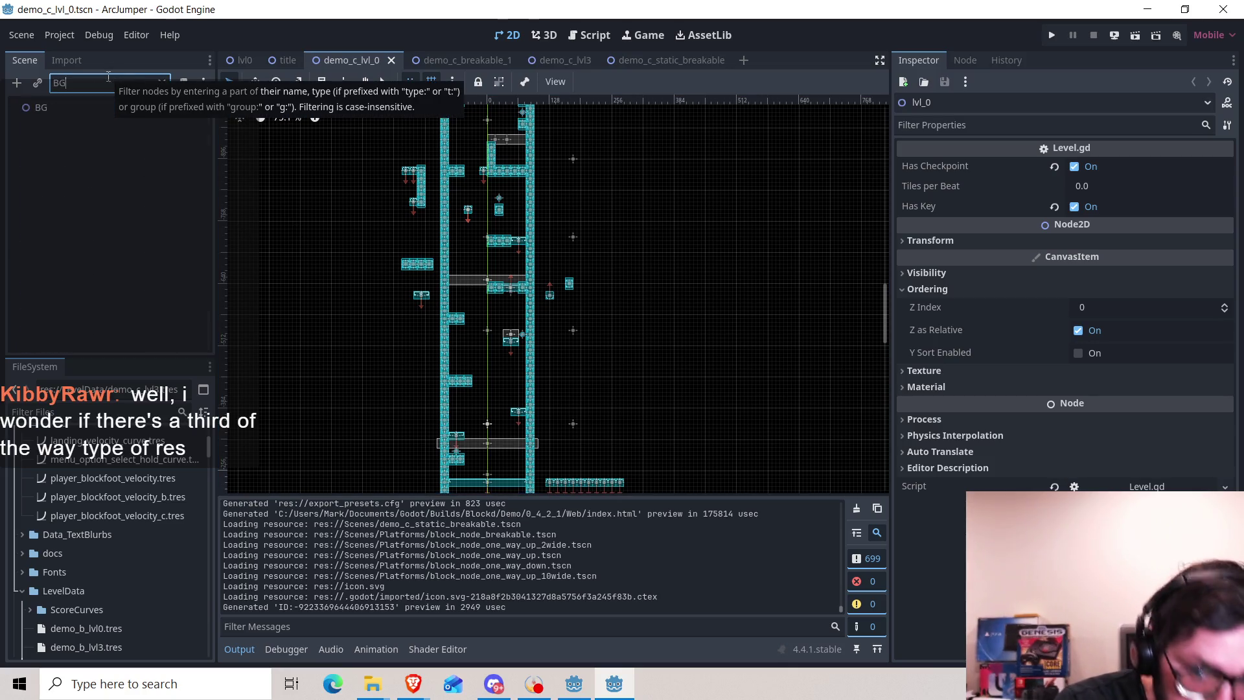
left_click(202, 108)
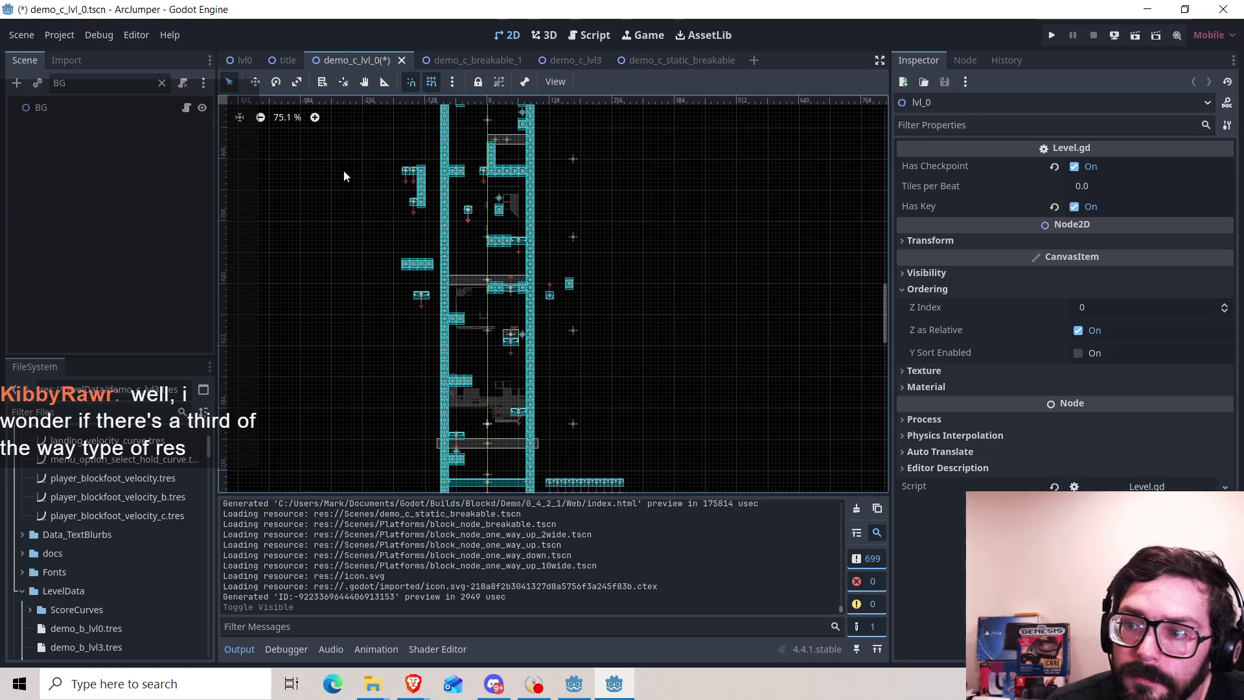
scroll(433, 297, "down", 3)
scroll(432, 388, "up", 3)
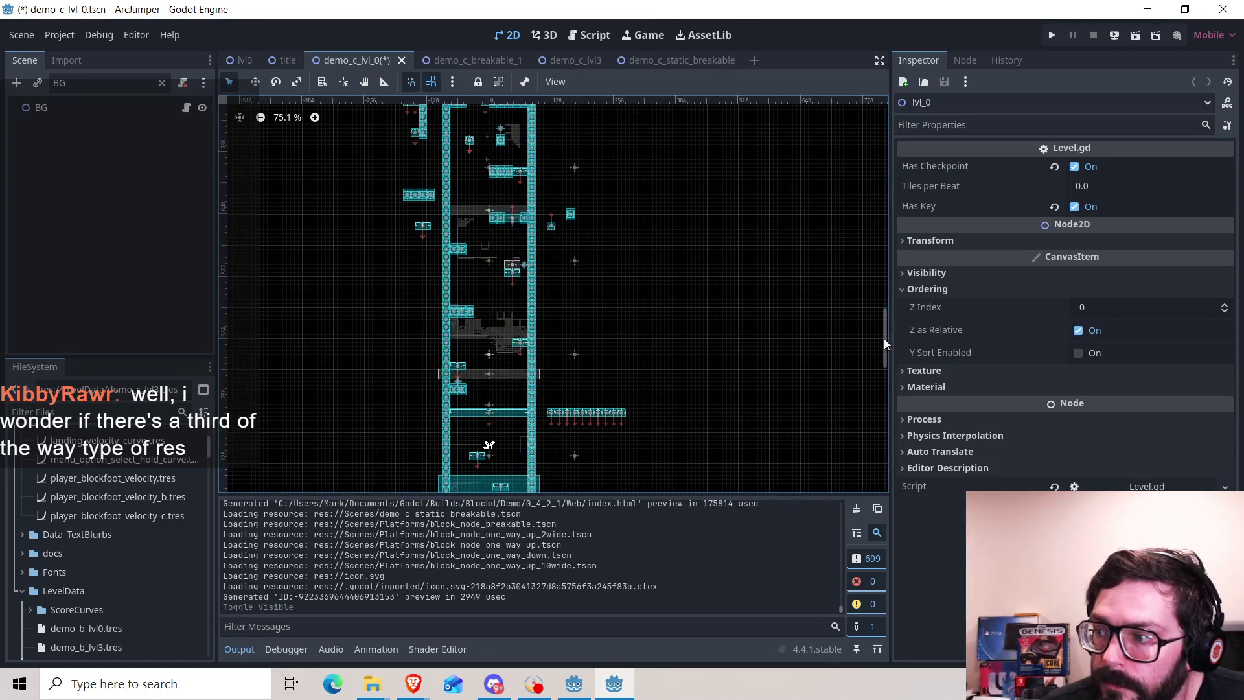
left_click_drag(887, 342, 903, 223)
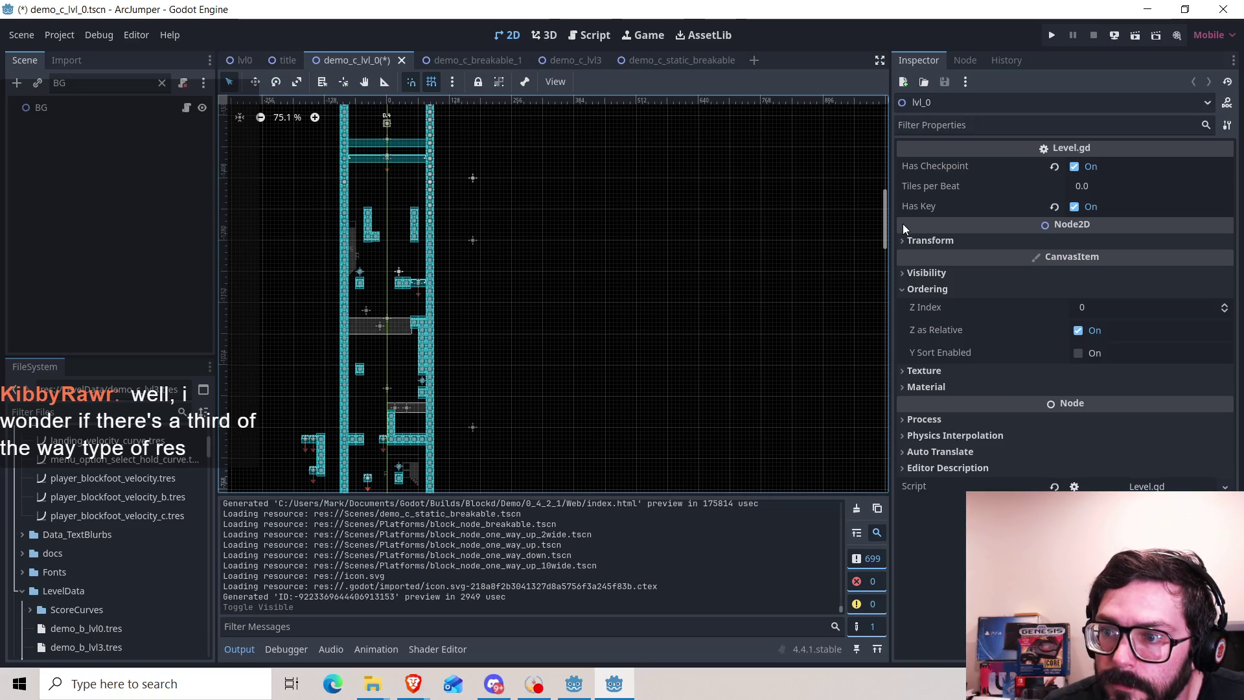
left_click_drag(903, 223, 901, 285)
scroll(480, 291, "up", 5)
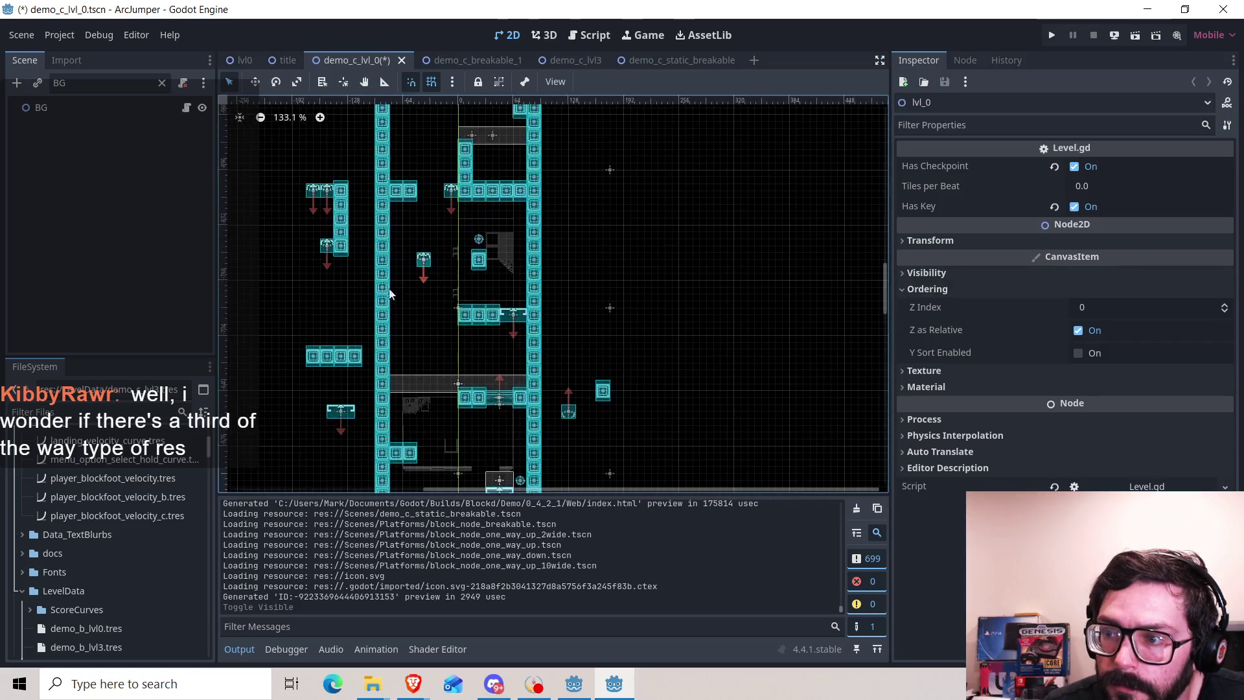
- Select BG's TileMap and its Layer1 for background tile painting
left_click(75, 108)
left_click(162, 82)
scroll(112, 294, "down", 4)
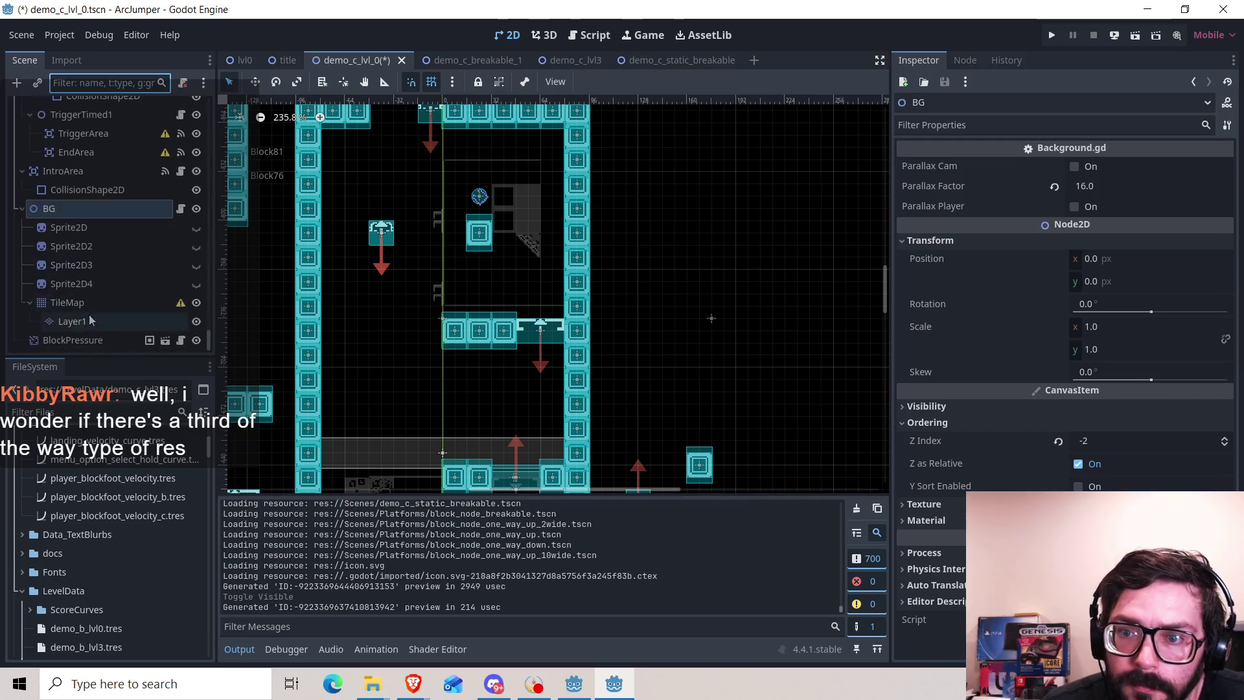
left_click(88, 303)
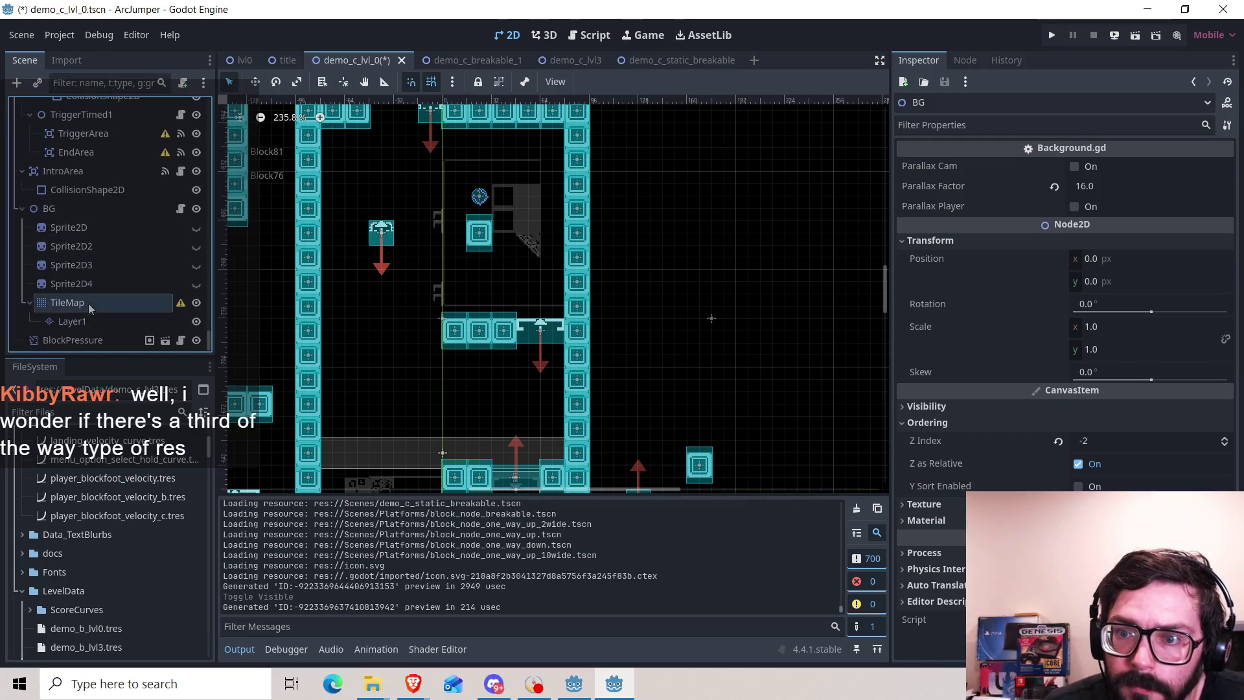
left_click(91, 320)
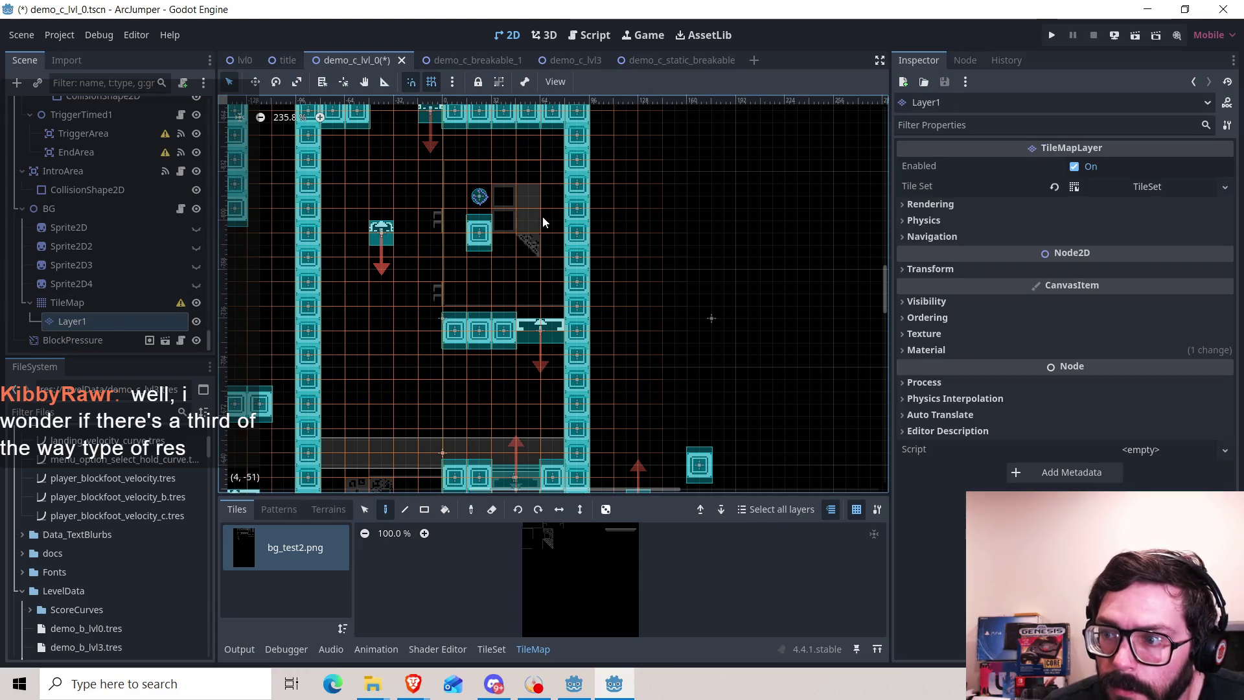
- Paint a column of grey background tiles and fill nearby empty cells
scroll(552, 534, "up", 7)
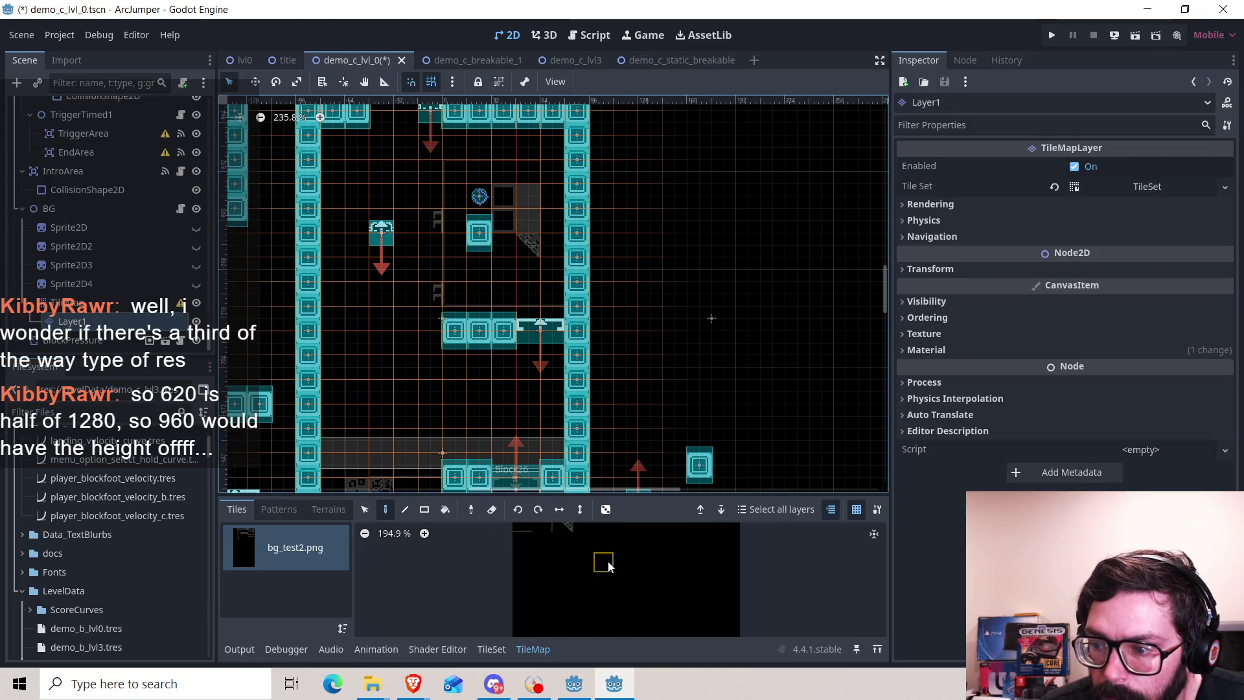
scroll(591, 531, "up", 1)
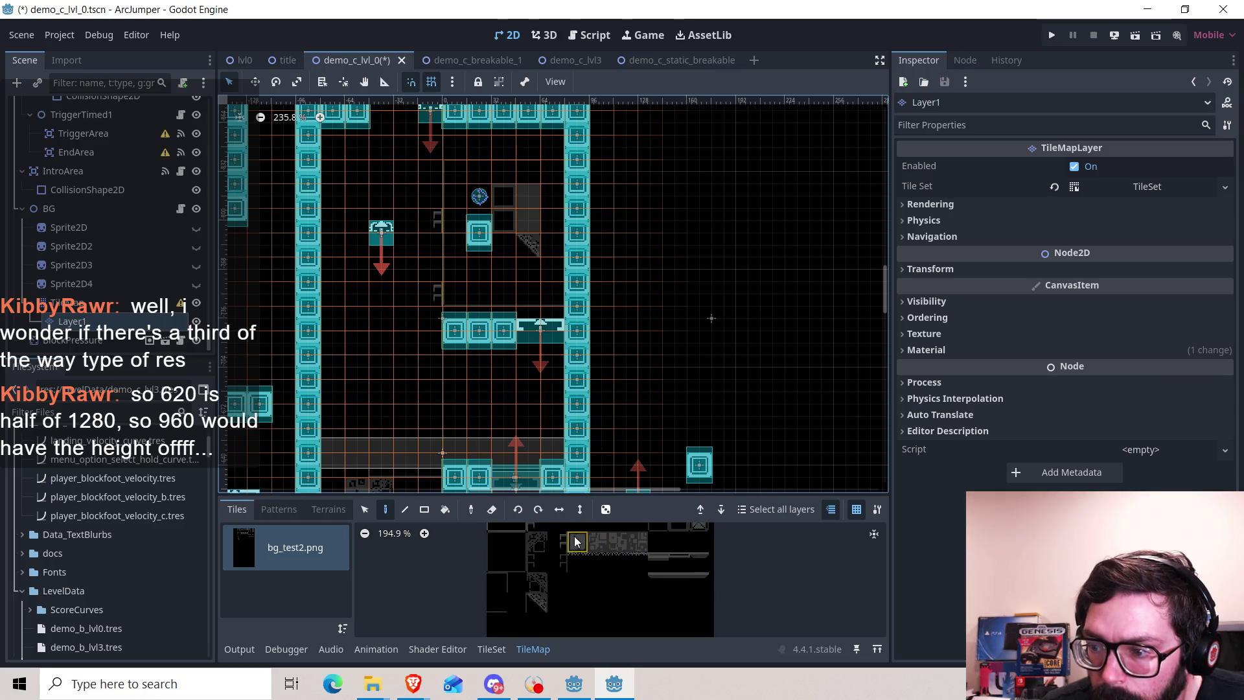
scroll(576, 540, "up", 3)
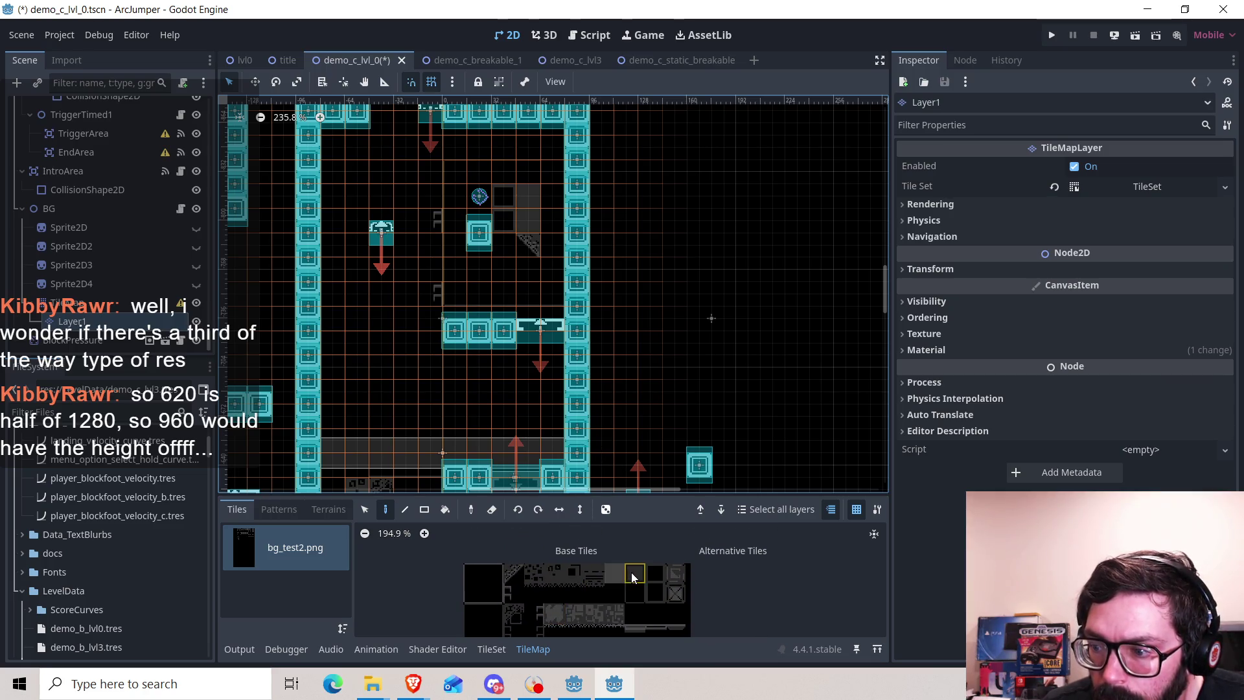
mouse_move(552, 191)
left_mouse_down()
mouse_move(554, 212)
mouse_move(577, 217)
mouse_move(549, 171)
left_mouse_up()
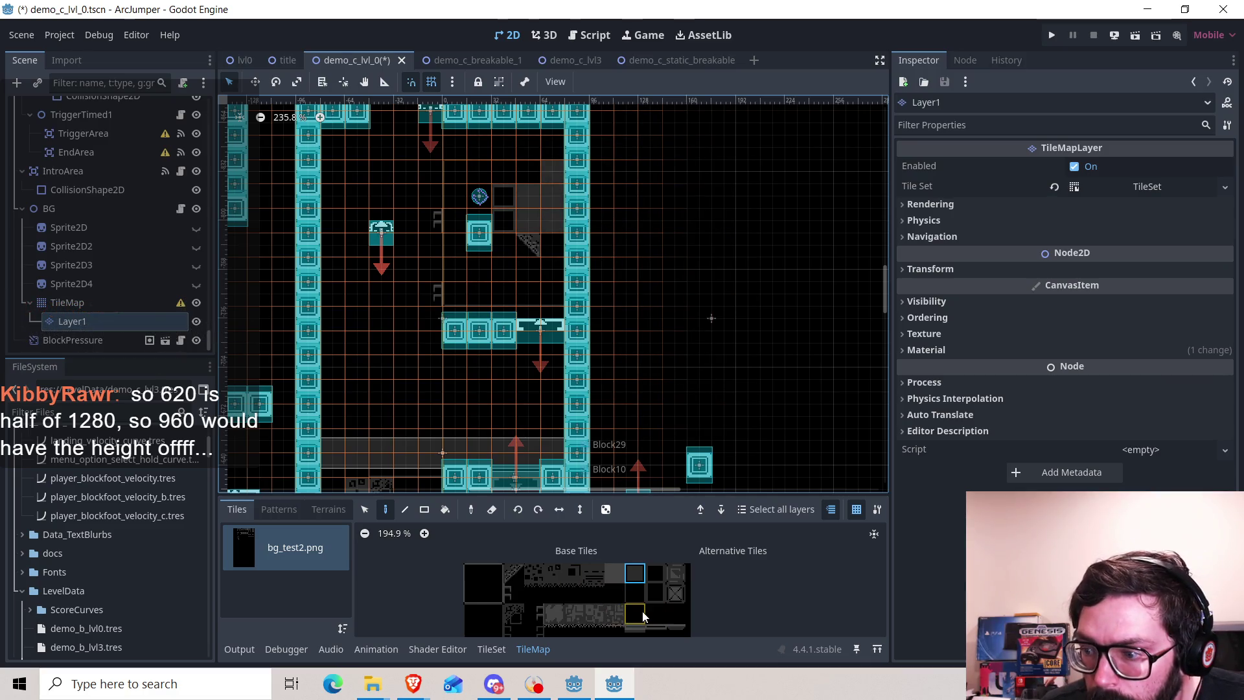
left_click(675, 573)
left_click(526, 173)
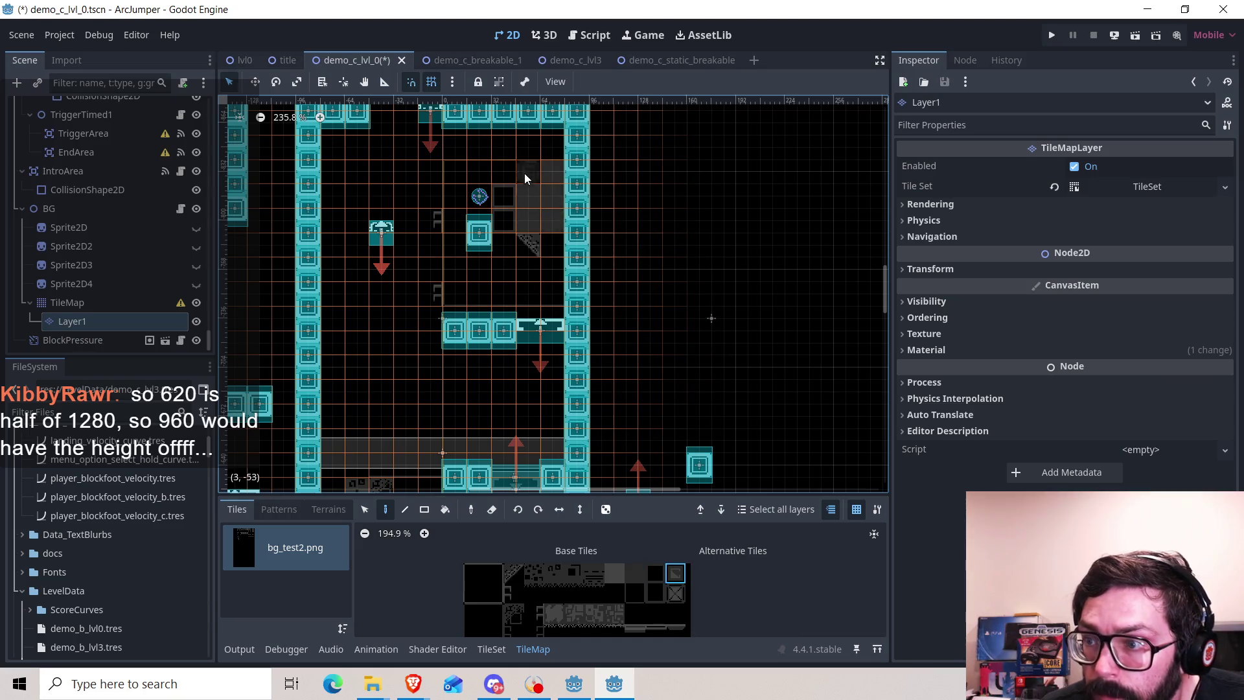
scroll(567, 158, "up", 8)
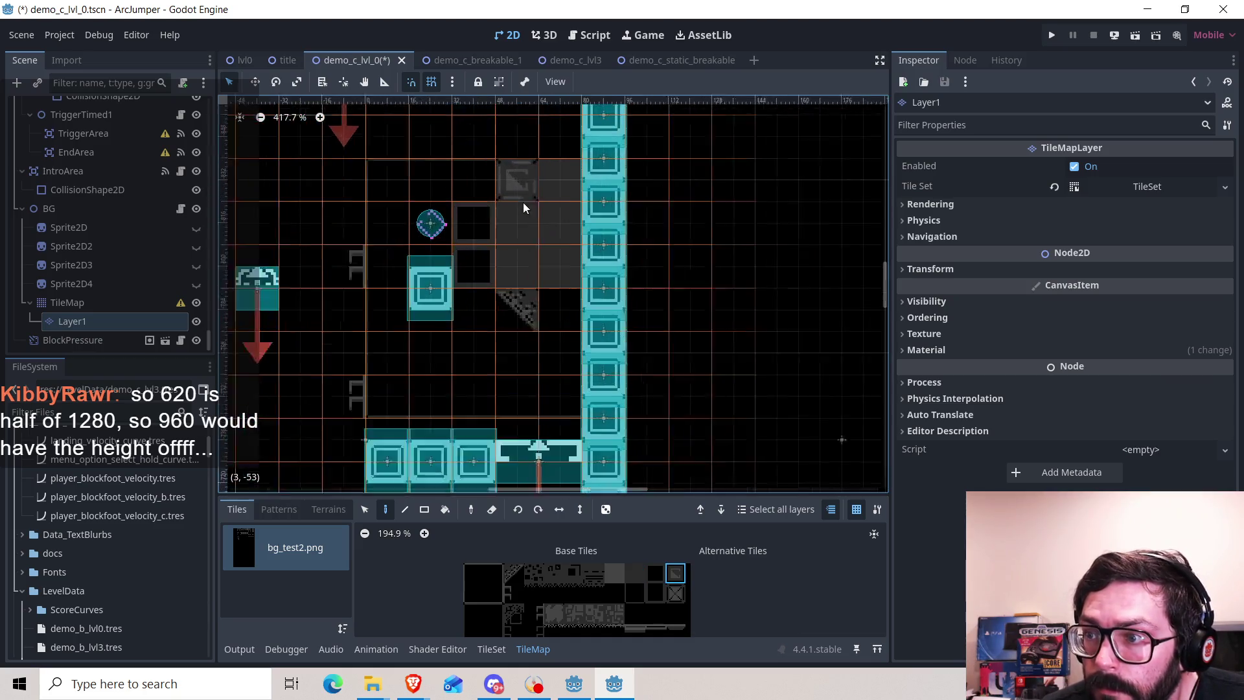
left_click(575, 133)
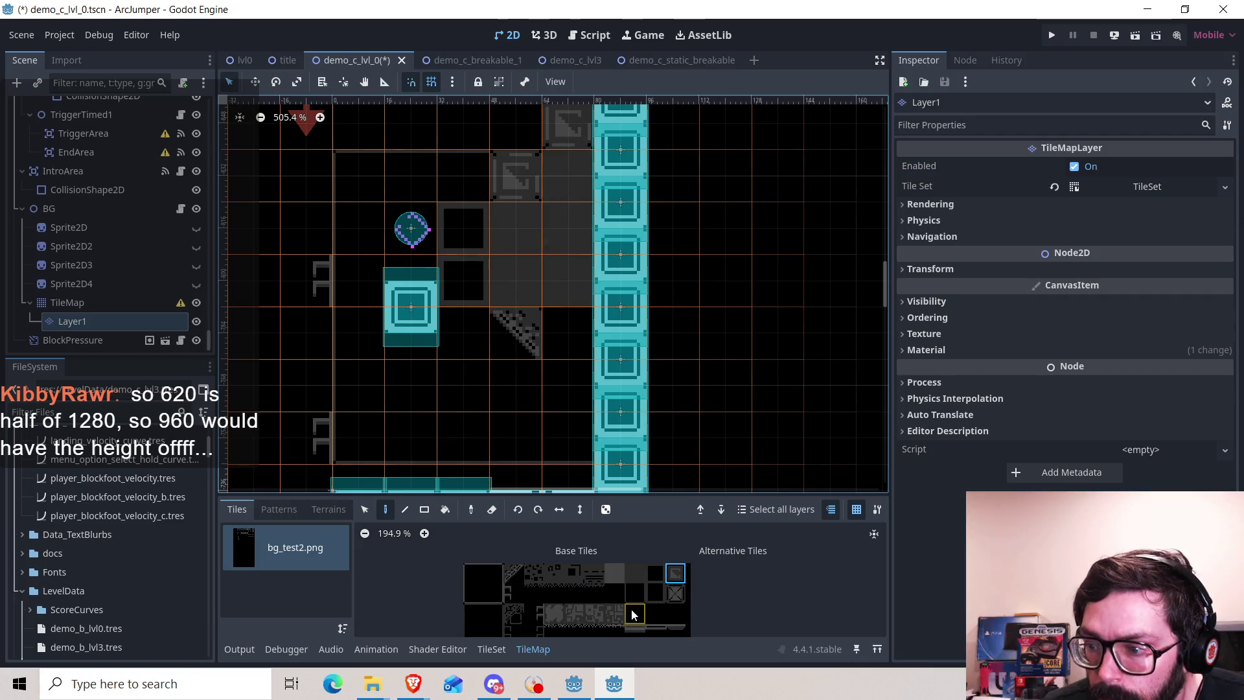
scroll(547, 577, "down", 2)
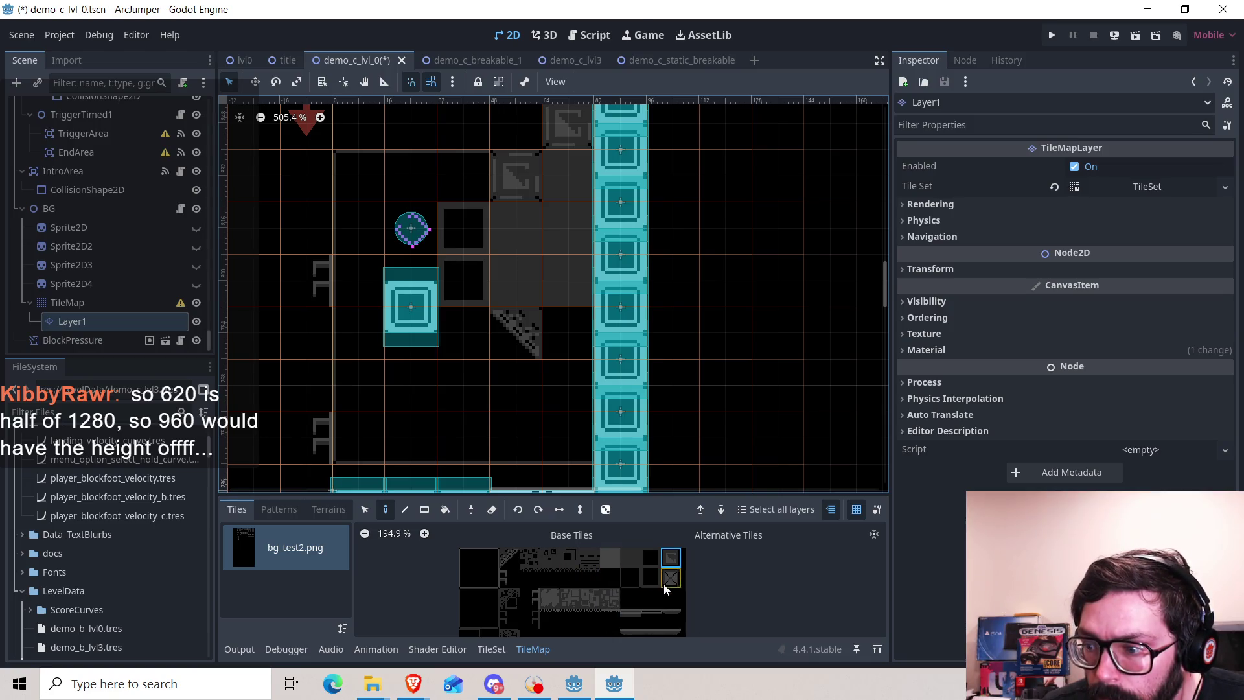
- Paint black background tiles into the top cell and down a vertical run
left_click(650, 558)
left_click(568, 130)
left_click_drag(550, 299, 561, 401)
scroll(563, 421, "down", 5)
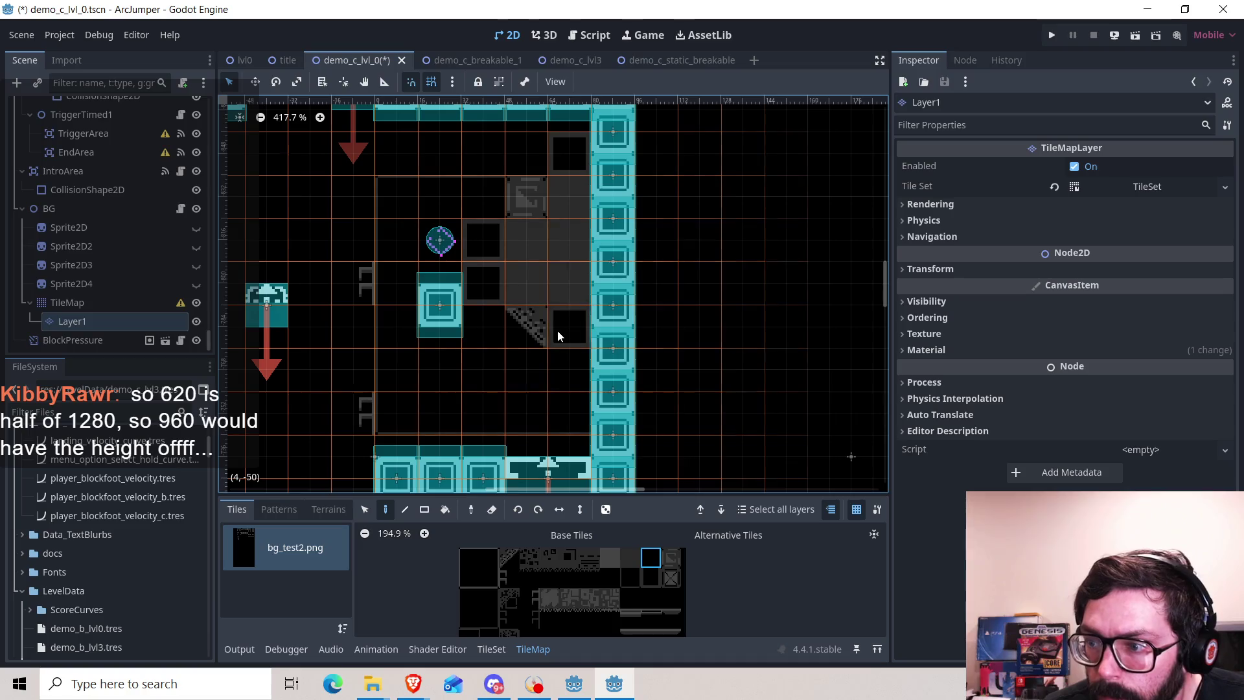
scroll(535, 376, "down", 3)
scroll(543, 362, "down", 5)
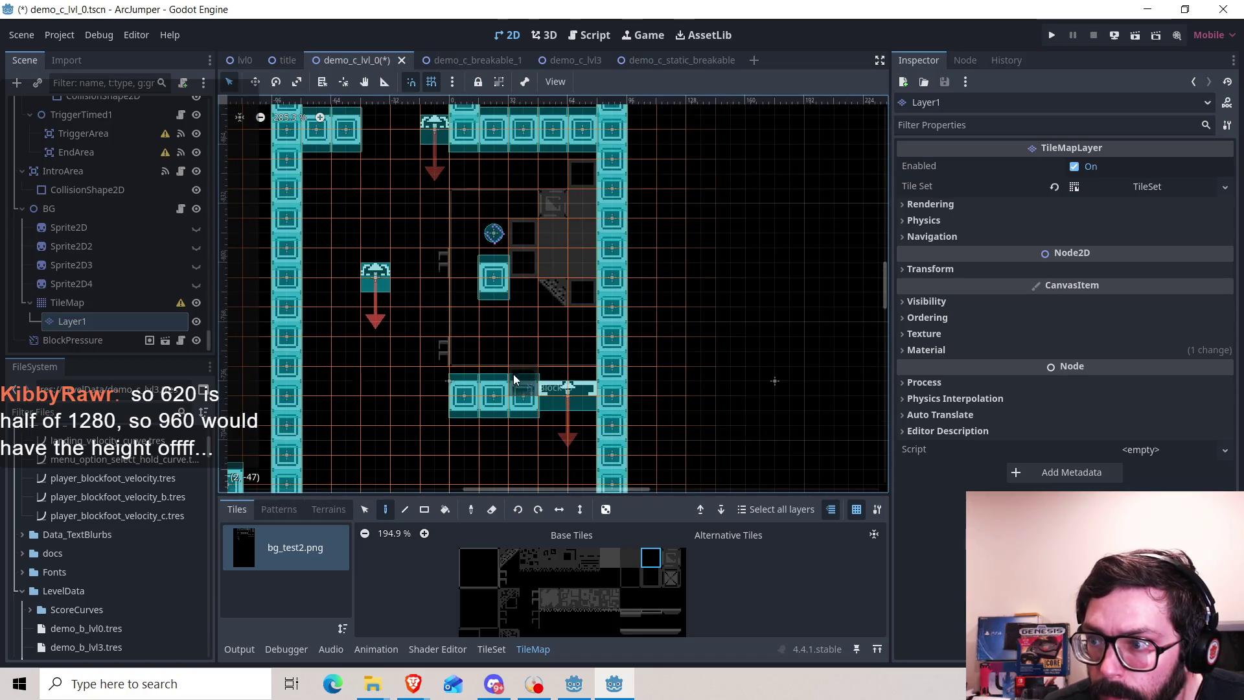
scroll(497, 379, "down", 4)
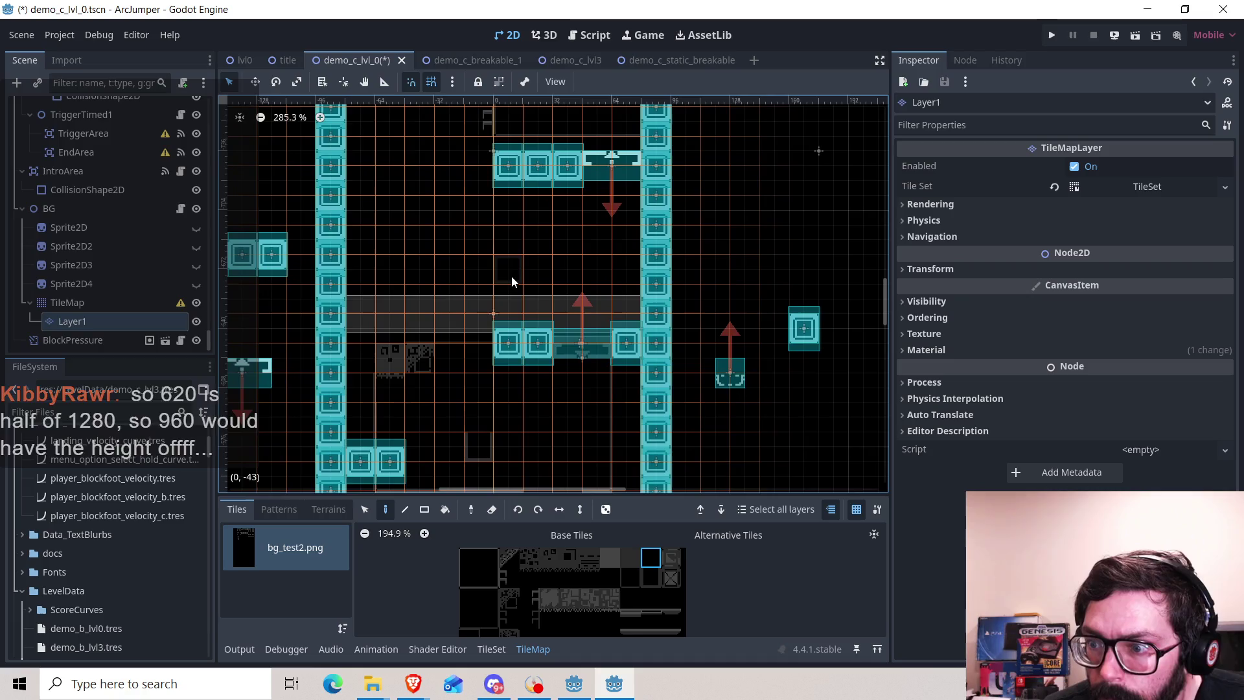
- Pick other bg_test2.png tiles and enlarge the TileMap atlas panel to see more
left_click(630, 558)
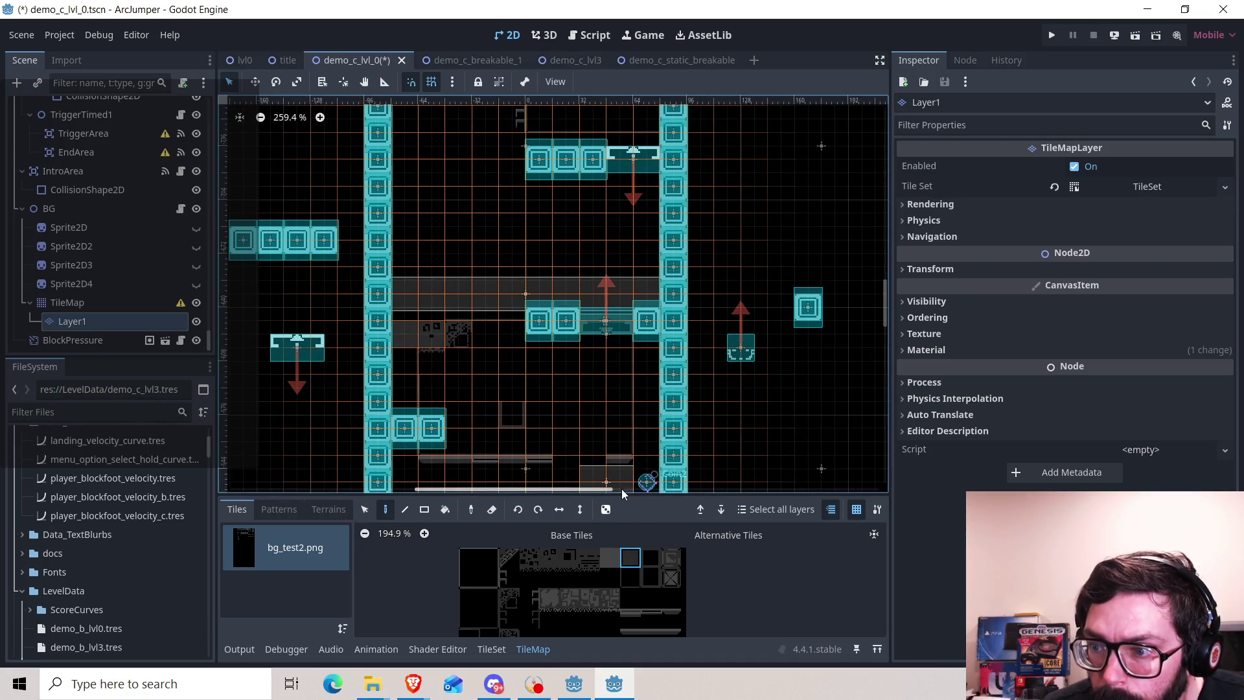
scroll(426, 372, "up", 7)
left_click(570, 577)
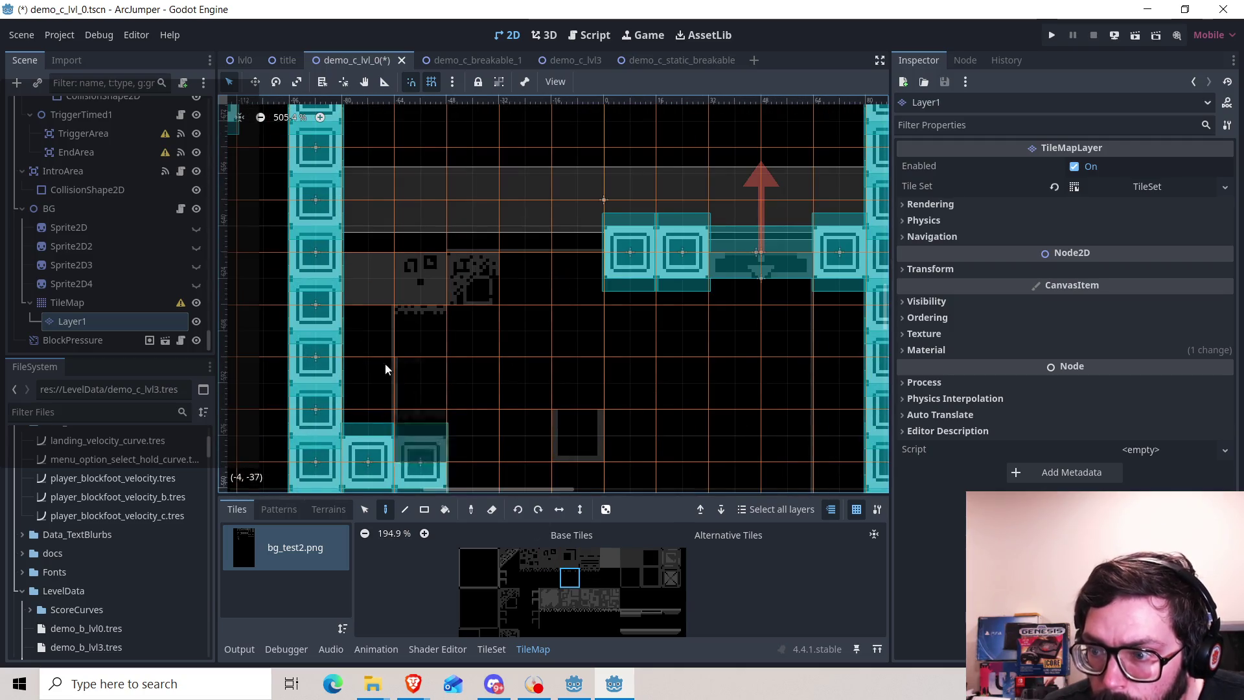
scroll(527, 374, "down", 4)
left_click_drag(527, 374, 611, 374)
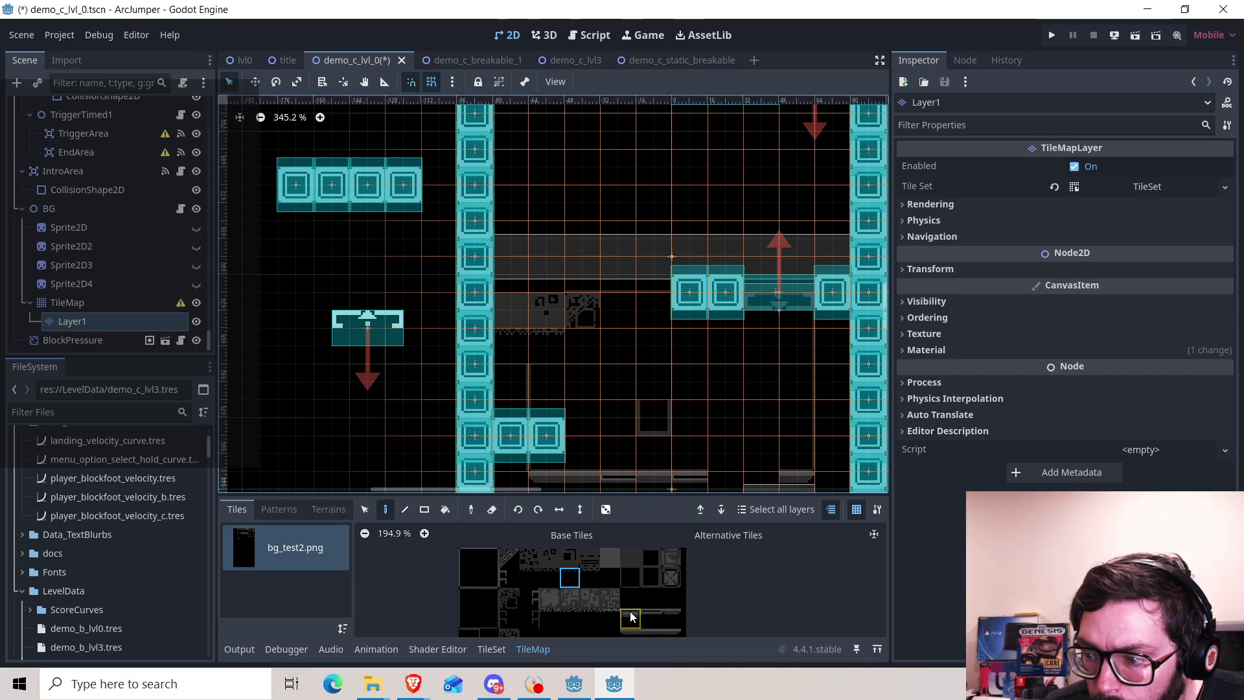
scroll(656, 617, "down", 3)
scroll(512, 576, "up", 2)
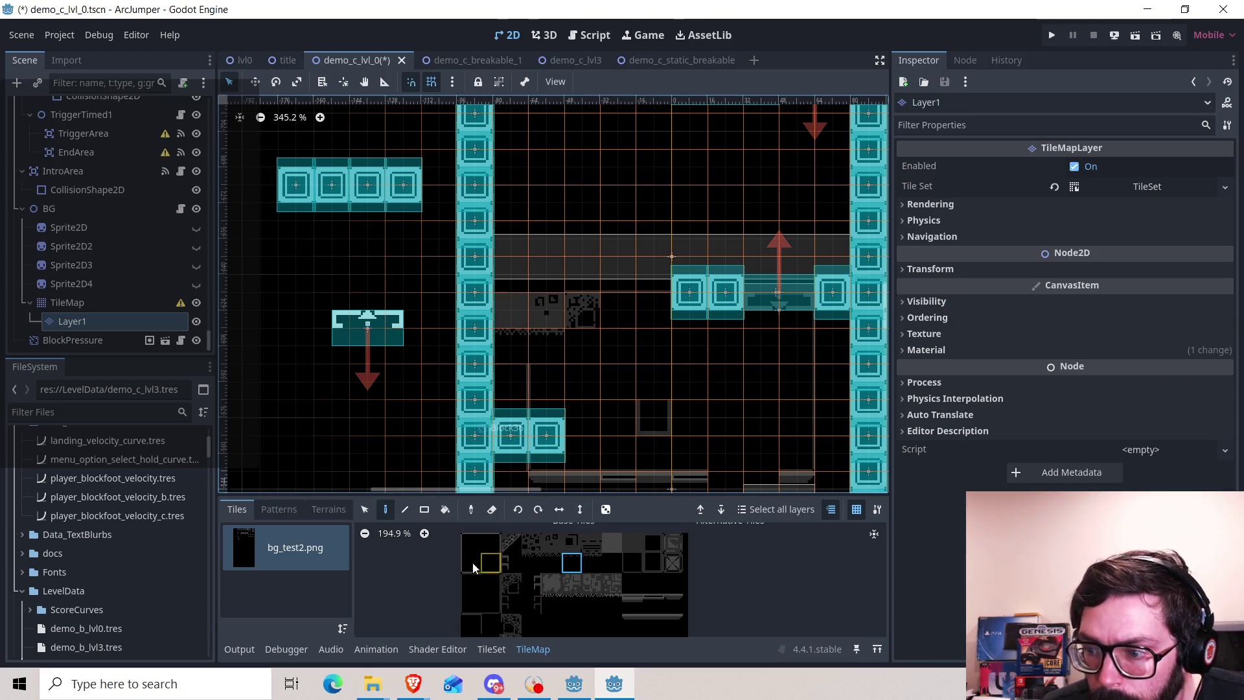
left_click_drag(490, 602, 498, 563)
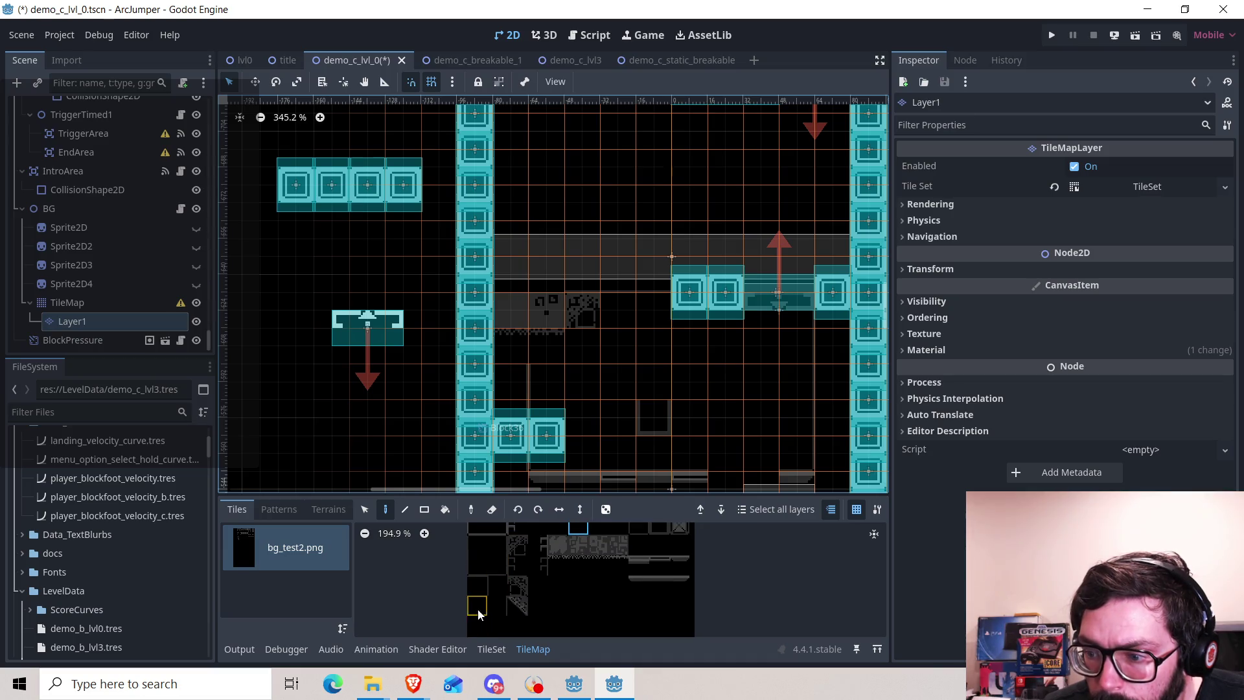
scroll(624, 627, "up", 4)
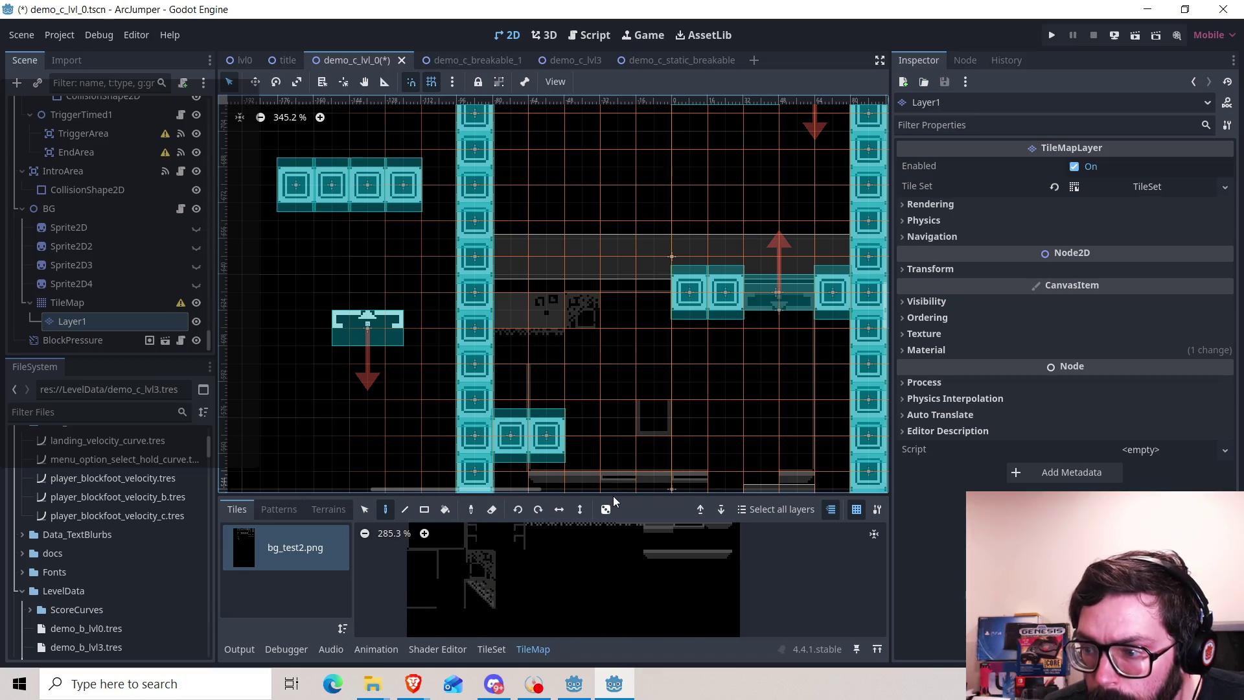
left_click_drag(613, 495, 626, 423)
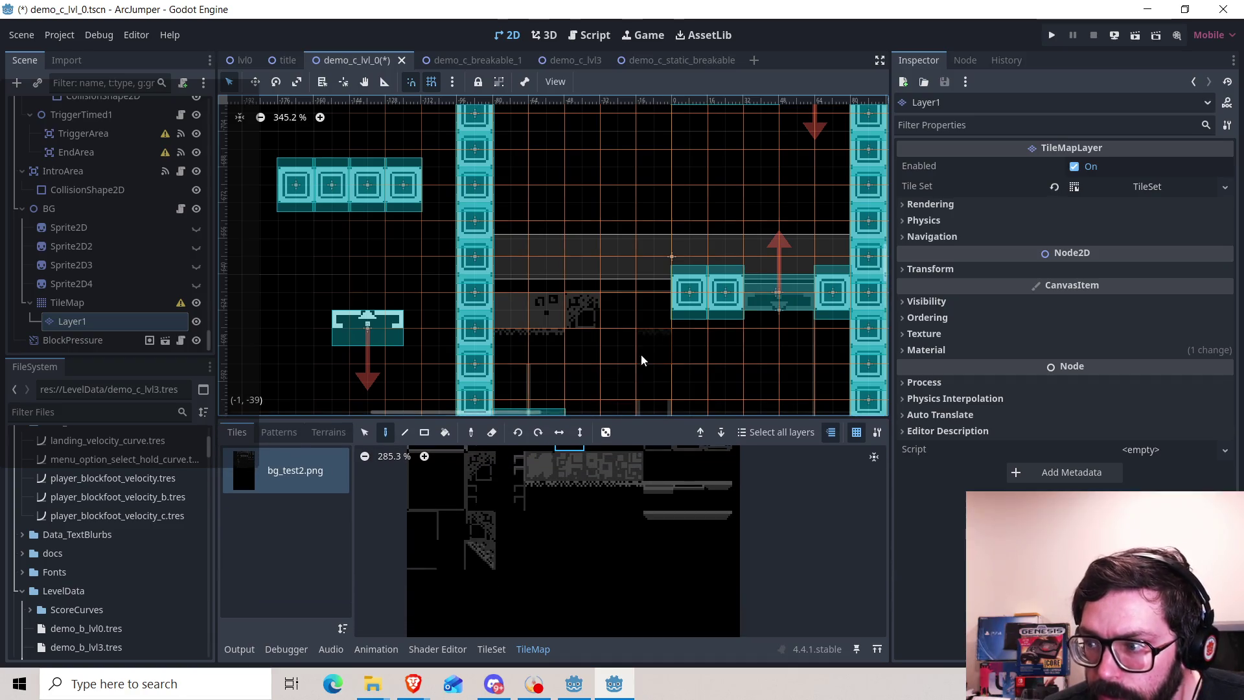
left_click_drag(642, 356, 613, 373)
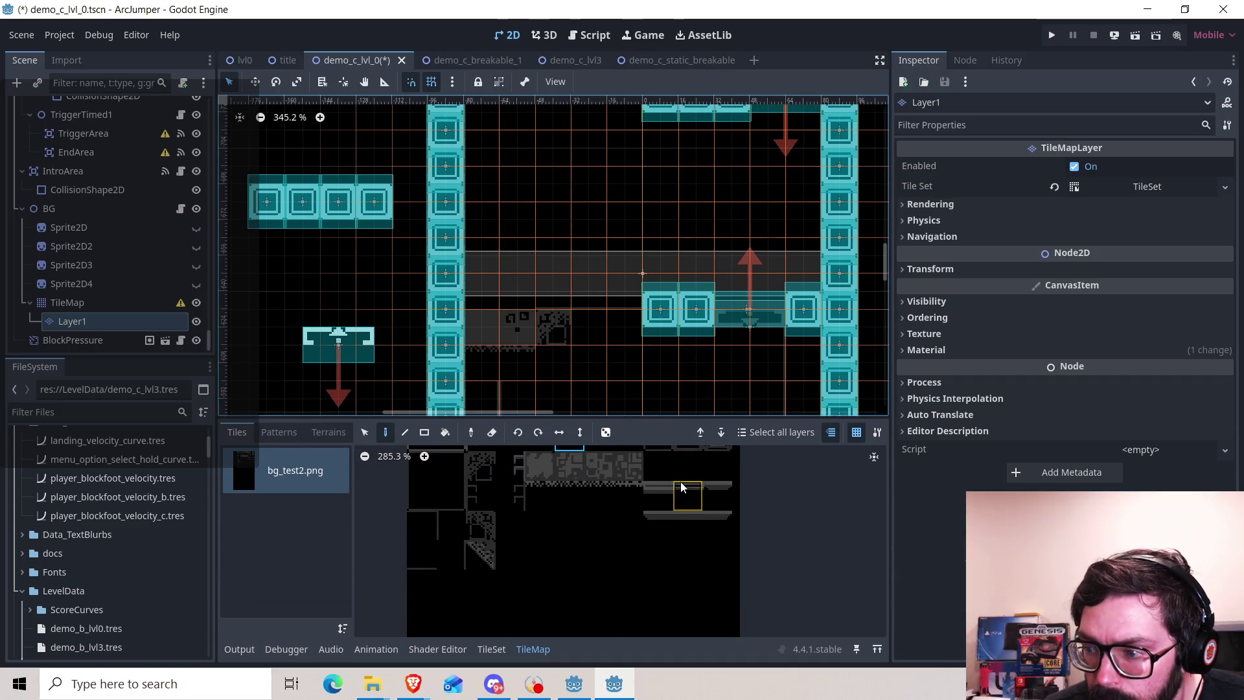
scroll(620, 586, "up", 2)
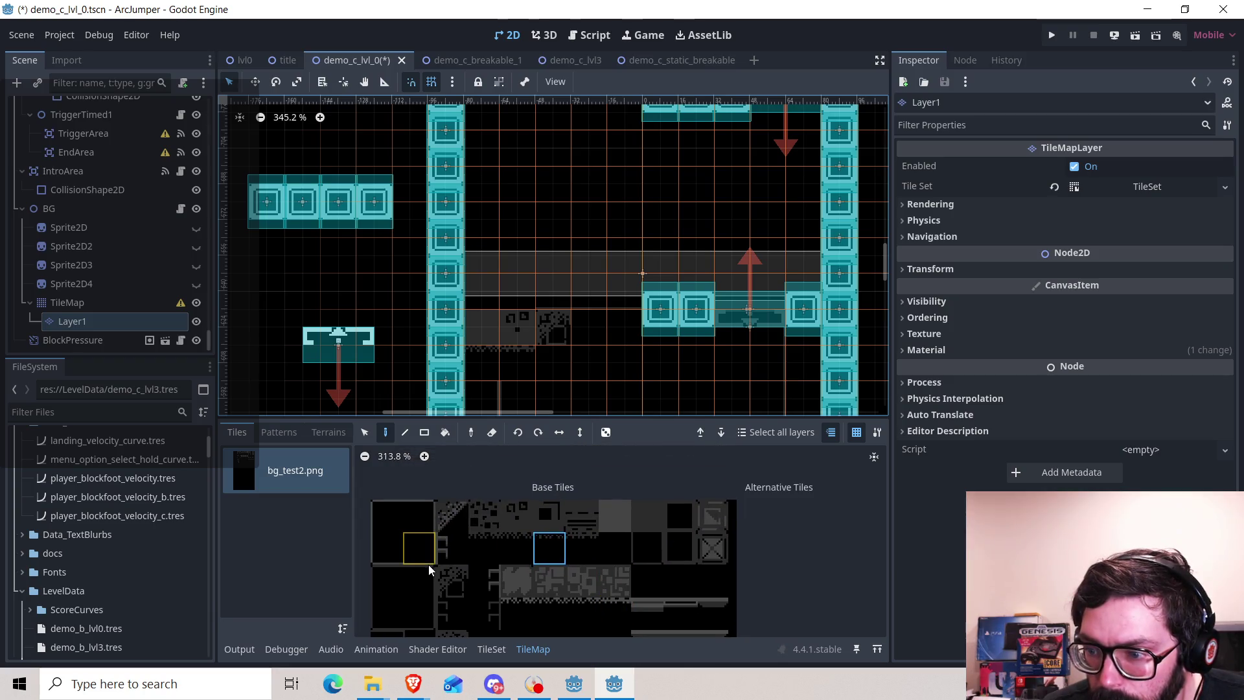
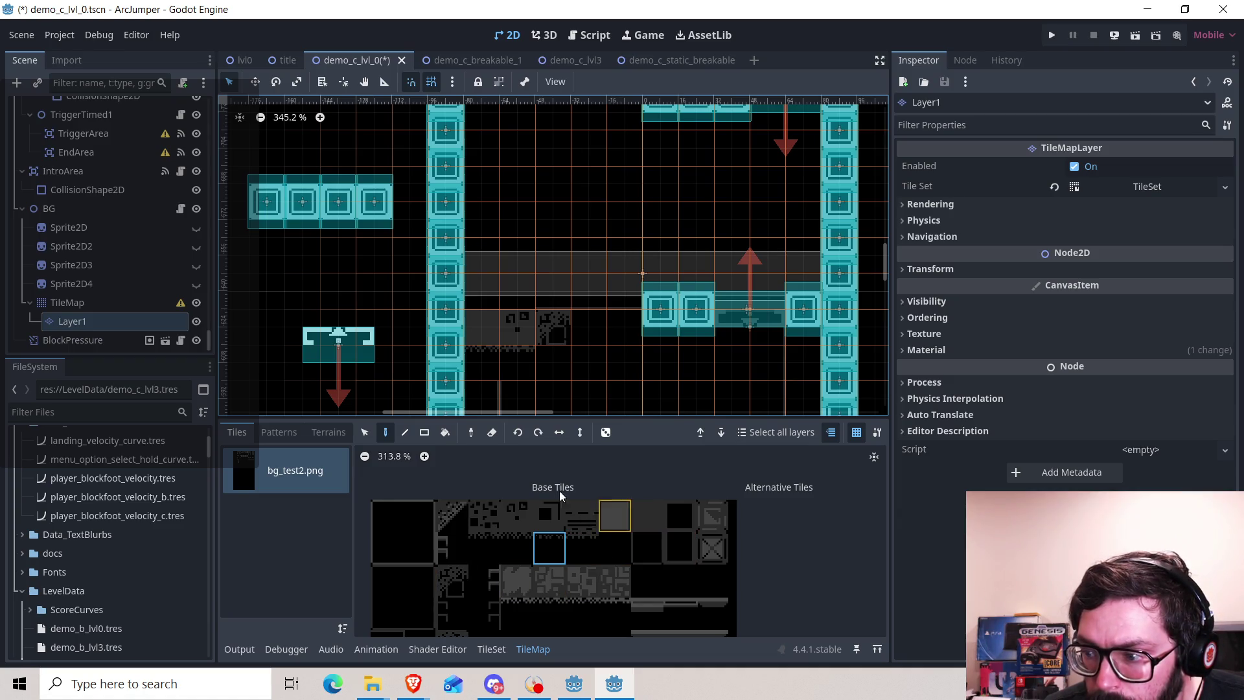
- Browse the bg_test2.png atlas, trying out its dark and black tiles
left_click_drag(561, 570, 666, 503)
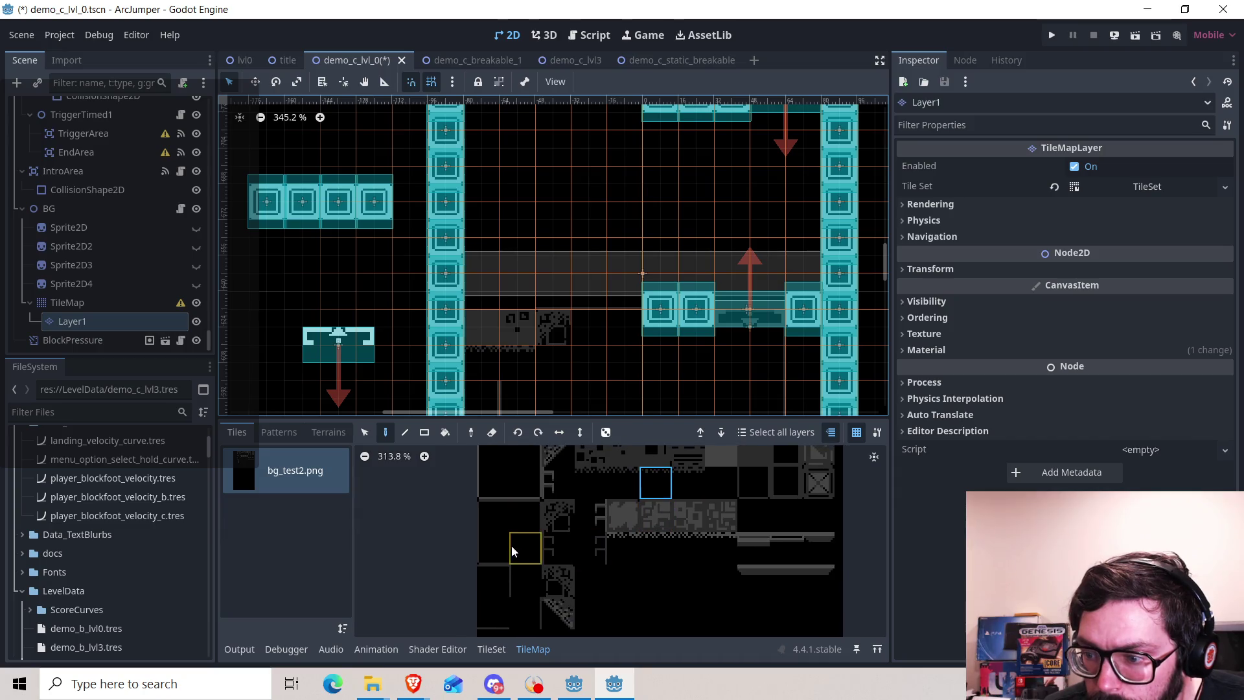
left_click(496, 612)
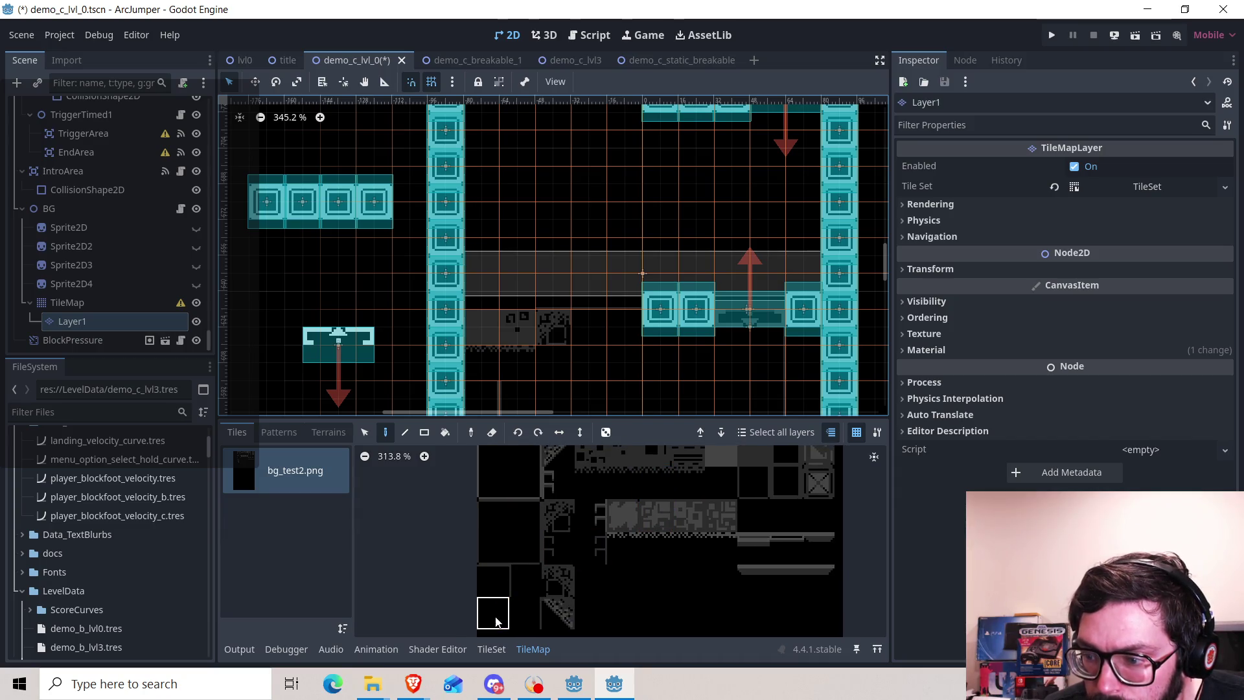
left_click_drag(585, 536, 504, 557)
left_click_drag(599, 528, 556, 563)
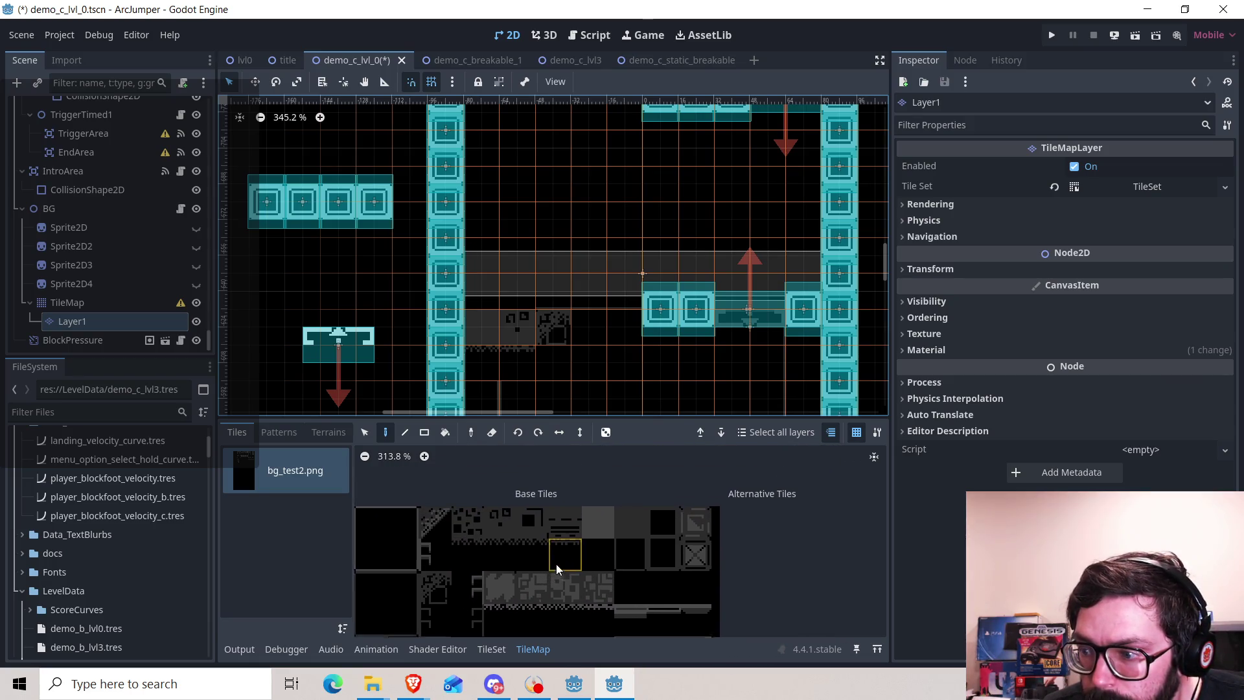
left_click(654, 522)
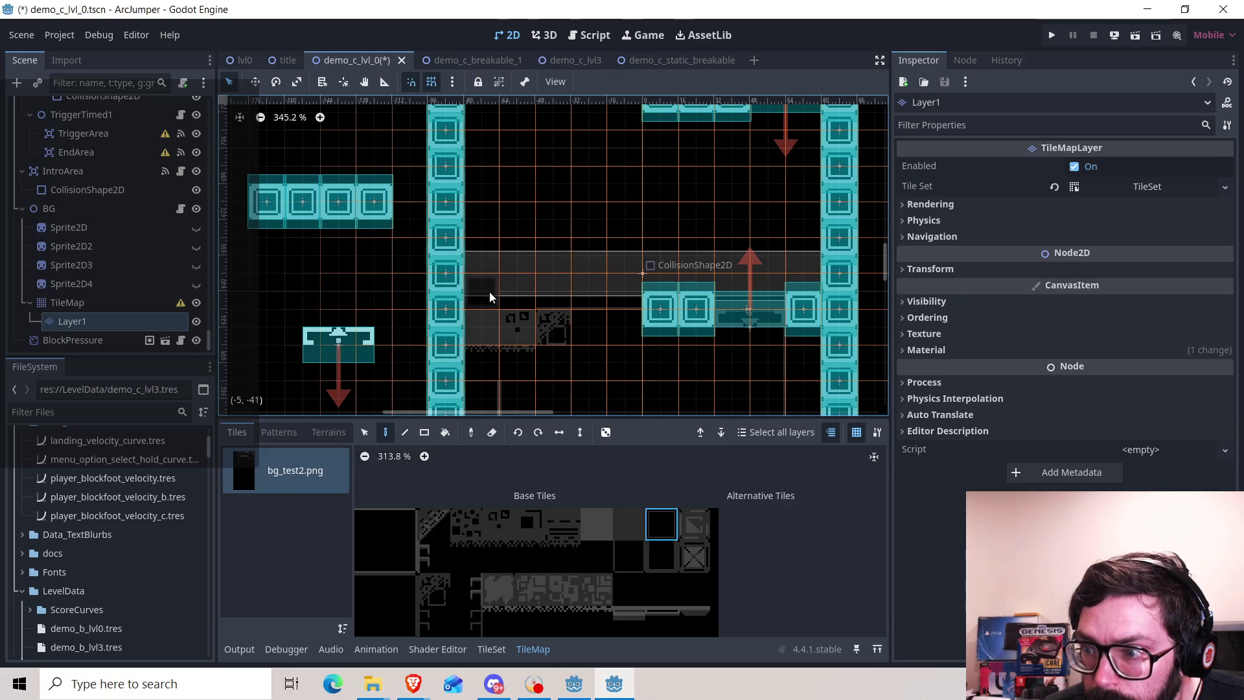
scroll(589, 311, "down", 4)
mouse_move(598, 355)
left_mouse_down()
mouse_move(588, 311)
mouse_move(610, 242)
mouse_move(604, 185)
left_mouse_up()
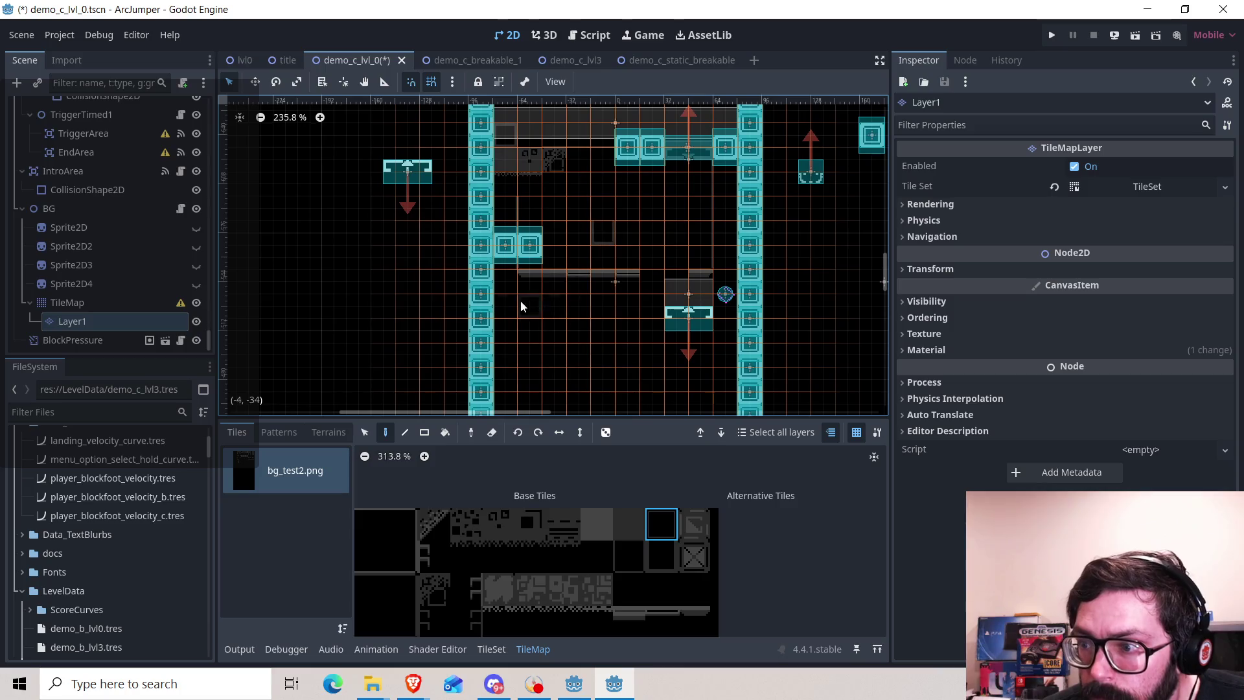
scroll(502, 270, "up", 4)
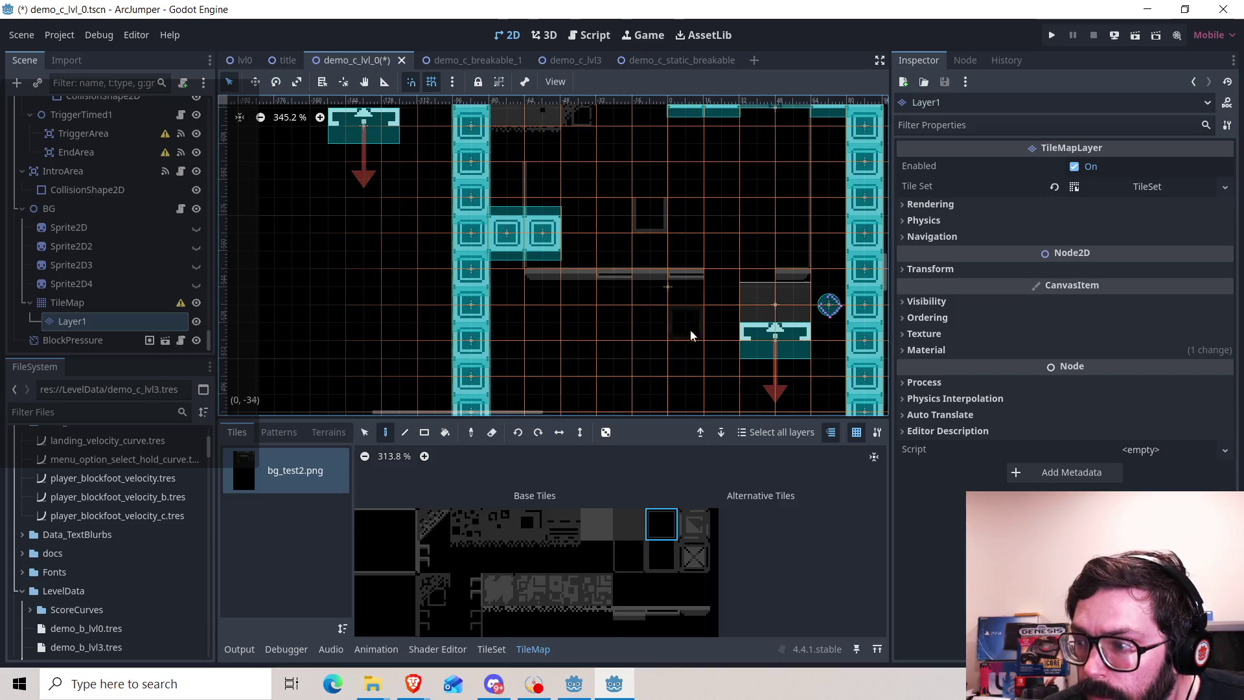
- Try the grey strip tiles, then settle on the thin grey ledge tile below them
left_click(661, 619)
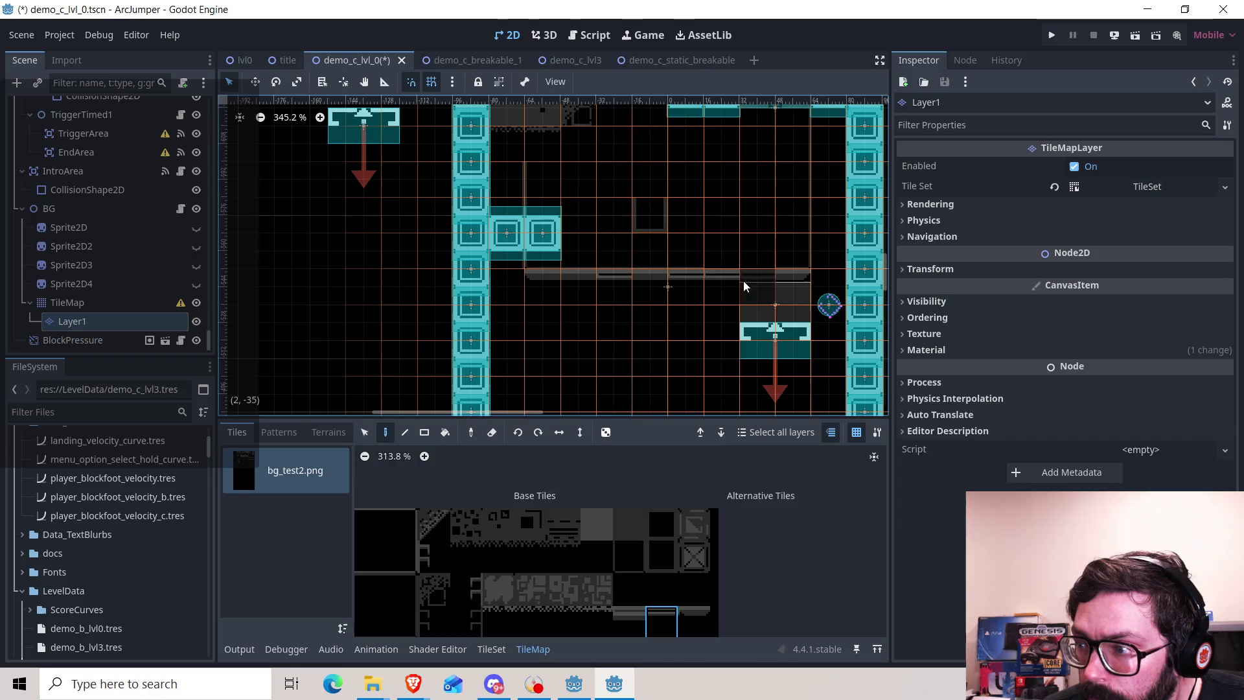
left_click(636, 615)
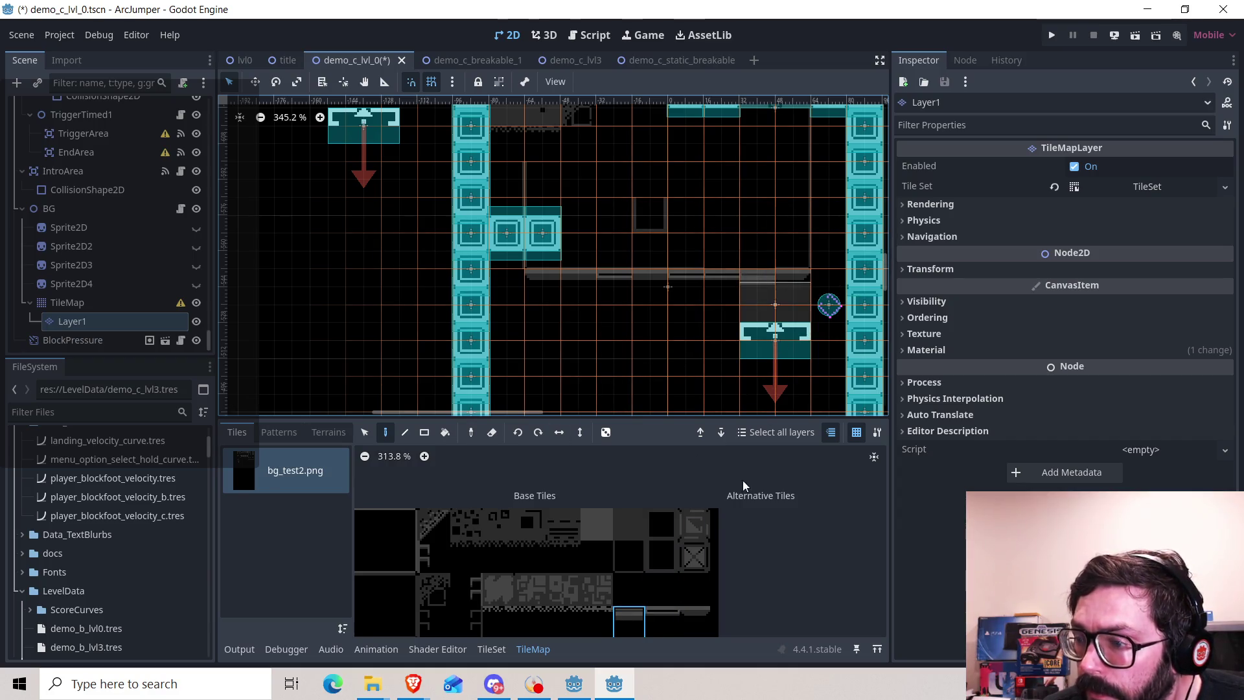
left_click(694, 616)
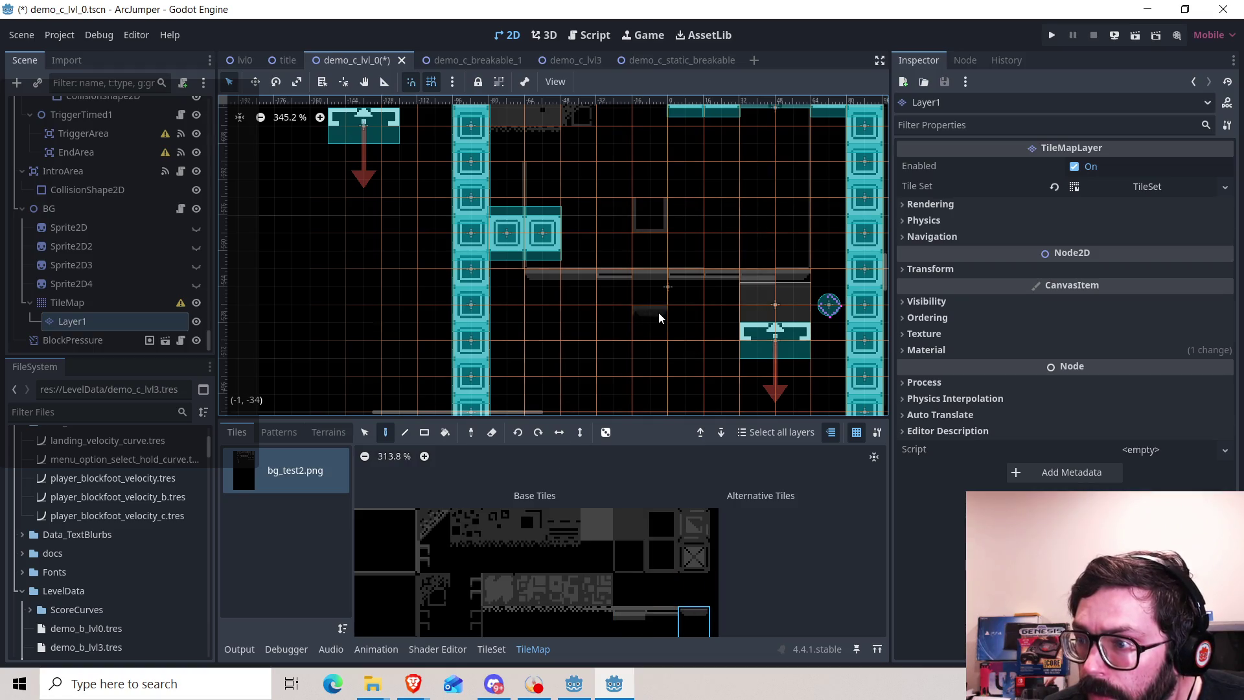
scroll(671, 334, "down", 2)
scroll(674, 574, "down", 3)
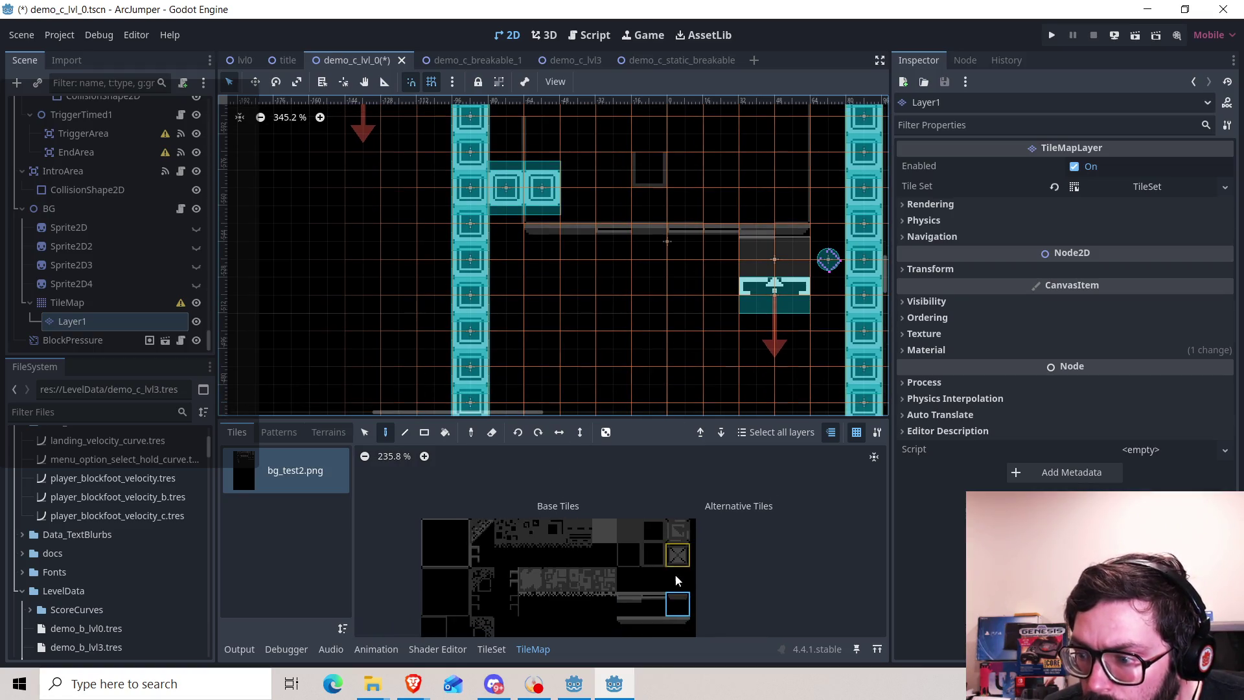
left_click(651, 574)
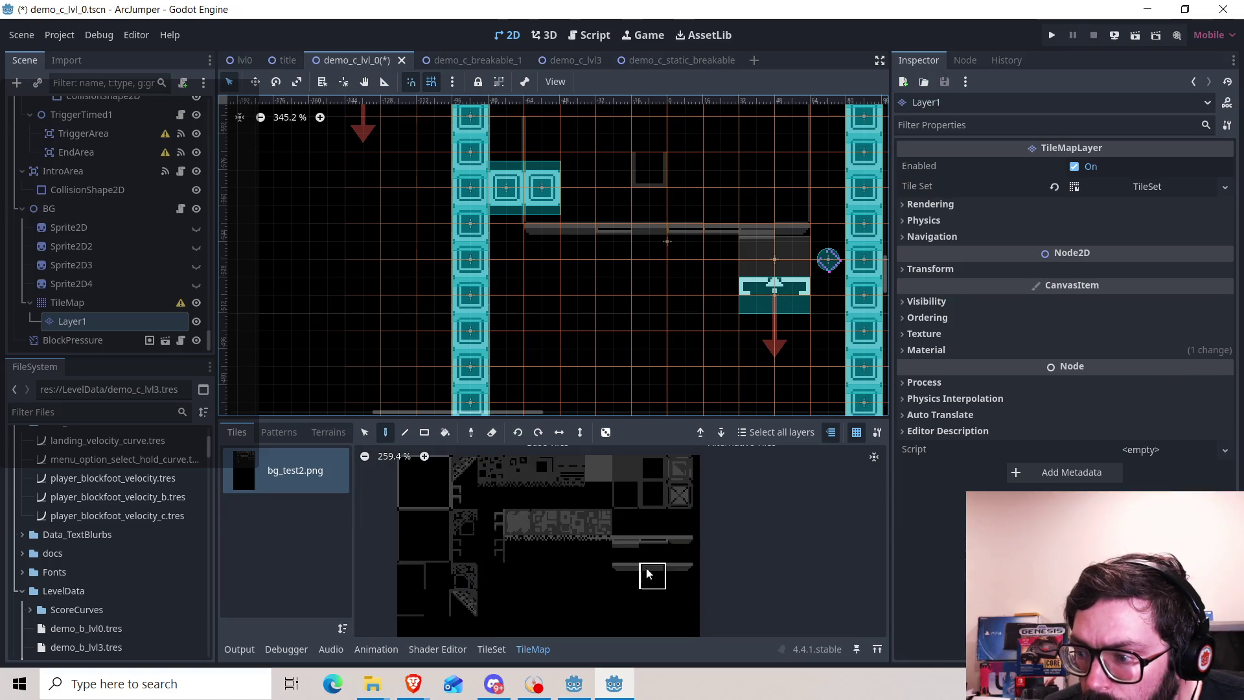
- Paint the grey ledge tile into three cells beside the cyan blocks
left_click(750, 232)
scroll(705, 268, "up", 5)
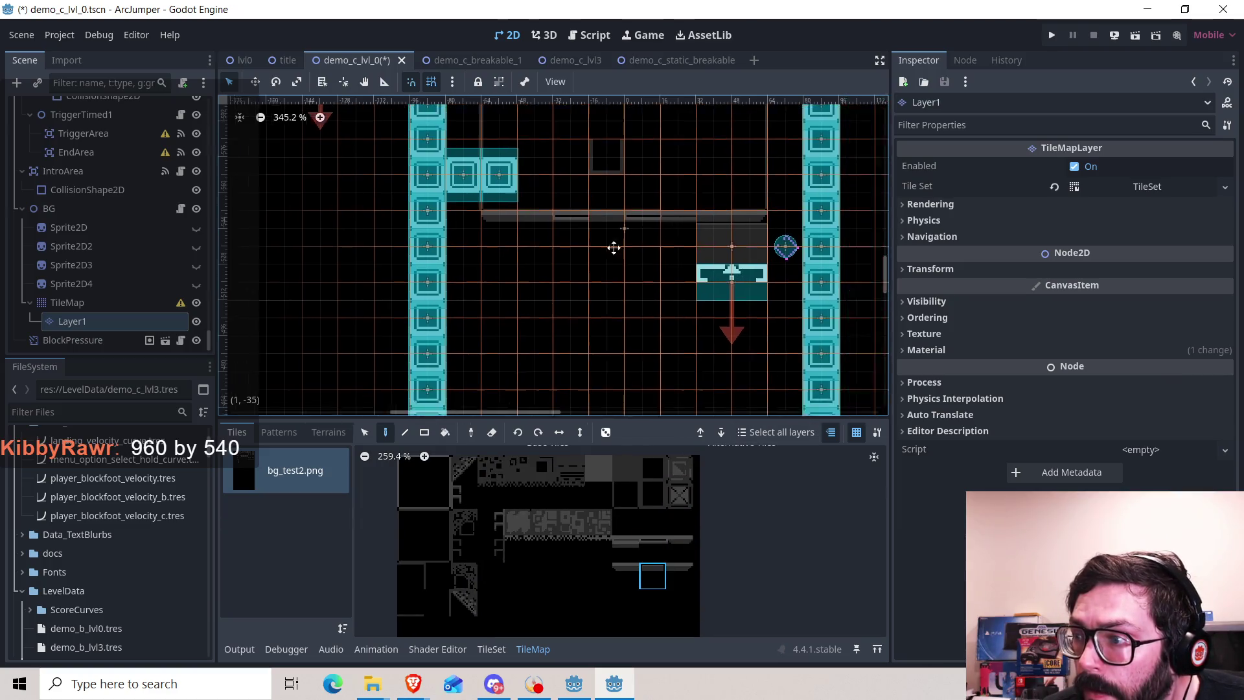
scroll(600, 362, "down", 4)
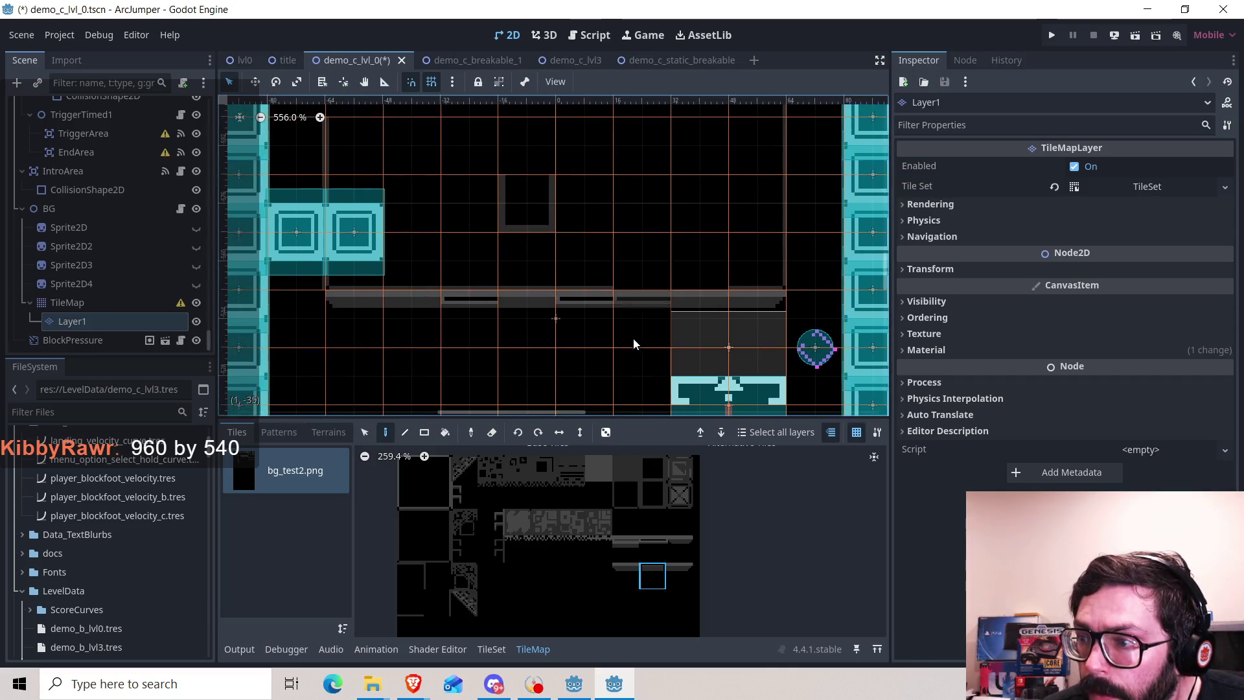
left_click_drag(592, 351, 683, 320)
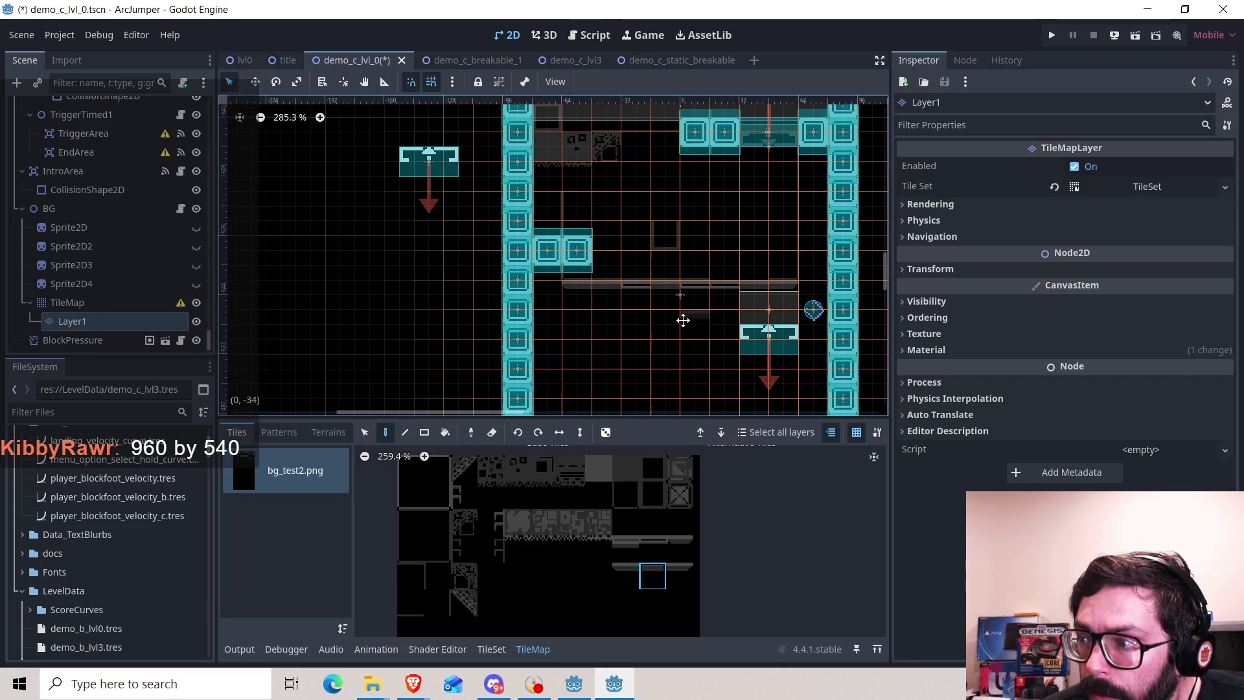
scroll(583, 293, "up", 4)
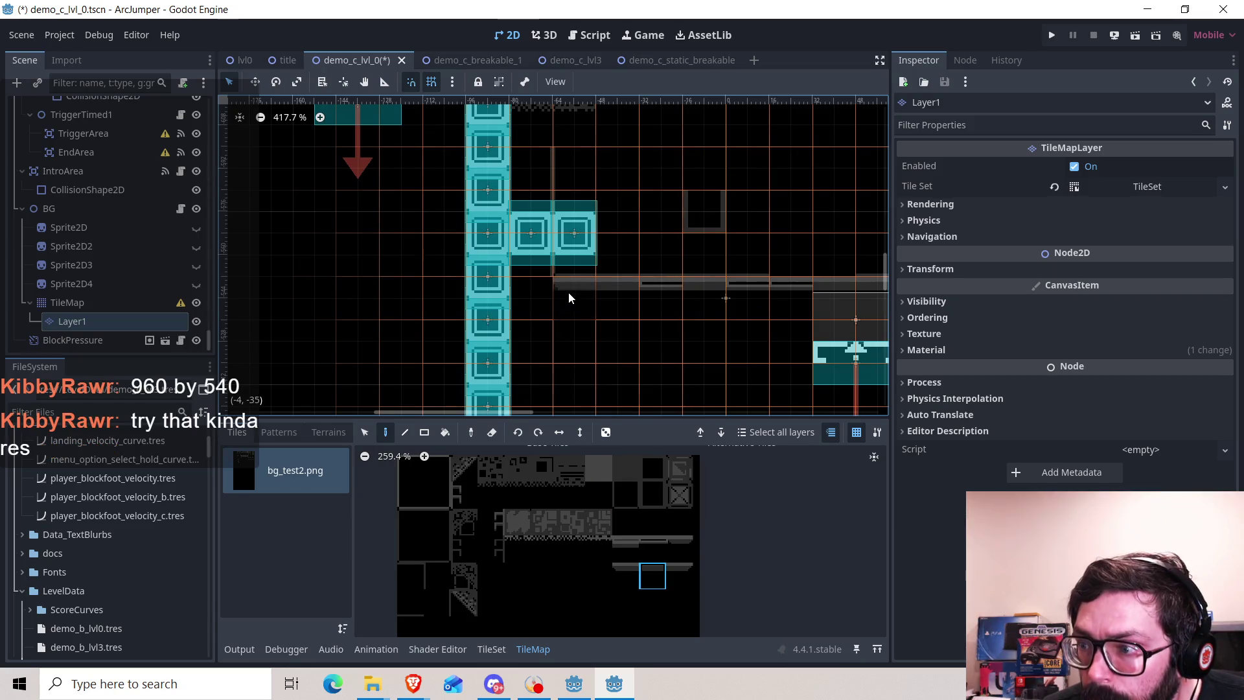
left_click(625, 547)
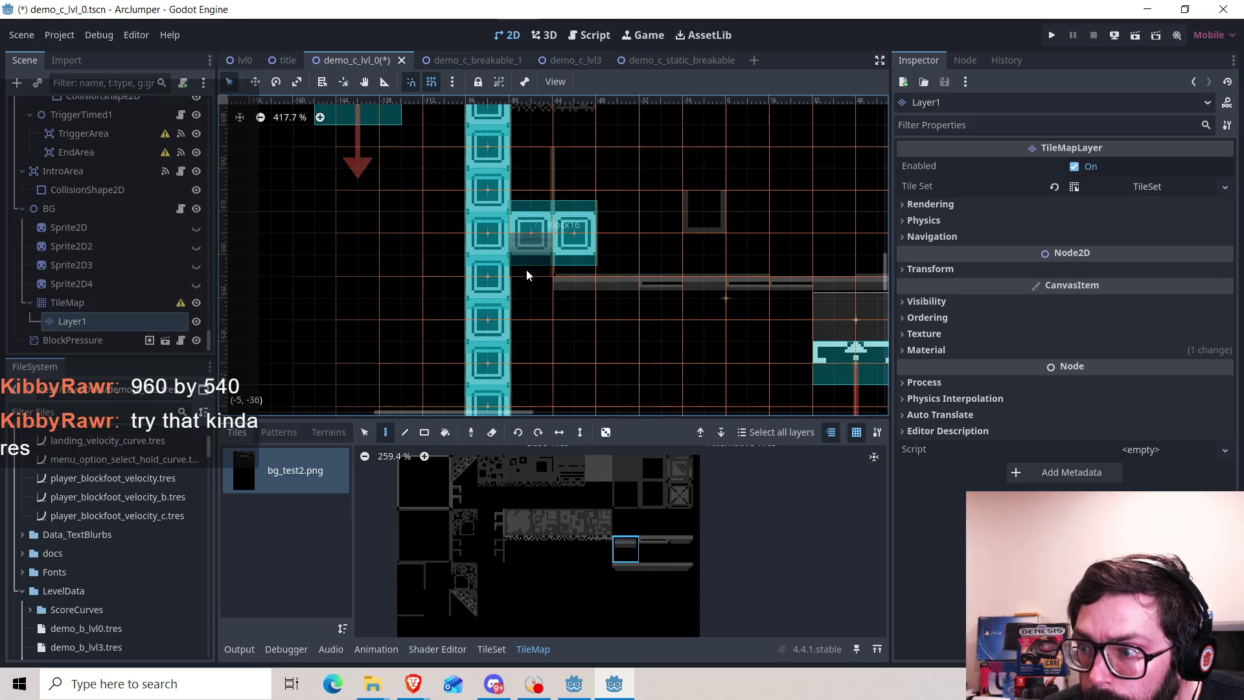
left_click(538, 298)
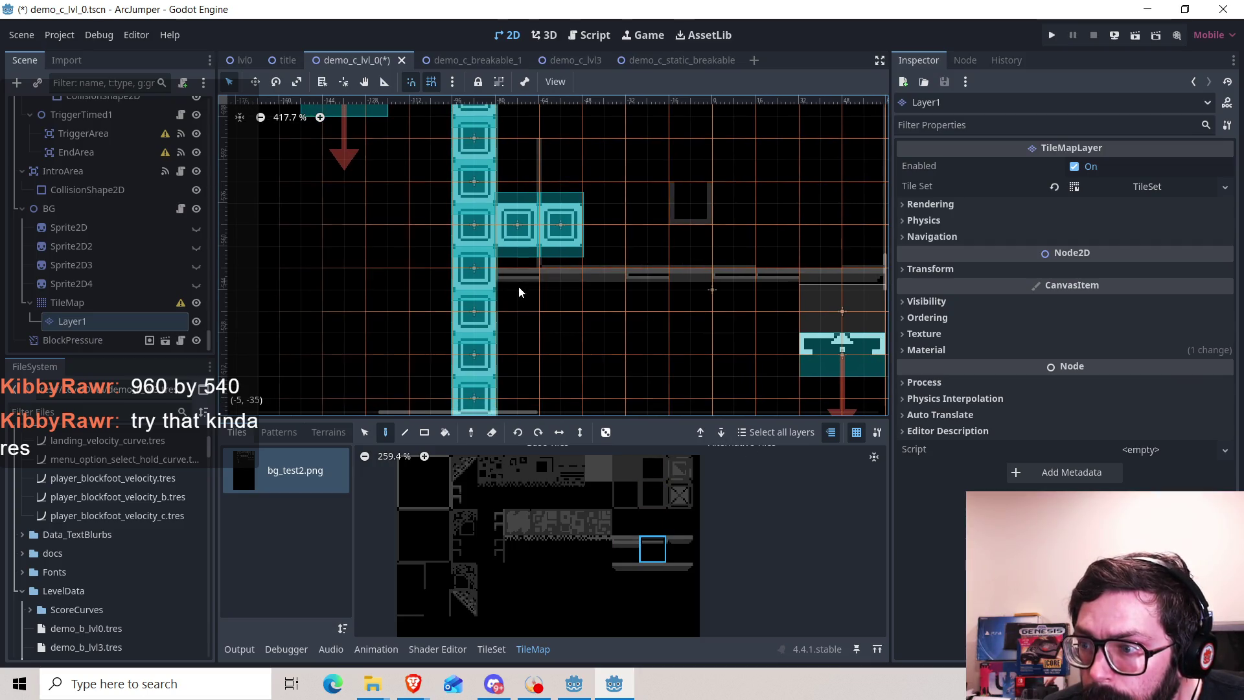
- Scroll and zoom around the level to review the painted ledges
scroll(644, 359, "down", 4)
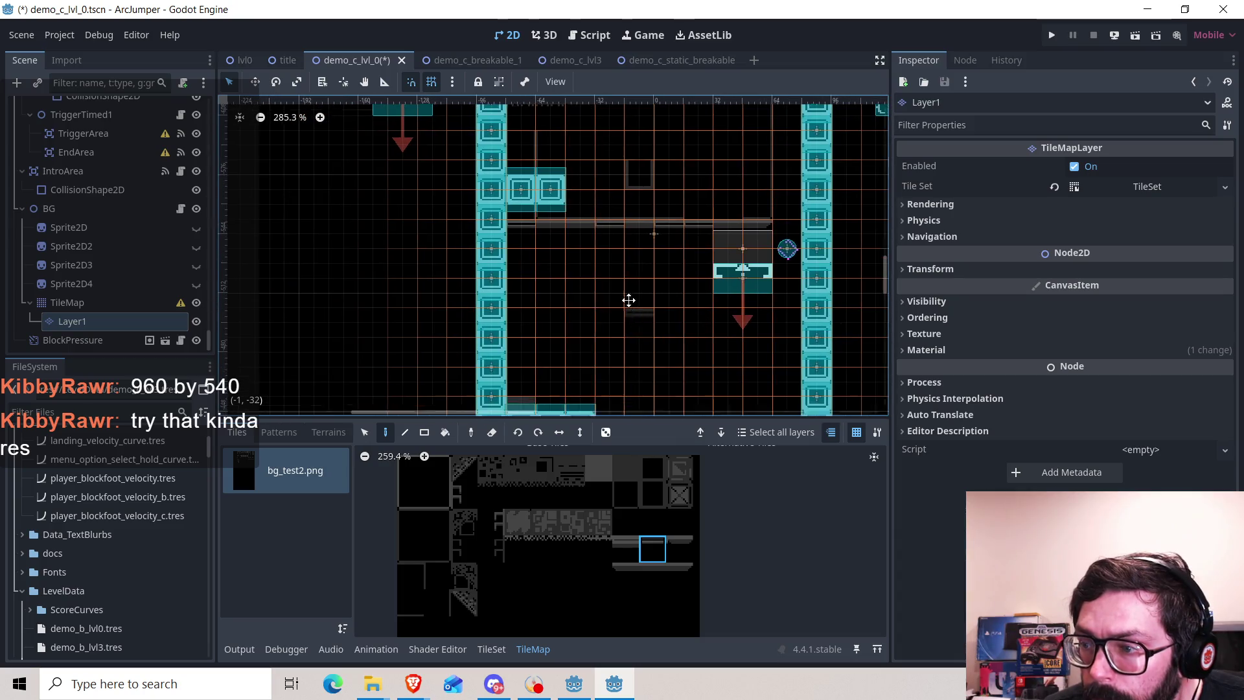
scroll(650, 309, "down", 5)
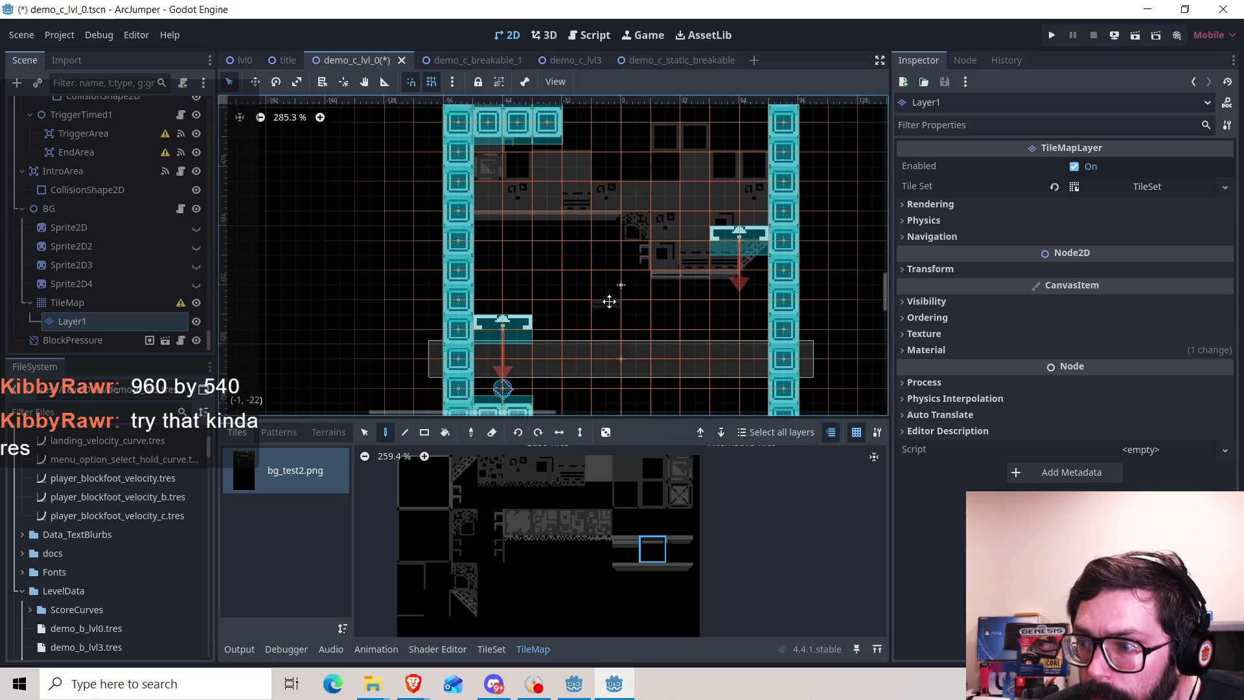
scroll(655, 339, "down", 3)
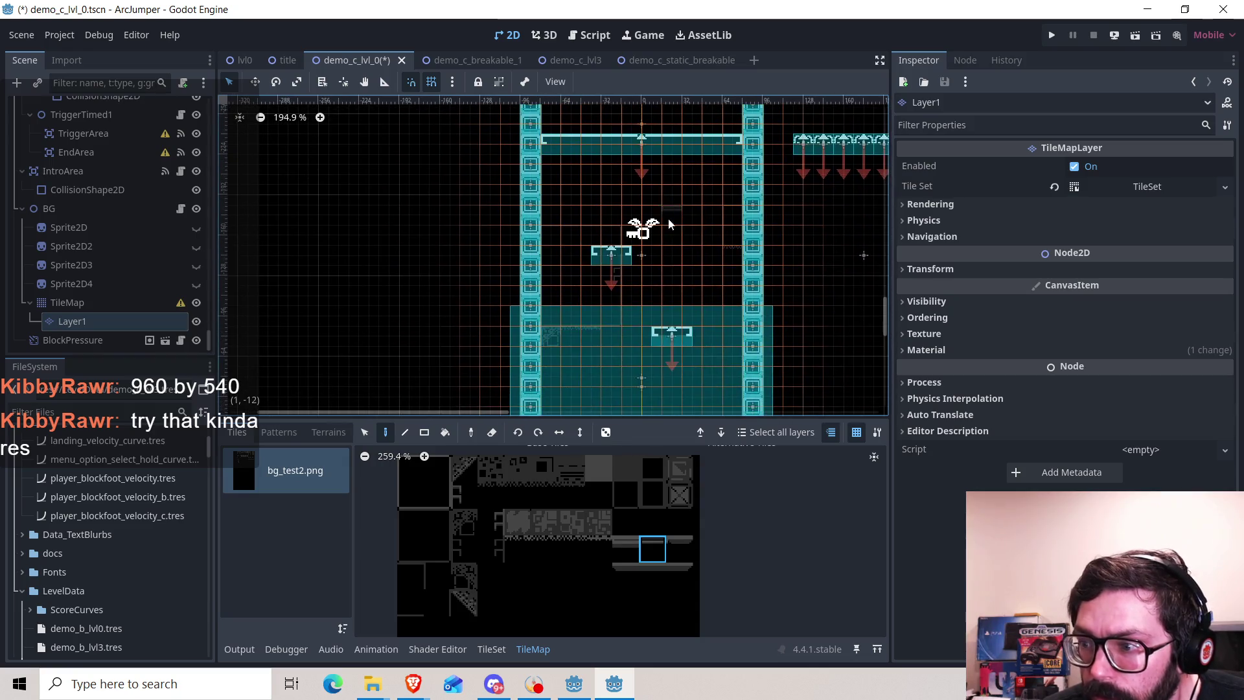
scroll(664, 248, "up", 5)
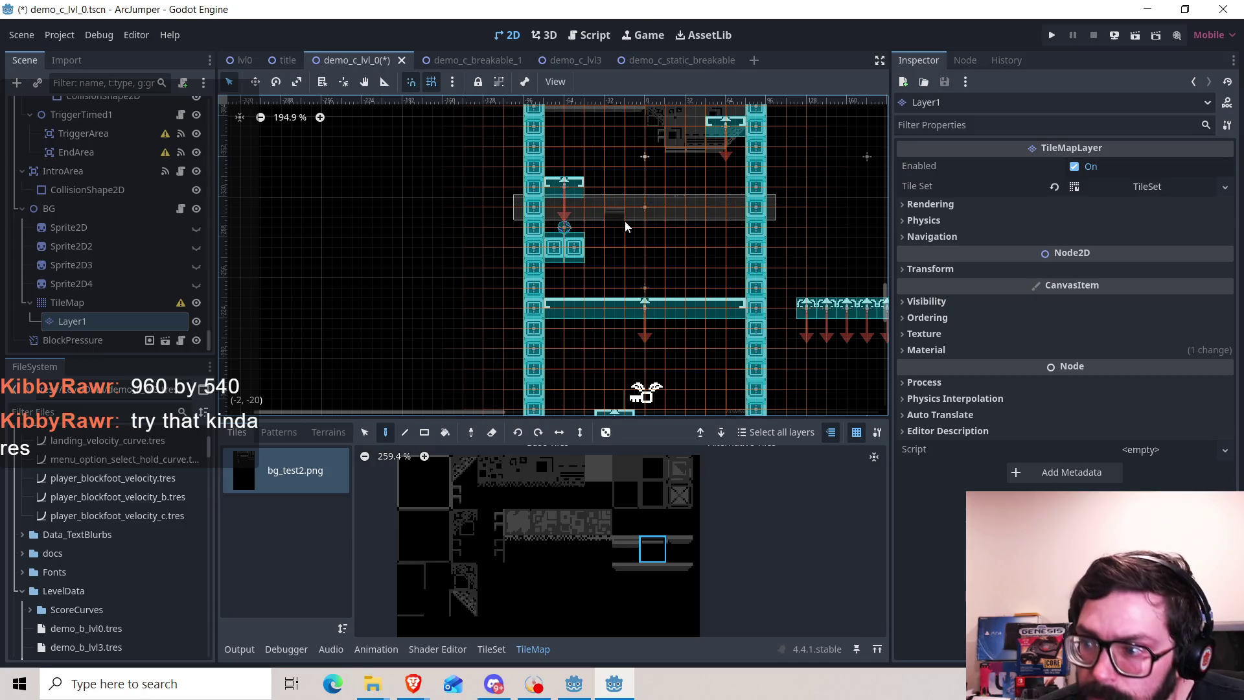
scroll(638, 359, "up", 6)
scroll(638, 358, "up", 8)
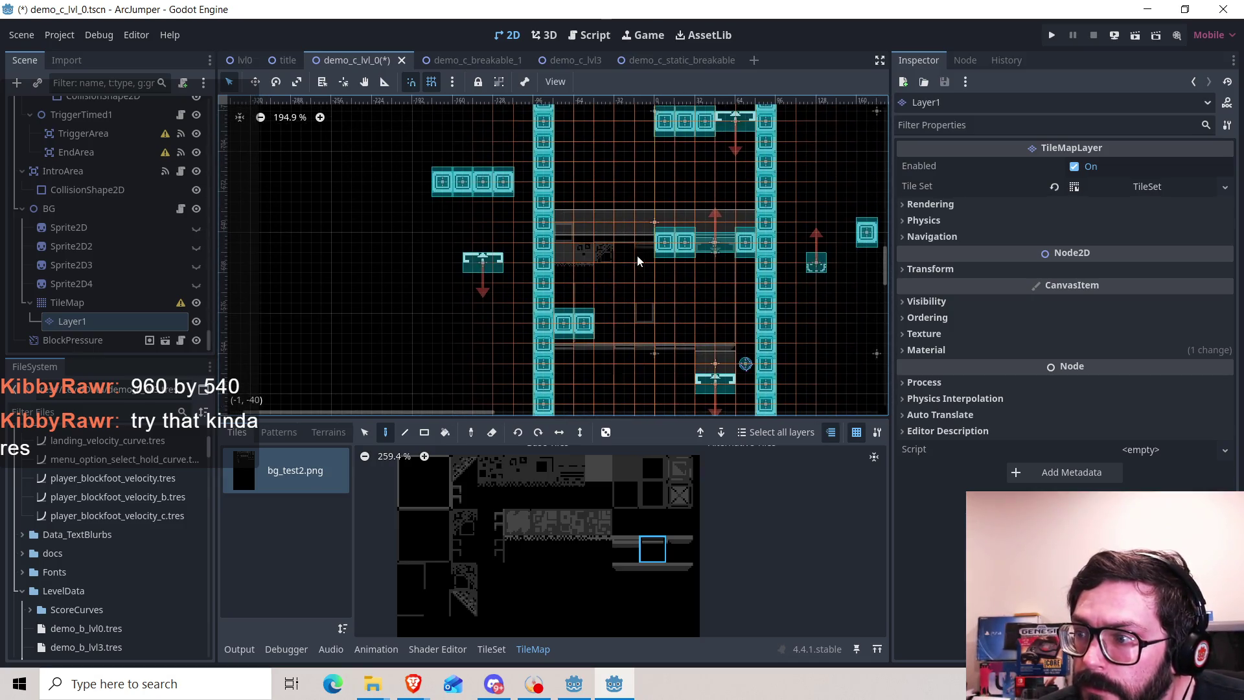
scroll(619, 366, "down", 3)
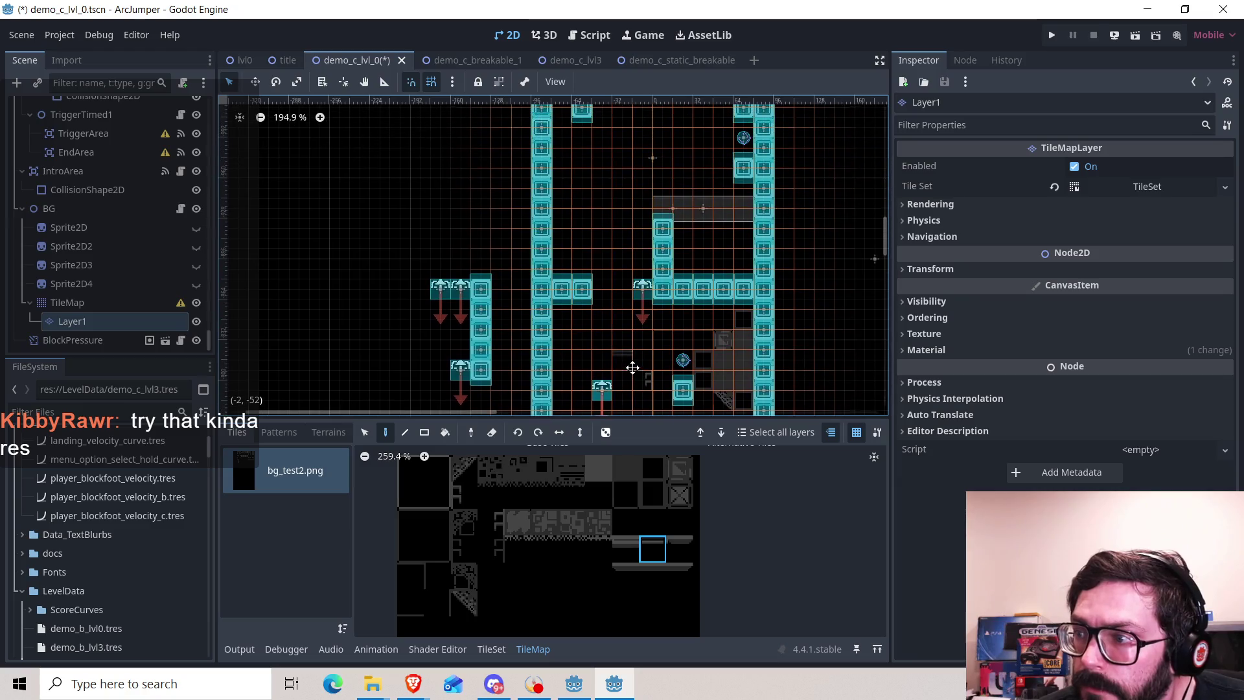
scroll(635, 205, "up", 5)
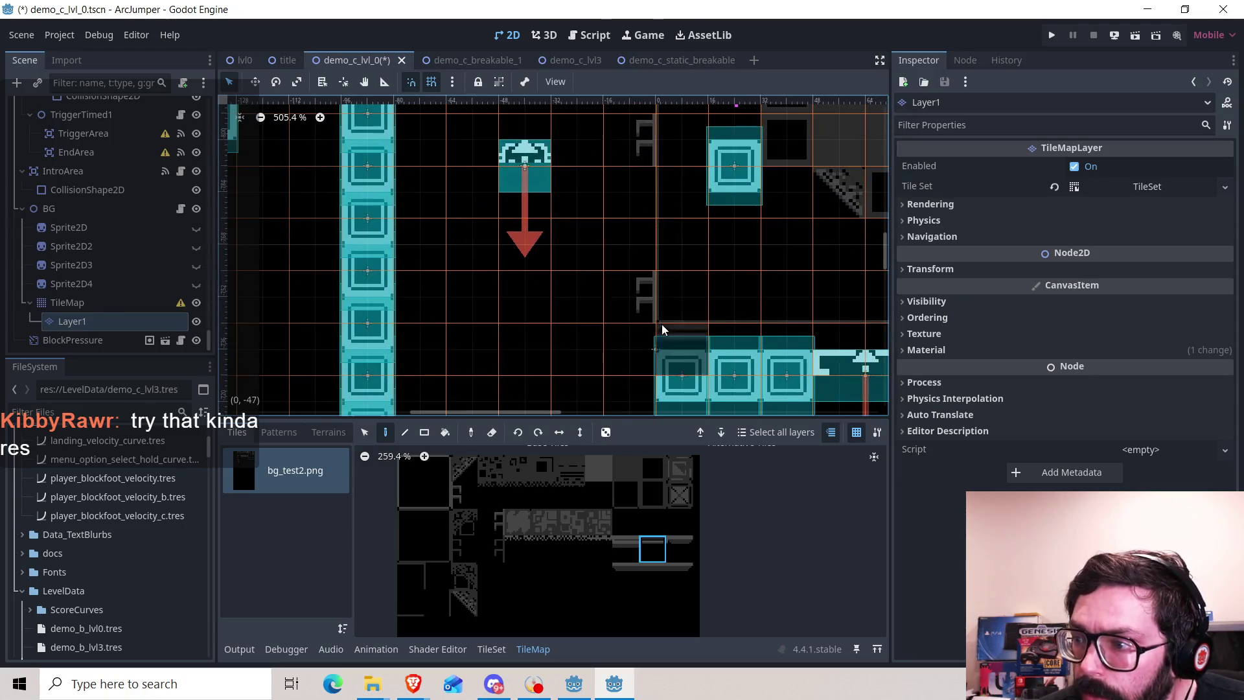
- Paint two small bracket tiles, one above the other, left of the cyan blocks
scroll(591, 359, "down", 1)
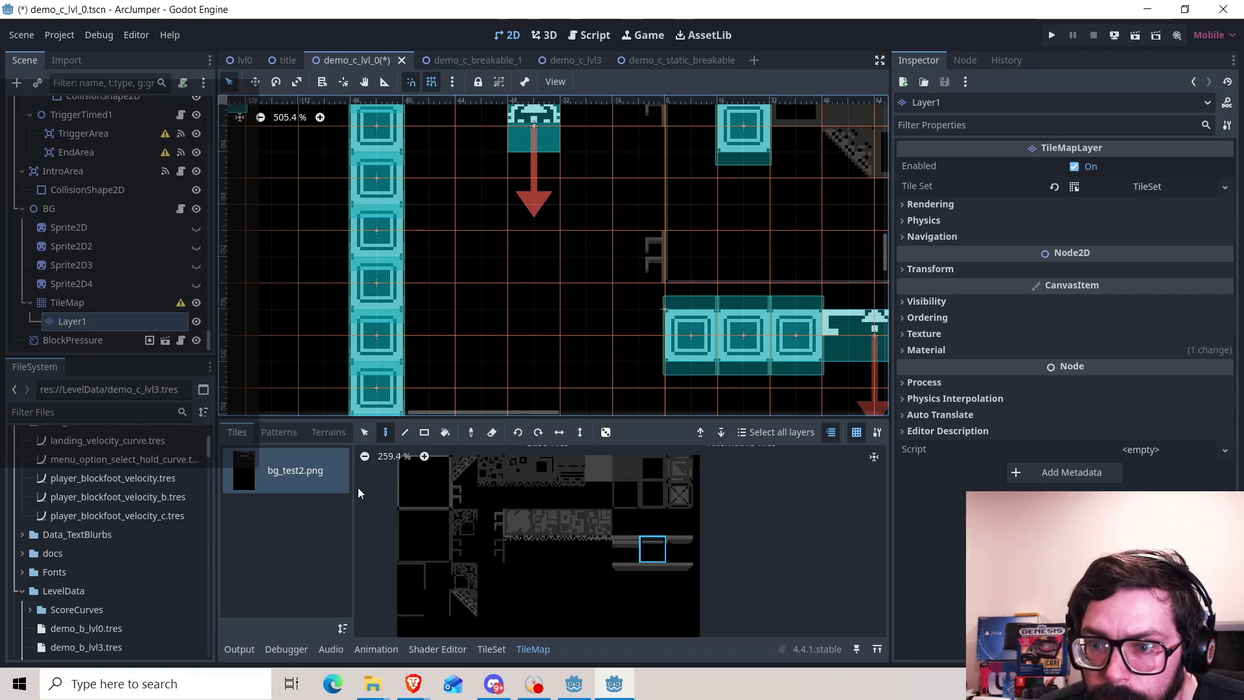
left_click(496, 522)
left_click(649, 345)
left_click(650, 328)
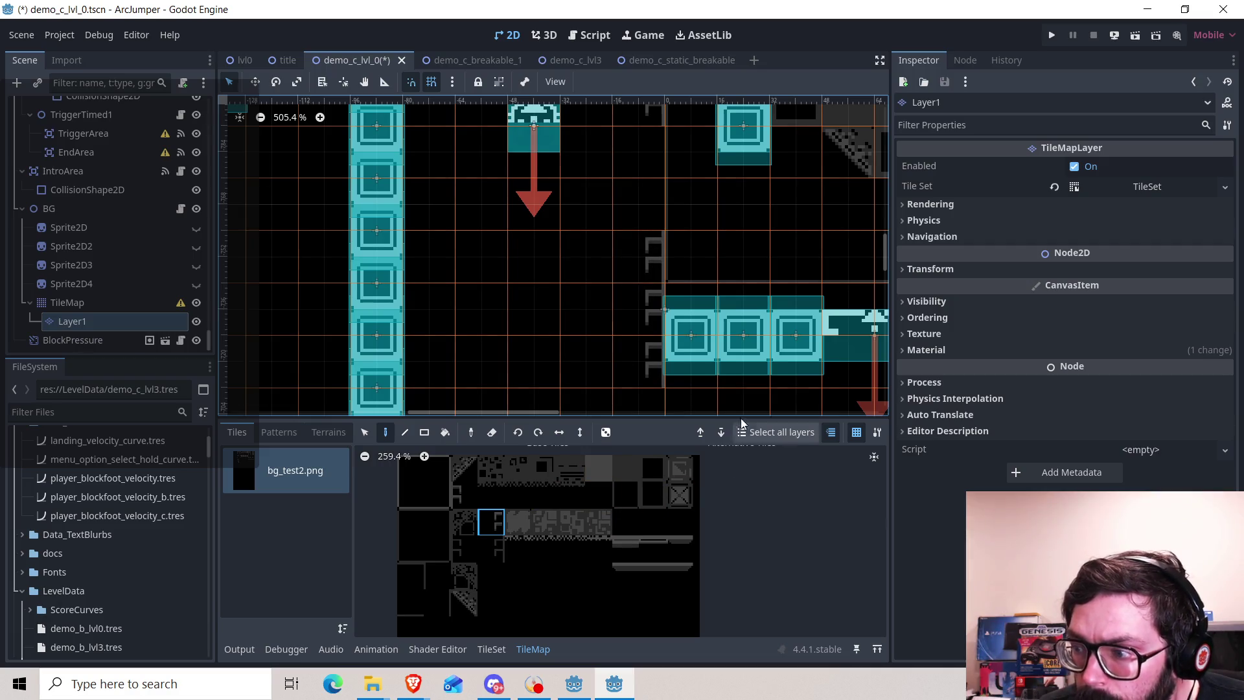
- Erase the upper bracket tile and select the TileMap node
left_click(491, 433)
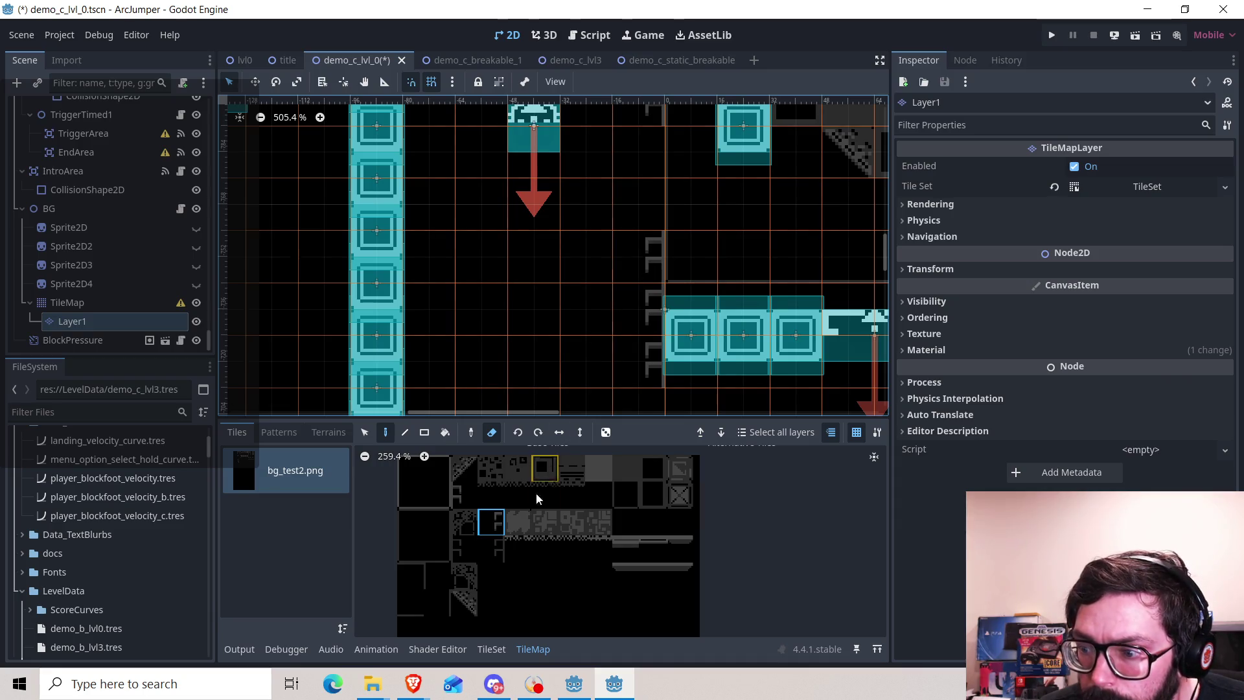
left_click(648, 307)
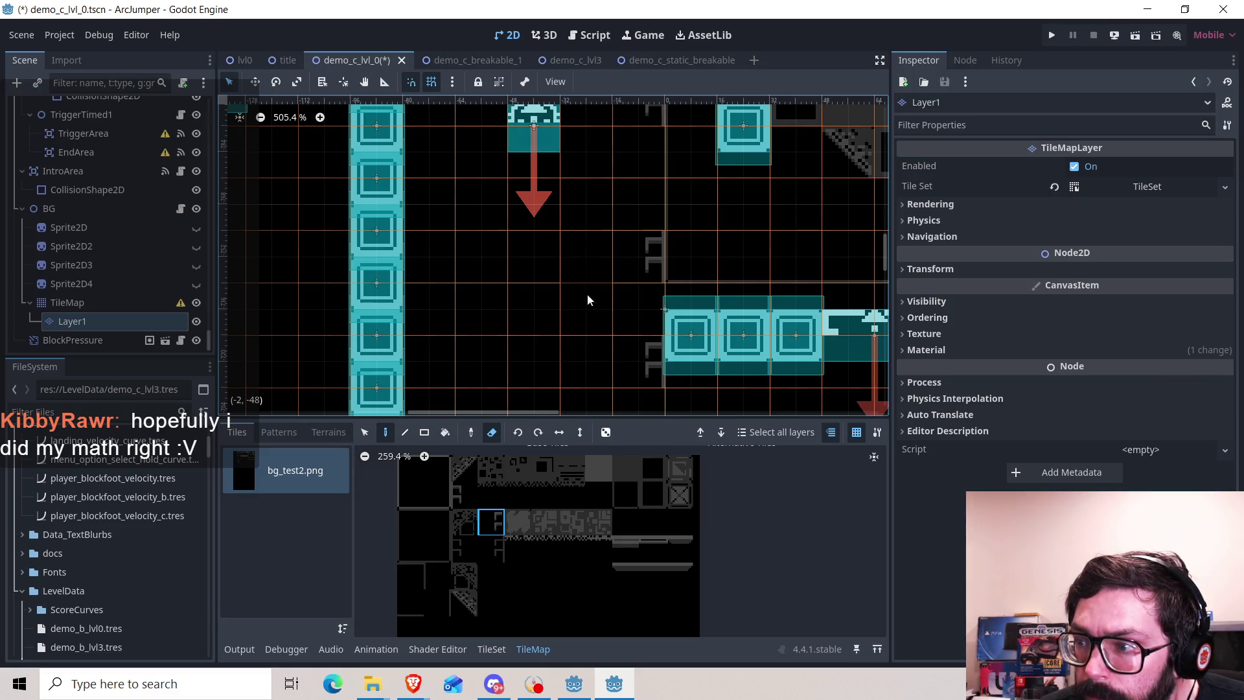
left_click(66, 303)
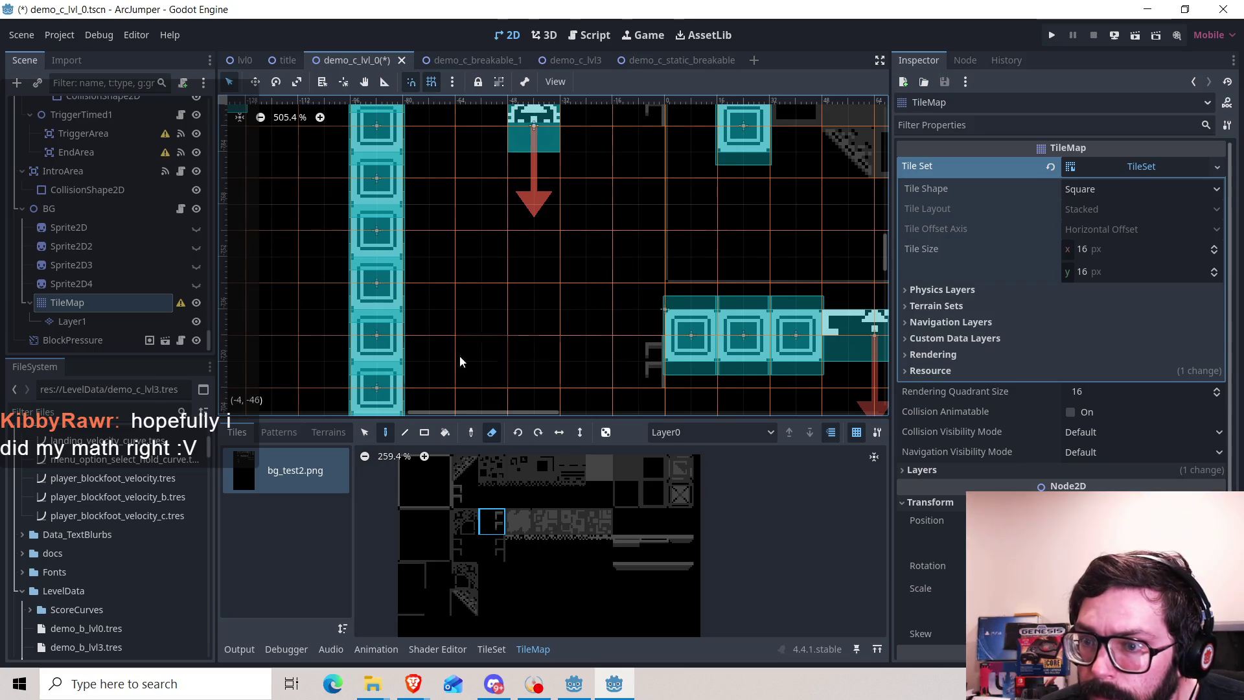
- Paint the bracket tile left of the cyan blocks and compare the TileMap and Layer1 nodes
left_click_drag(589, 278, 477, 264)
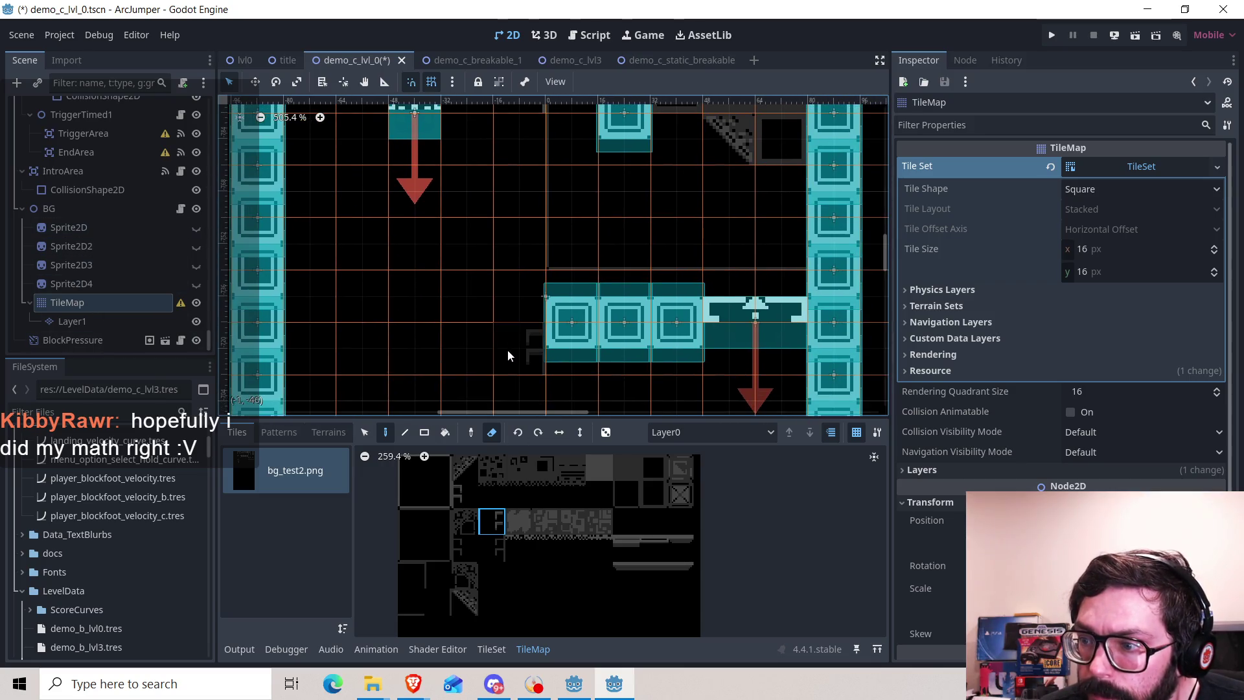
left_click(530, 349)
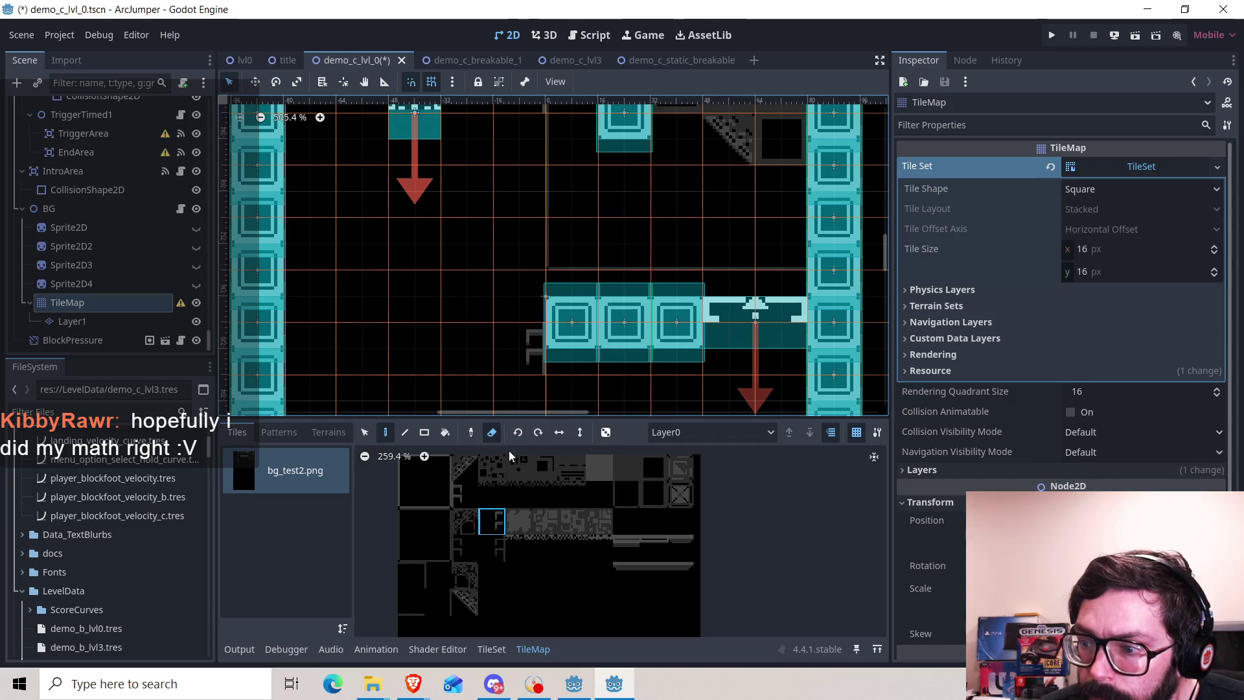
left_click(72, 321)
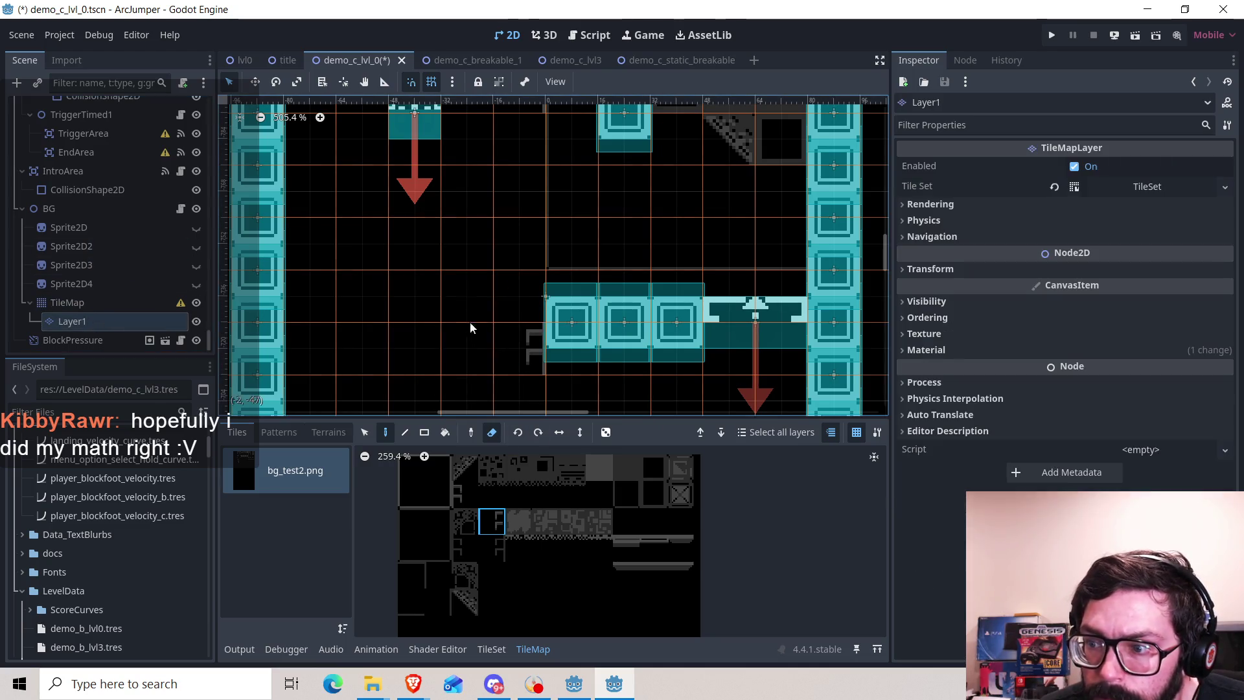
scroll(519, 240, "down", 3)
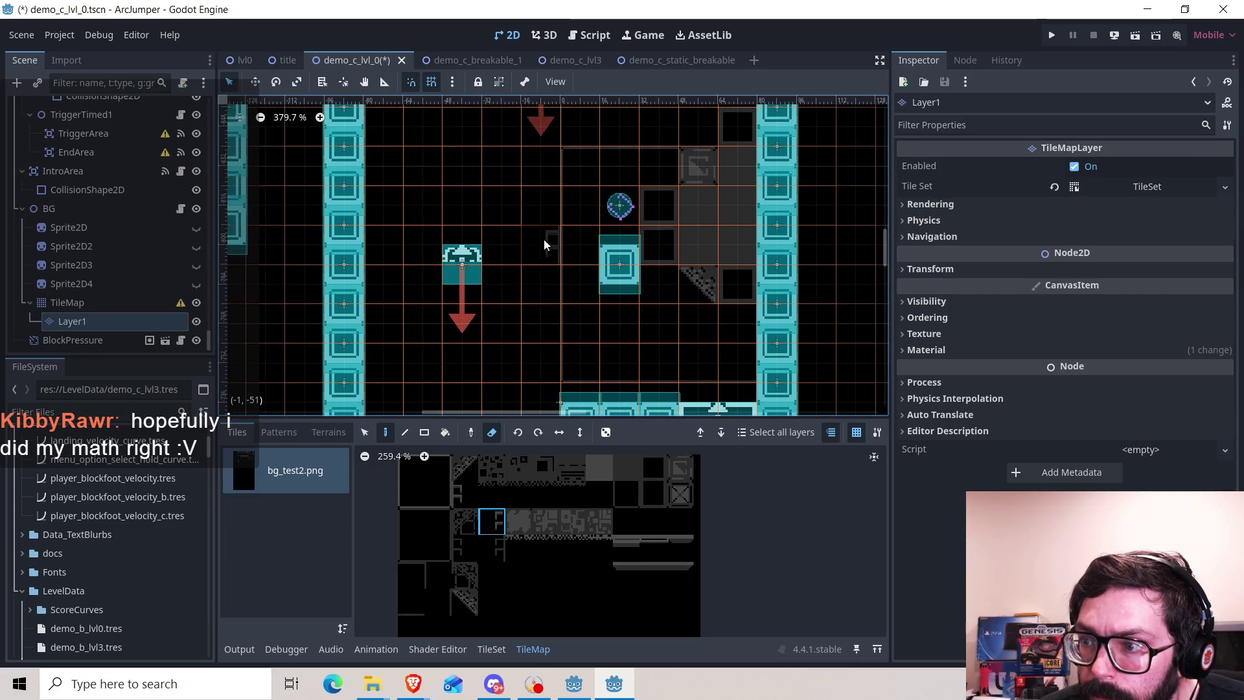
left_click(67, 302)
scroll(548, 370, "down", 3)
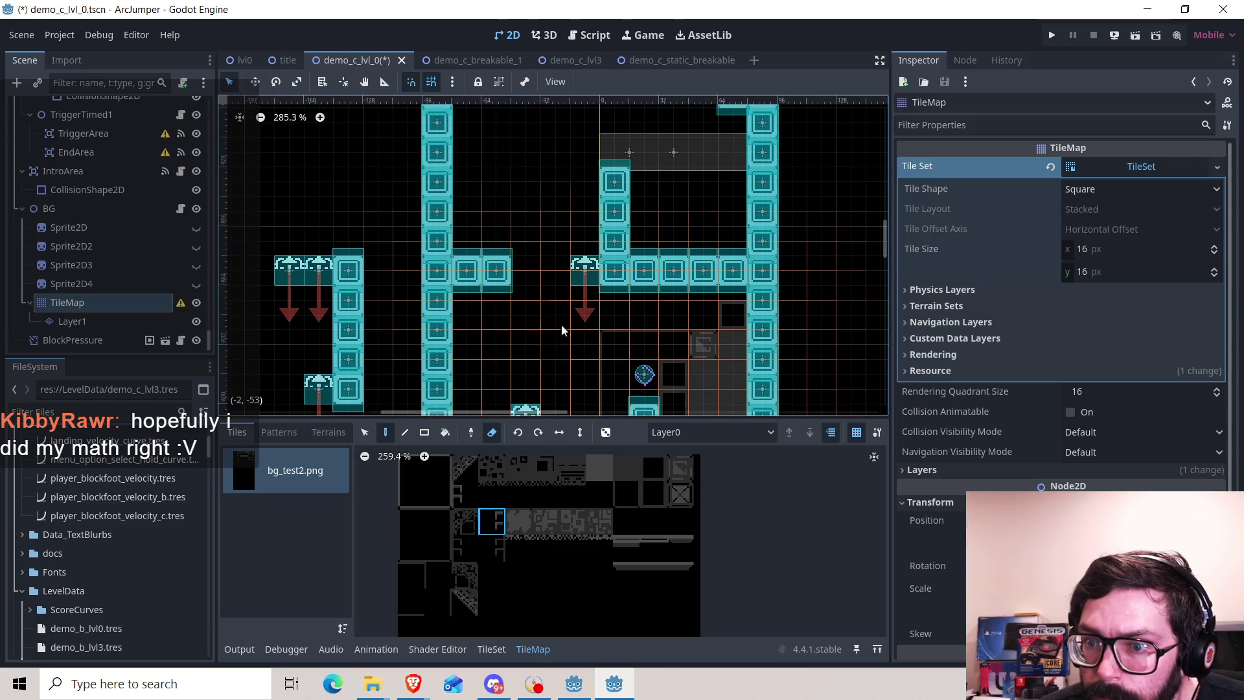
left_click(104, 321)
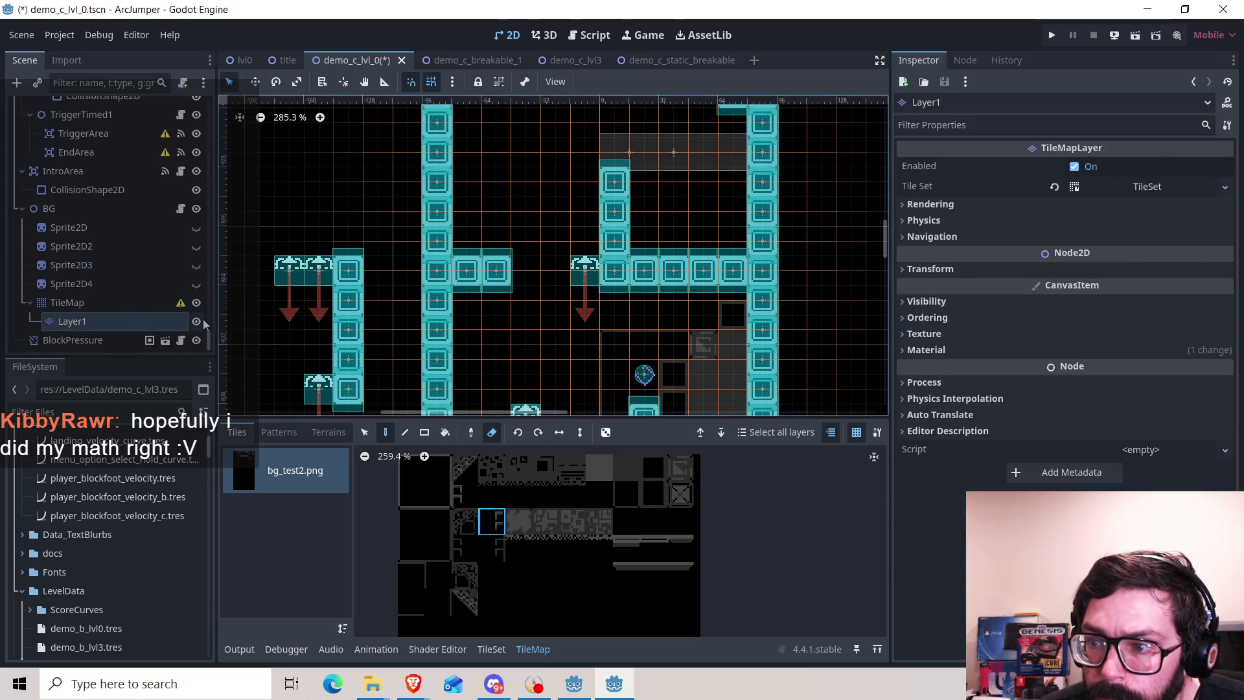
- Pick a different atlas tile, reselect Layer1, switch to the Eraser, then reselect TileMap
scroll(605, 244, "up", 4)
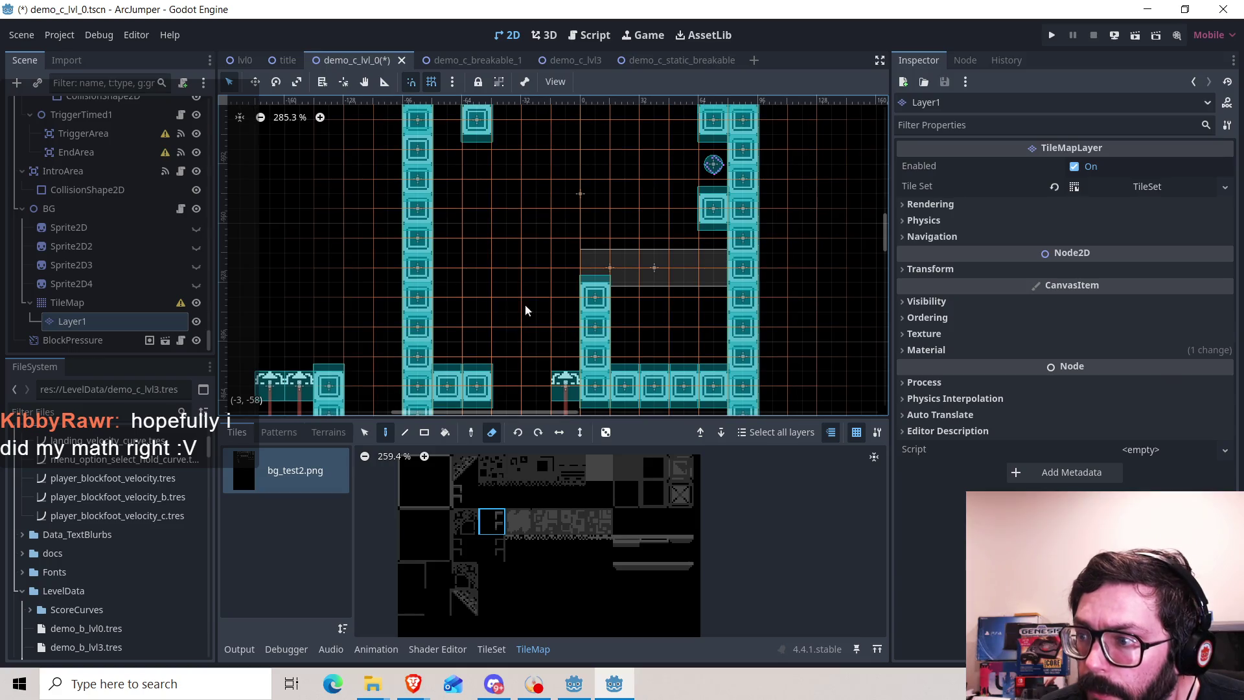
scroll(530, 338, "up", 4)
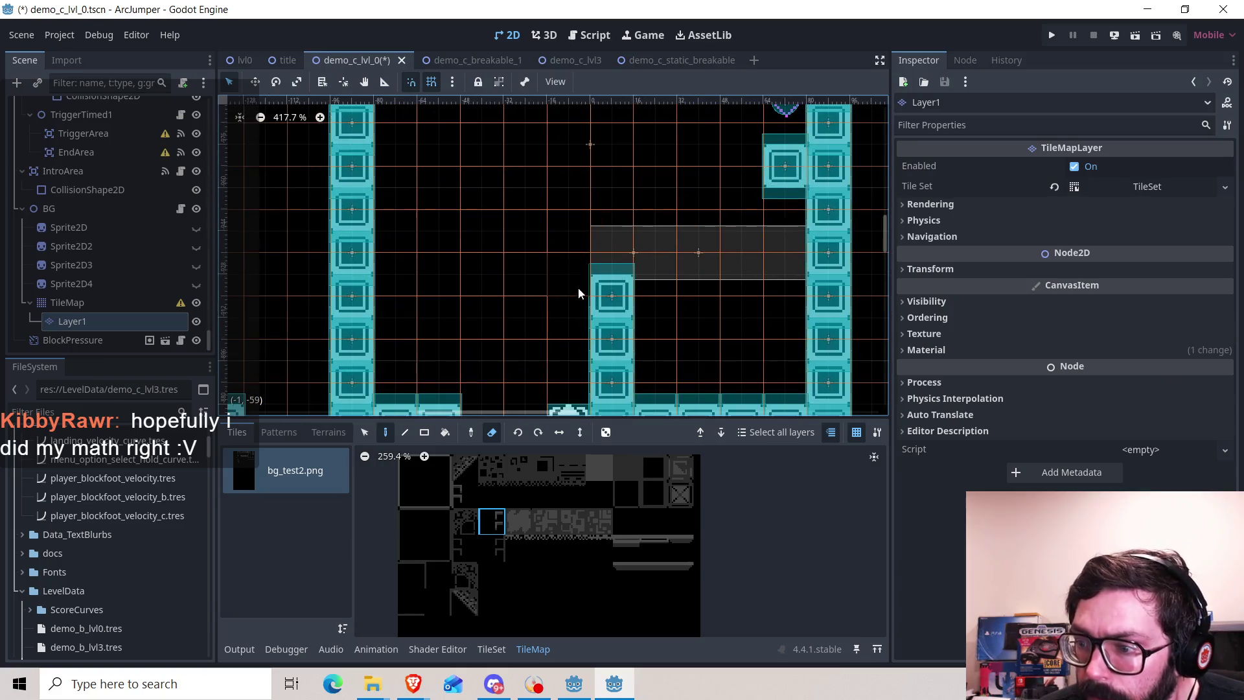
scroll(602, 289, "up", 3)
left_click(653, 467)
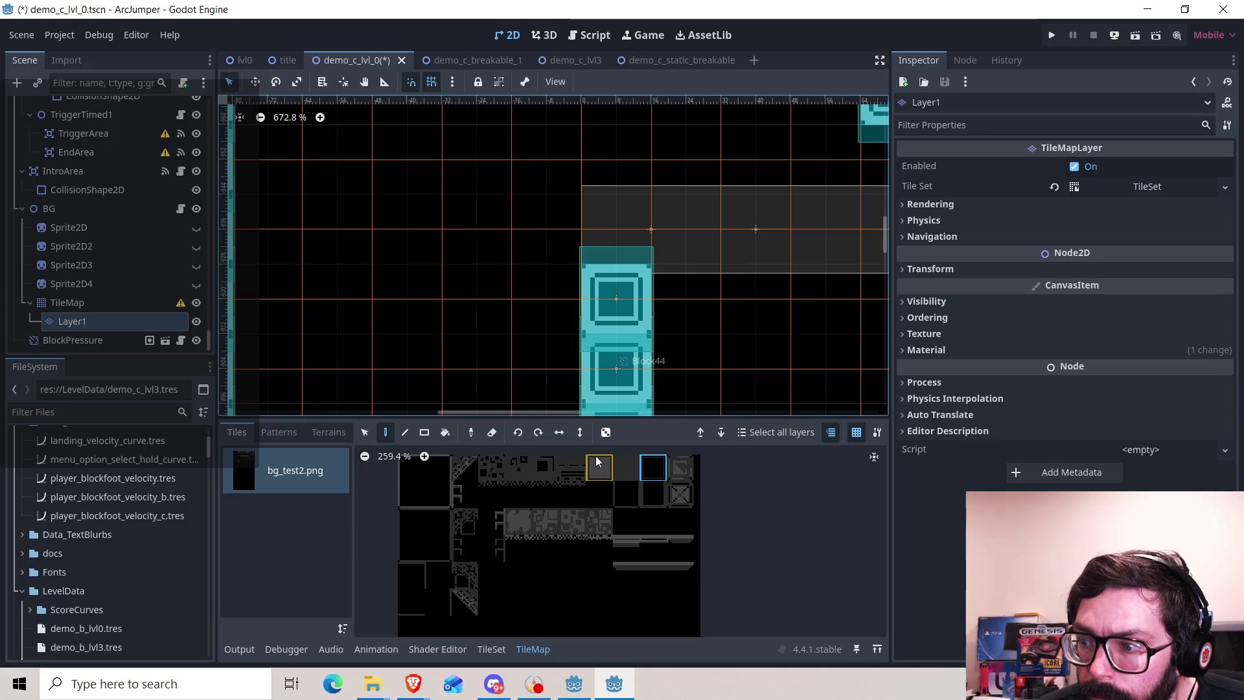
left_click(123, 300)
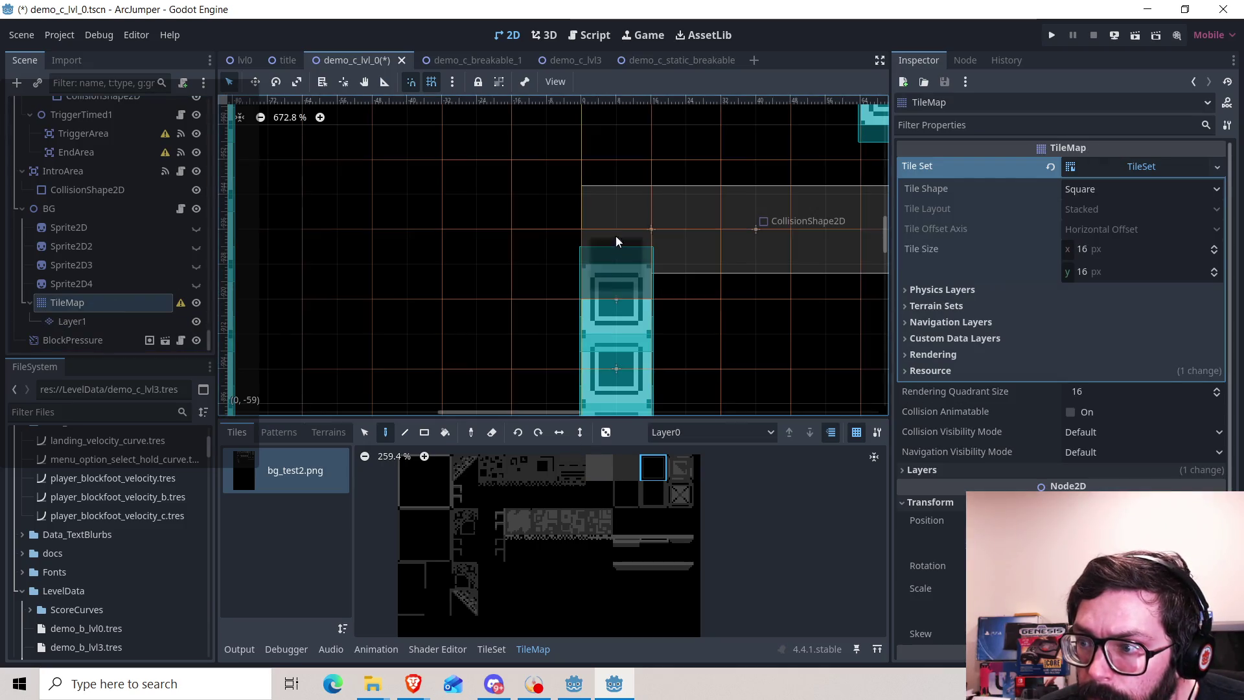
left_click(102, 316)
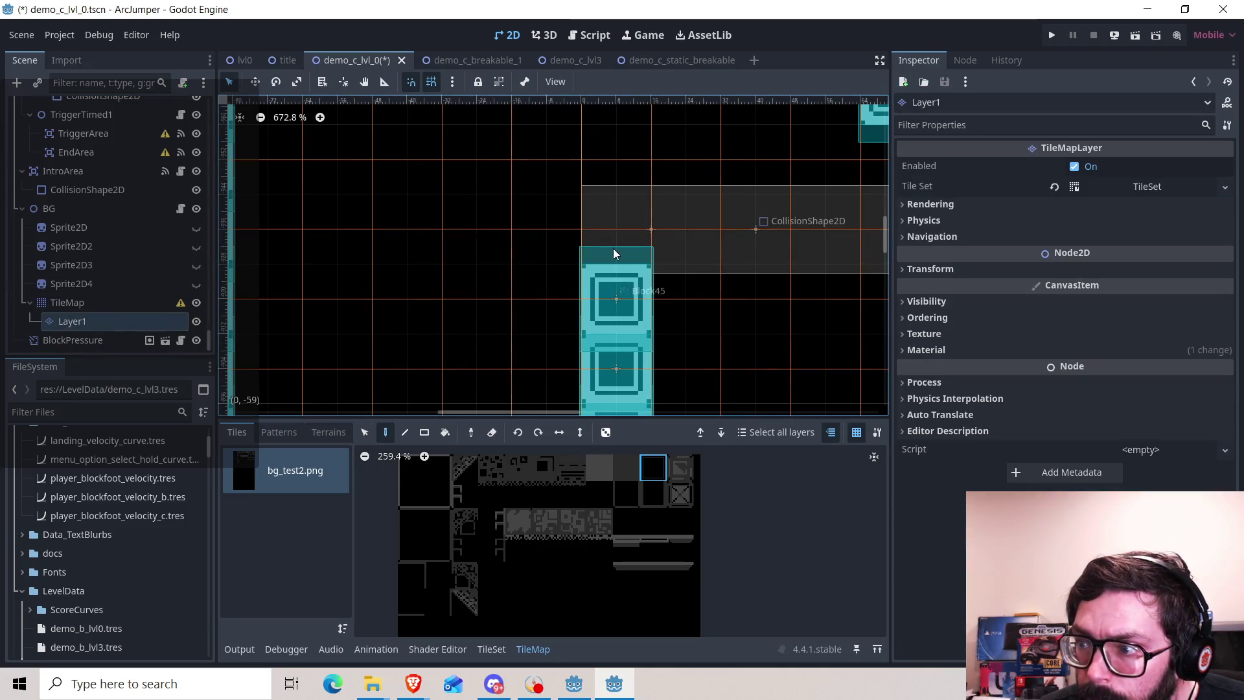
scroll(674, 298, "down", 5)
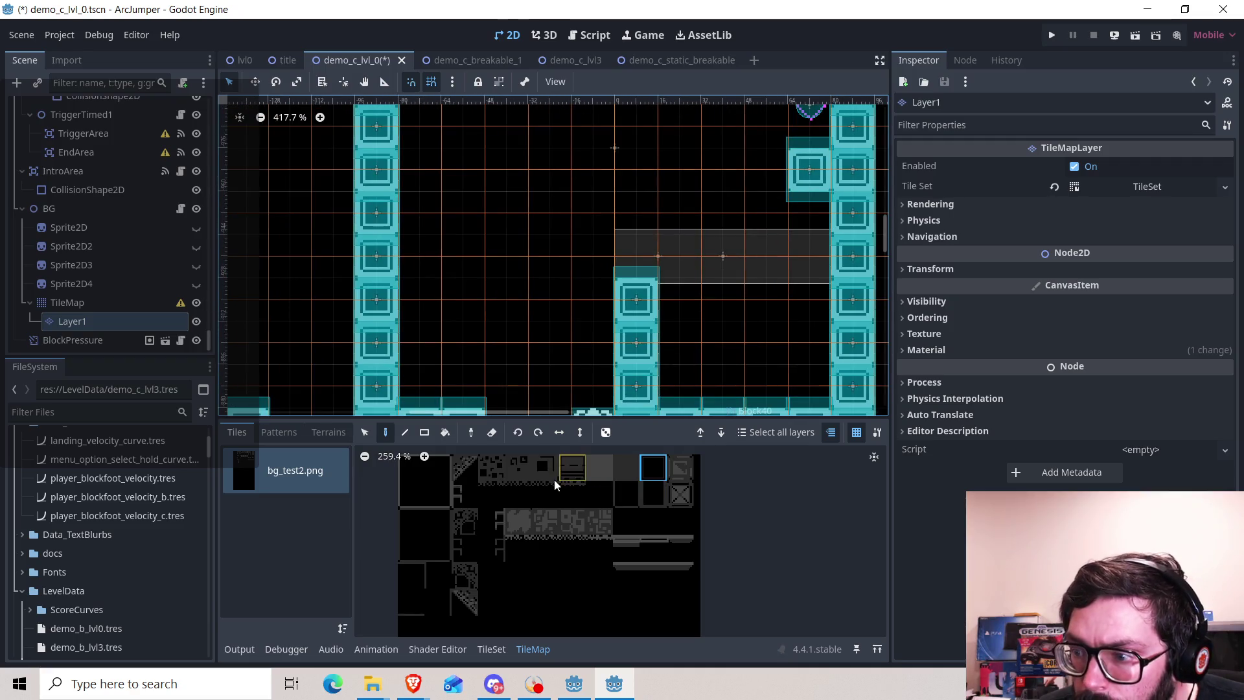
left_click(493, 433)
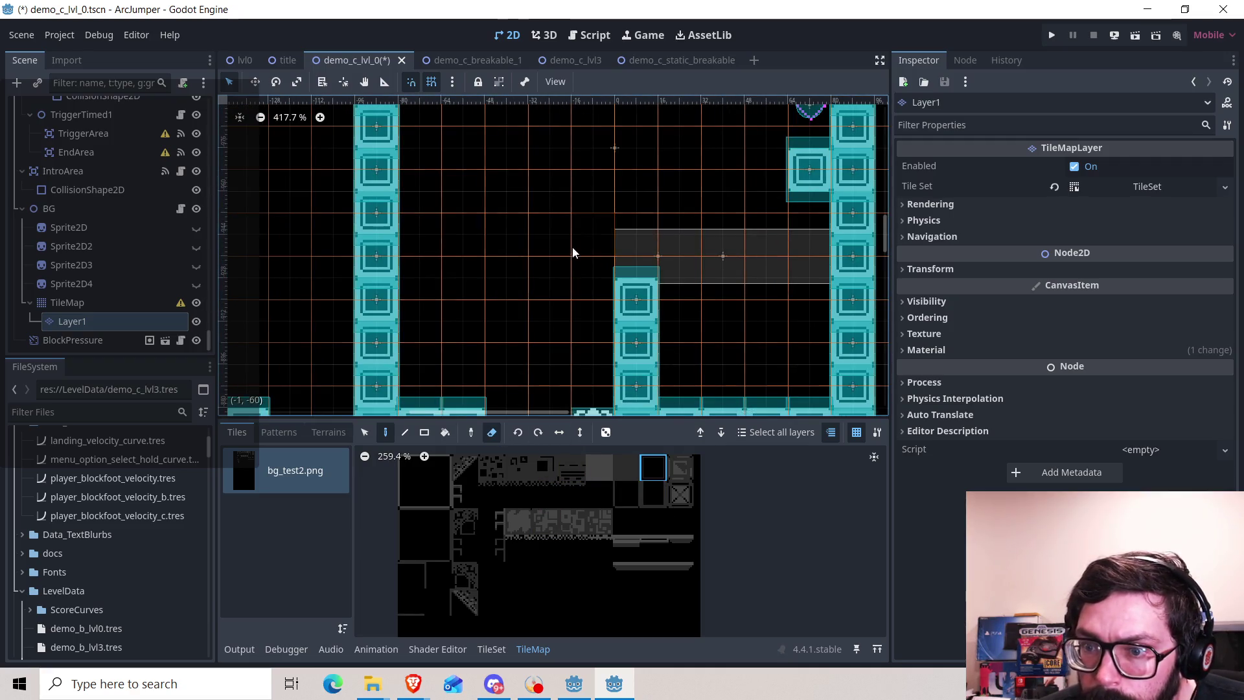
left_click(71, 304)
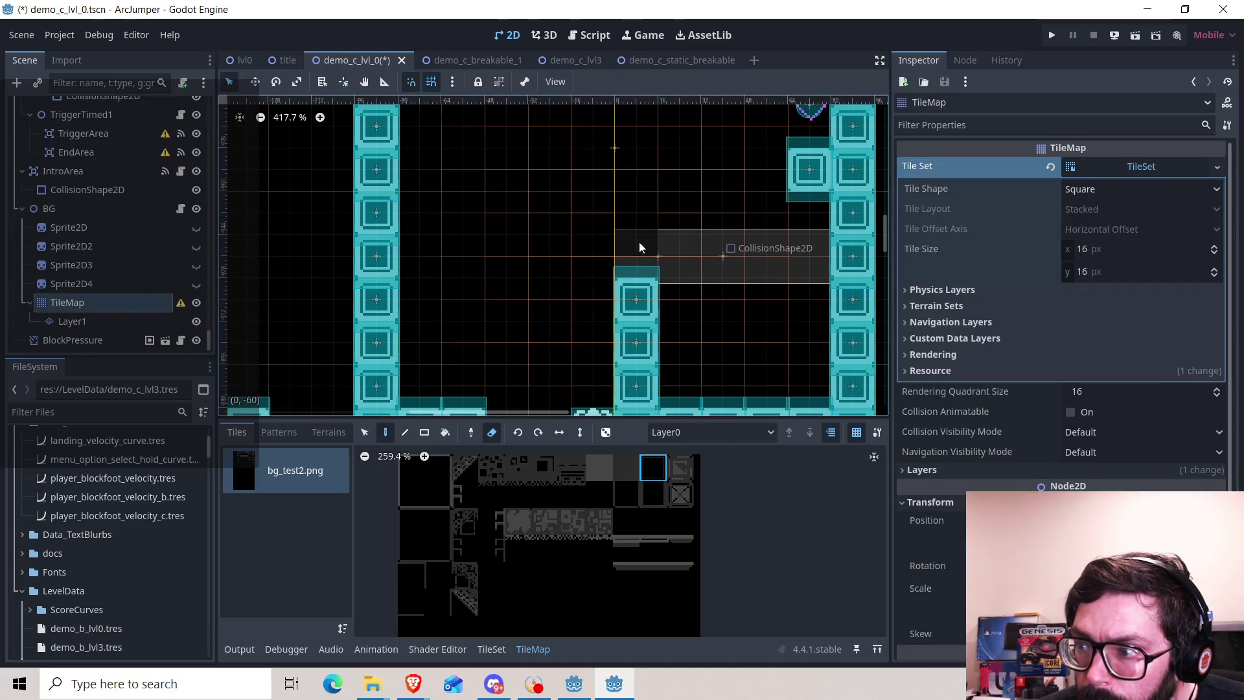
- Toggle the BG group's visibility off and back on
scroll(758, 263, "up", 6)
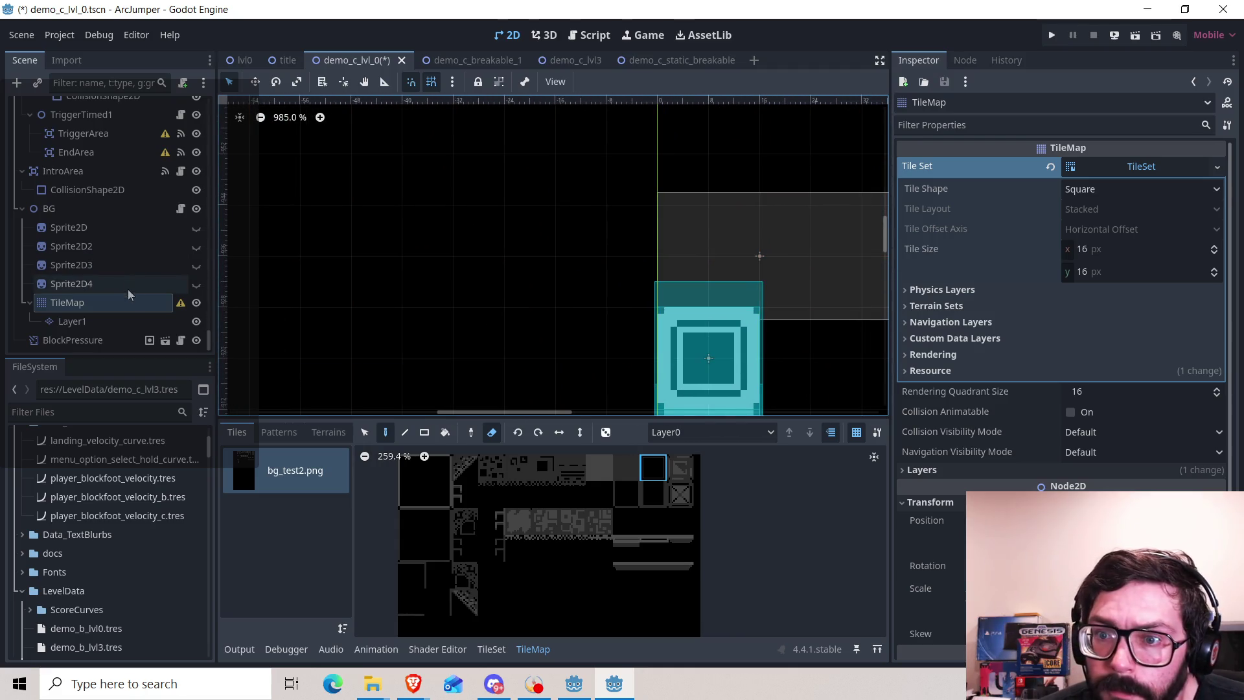
left_click(196, 302)
left_click(197, 302)
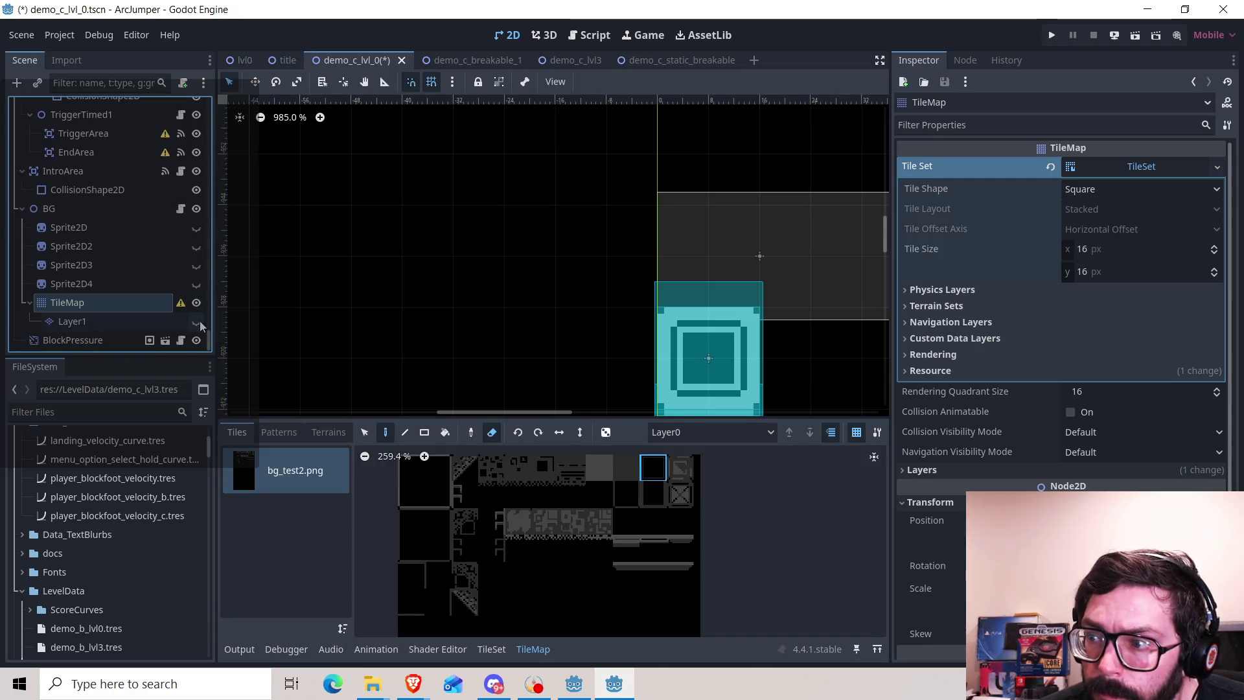
left_click(197, 209)
left_click(196, 209)
left_click(196, 209)
left_click(196, 209)
- Pick another atlas tile and select the Layer1 tile layer for painting
scroll(663, 253, "down", 5)
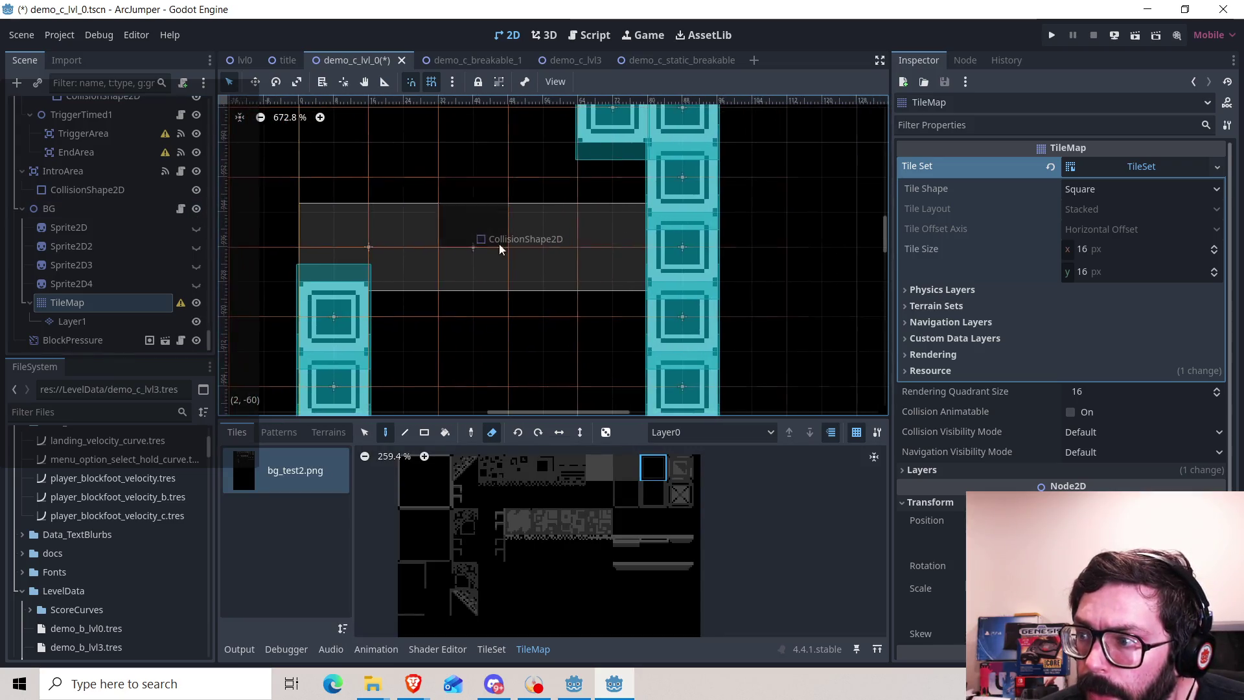
scroll(493, 245, "down", 4)
scroll(428, 235, "up", 6)
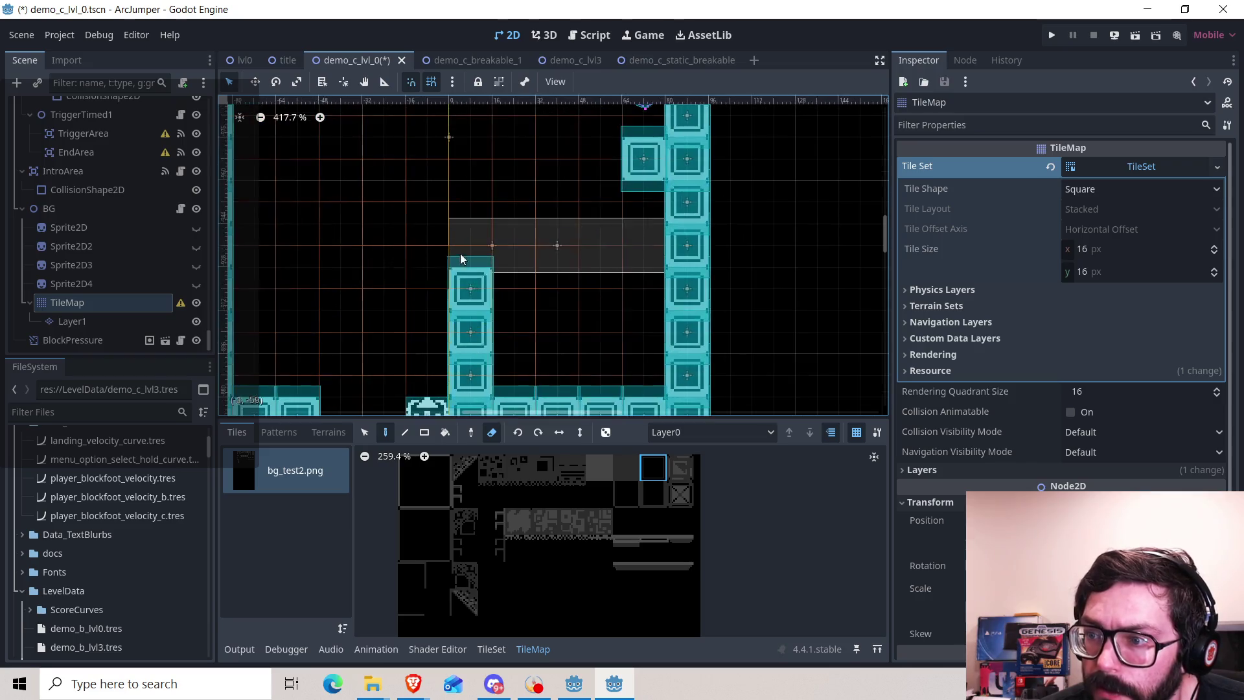
scroll(446, 252, "down", 6)
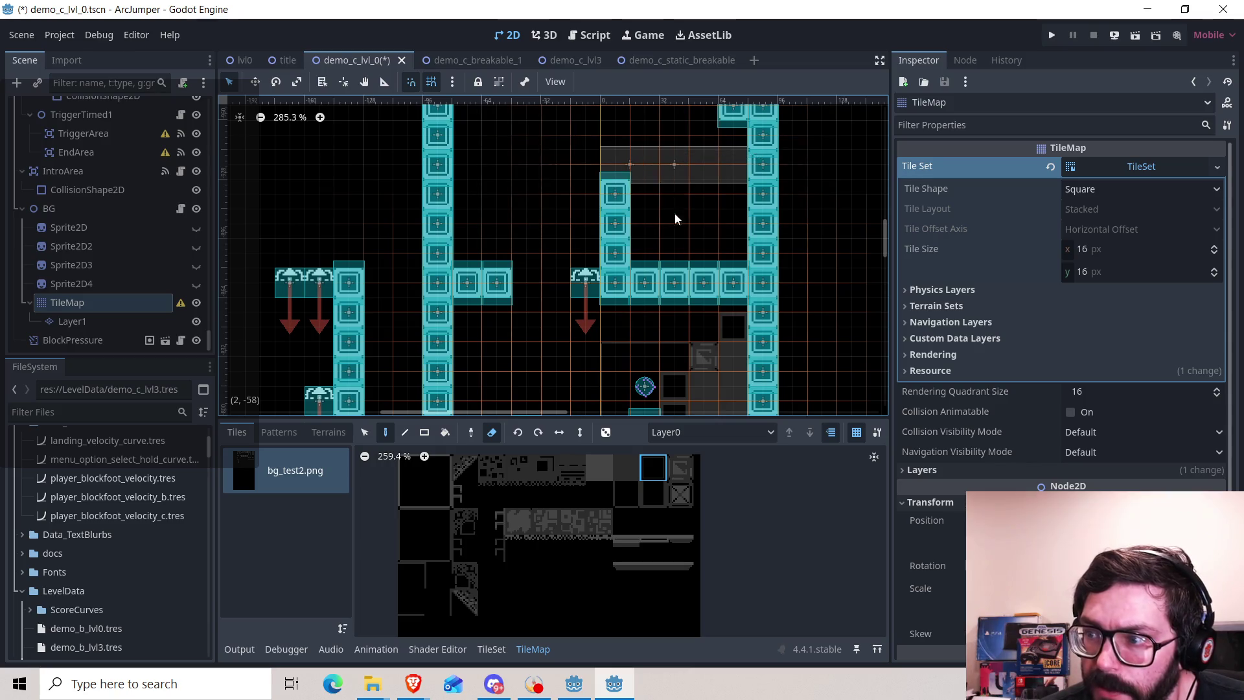
scroll(572, 286, "down", 3)
scroll(549, 250, "down", 3)
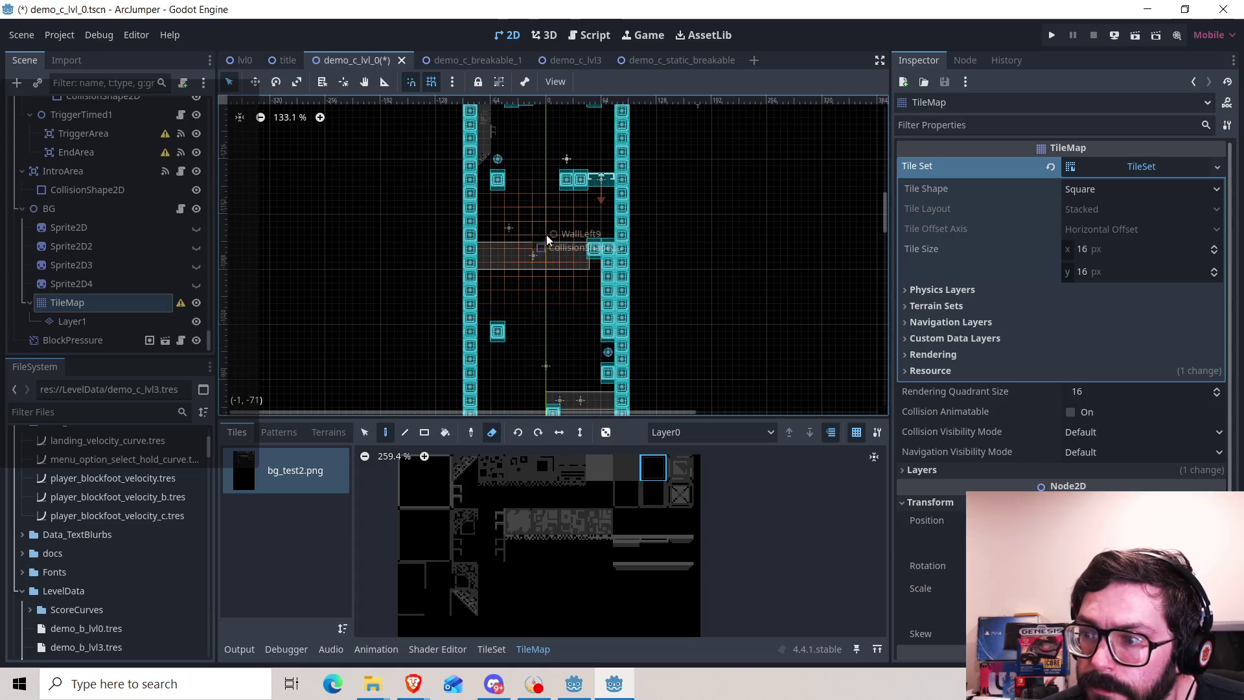
scroll(545, 246, "up", 5)
scroll(535, 315, "down", 10)
scroll(564, 262, "up", 2)
scroll(565, 304, "up", 7)
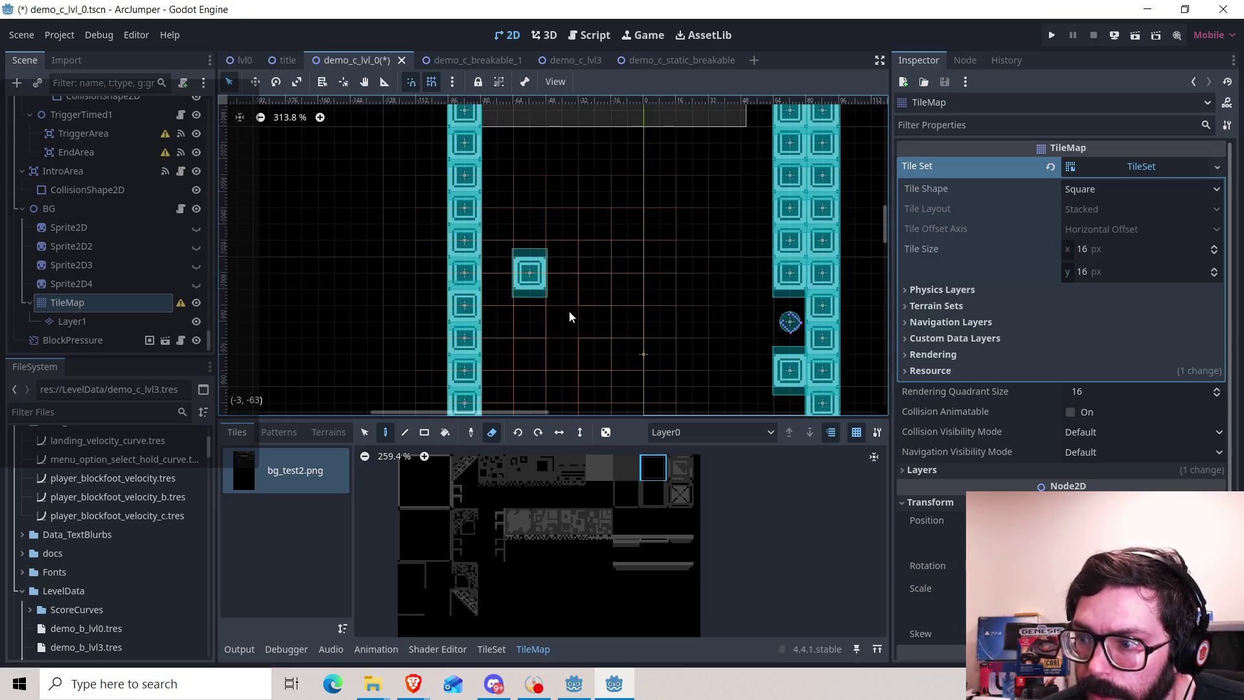
scroll(569, 261, "down", 2)
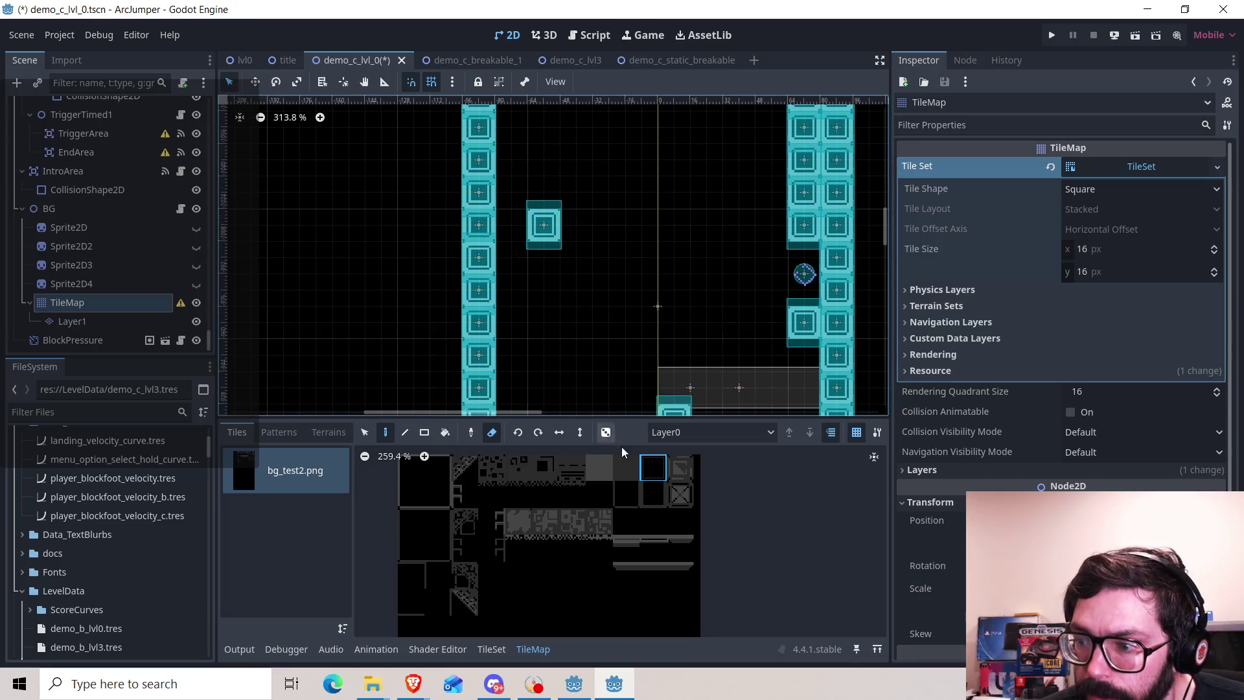
left_click(576, 473)
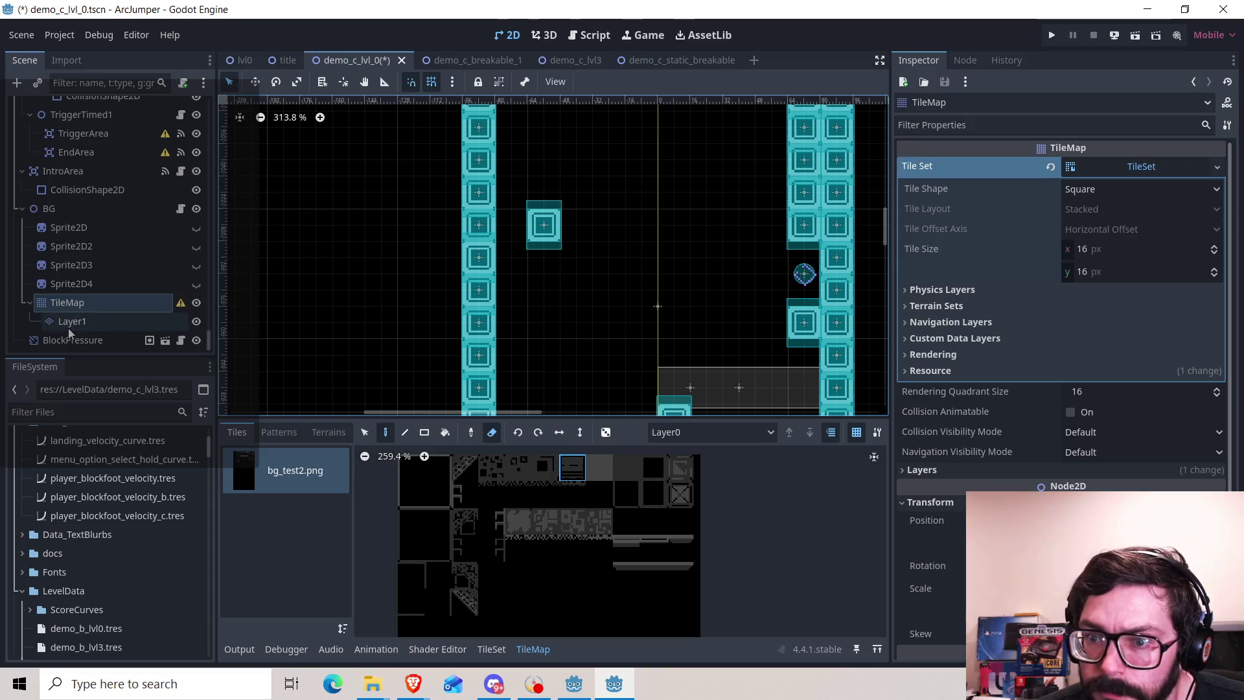
left_click(115, 320)
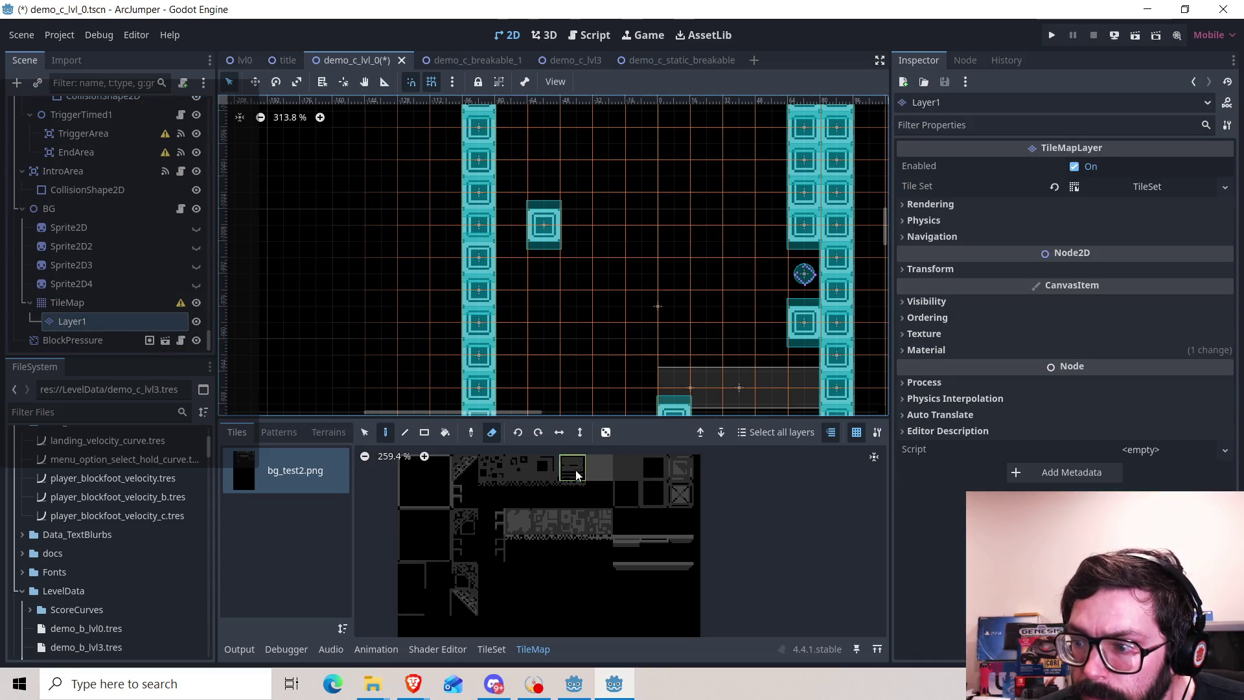
- Paint a grey tile right of the cyan block and a dark square tile beside it
left_click(581, 246)
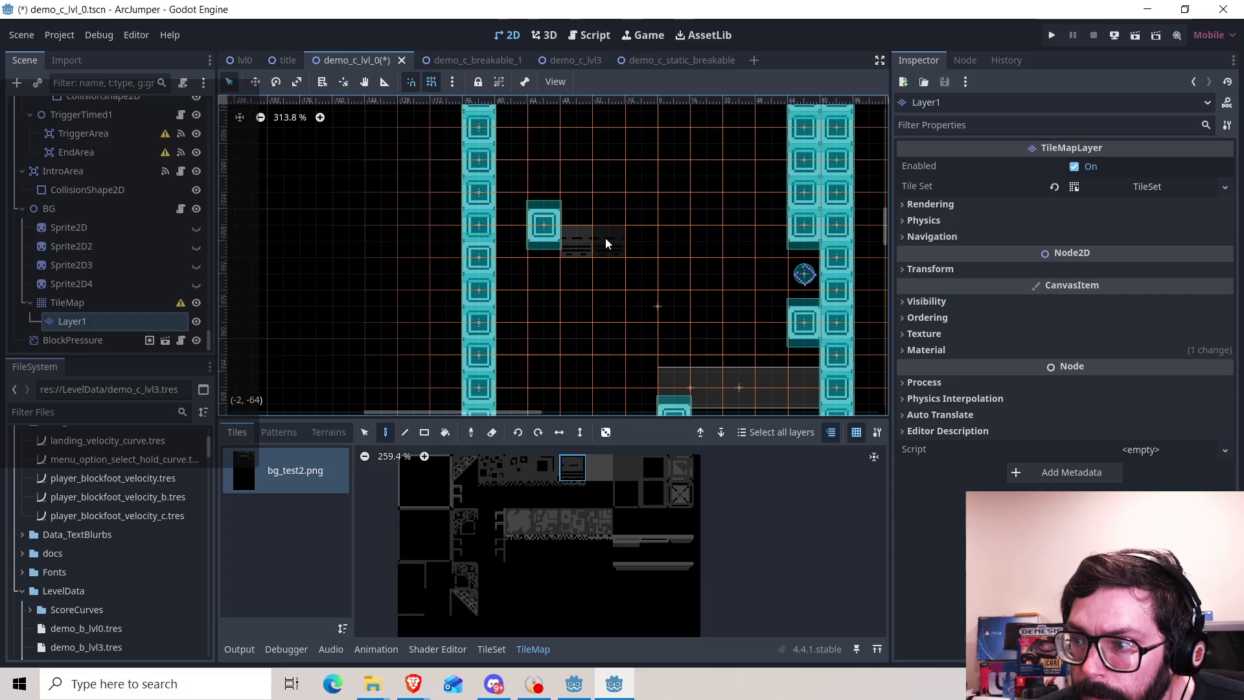
left_click(541, 477)
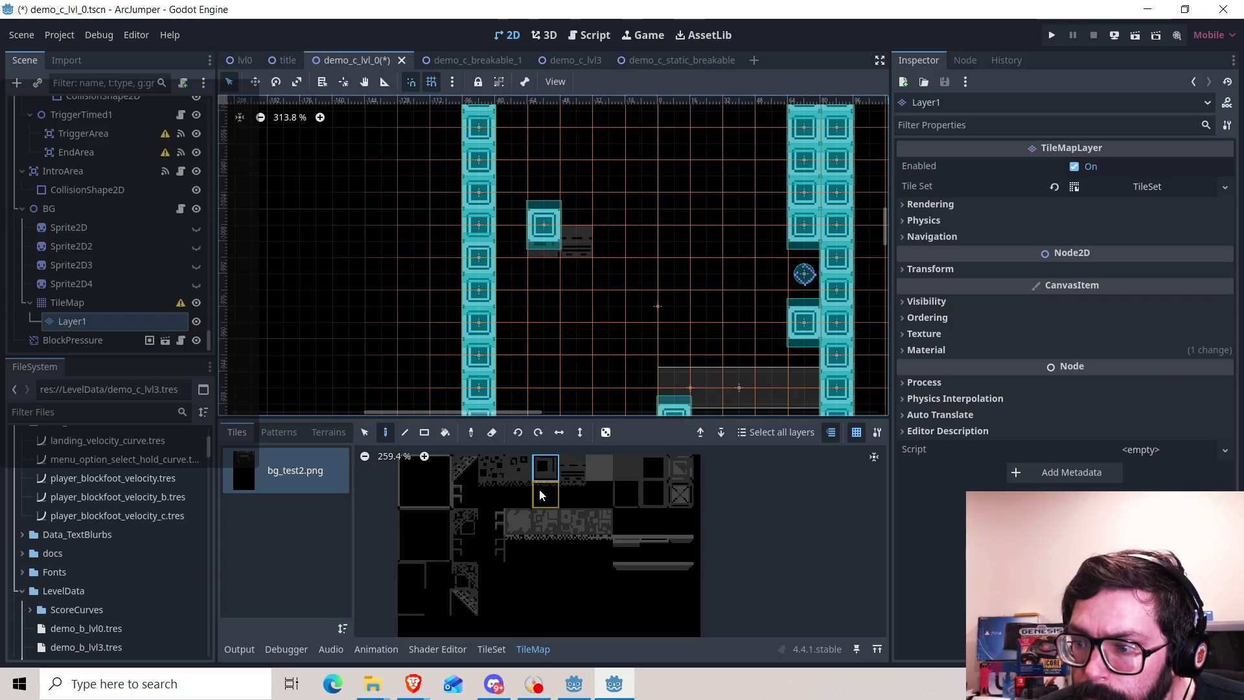
left_click(519, 466)
left_click(545, 466)
left_click(510, 245)
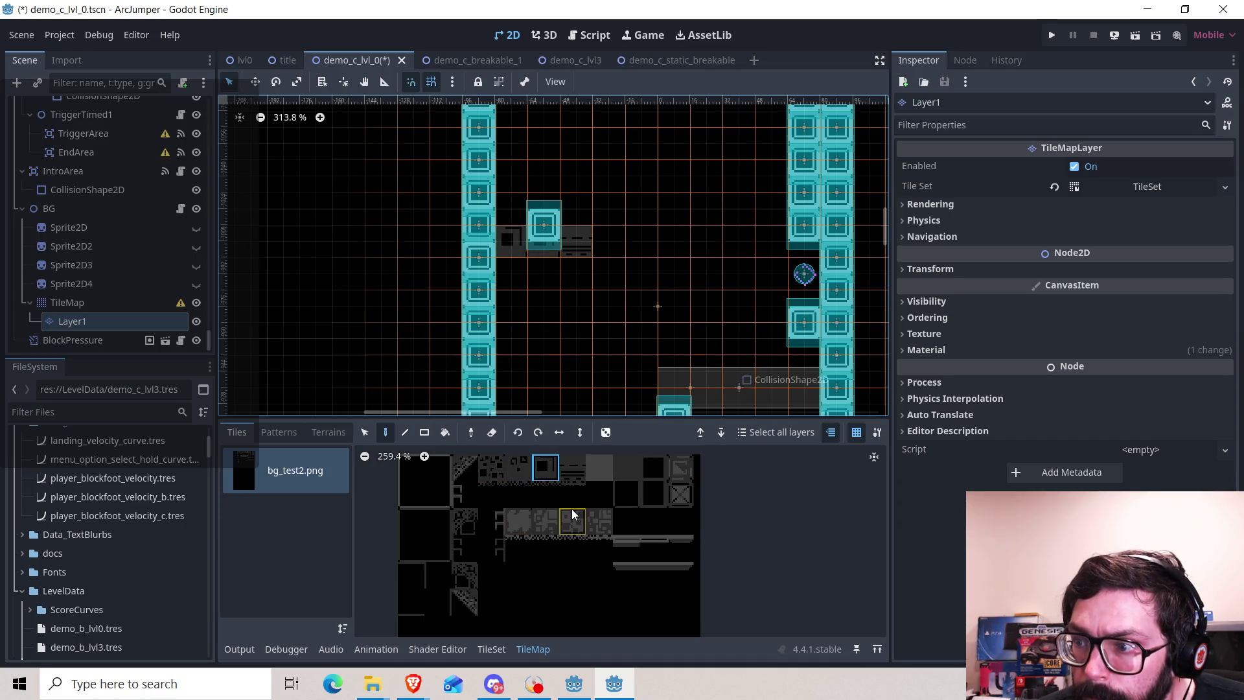
- Paint a tile from lower in the atlas near the block and view the area above
left_click(570, 491)
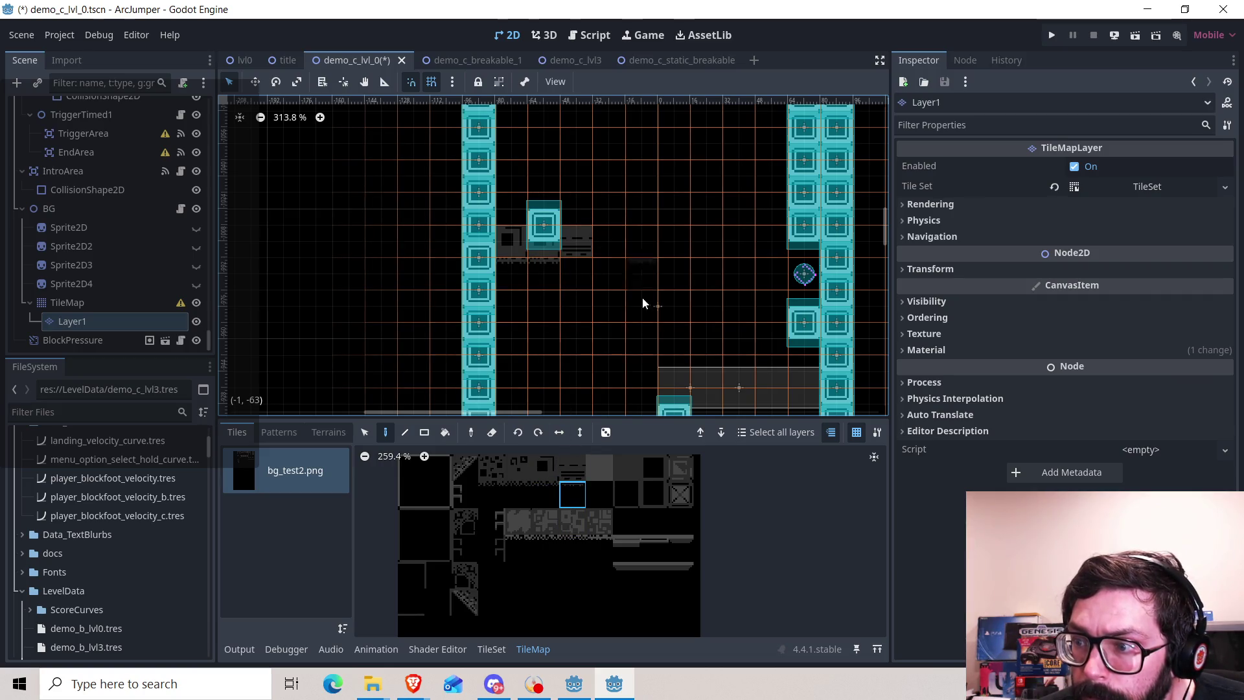
left_click(680, 546)
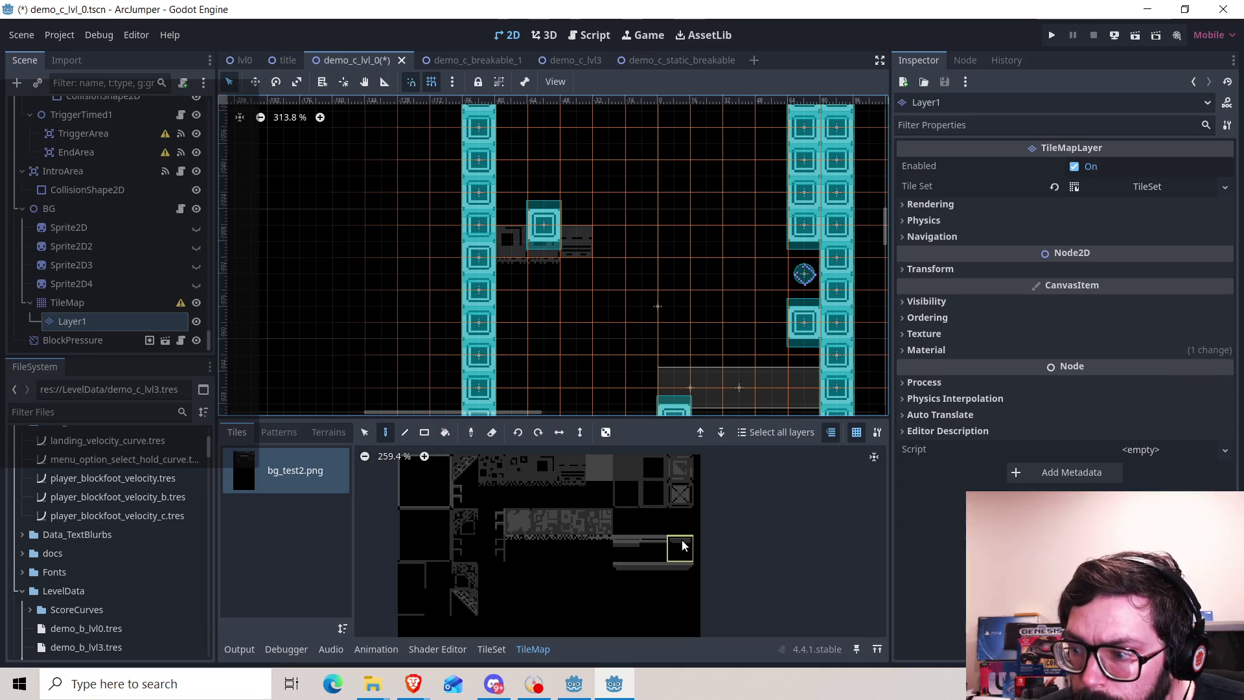
left_click(681, 567)
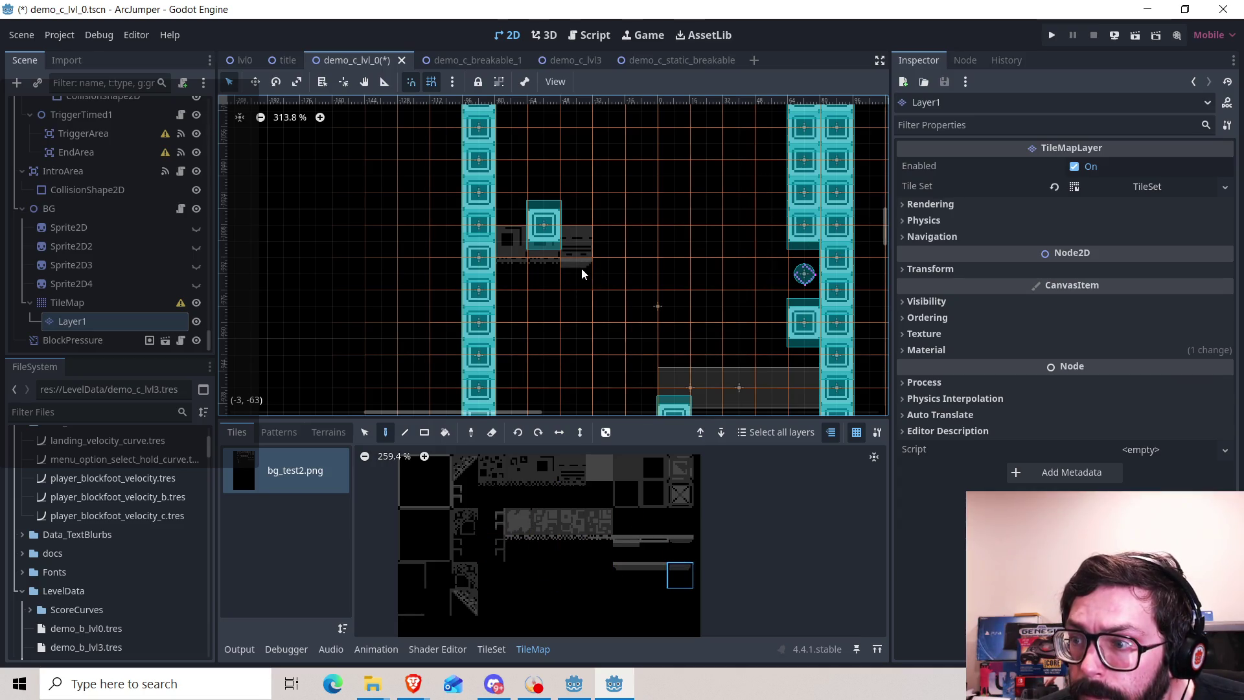
left_click(572, 271)
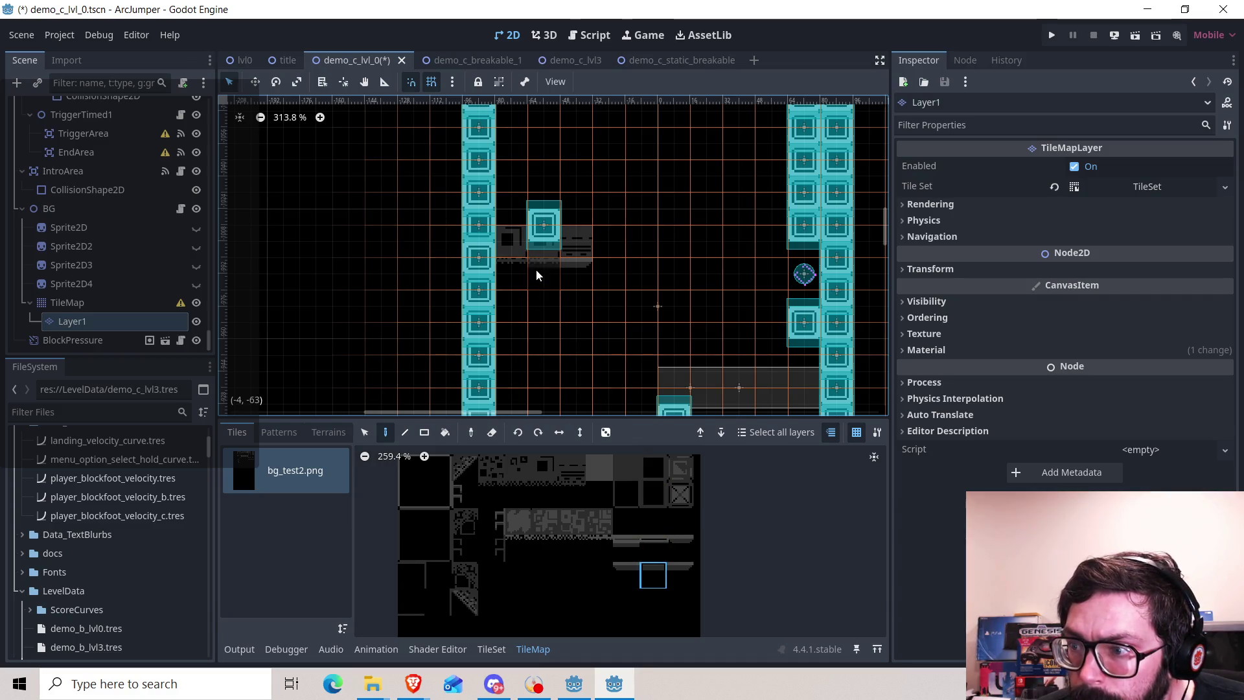
scroll(524, 265, "up", 7)
scroll(605, 185, "down", 6)
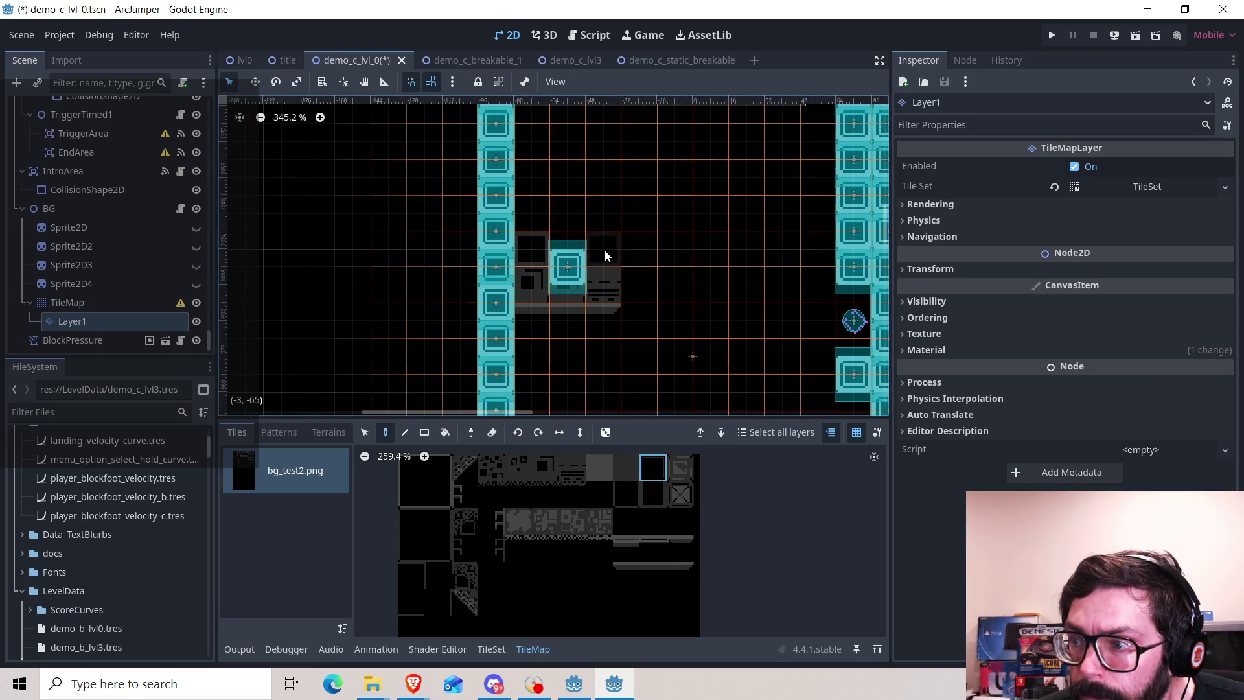
scroll(675, 242, "down", 4)
scroll(686, 244, "down", 3)
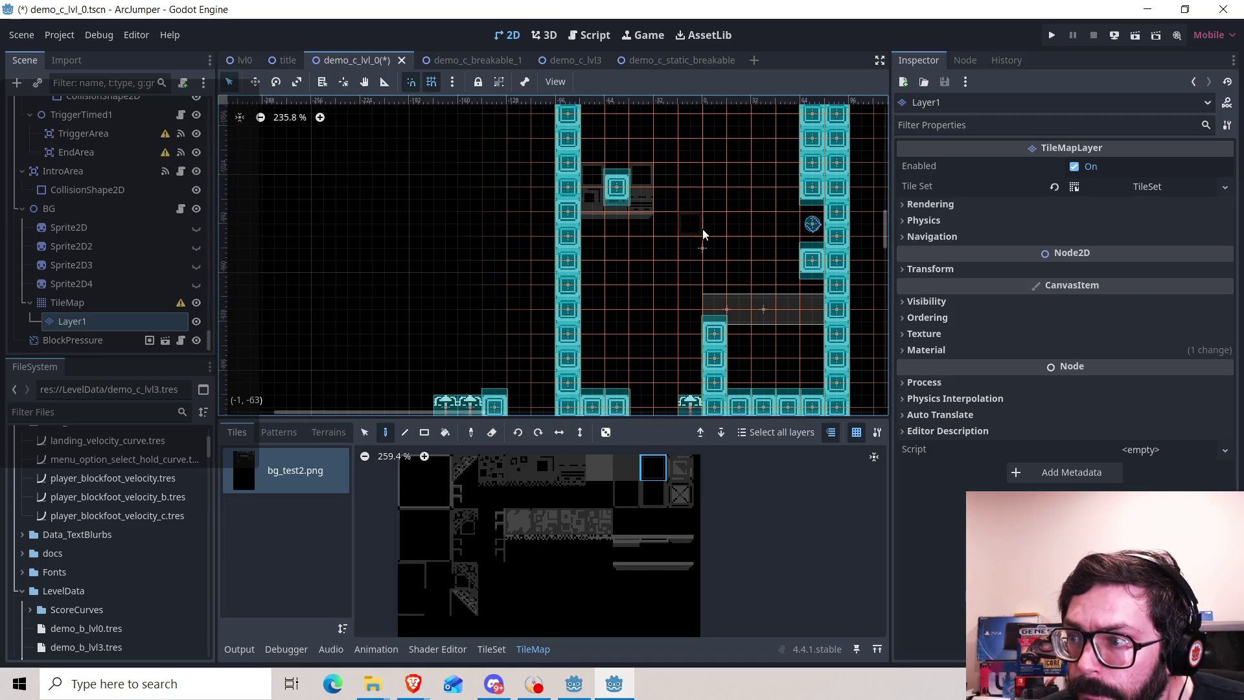
left_click_drag(703, 234, 653, 333)
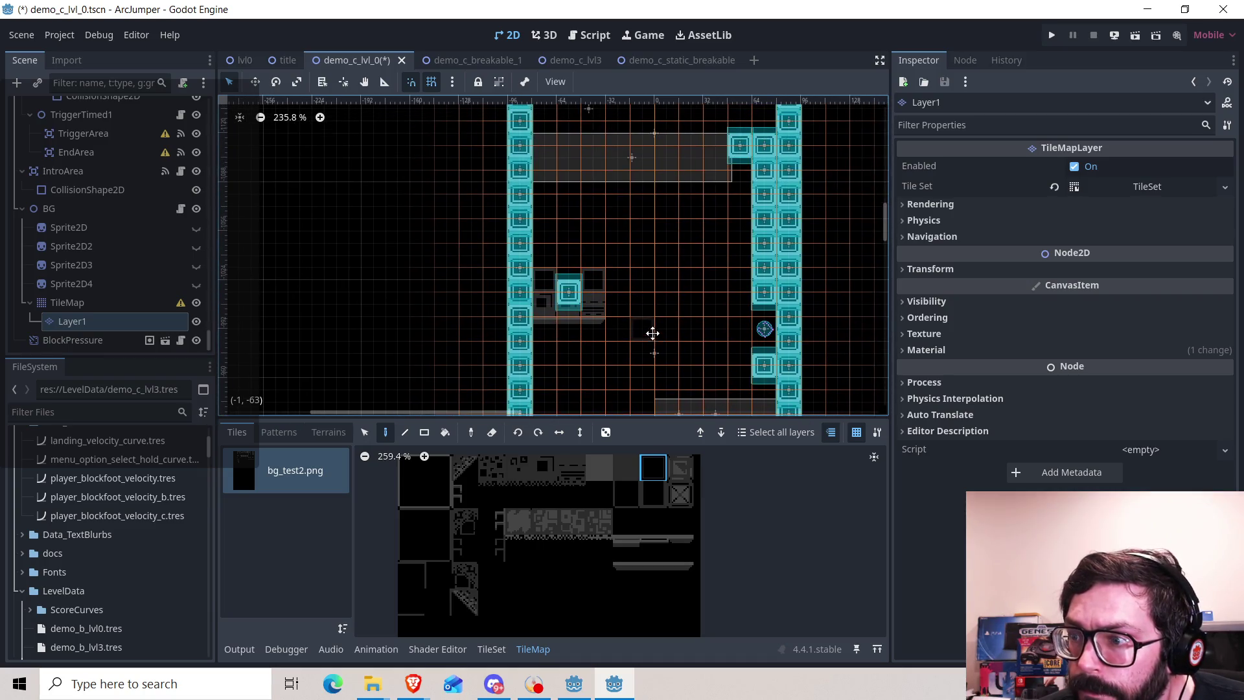
- Paint a crossed-box tile beside the block, then cover it with a plain grey tile
left_click(661, 497)
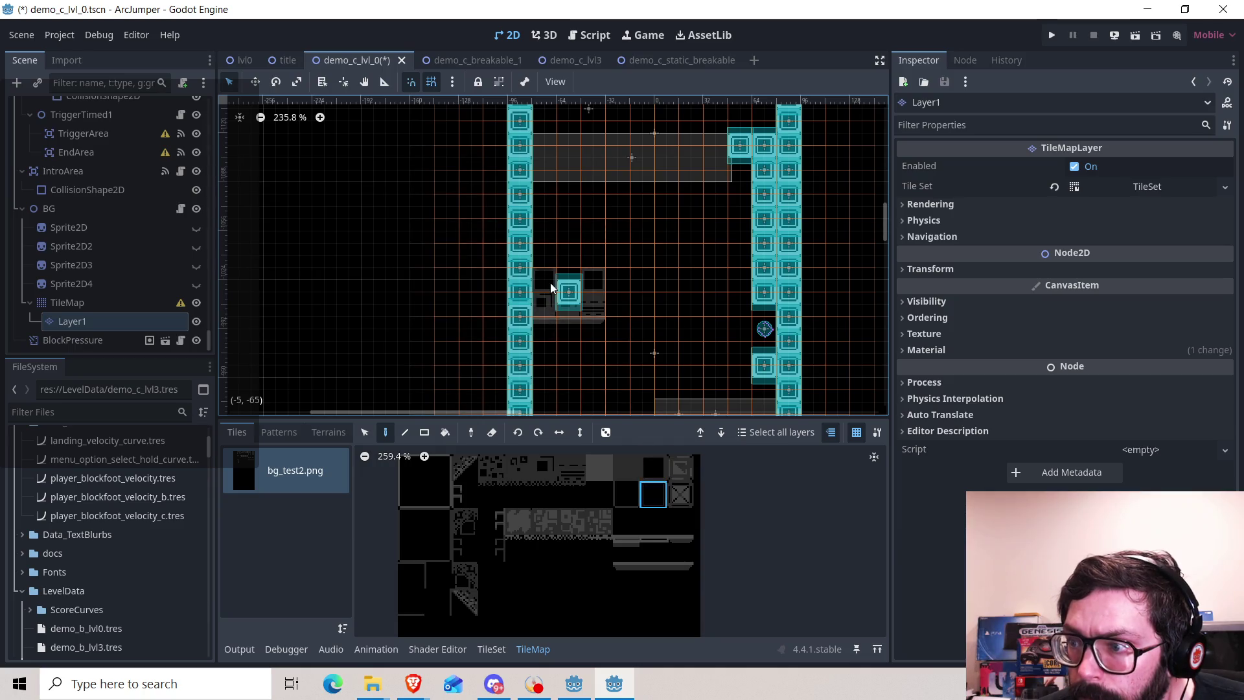
scroll(576, 366, "up", 7)
left_click(680, 494)
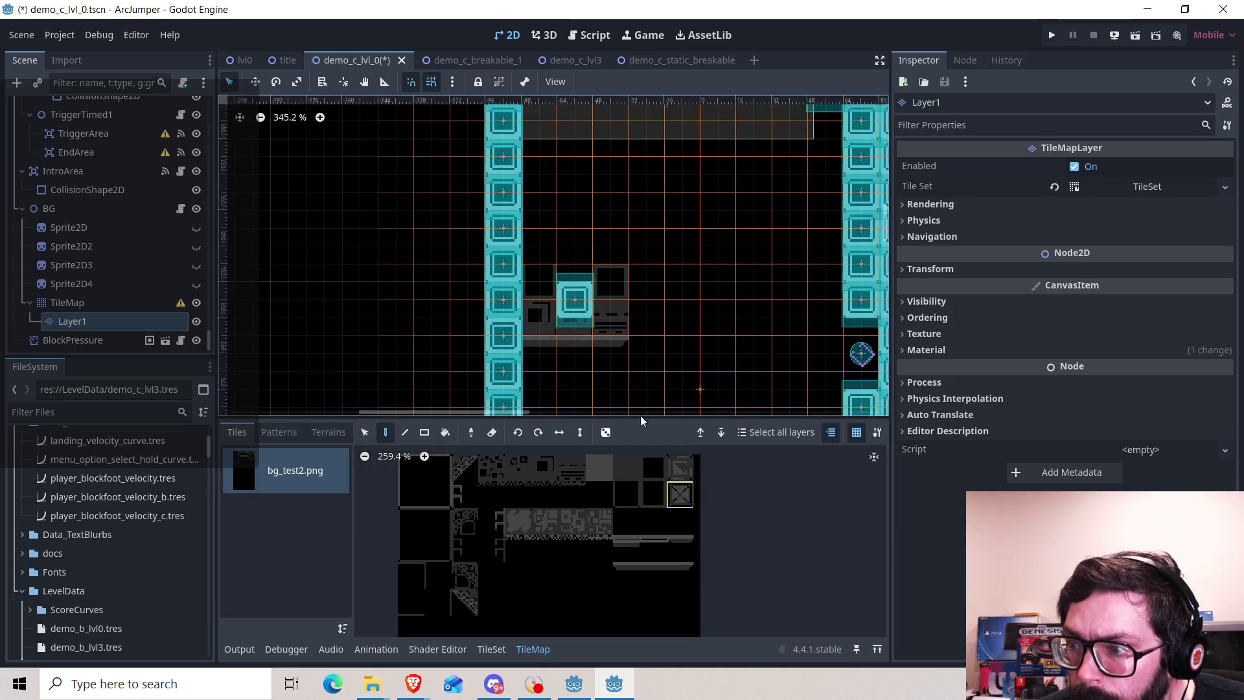
left_click(537, 280)
scroll(638, 312, "up", 8)
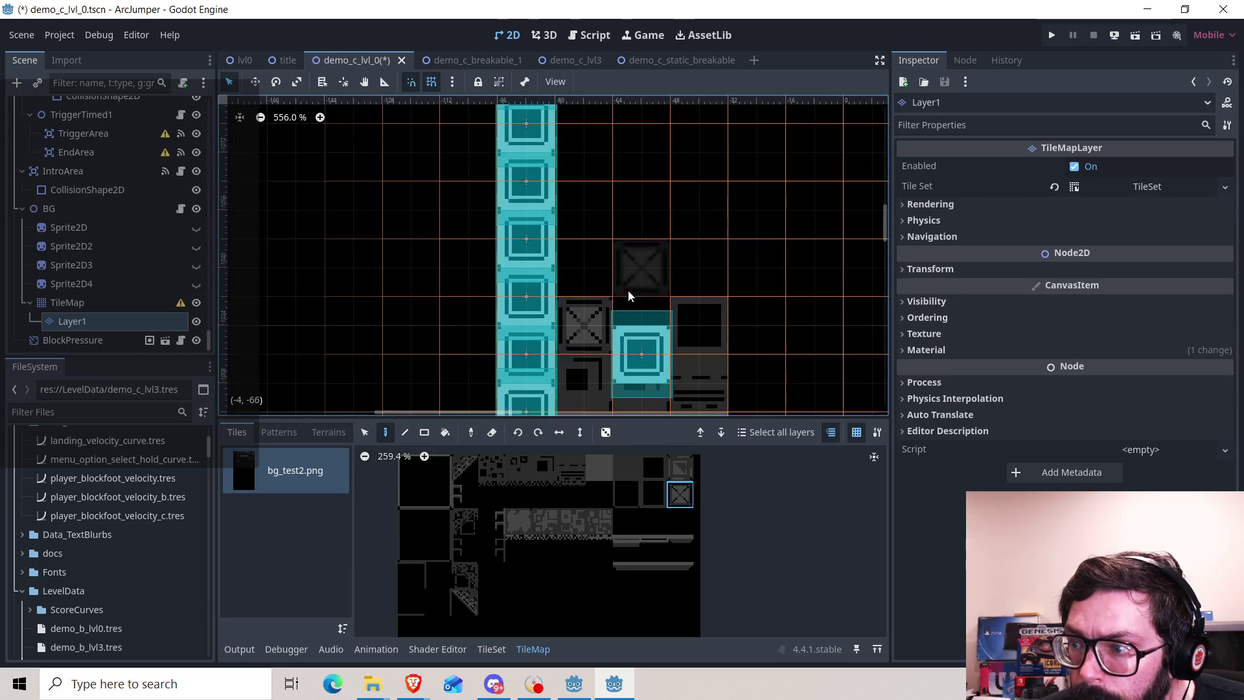
left_click(626, 467)
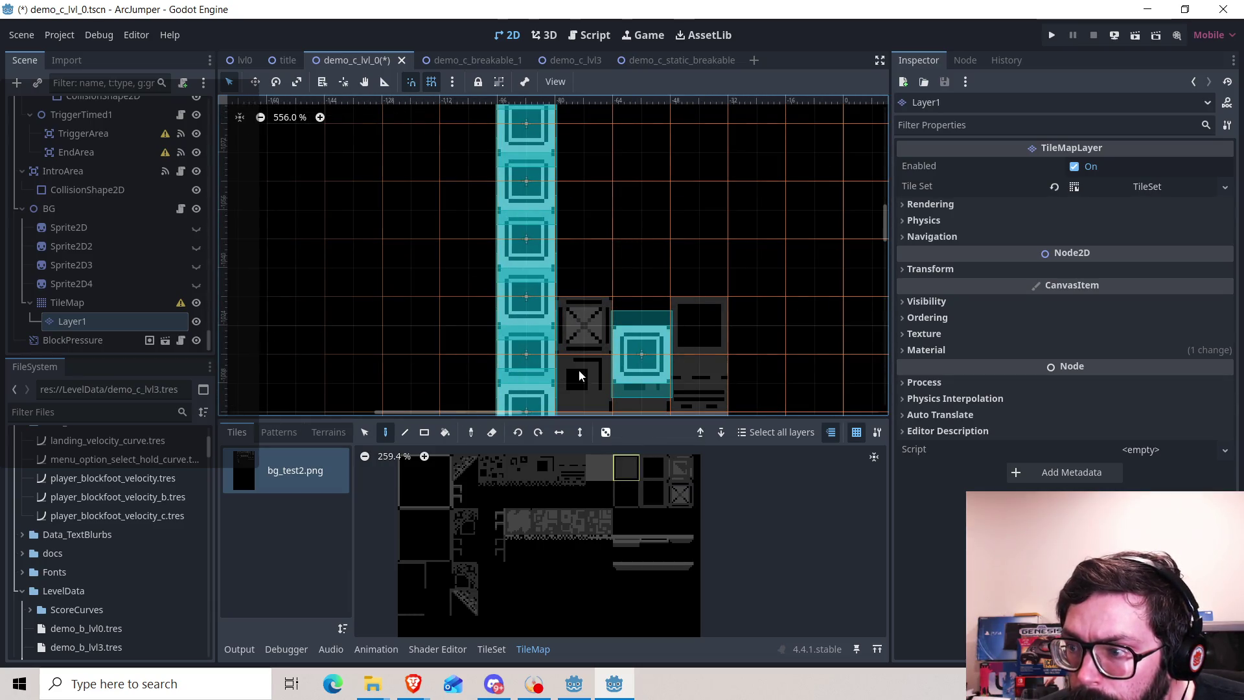
left_click(584, 324)
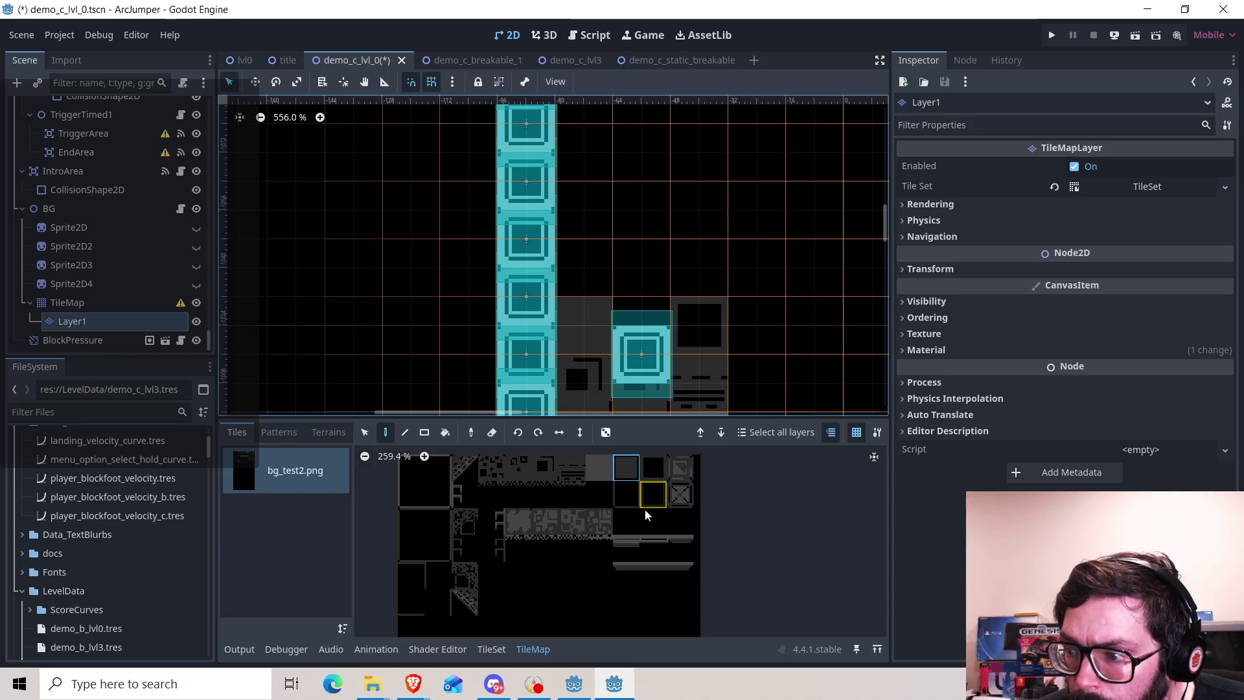
- Paint a dark tile above the small block, then pick a small atlas tile
left_click(657, 475)
left_click(582, 279)
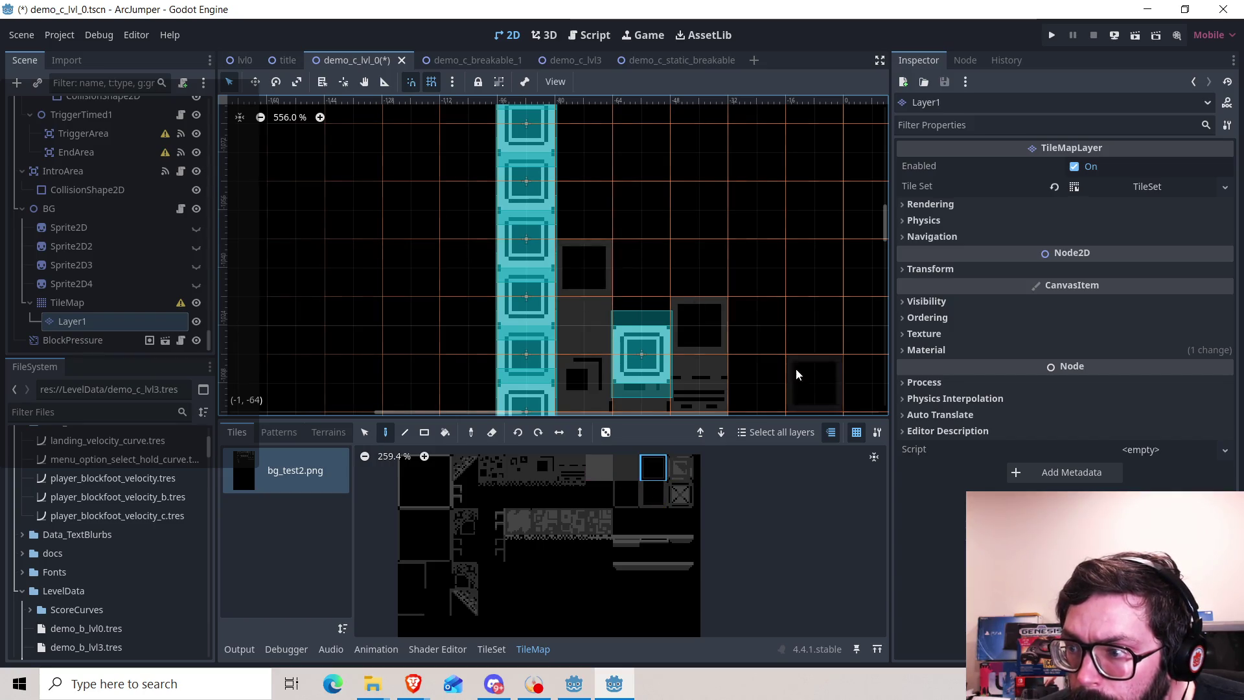
scroll(719, 355, "down", 8)
scroll(697, 317, "up", 1)
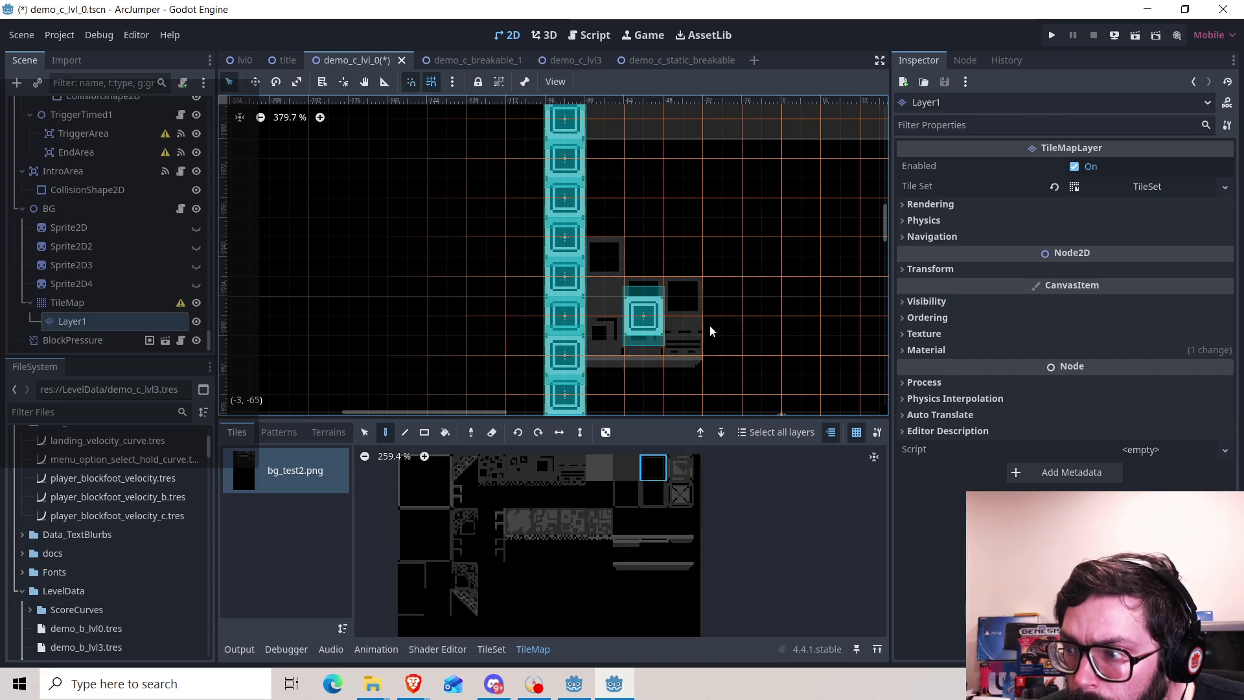
left_click_drag(732, 502, 765, 467)
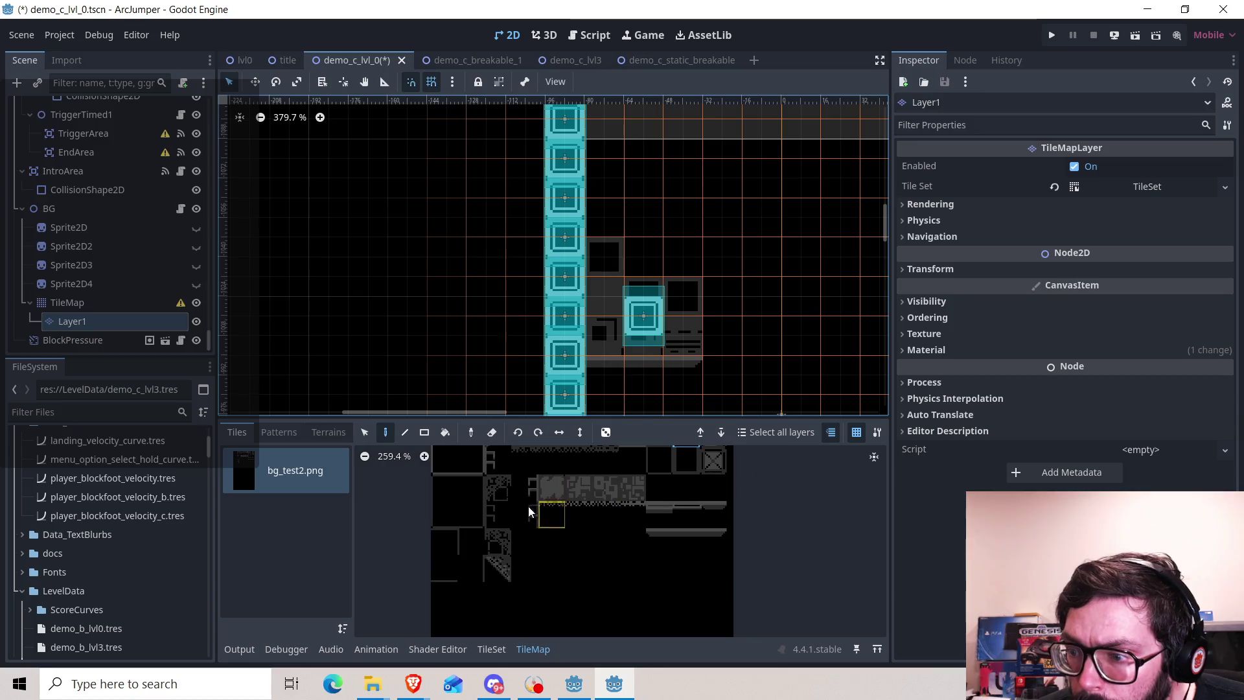
left_click(496, 463)
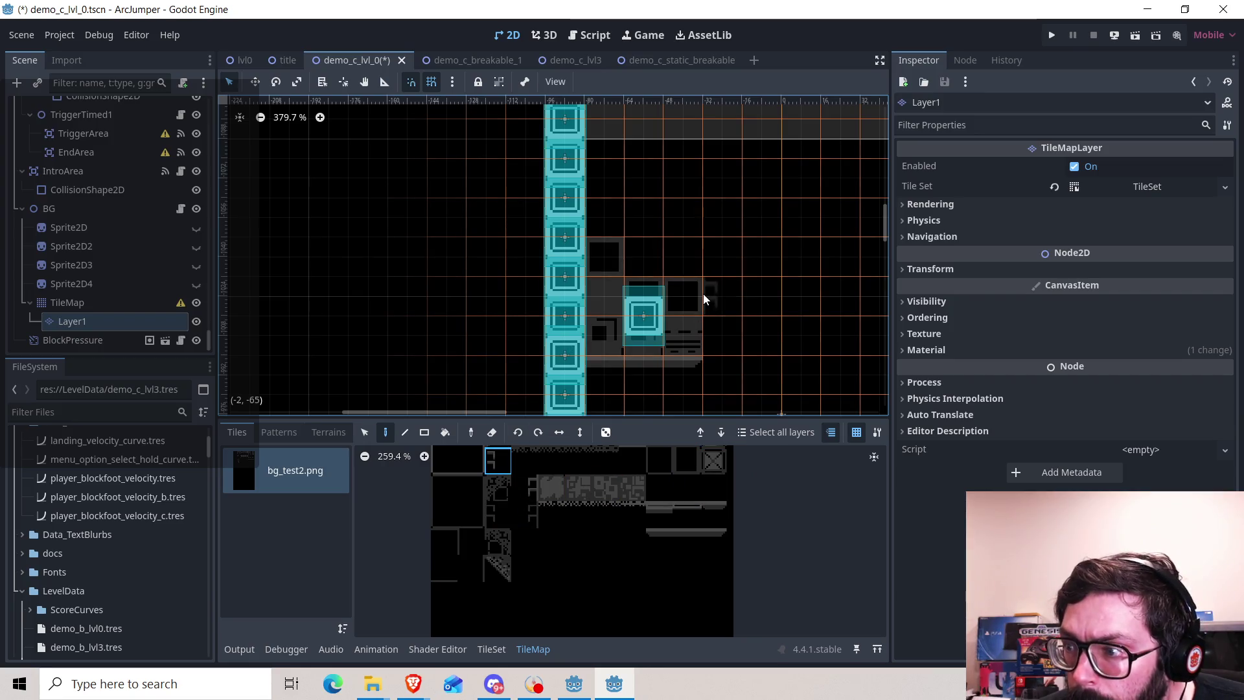
left_click_drag(745, 331, 663, 274)
scroll(663, 274, "down", 10)
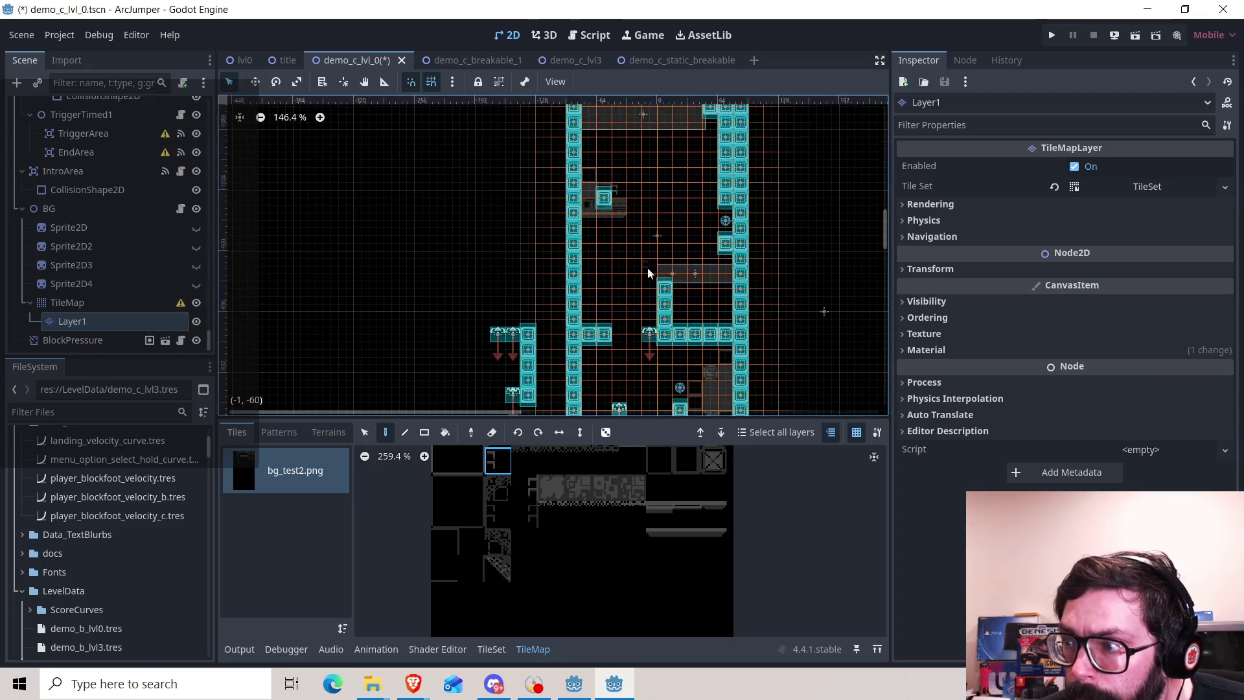
- Save the edited level scene with Ctrl+S
scroll(626, 299, "down", 2)
scroll(642, 172, "up", 4)
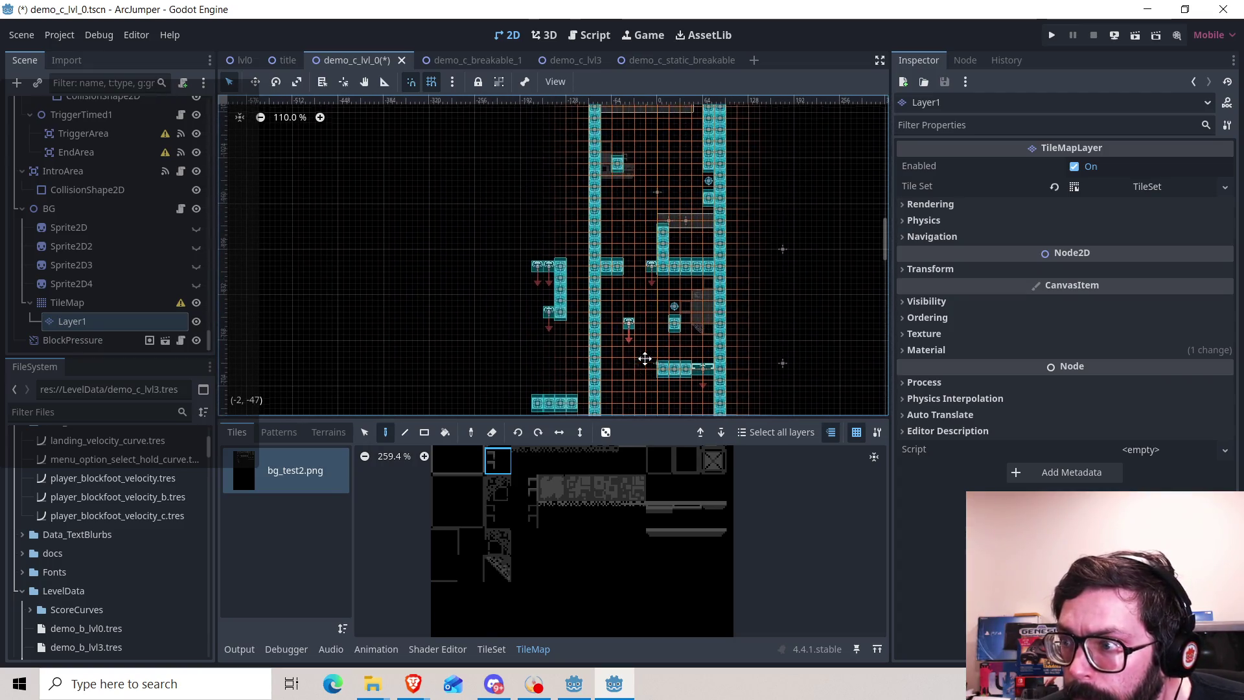
scroll(655, 281, "up", 4)
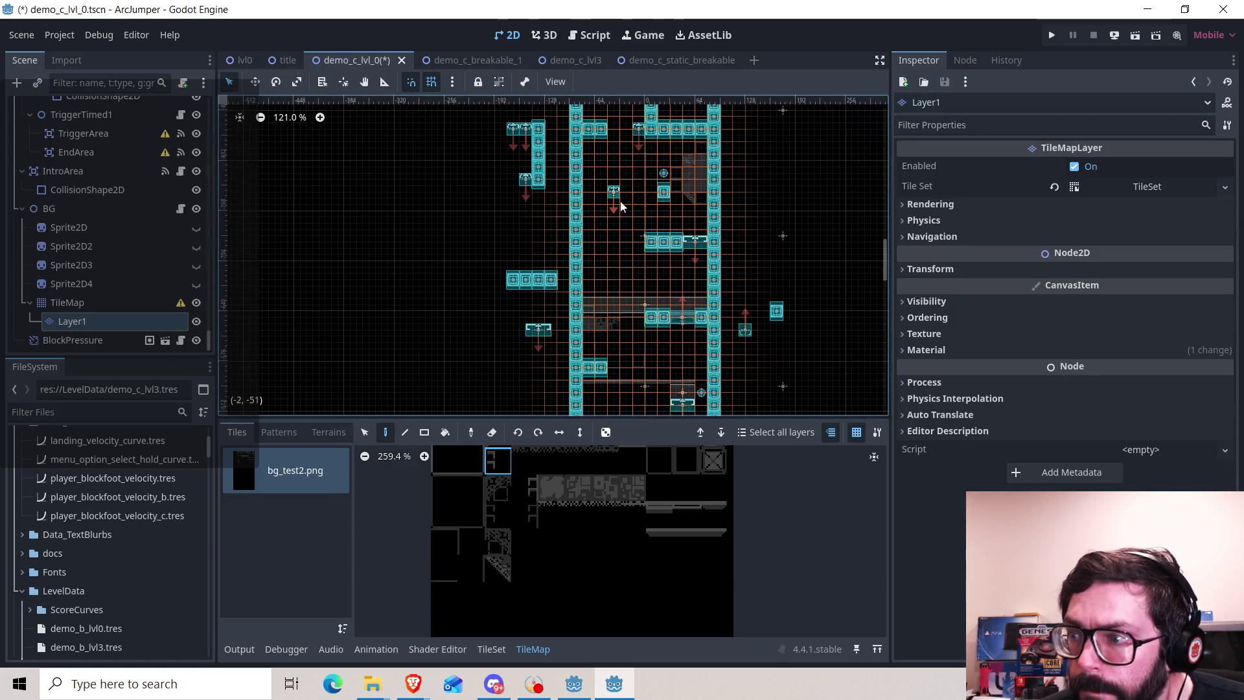
scroll(434, 180, "down", 3)
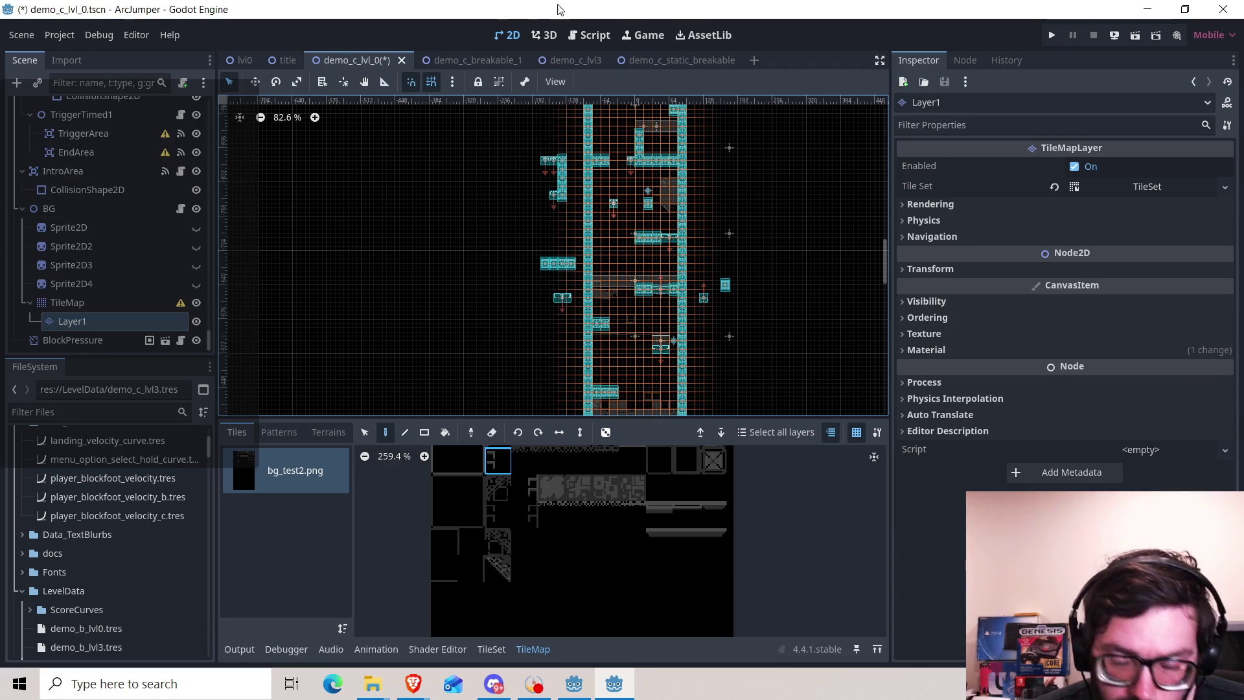
left_click(57, 36)
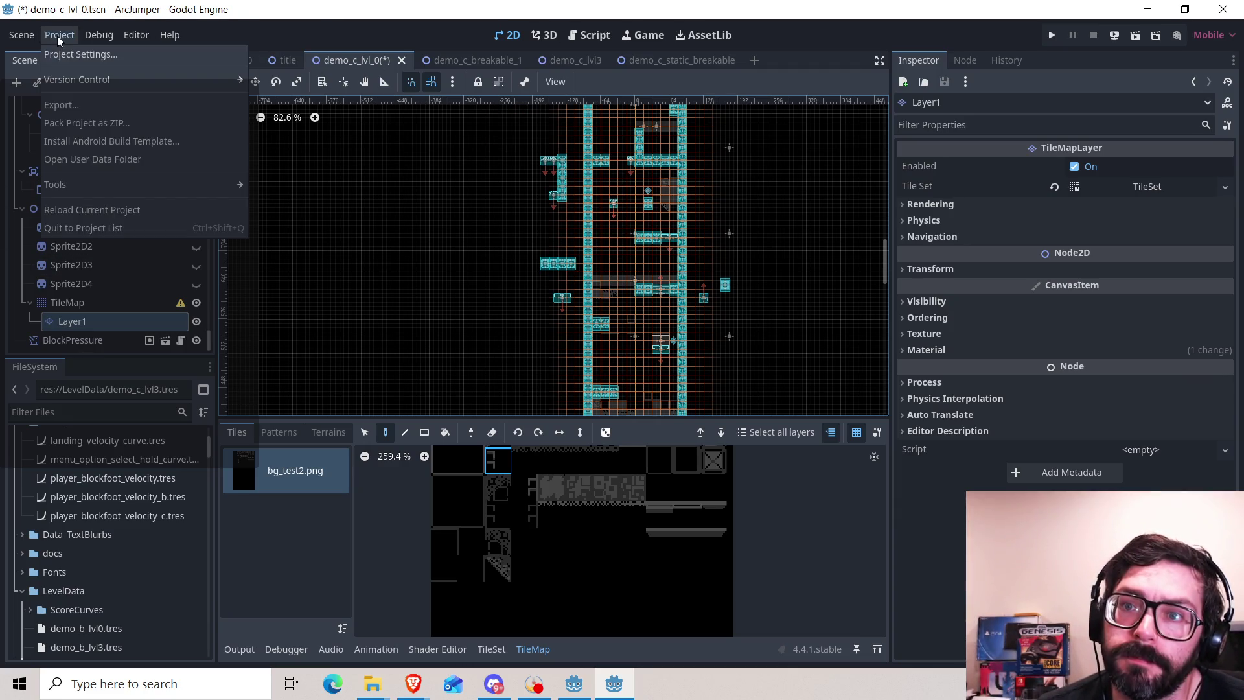
left_click(57, 36)
key("ctrl+s")
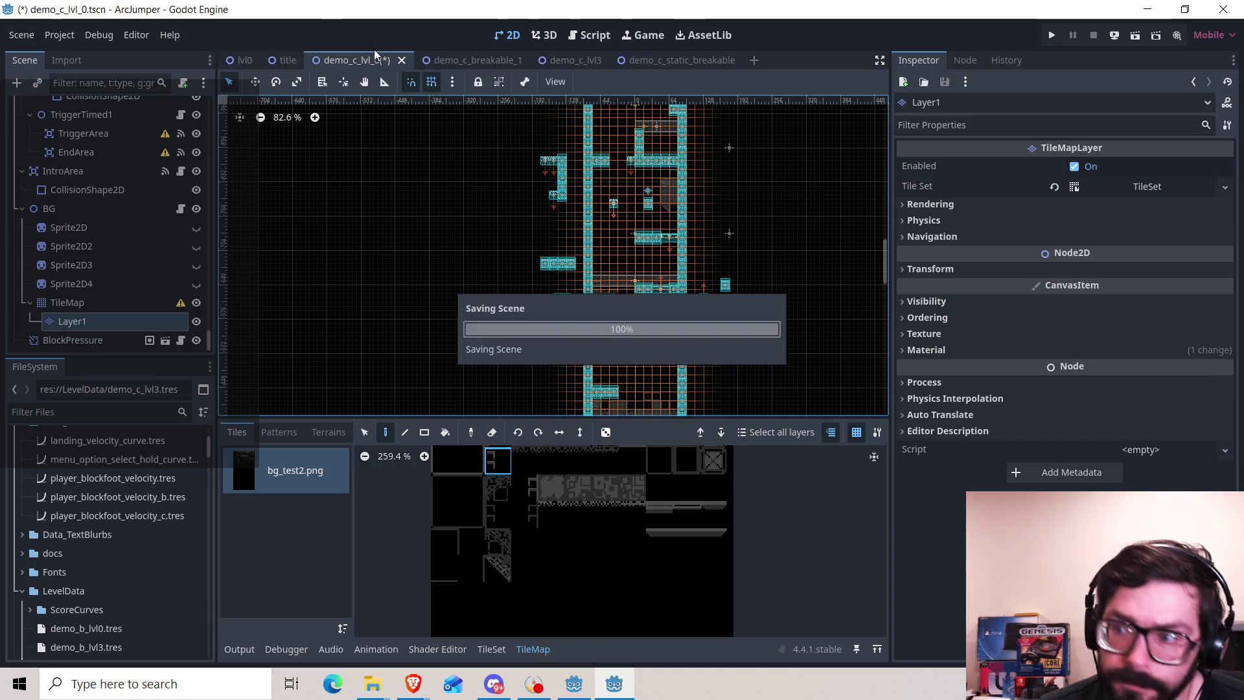
- Export the Web (Runnable) preset, overwriting the existing index.html
left_click(30, 34)
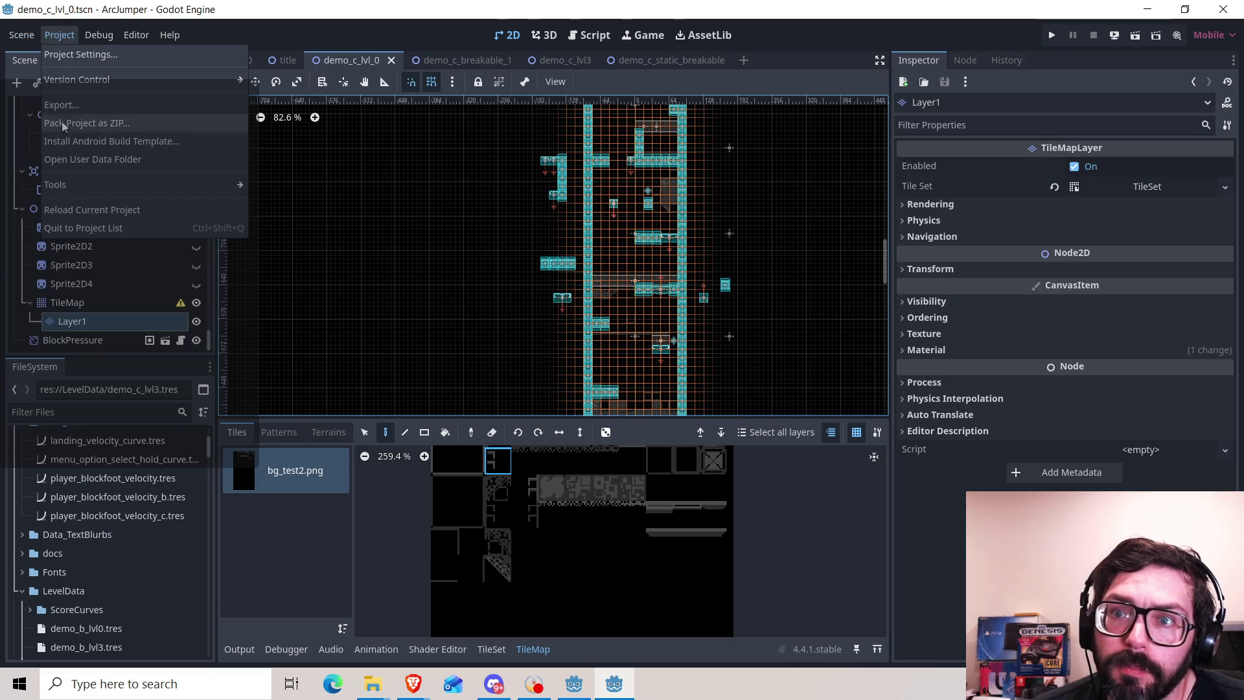
left_click(57, 105)
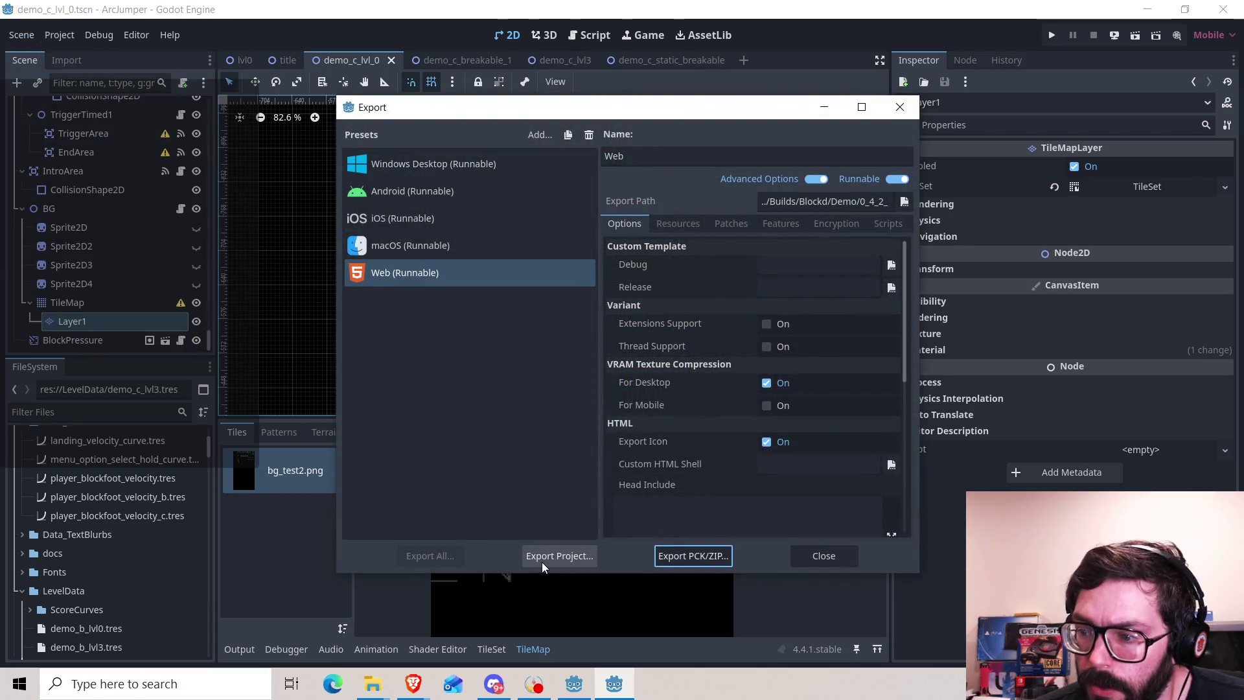
left_click(541, 561)
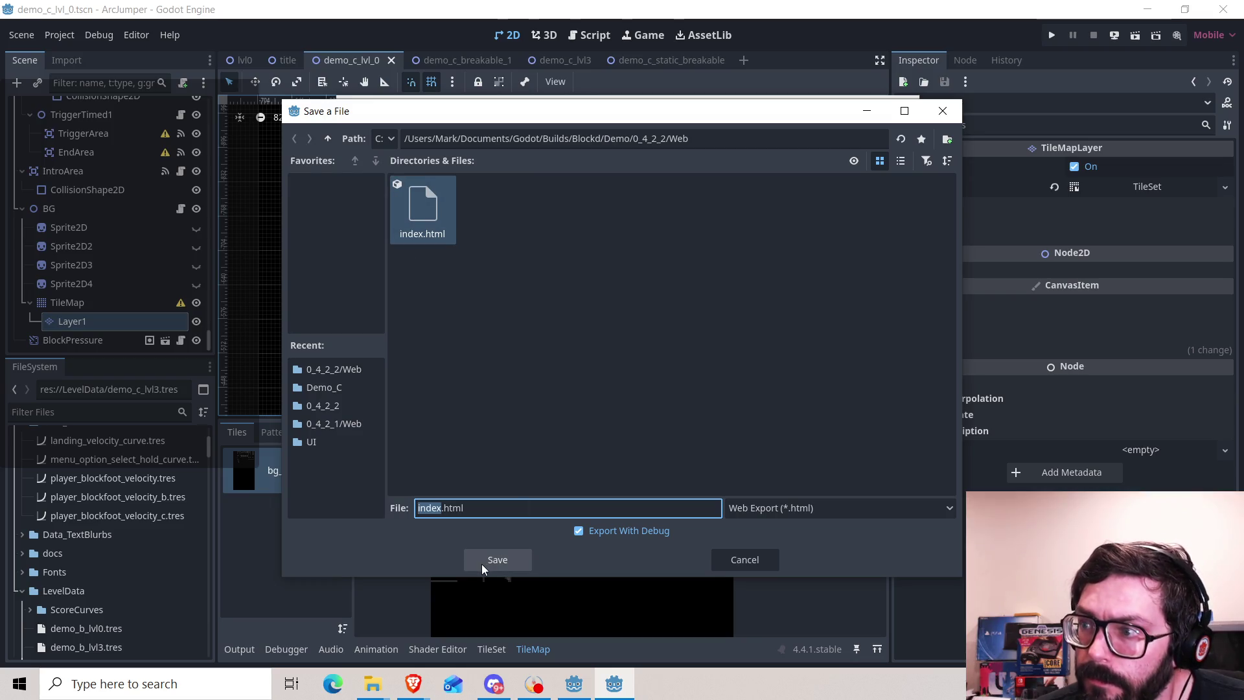
left_click(481, 562)
left_click(543, 375)
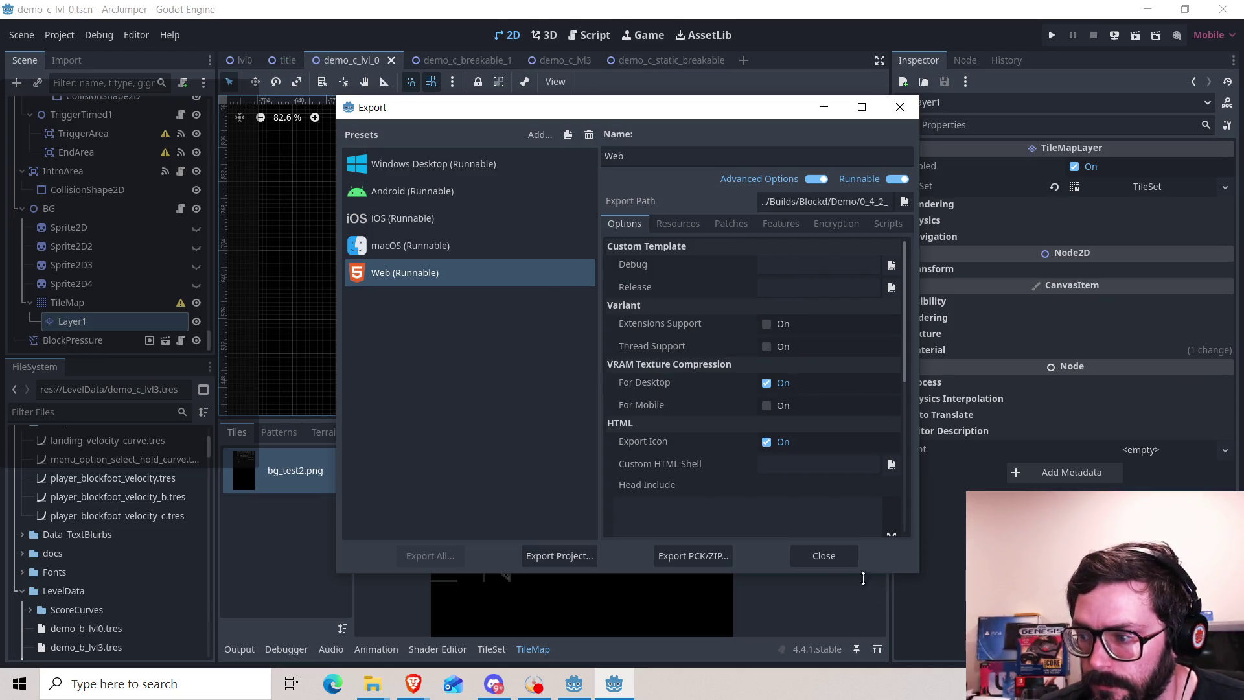
left_click(838, 561)
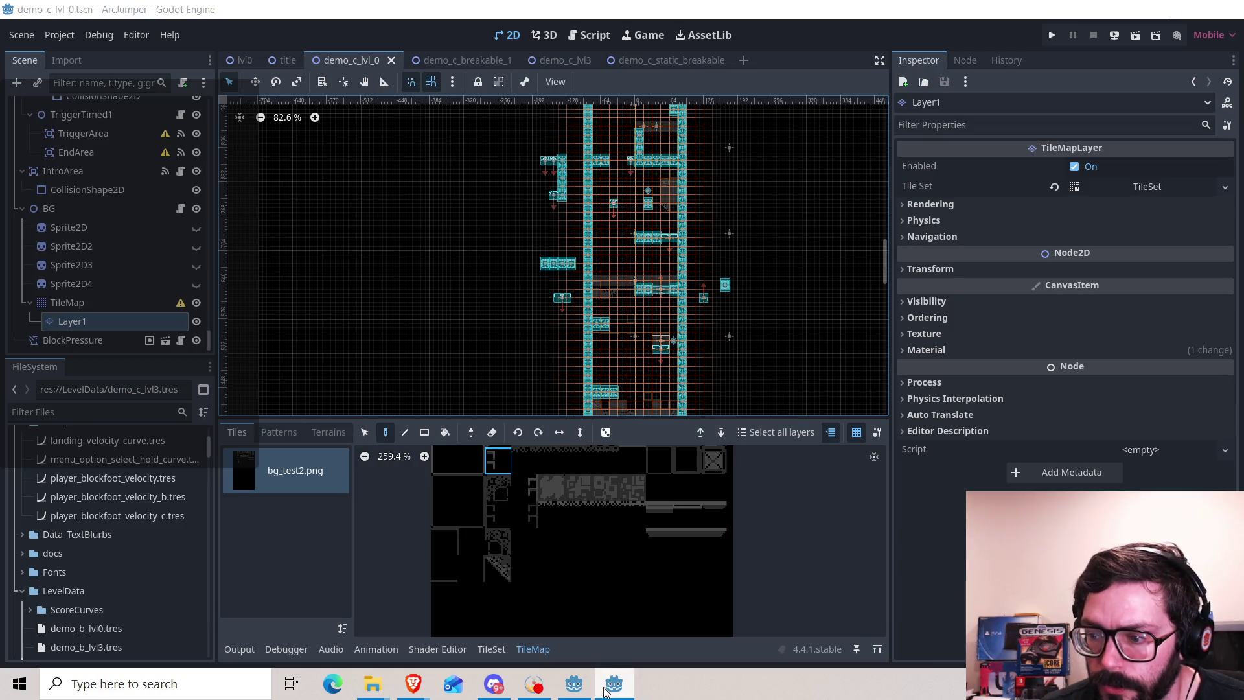
left_click(413, 684)
- Bring the 0_4_2_2/Web folder window to the centre of the screen
mouse_move(372, 684)
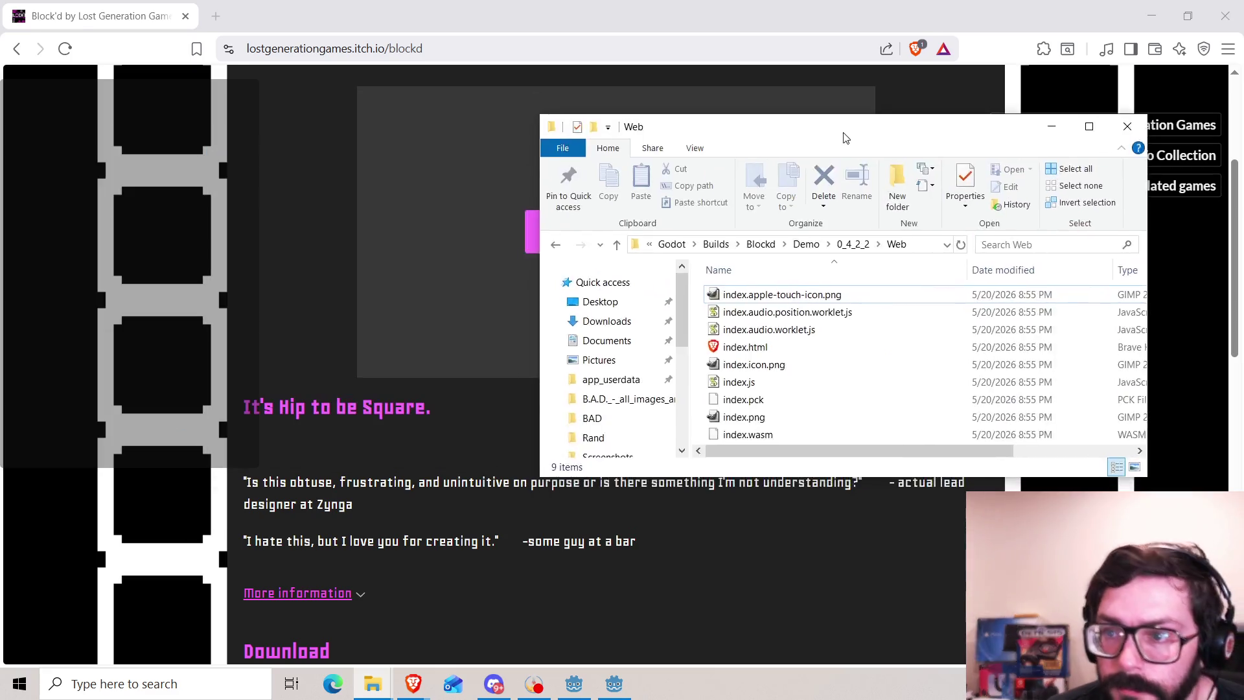
left_click_drag(879, 139, 639, 131)
scroll(585, 387, "left", 2)
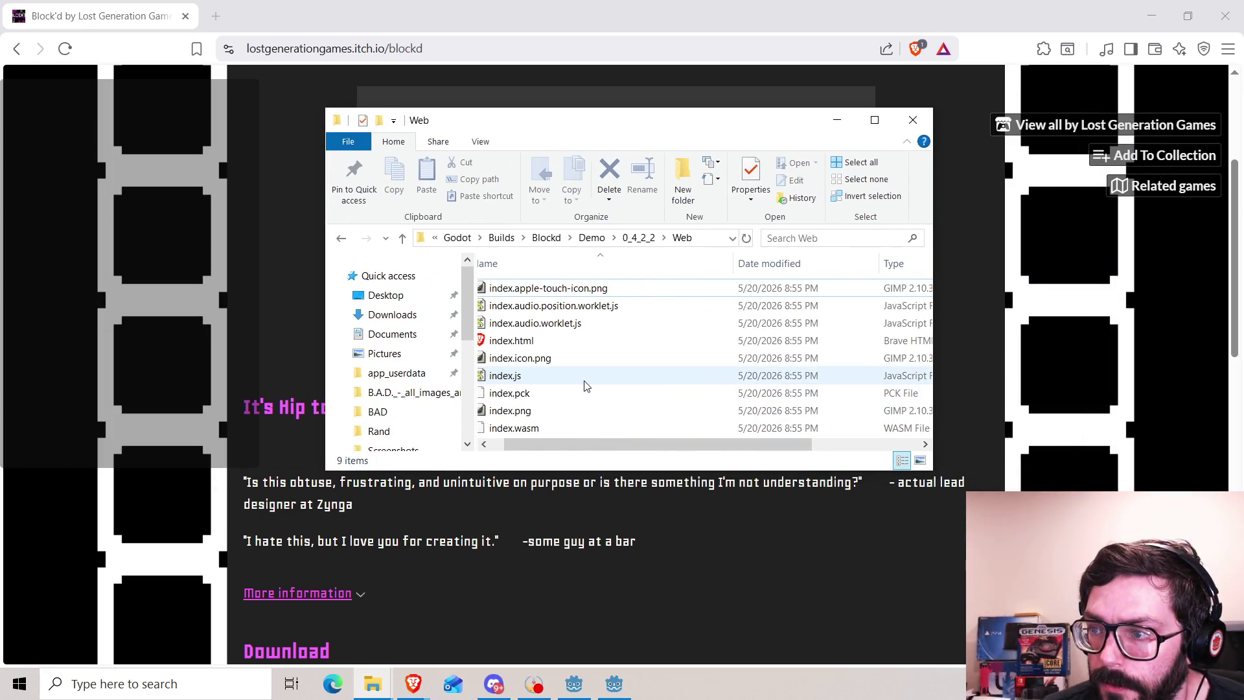
- Select the nine Web build files and zip them with 7-Zip as Blockd_0_4_2_2_Web.zip
mouse_move(931, 471)
left_mouse_down()
mouse_move(948, 513)
mouse_move(1025, 593)
left_mouse_up()
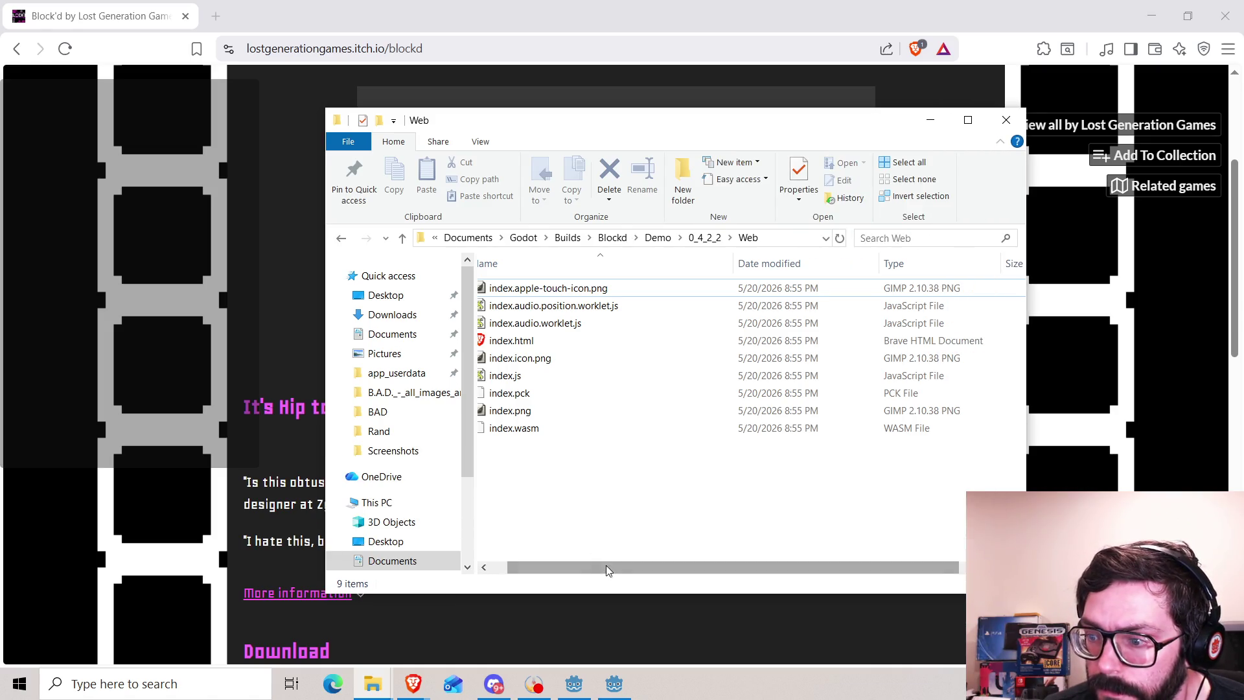
left_click_drag(609, 569, 593, 570)
mouse_move(539, 480)
left_mouse_down()
mouse_move(491, 280)
mouse_move(525, 307)
left_mouse_up()
right_click(523, 301)
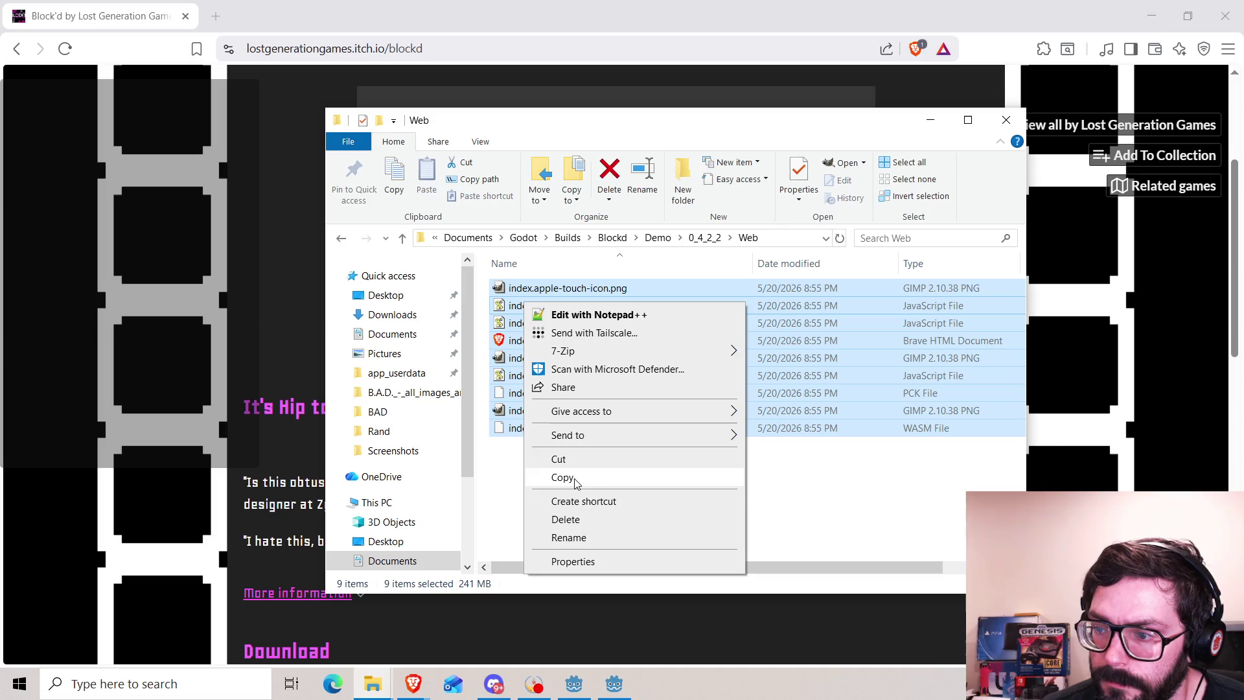
mouse_move(727, 355)
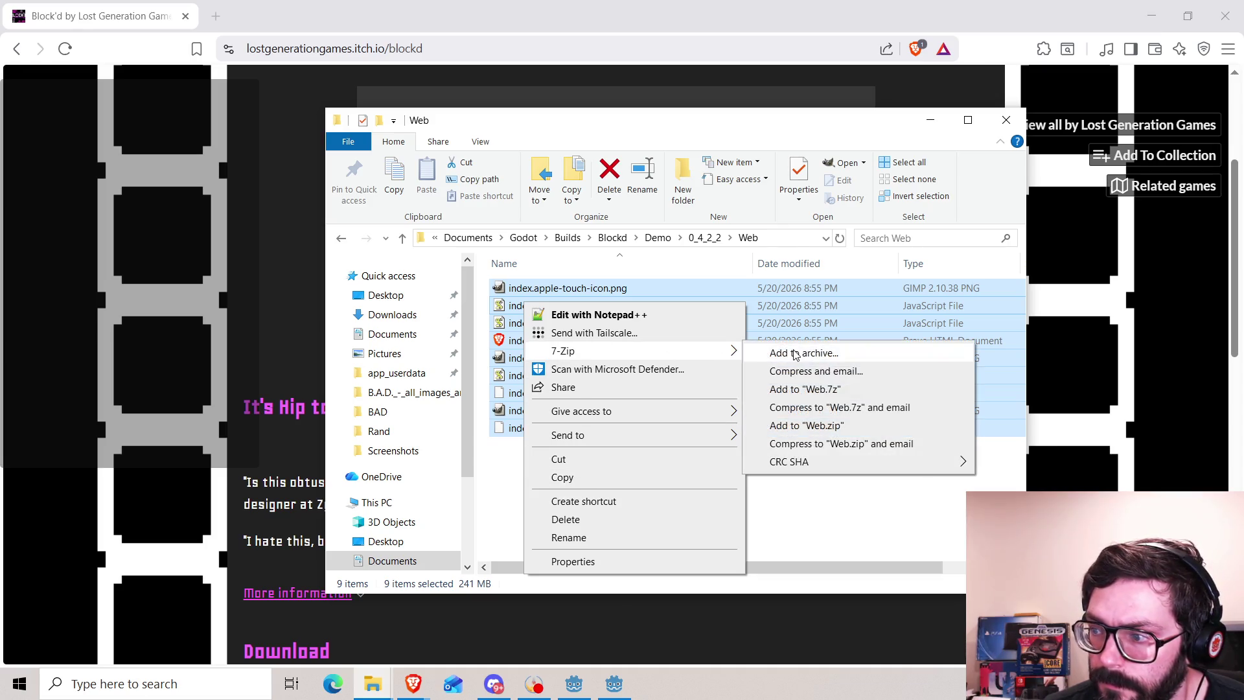
left_click(796, 354)
left_click(429, 156)
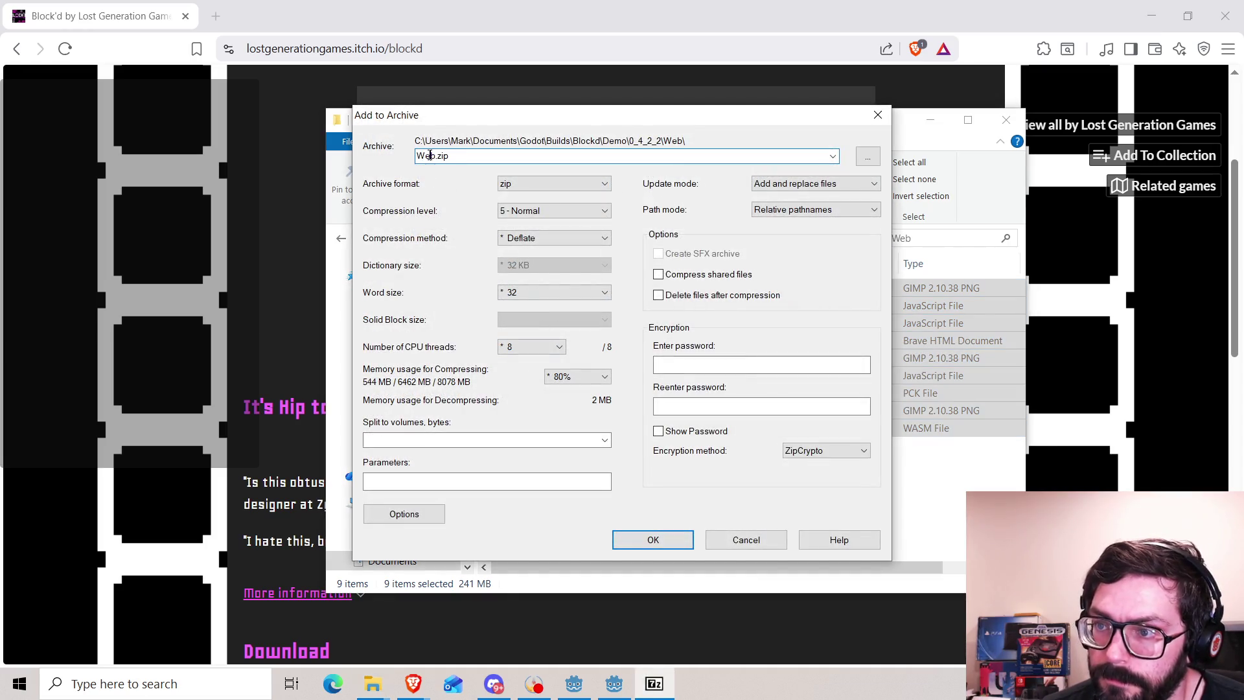
type("Blockd_")
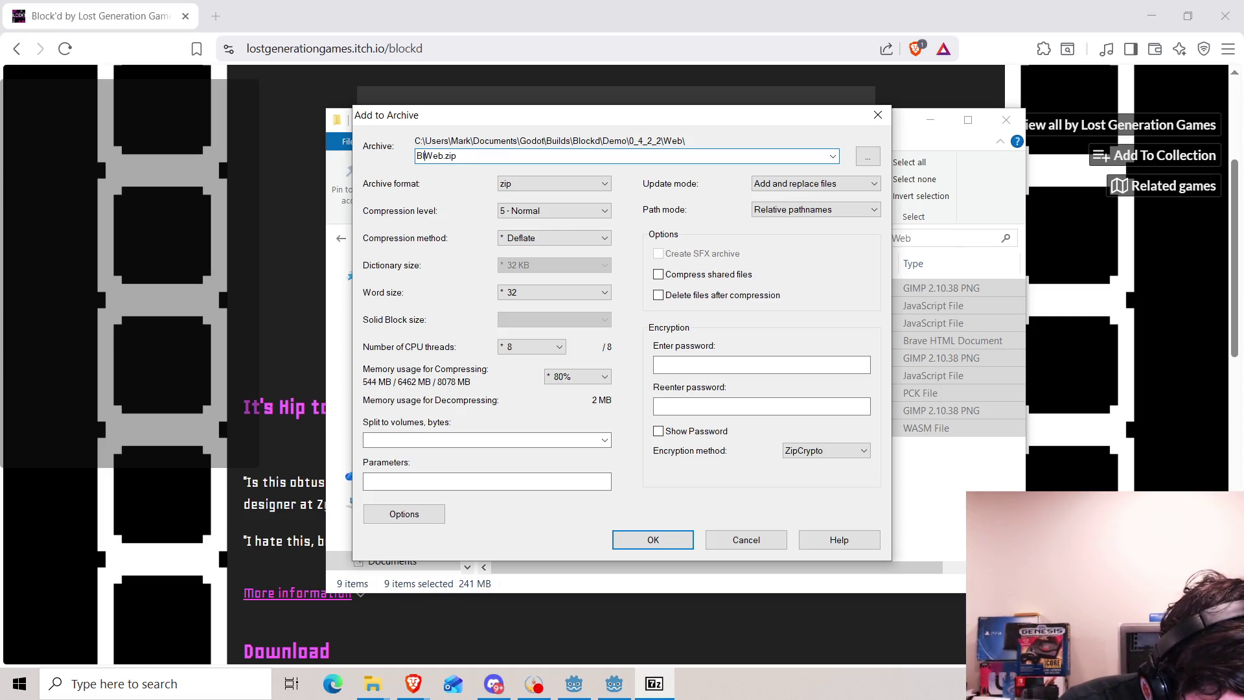
type("0_4_2_2_")
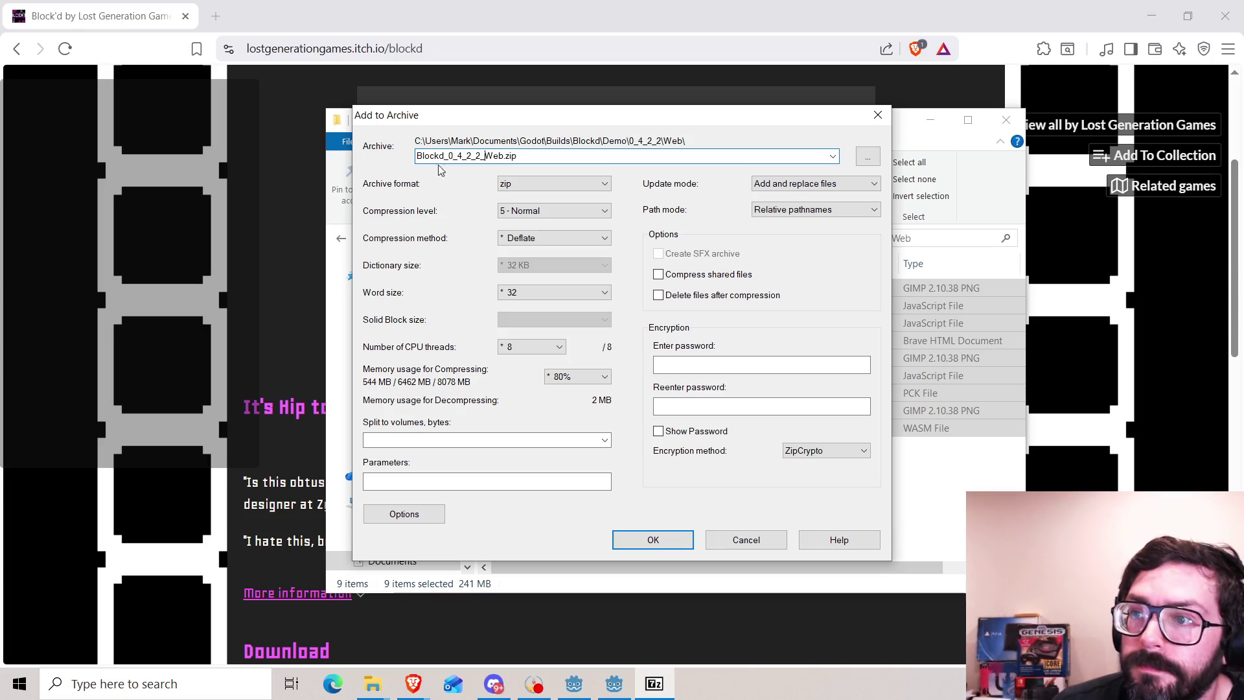
left_click(653, 541)
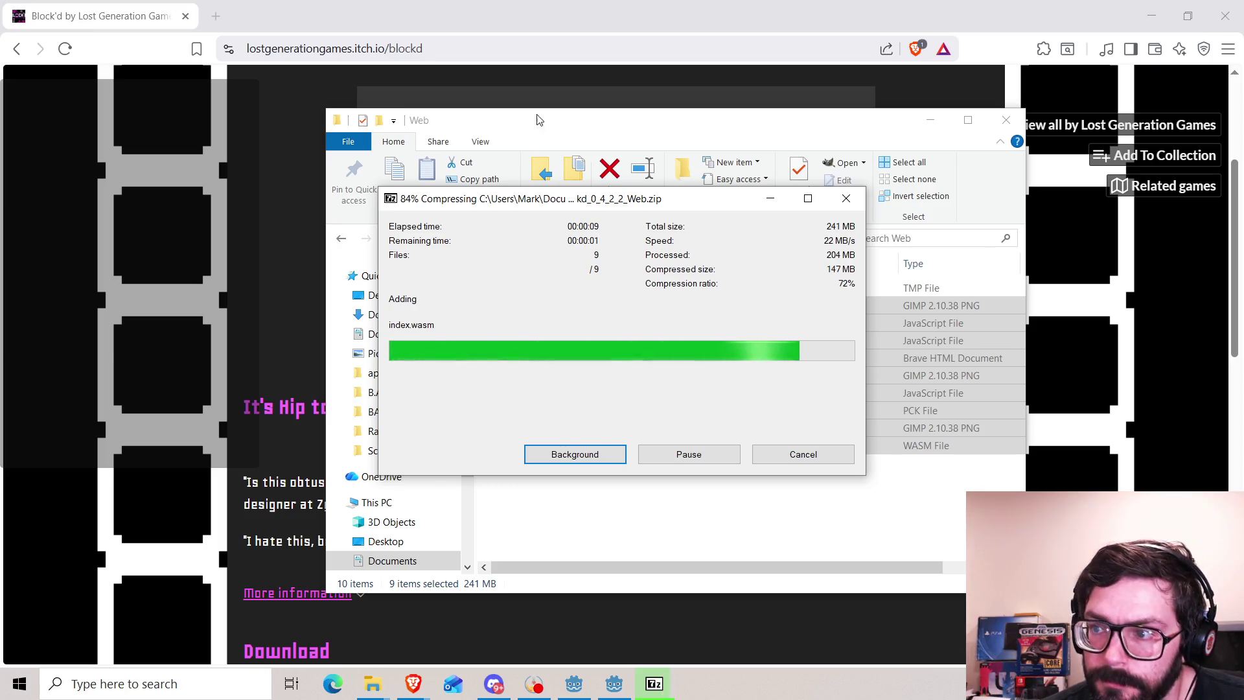
- Delete the old Blockd0422Web.zip upload from the Block'd edit page
left_click(504, 17)
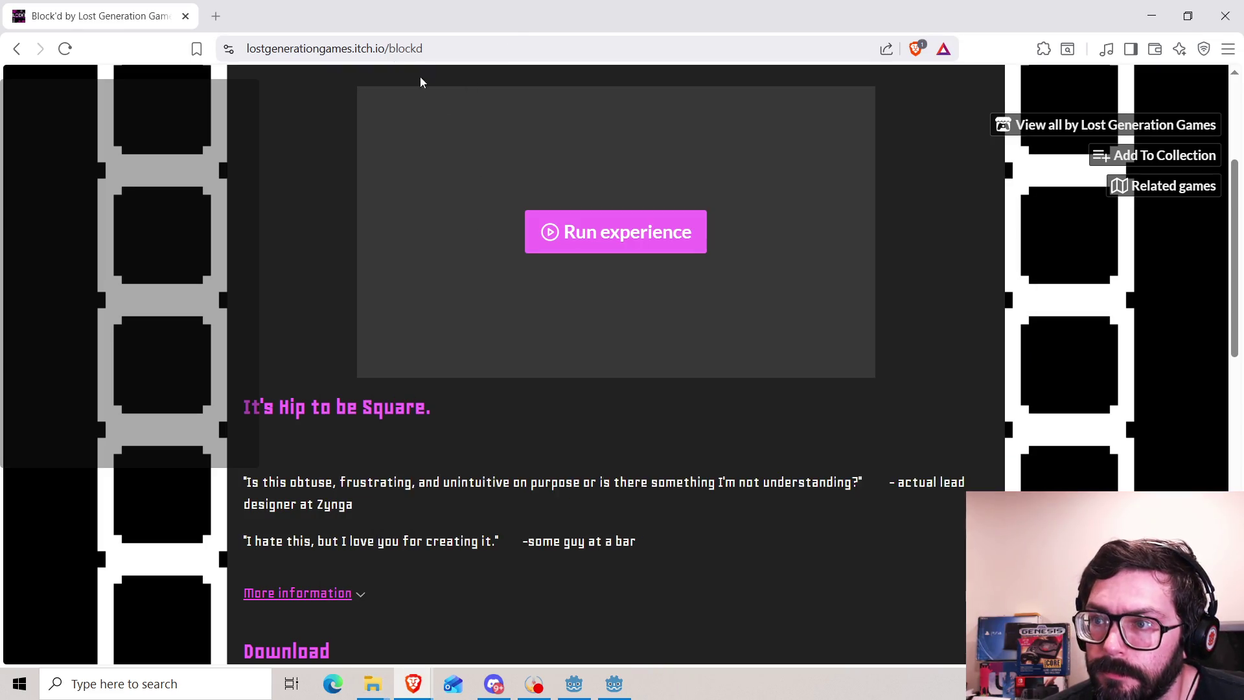
scroll(237, 223, "up", 4)
left_click(245, 86)
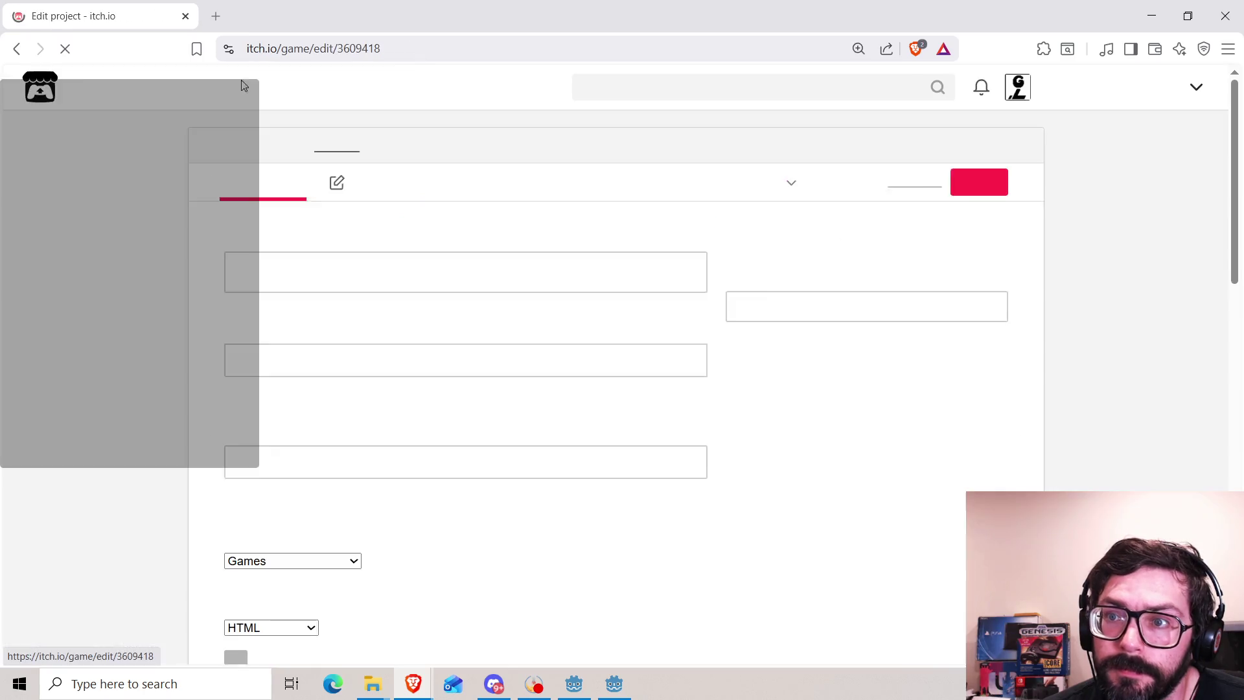
scroll(201, 392, "down", 6)
scroll(201, 391, "down", 13)
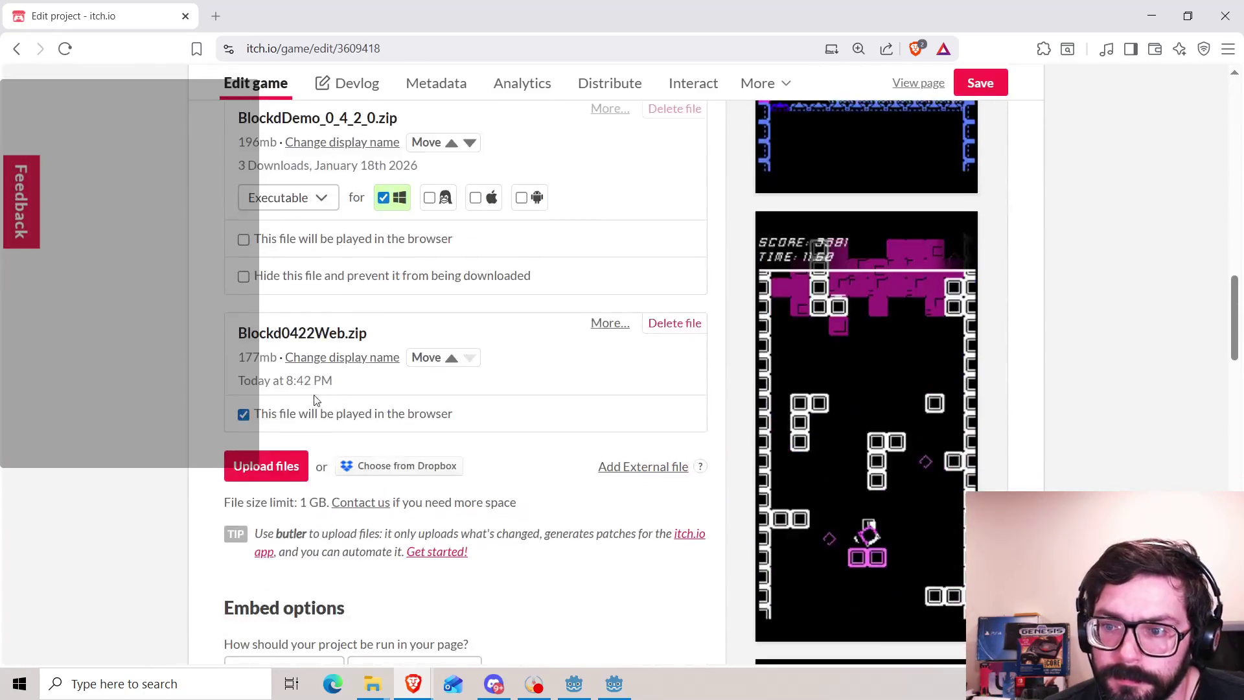
left_click(660, 324)
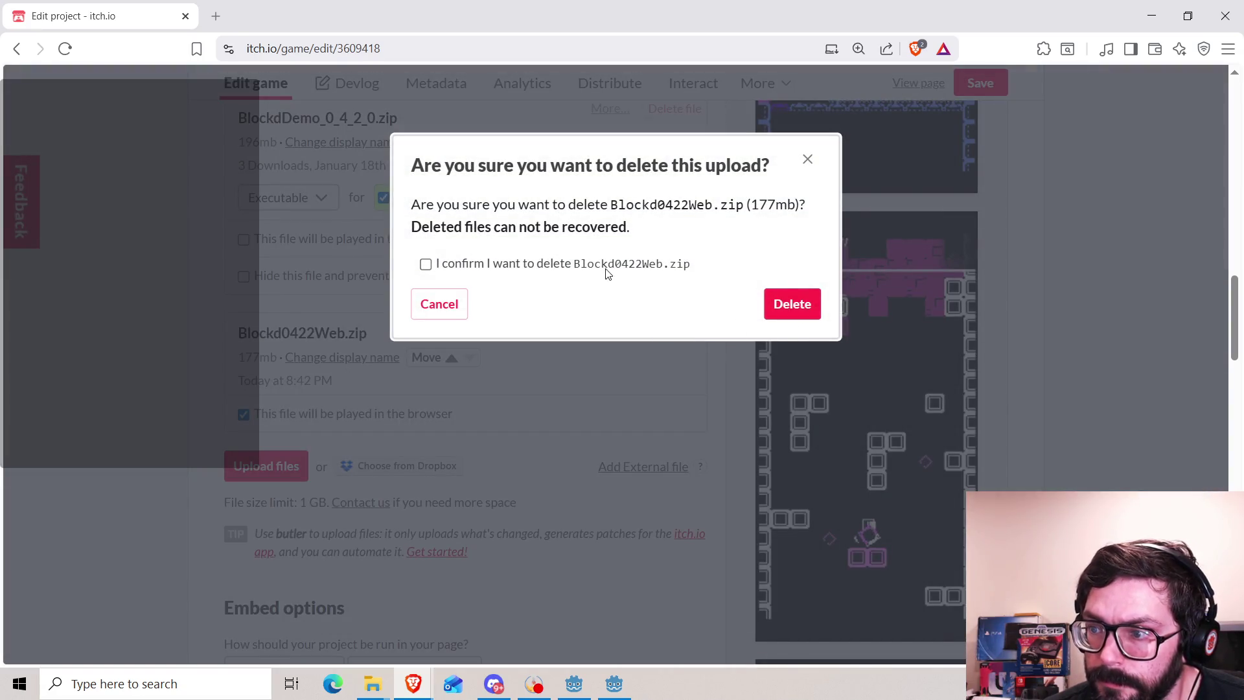
left_click_drag(608, 270, 602, 267)
left_click(447, 266)
left_click(812, 316)
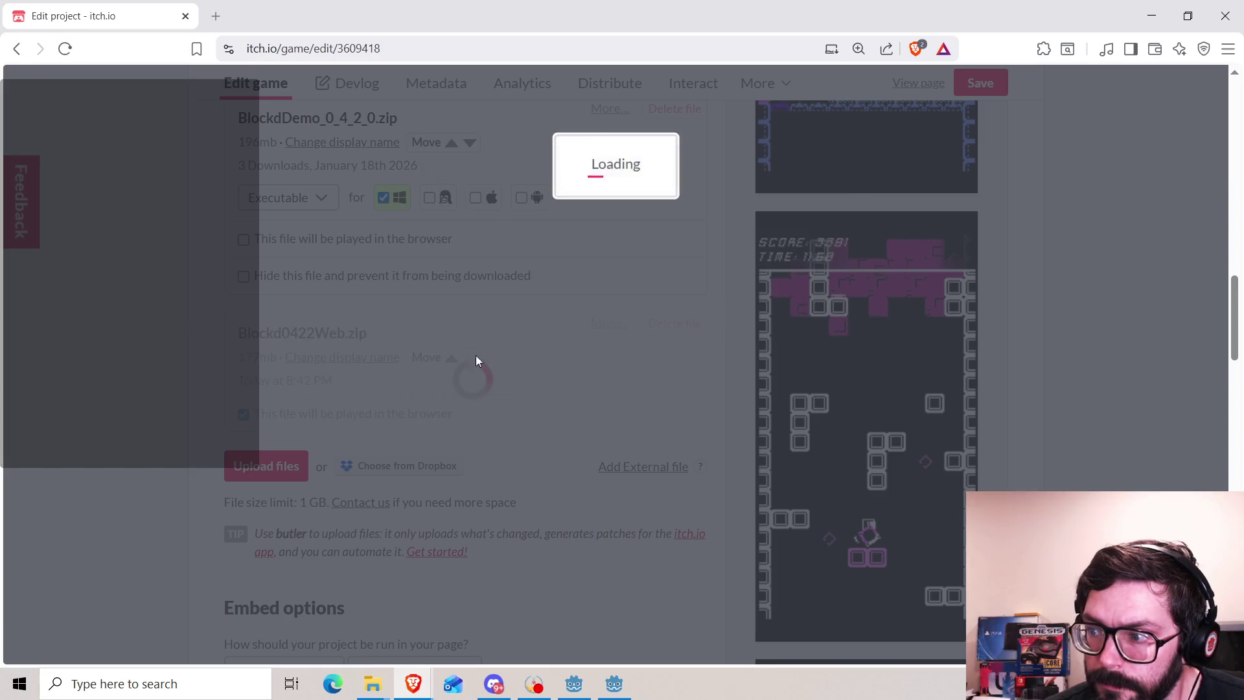
- Upload Blockd_0_4_2_2_Web.zip as the new file
left_click(270, 334)
left_click(204, 115)
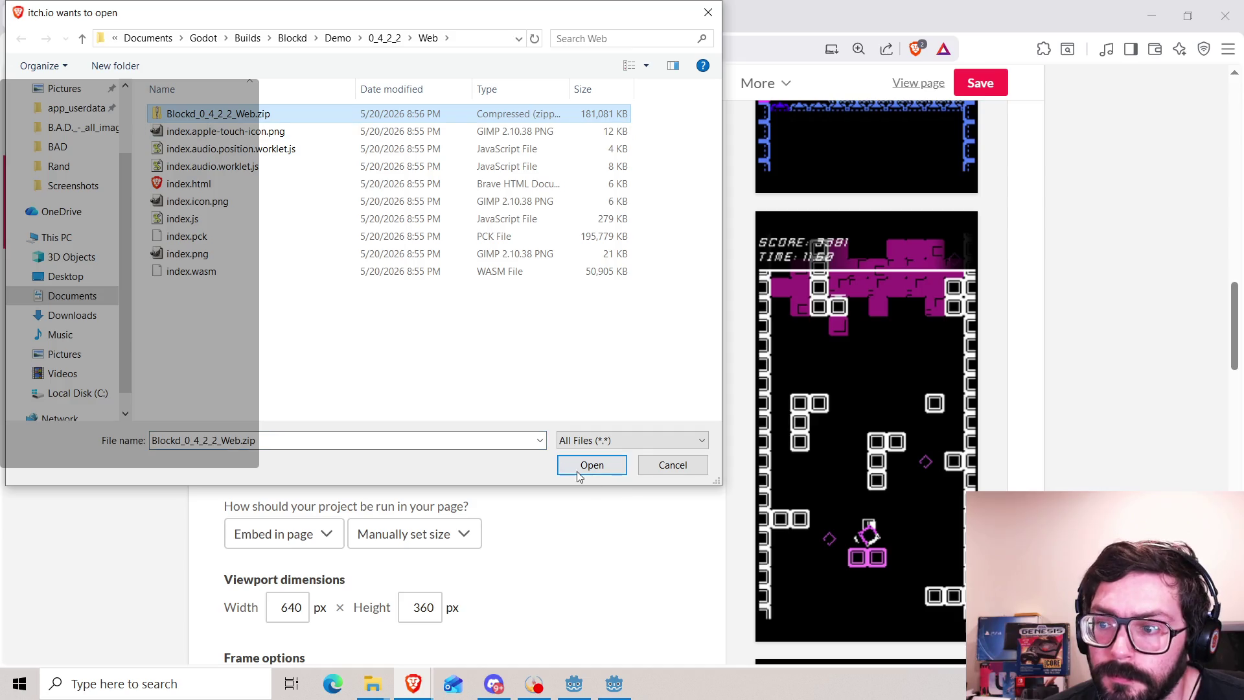
left_click(590, 466)
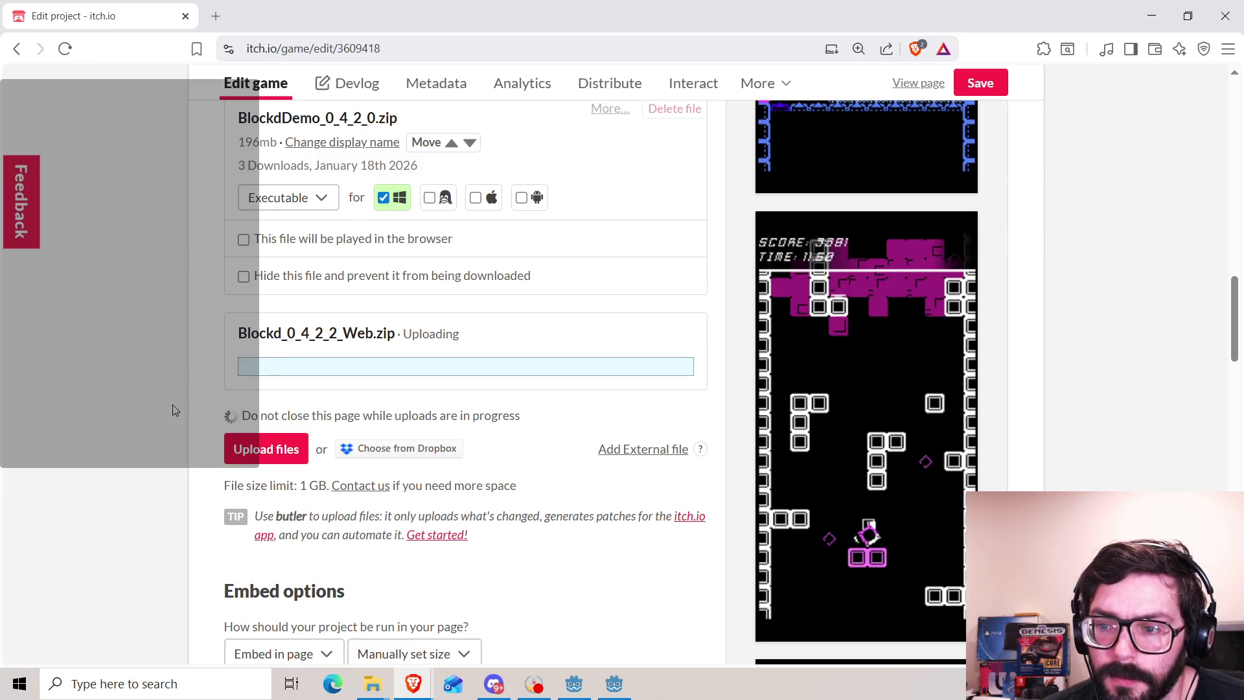
- Reload the Block'd edit page and upload Blockd_0_4_2_2_Web.zip again
scroll(165, 389, "down", 3)
scroll(164, 386, "up", 15)
scroll(166, 389, "down", 10)
scroll(165, 390, "down", 3)
scroll(164, 390, "up", 1)
scroll(213, 353, "up", 10)
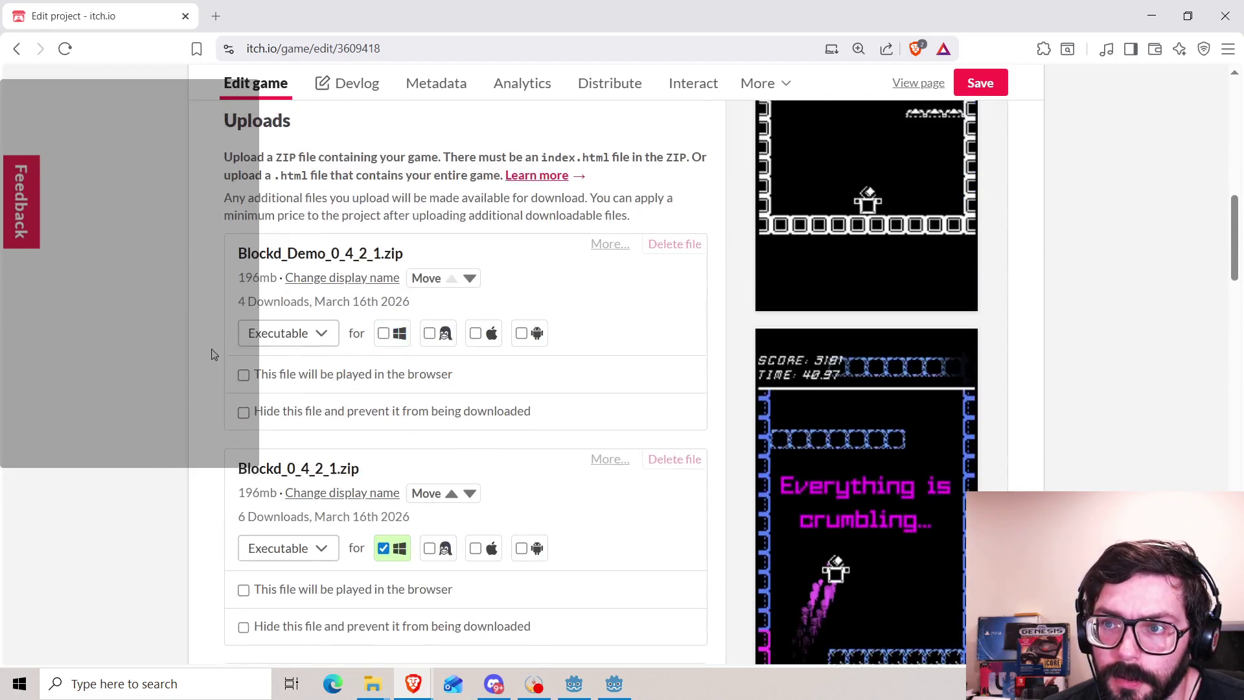
scroll(217, 389, "down", 8)
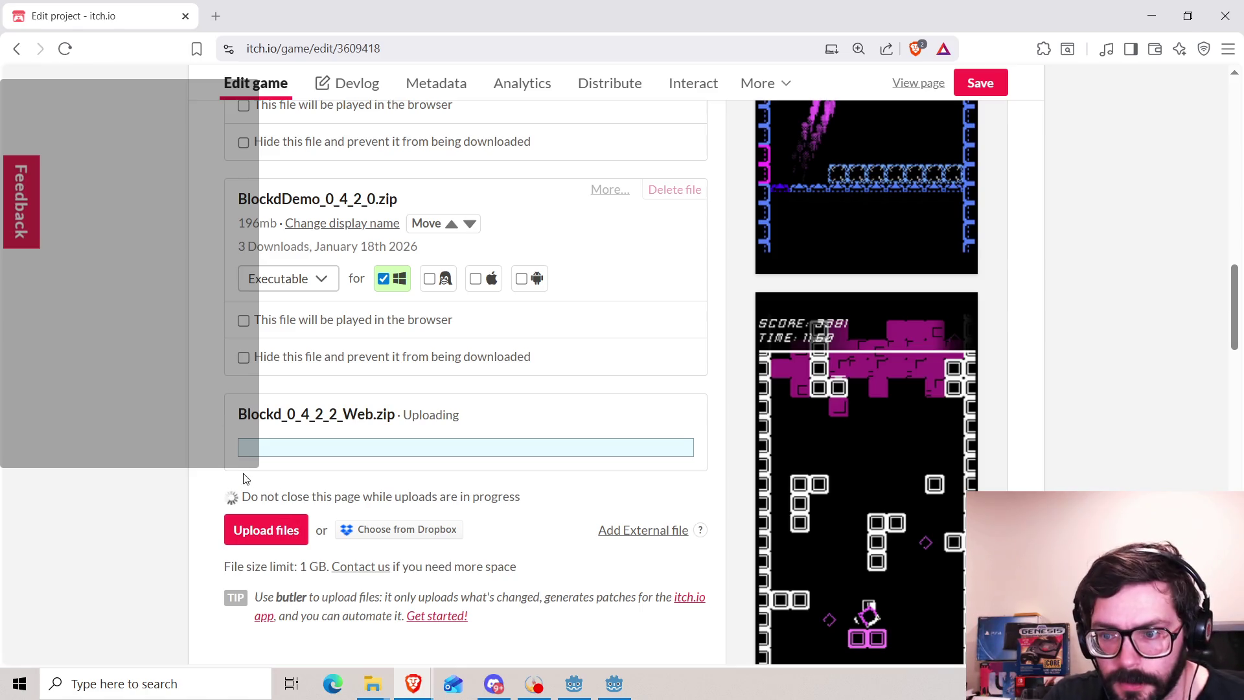
scroll(236, 454, "down", 1)
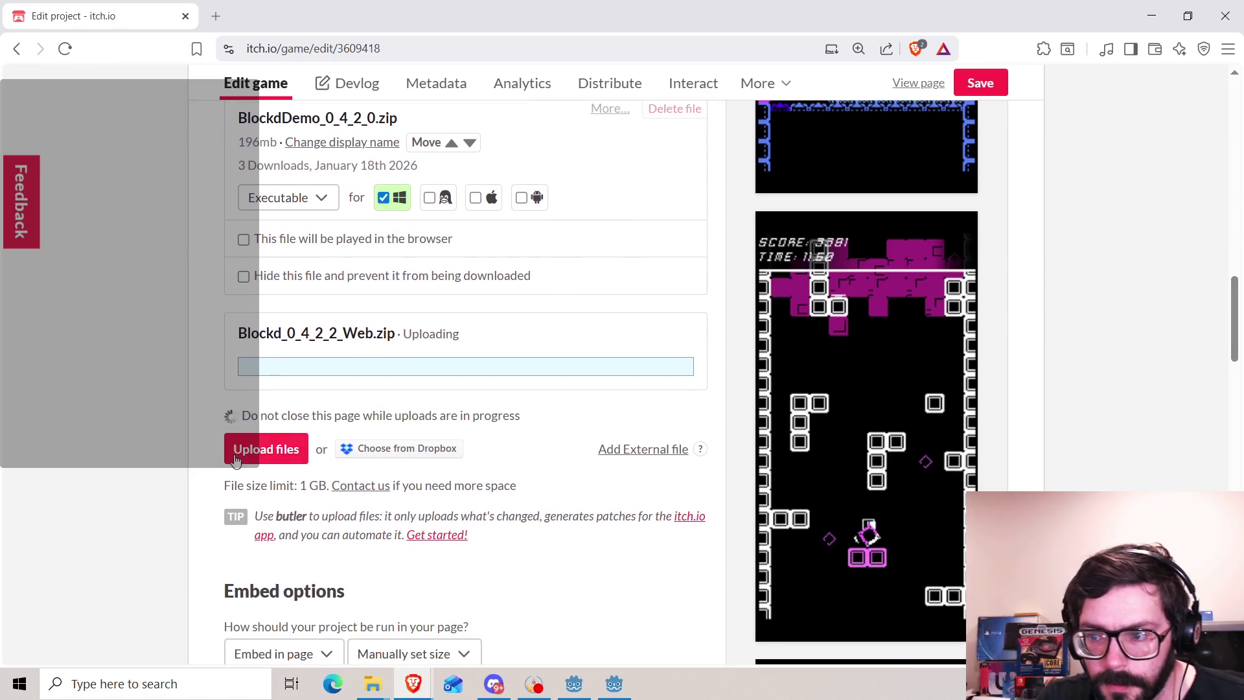
left_click(67, 50)
left_click(690, 146)
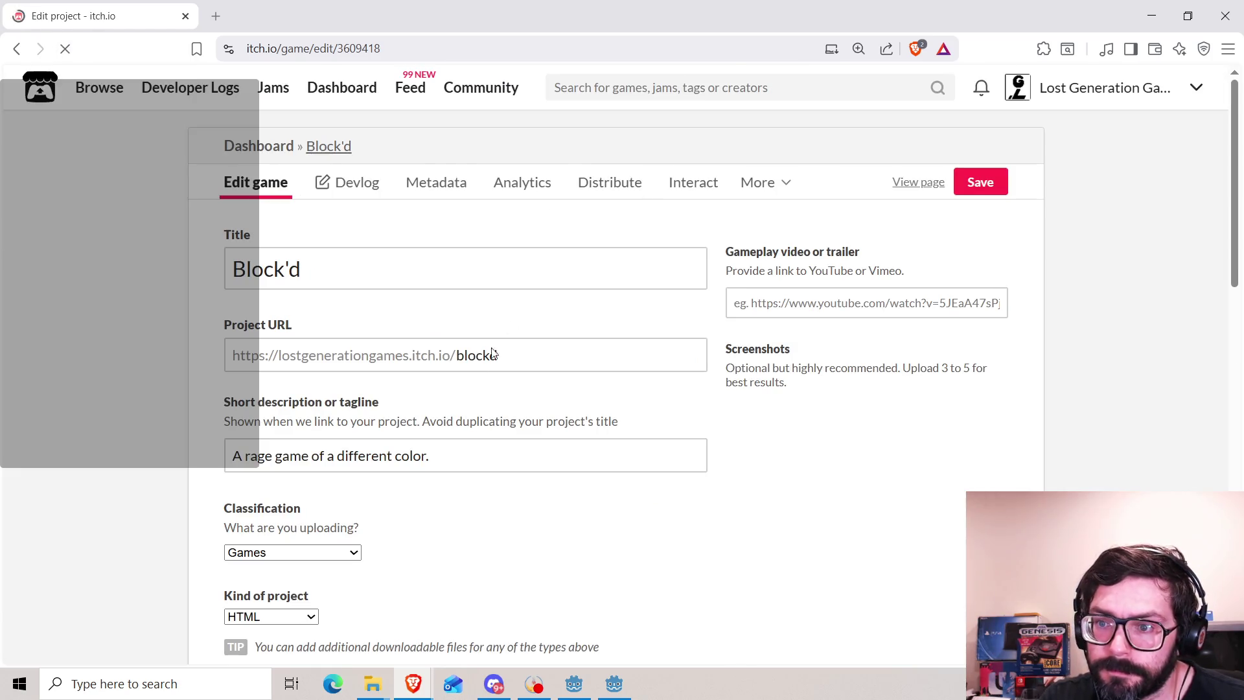
scroll(269, 397, "down", 13)
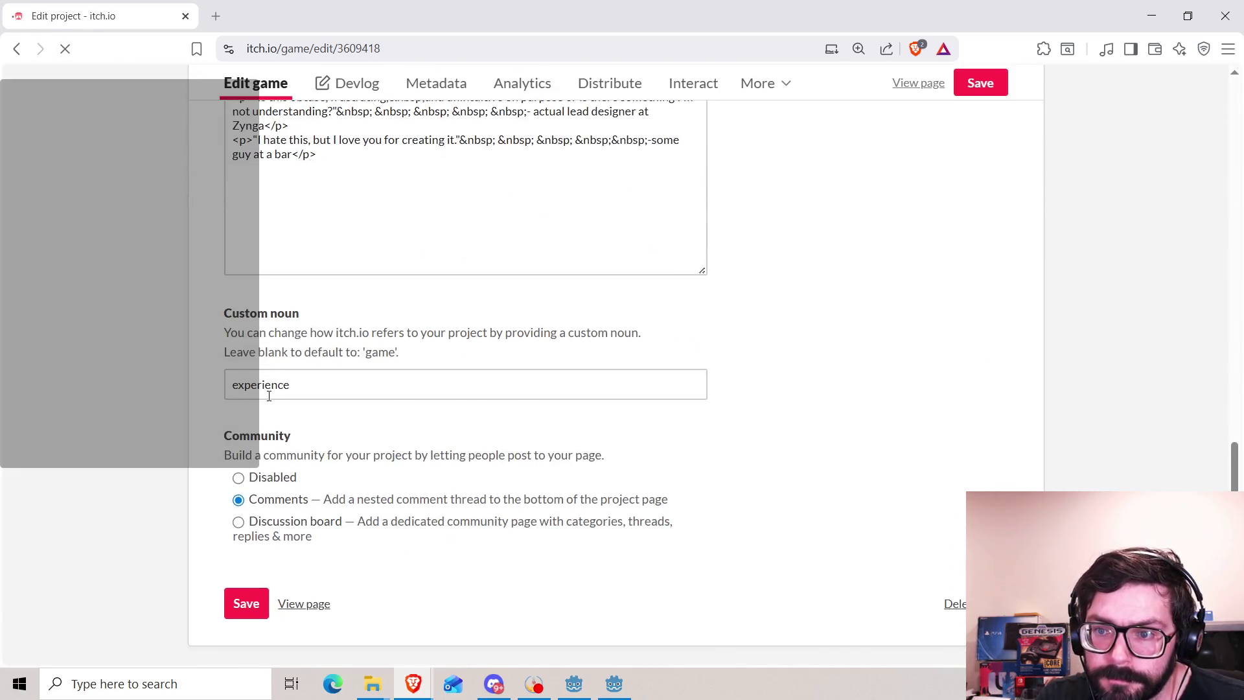
scroll(293, 226, "up", 5)
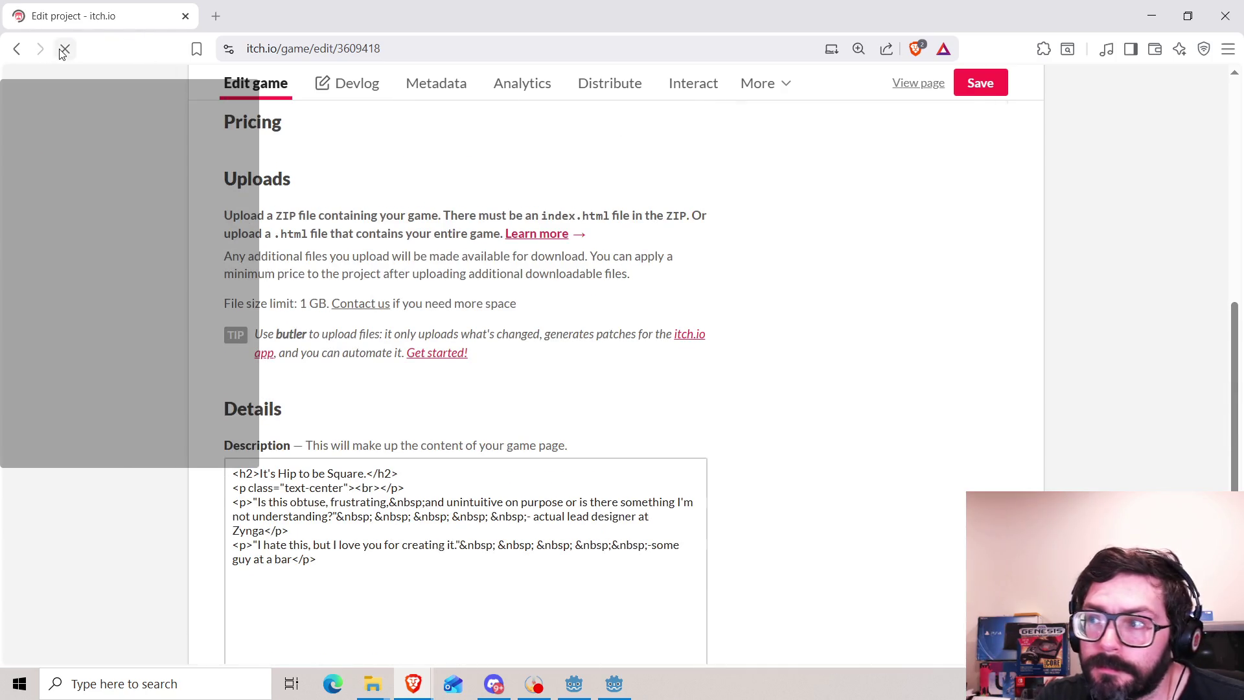
scroll(269, 339, "down", 10)
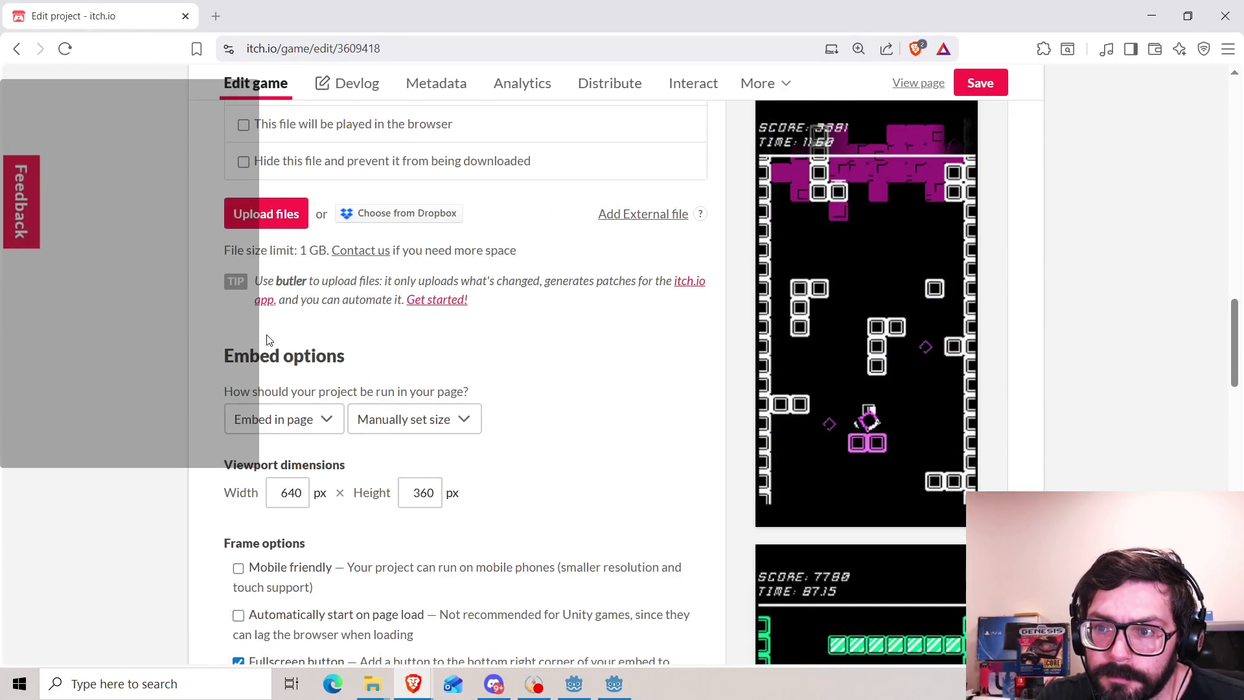
scroll(269, 339, "up", 2)
left_click(266, 377)
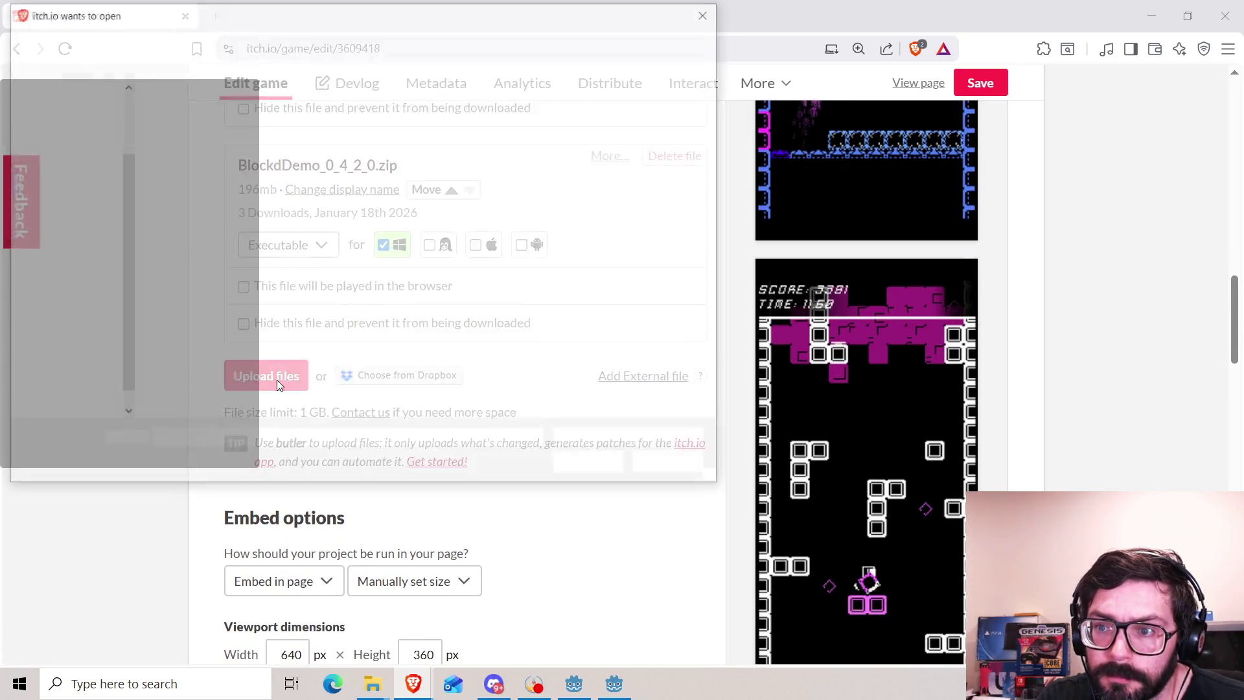
double_click(197, 111)
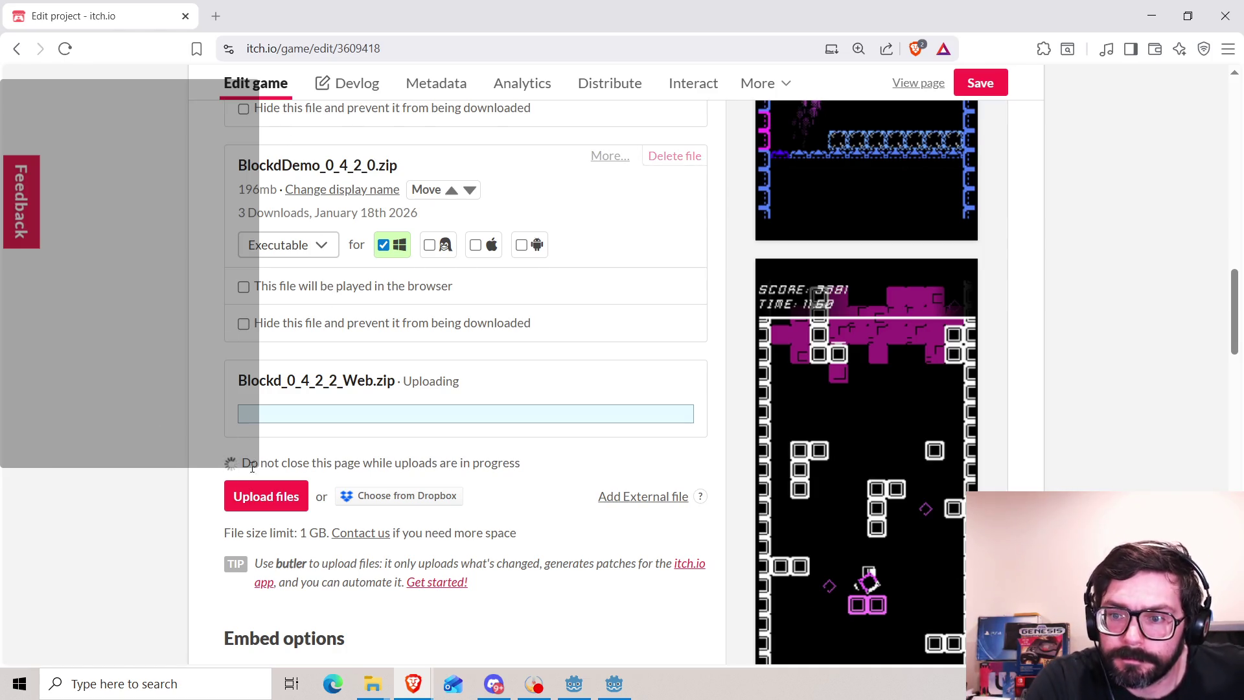
- Leave the page despite the stalled upload, then reopen Block'd's edit page
scroll(168, 436, "down", 3)
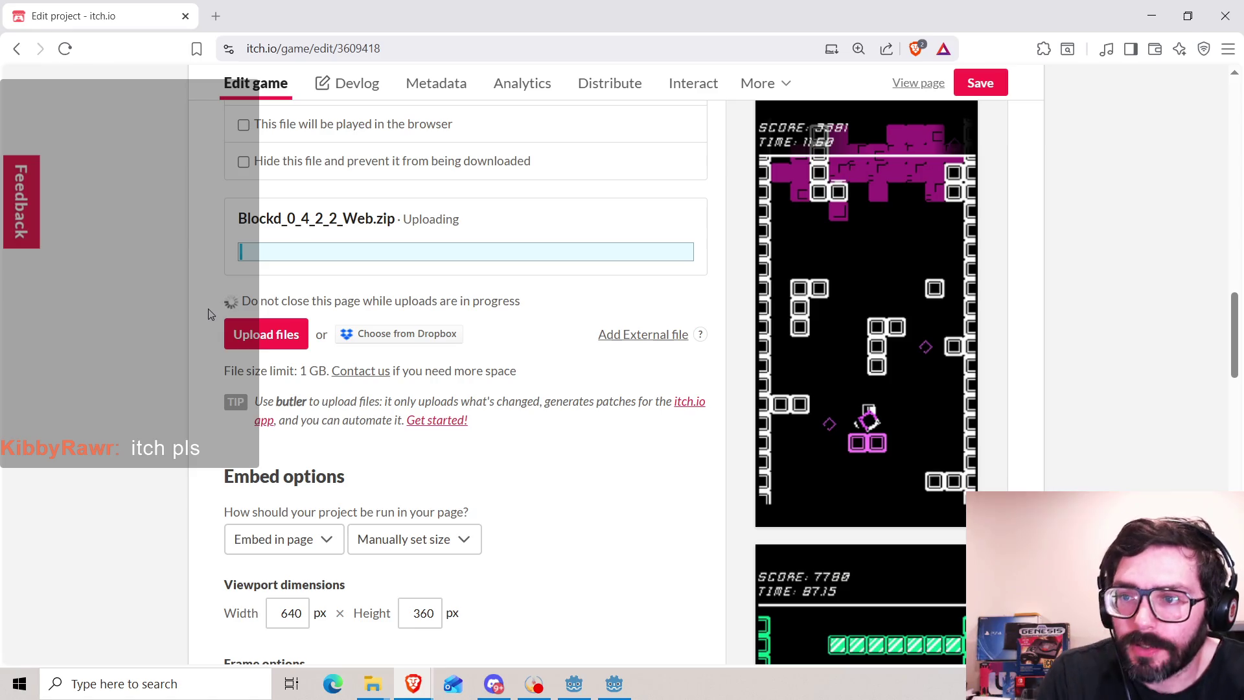
scroll(200, 317, "up", 4)
scroll(194, 331, "down", 1)
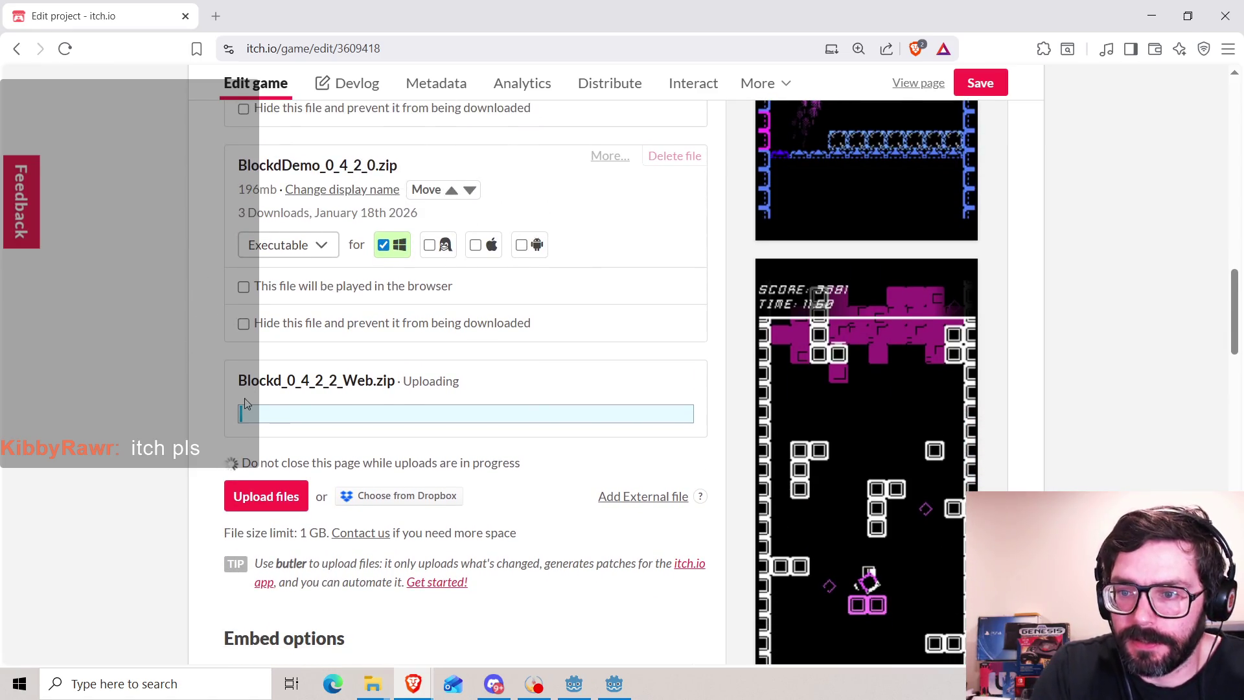
scroll(168, 347, "down", 1)
scroll(167, 347, "down", 5)
scroll(165, 348, "up", 5)
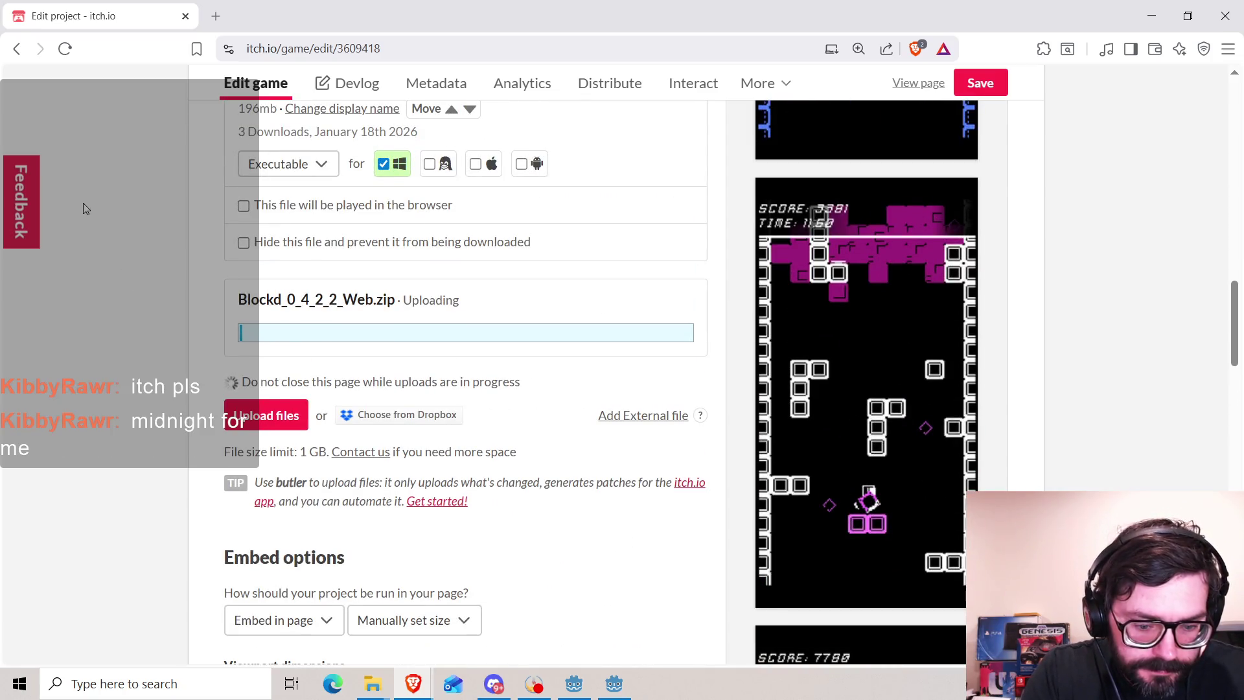
left_click(20, 49)
left_click(691, 144)
left_click(253, 86)
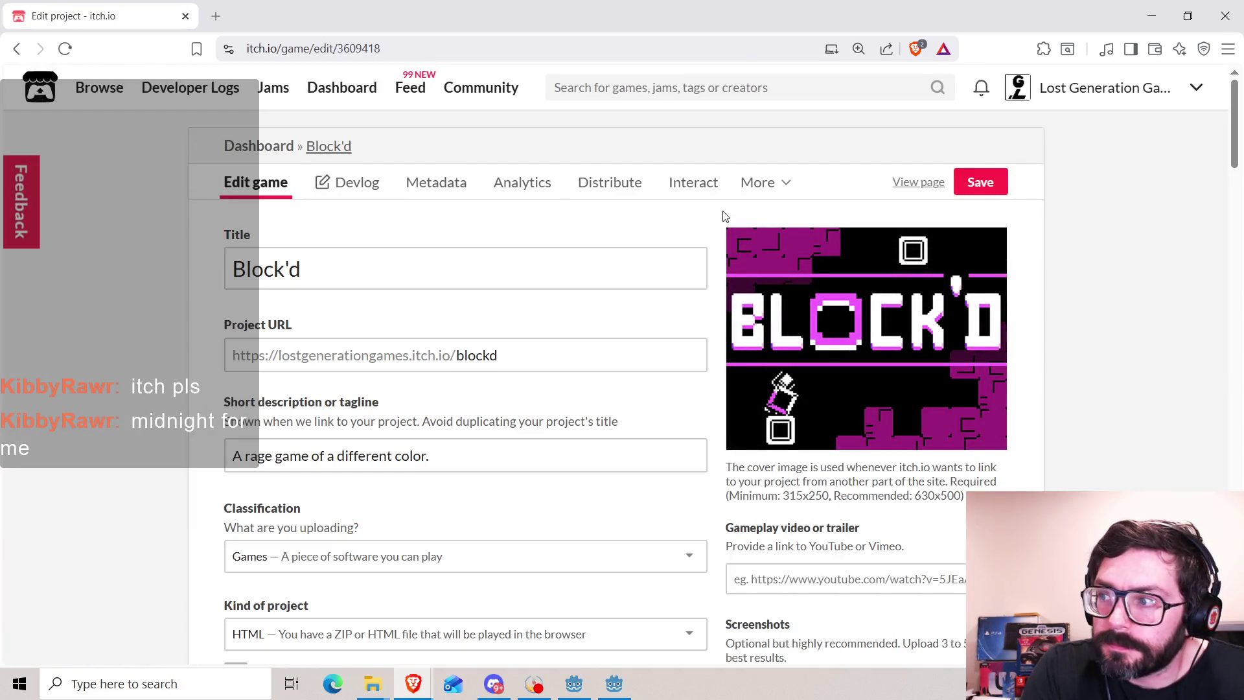
- Set Block'd's Kind of project to Downloadable and save
scroll(762, 274, "down", 10)
scroll(648, 270, "down", 12)
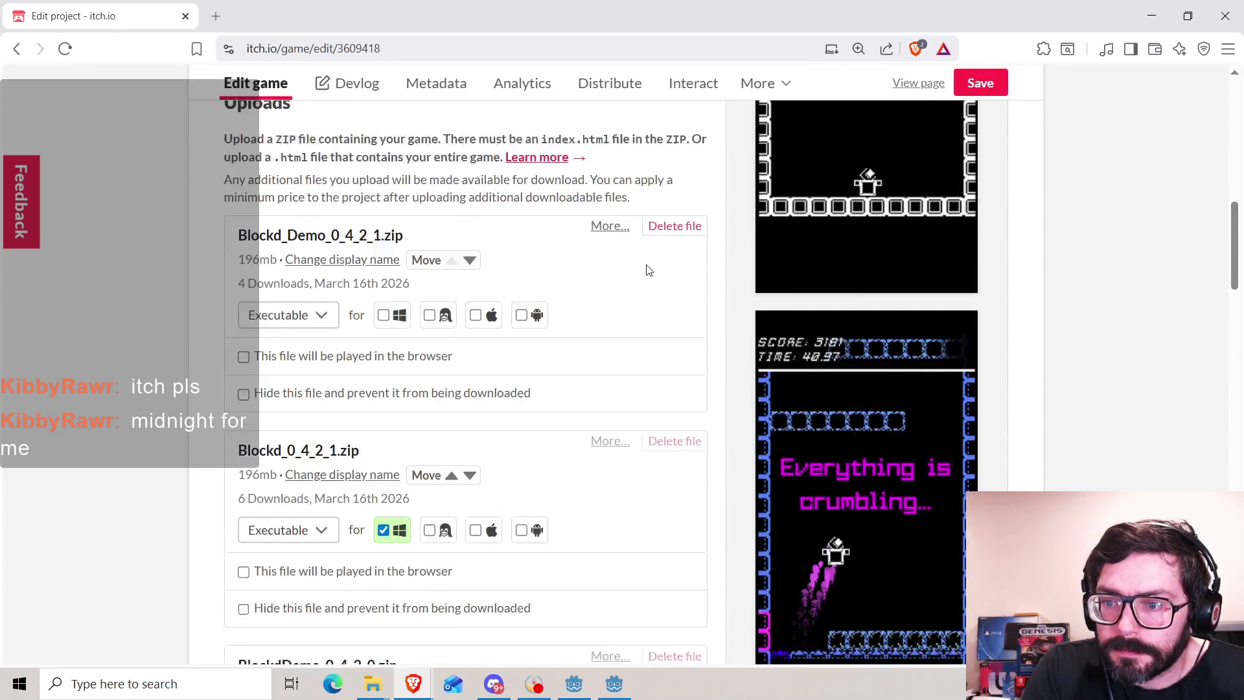
scroll(644, 269, "up", 8)
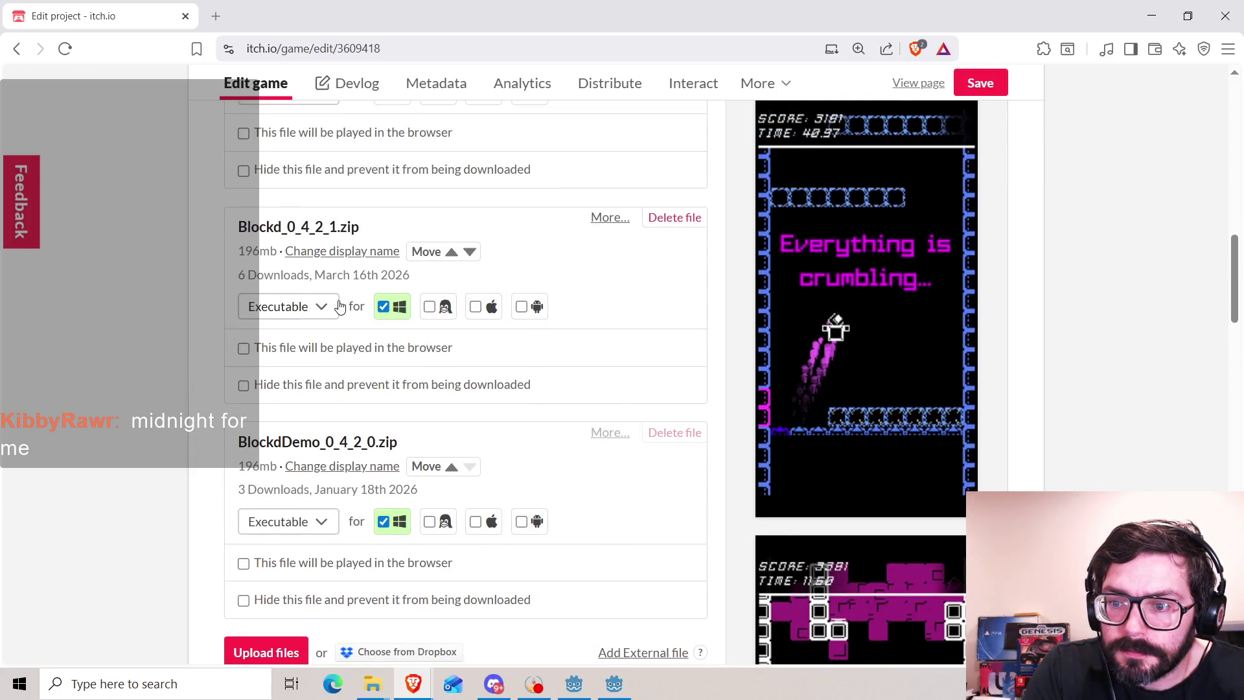
scroll(314, 295, "up", 12)
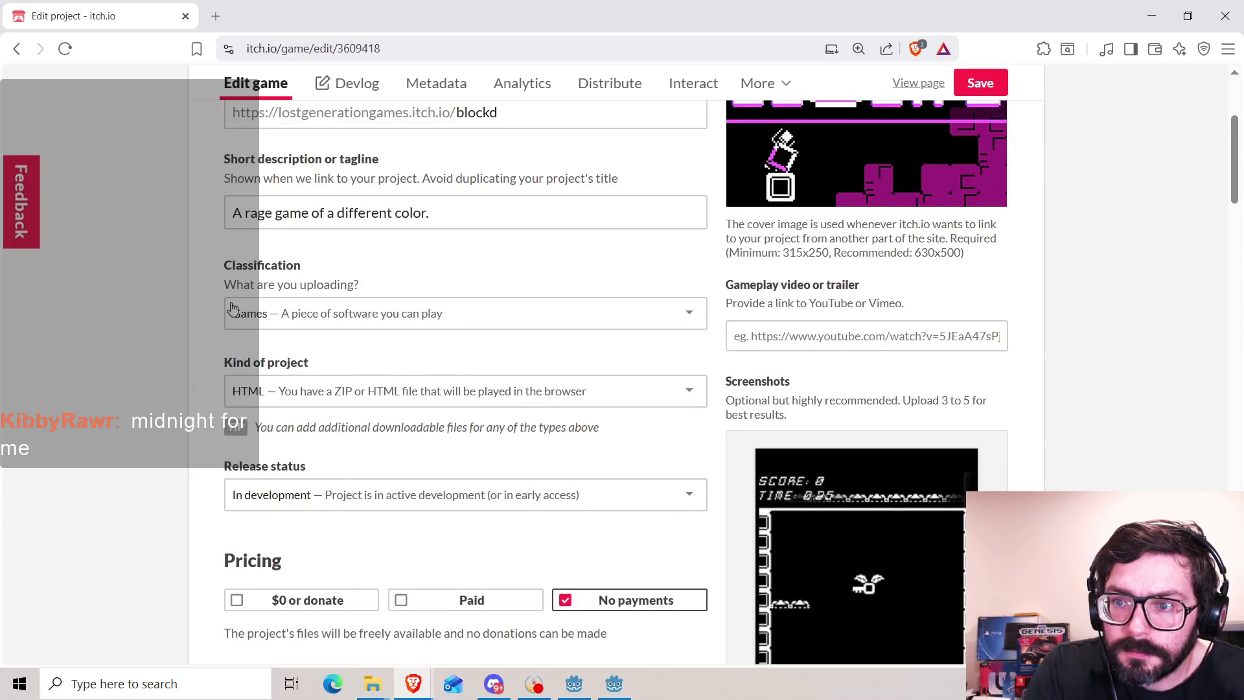
scroll(246, 324, "down", 3)
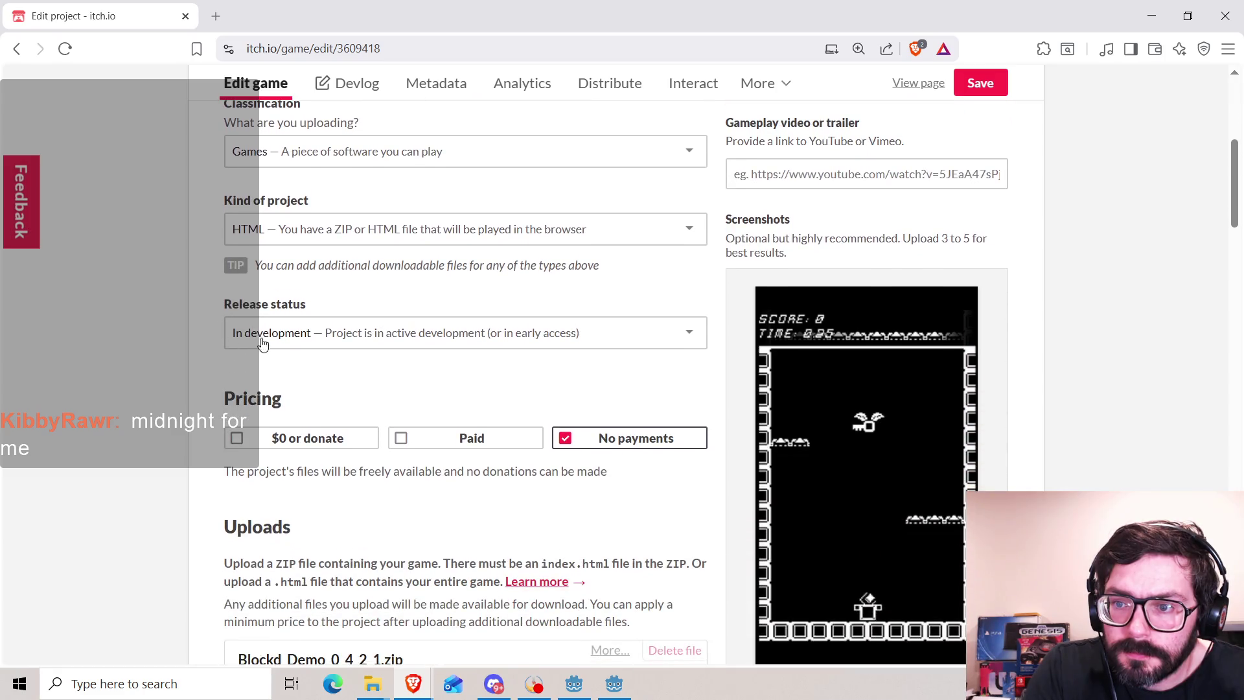
left_click(259, 229)
left_click(272, 253)
left_click(985, 85)
- View the public Block'd game page, then return to its edit page
left_click(901, 83)
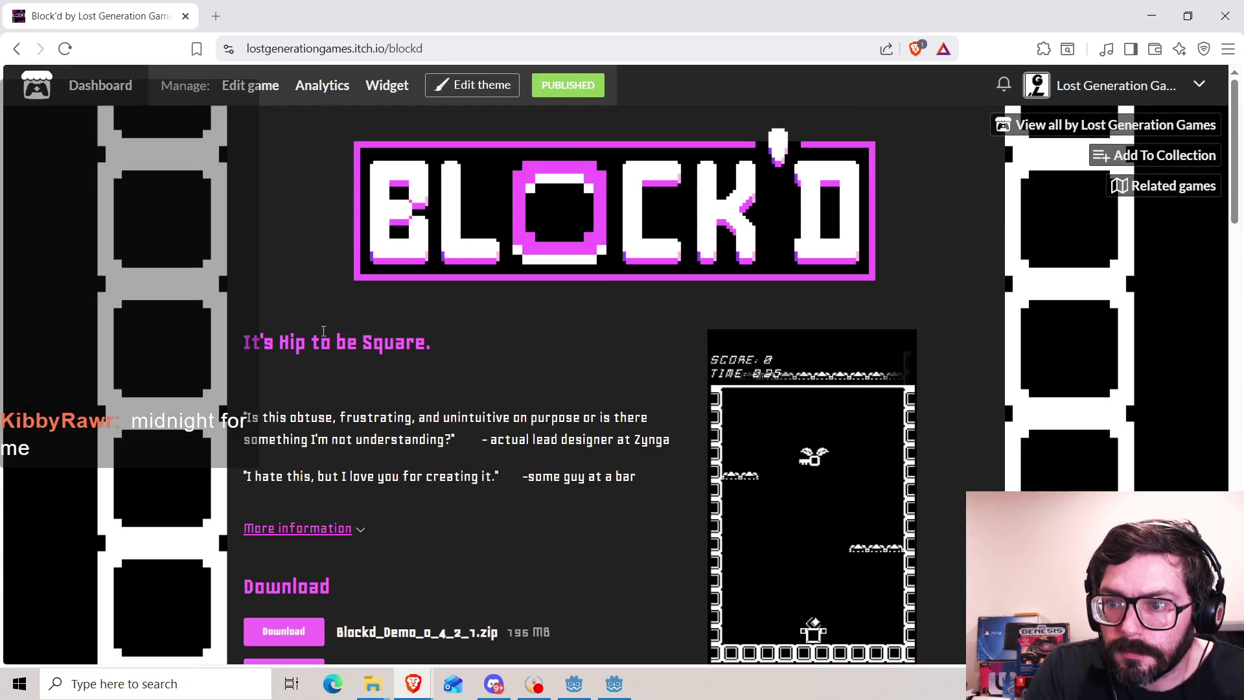
scroll(305, 387, "down", 2)
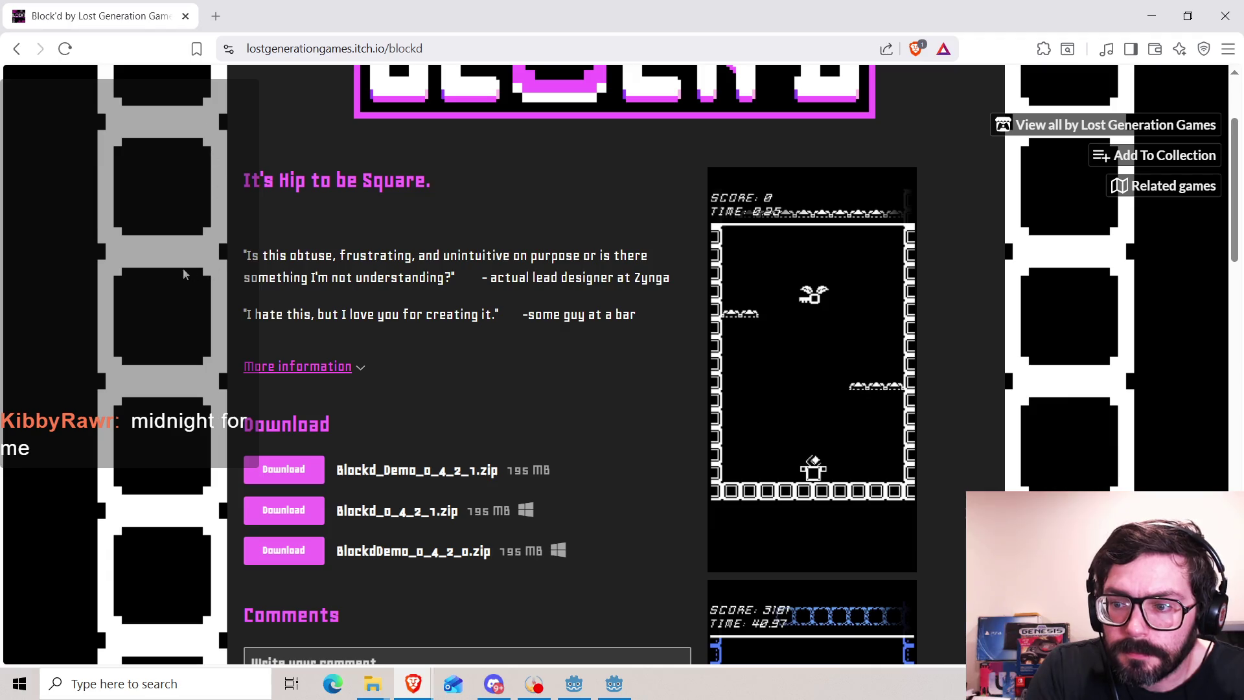
scroll(287, 307, "up", 3)
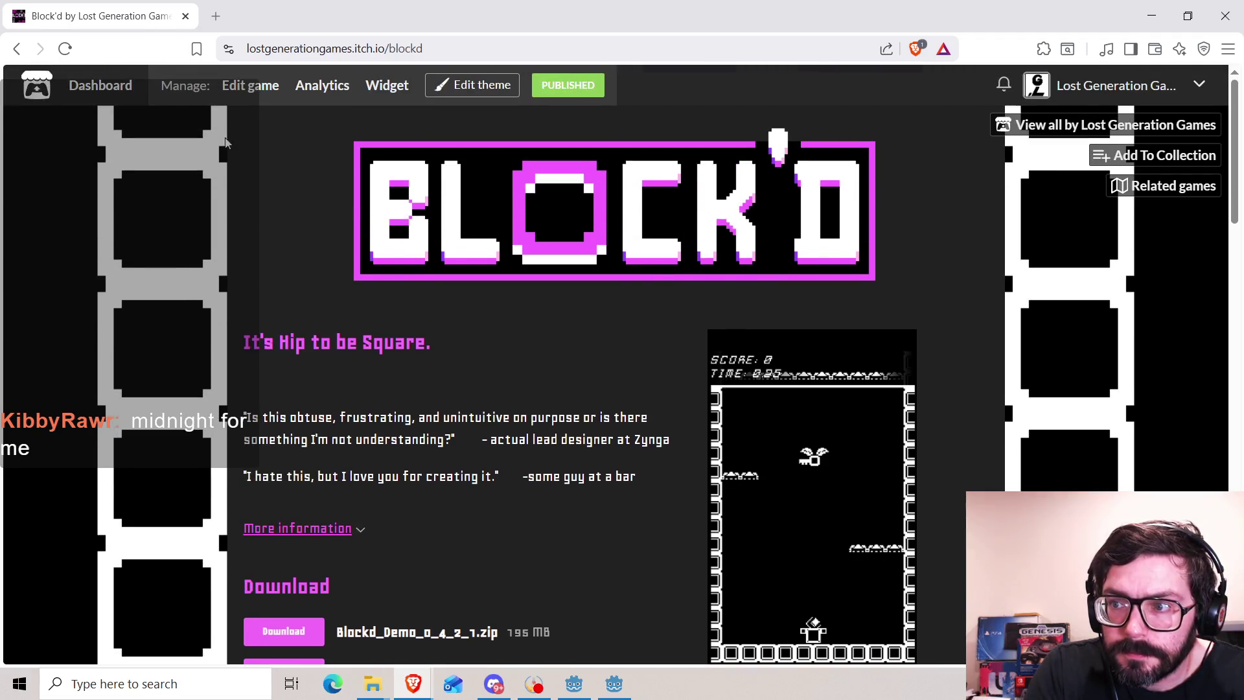
left_click(253, 85)
scroll(214, 292, "down", 15)
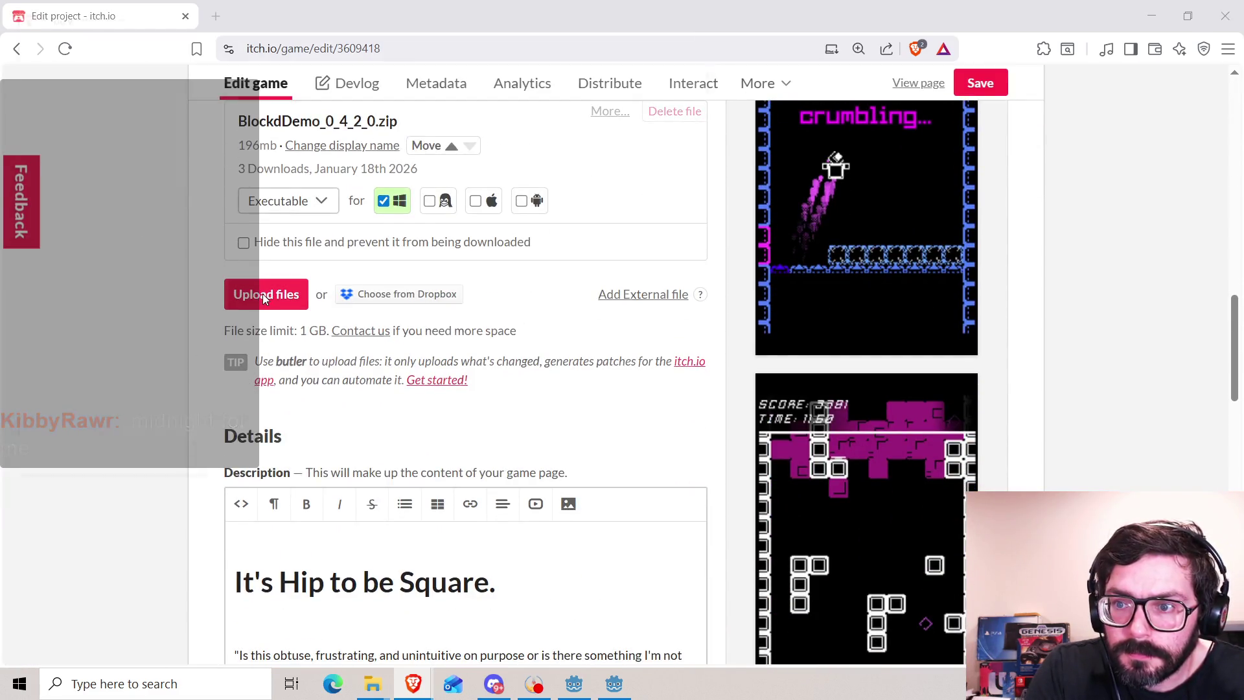
- Upload the Blockd_0_4_2_2_Web.zip build to the game's files
left_click(262, 293)
left_click(217, 115)
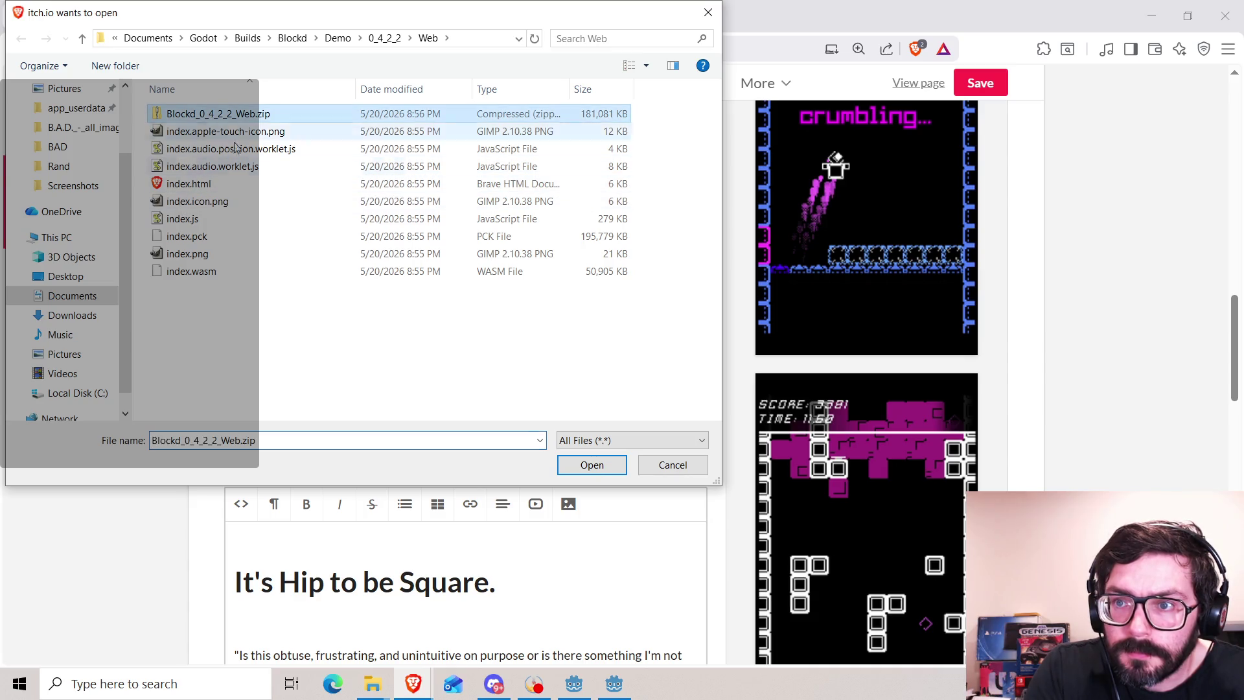
left_click(572, 467)
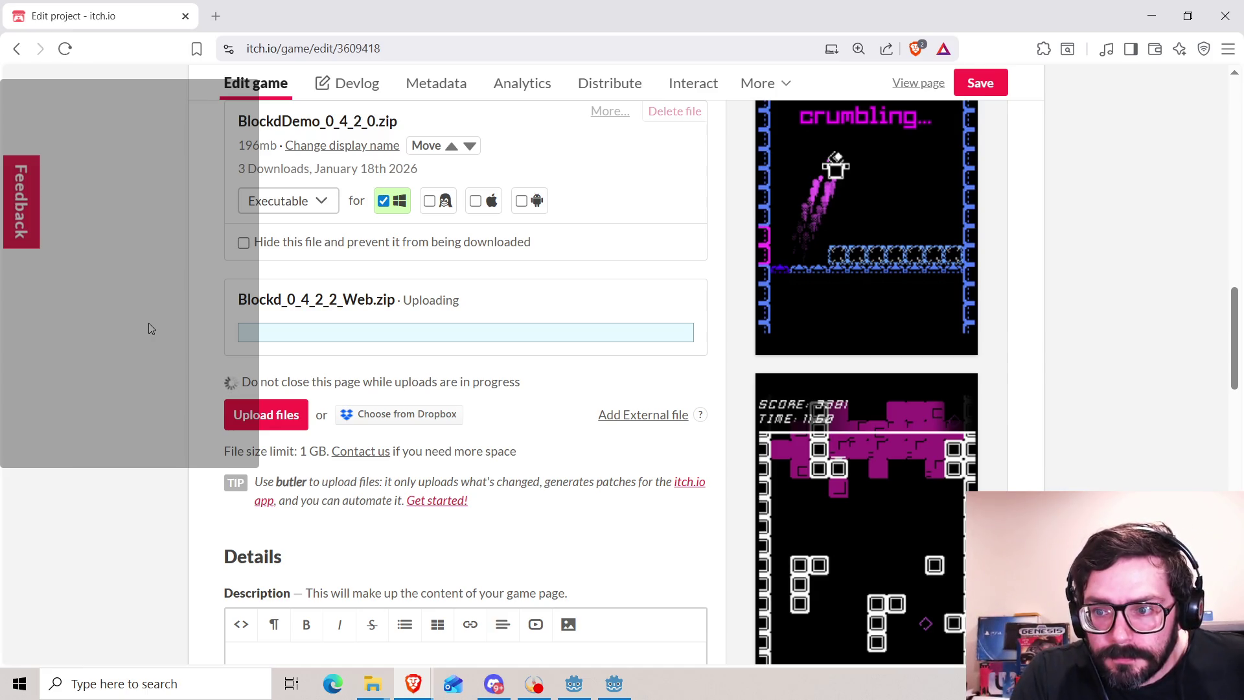
scroll(182, 342, "down", 15)
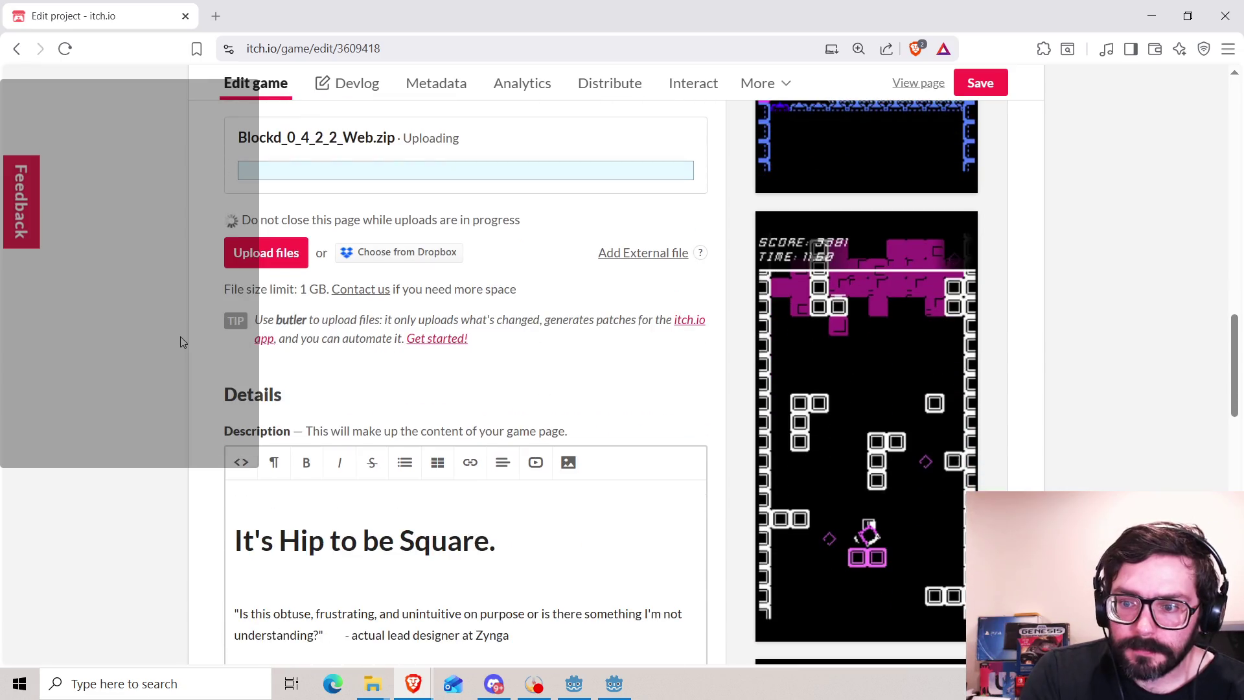
scroll(182, 343, "up", 15)
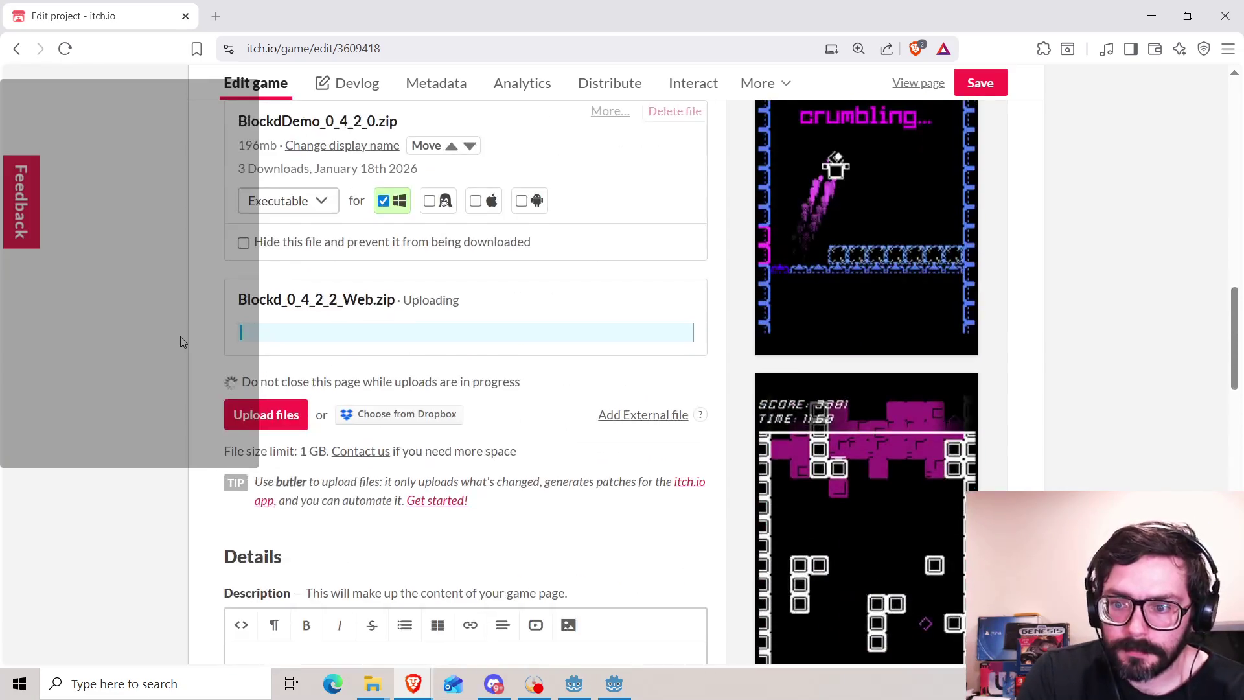
scroll(185, 331, "up", 1)
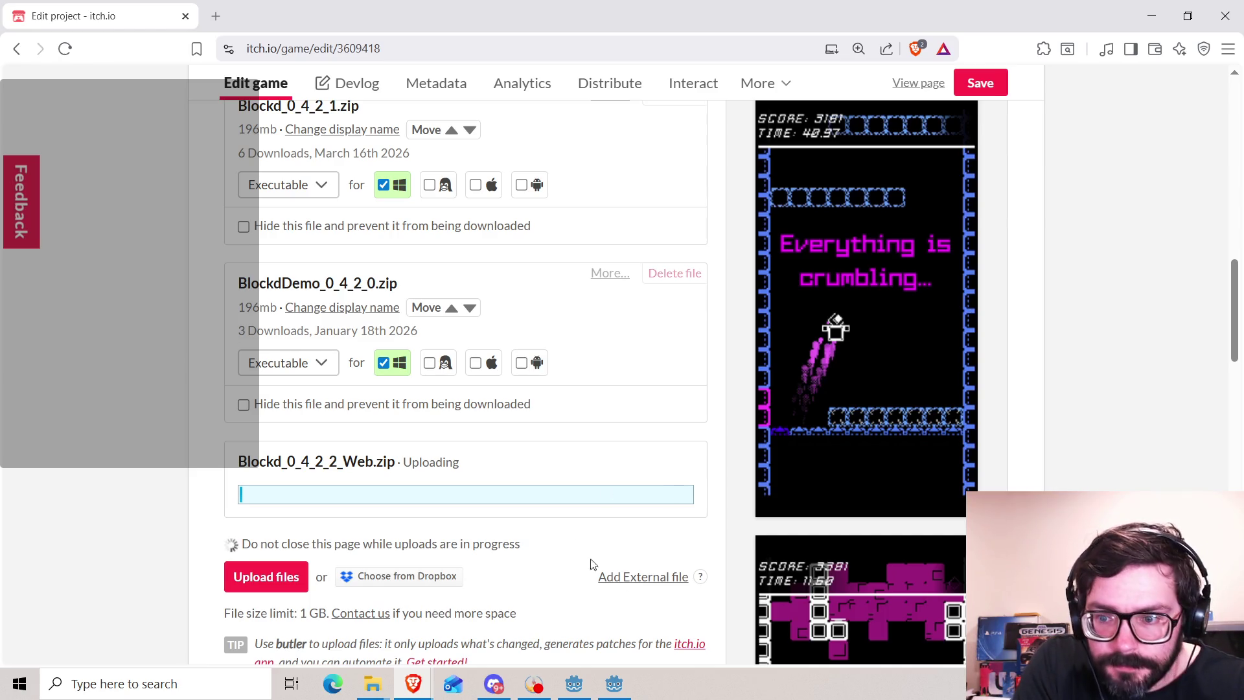
- Reload the edit page, upload Blockd_0_4_2_2_Web.zip again, and switch to Godot
left_click(579, 688)
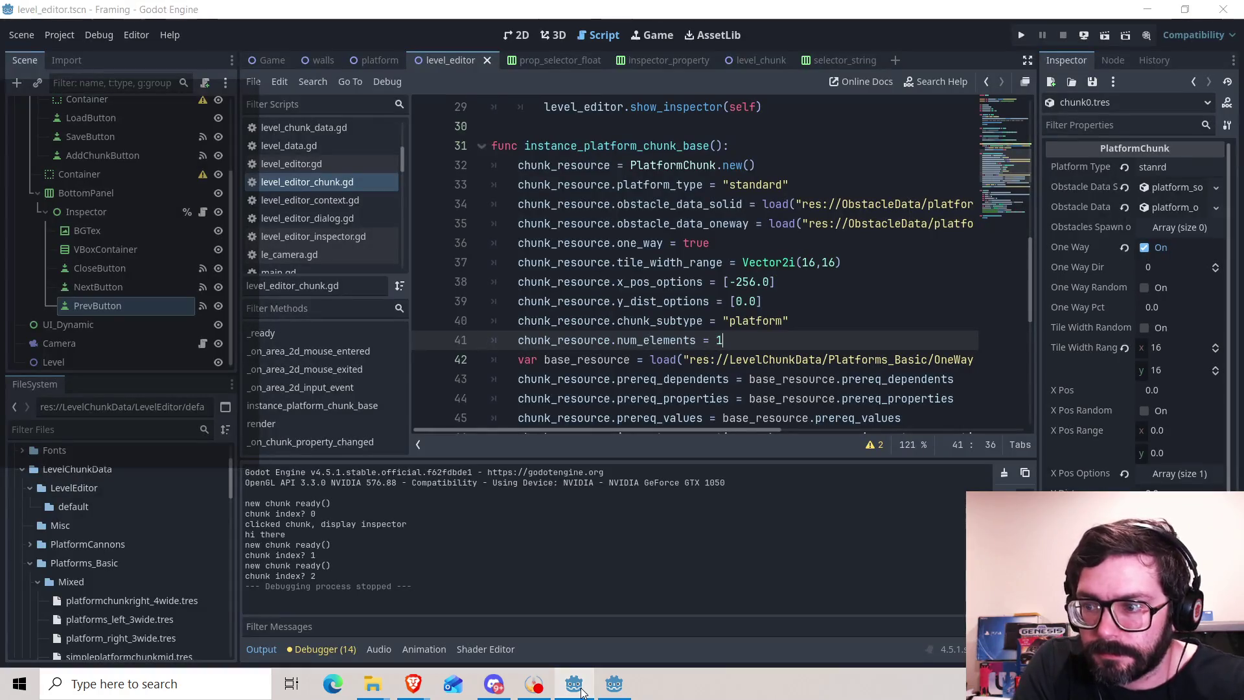
left_click(581, 692)
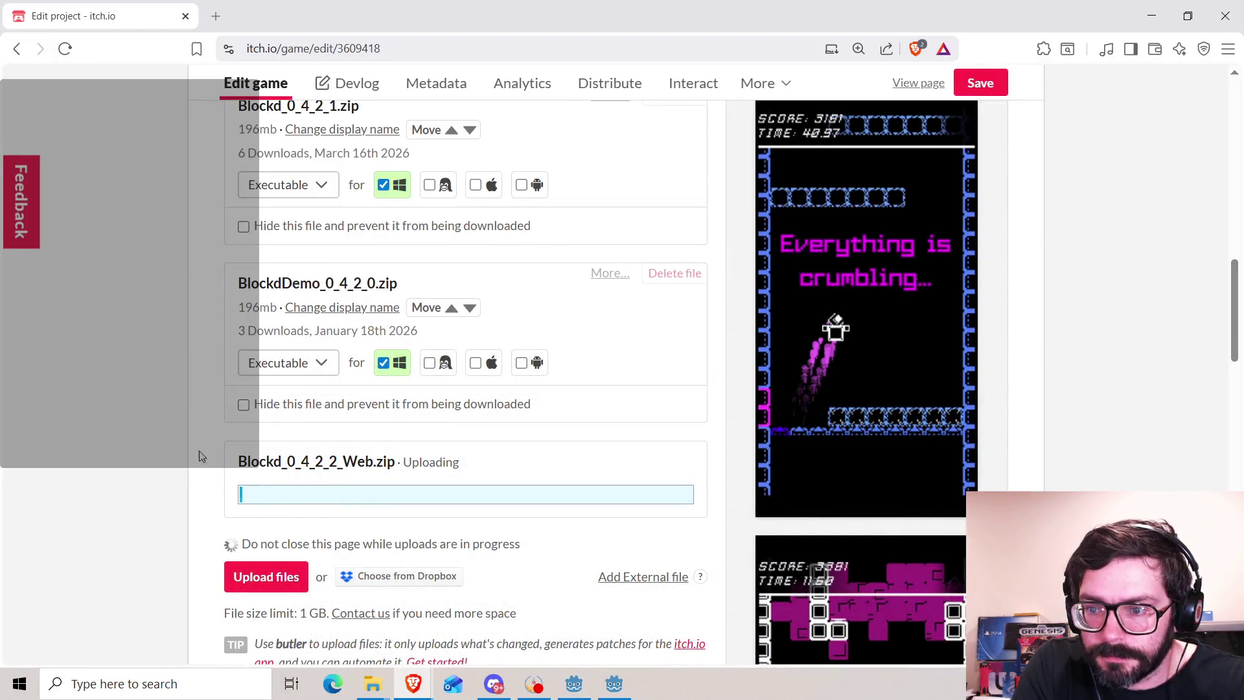
key("F5")
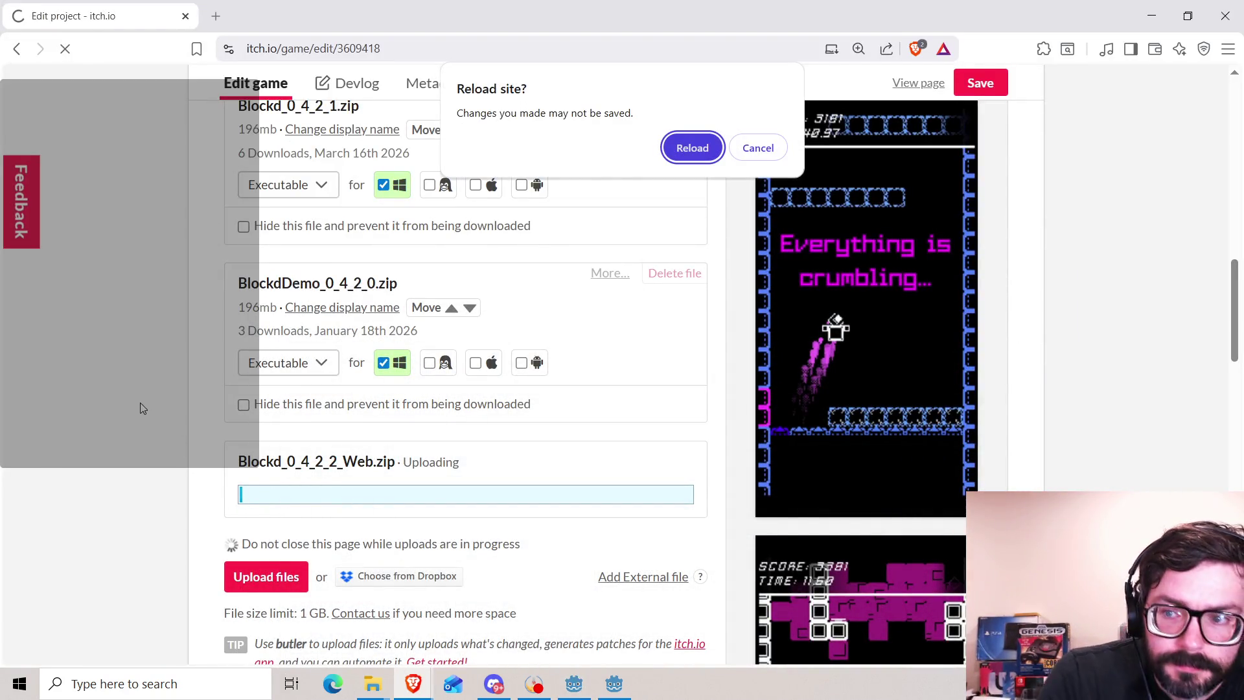
left_click(691, 156)
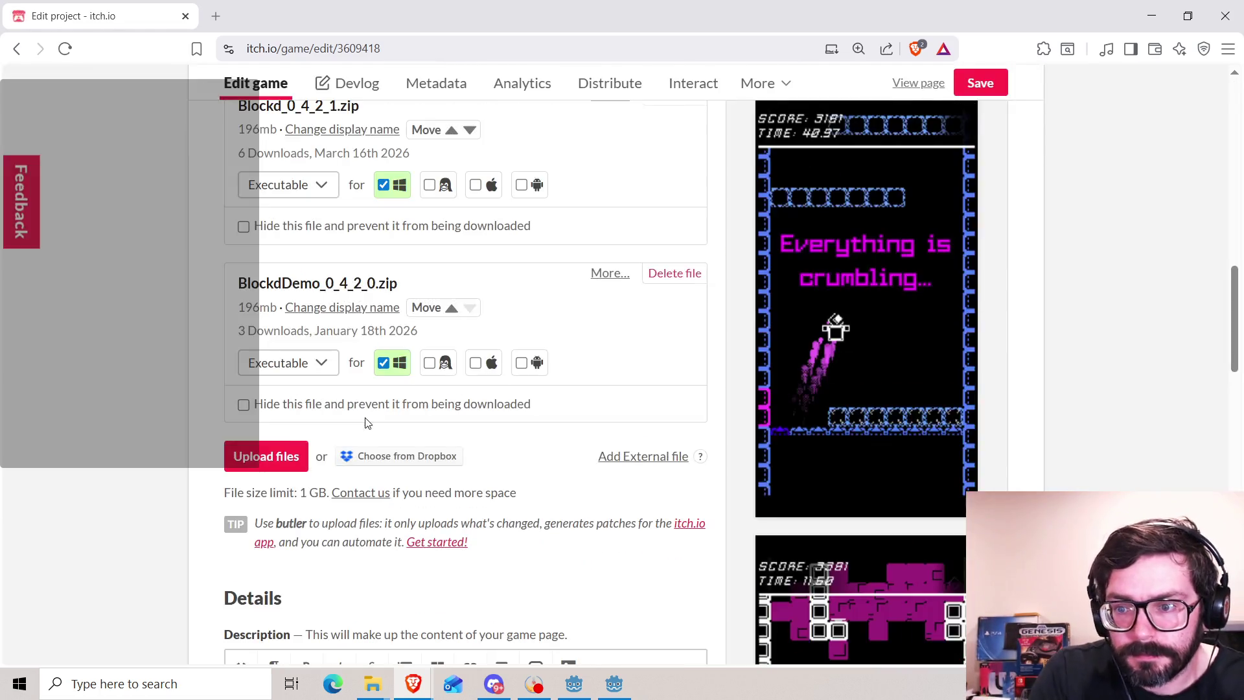
left_click(259, 457)
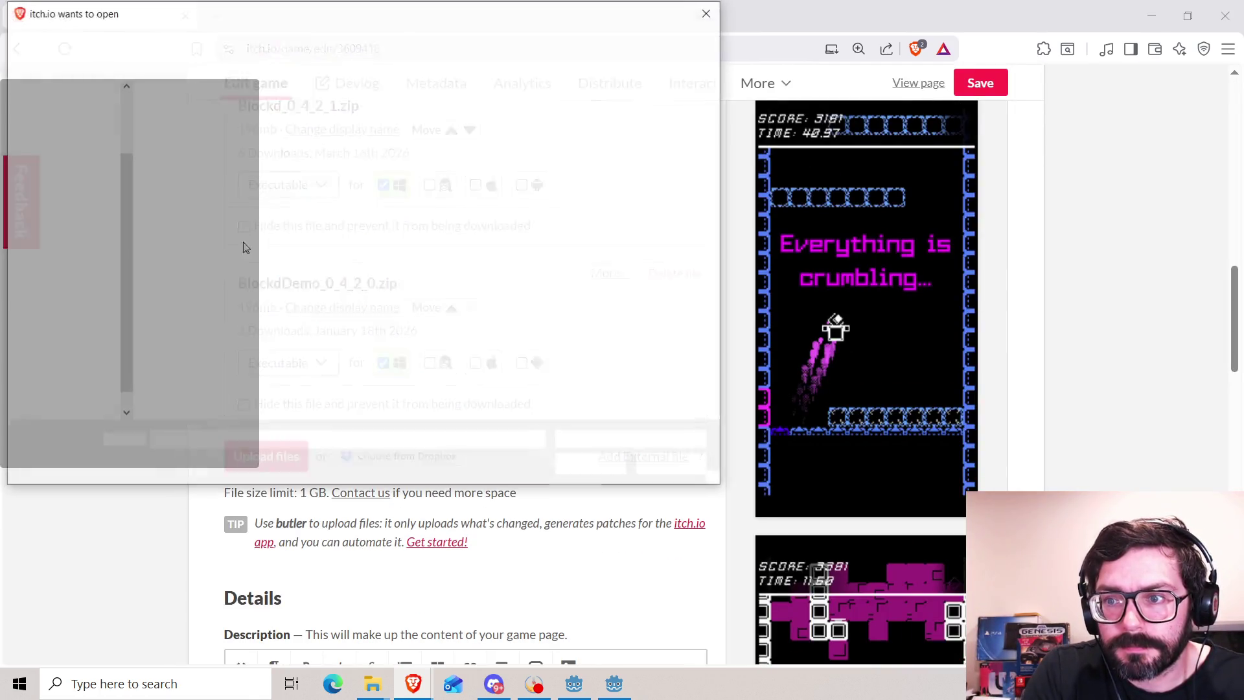
double_click(197, 114)
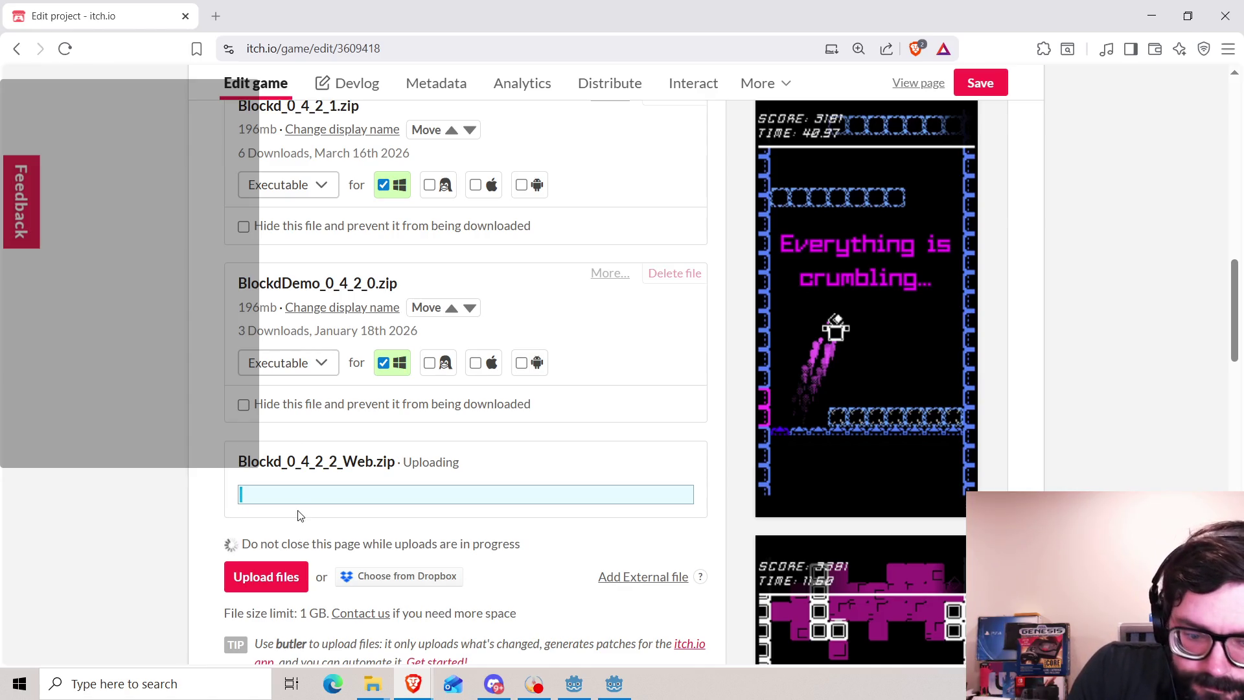
left_click(574, 683)
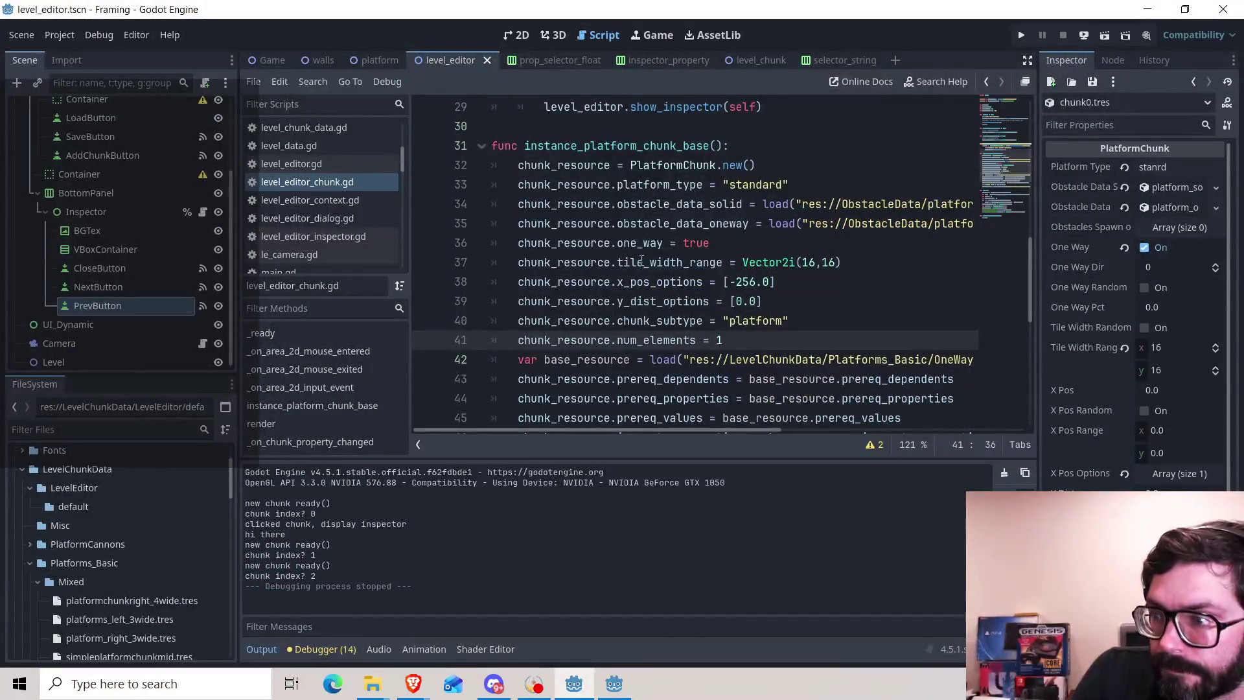
- Show the level_editor scene in 2D and close the ArcJumper Godot project window
left_click(517, 35)
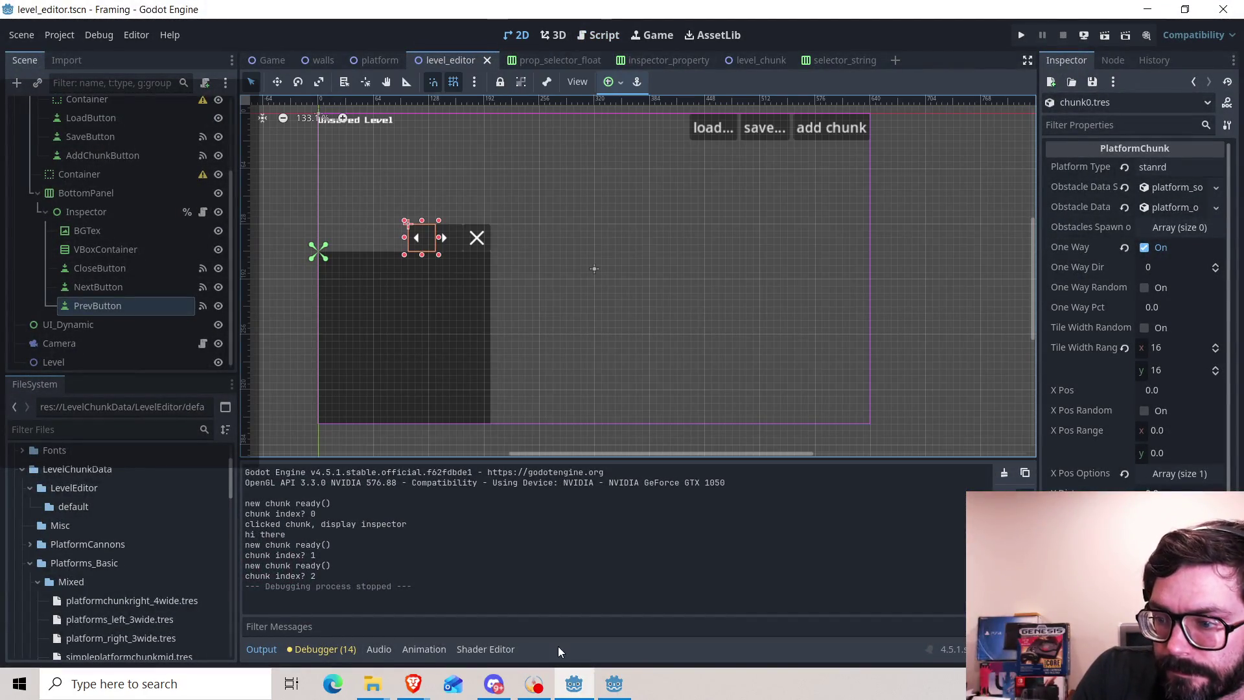
left_click(615, 685)
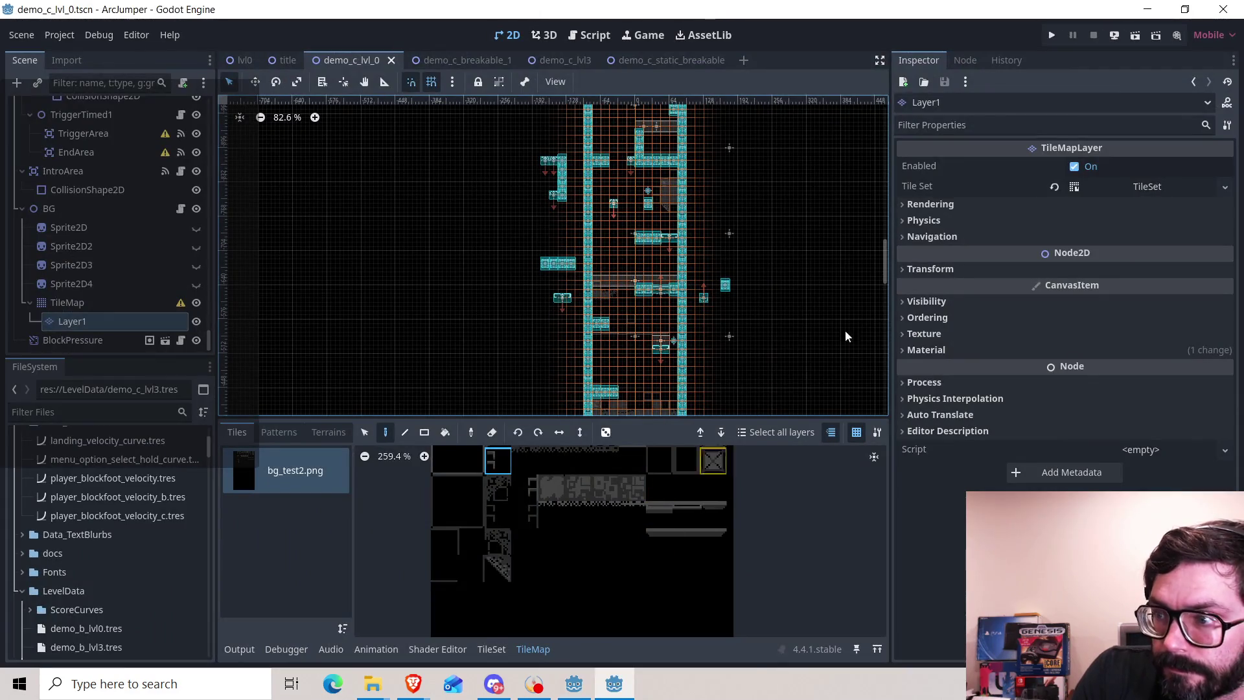
left_click(1226, 11)
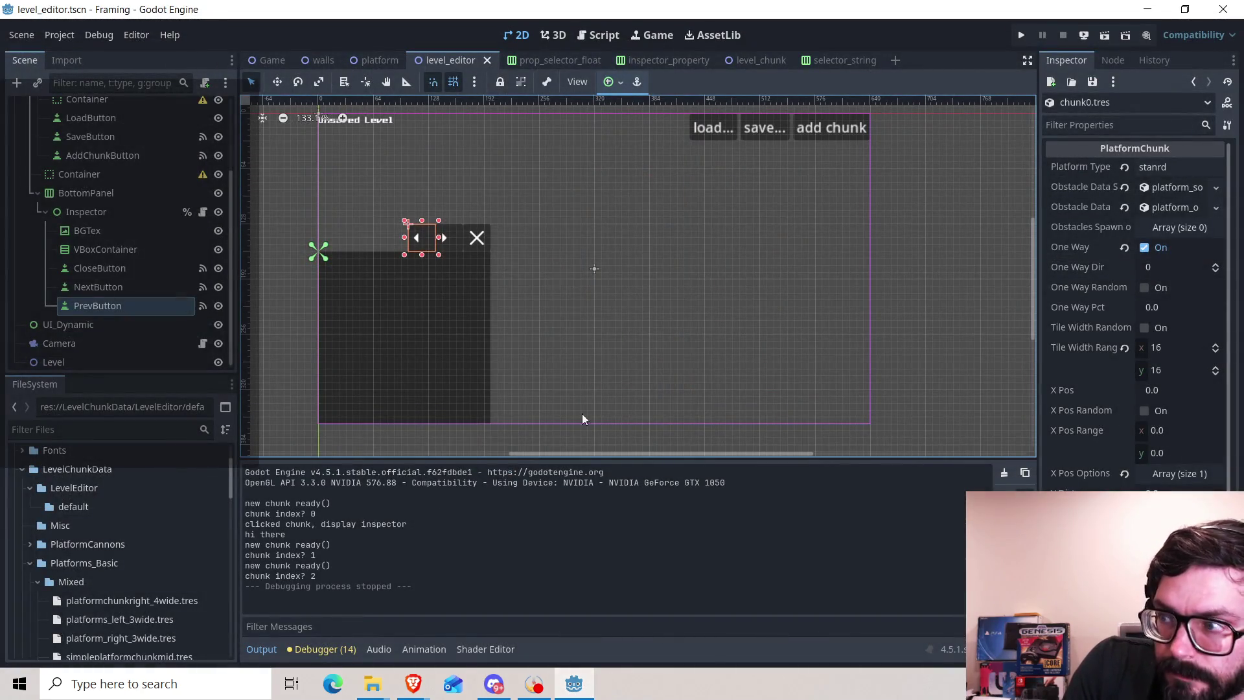
left_click(577, 684)
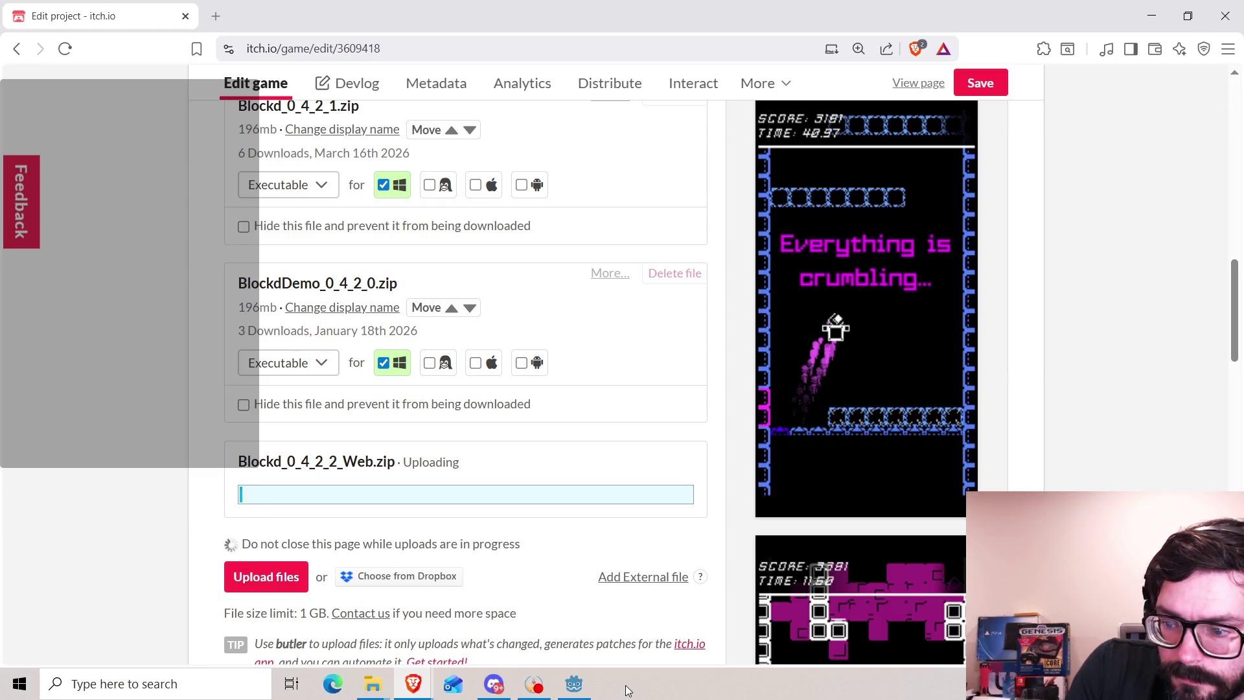
left_click(574, 684)
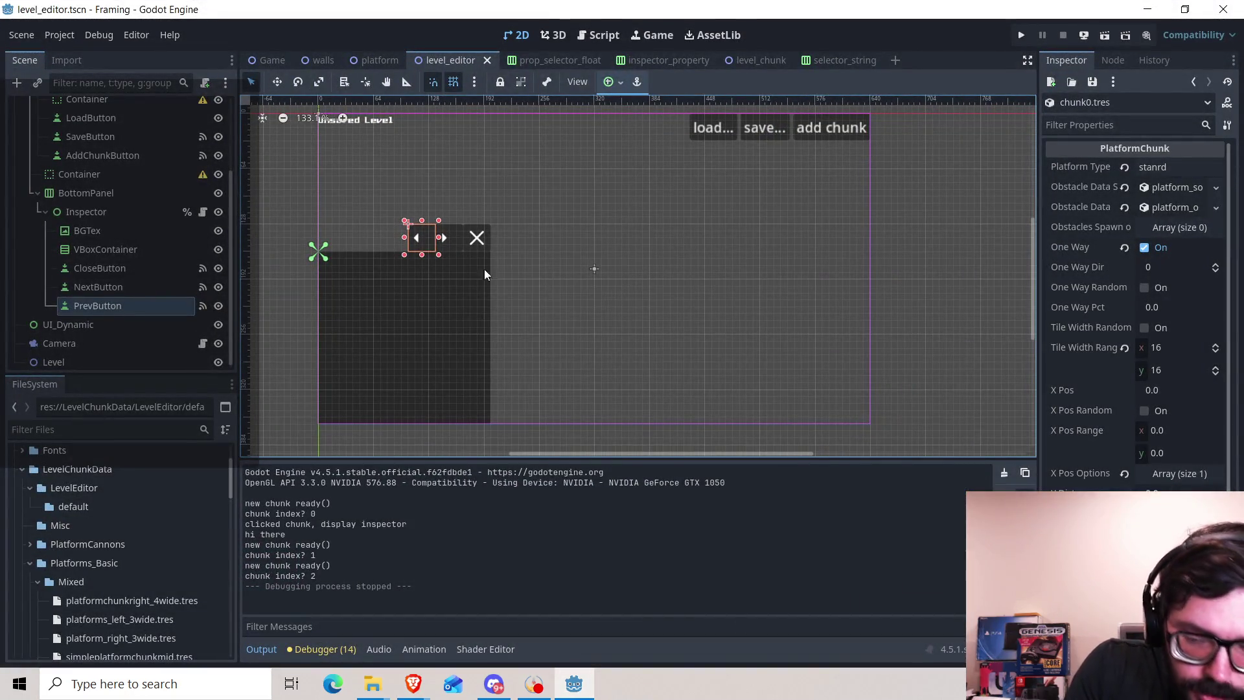
- Close the Twitcher documentation browser window and open the level_chunk scene tab
scroll(433, 289, "up", 5)
scroll(433, 289, "down", 6)
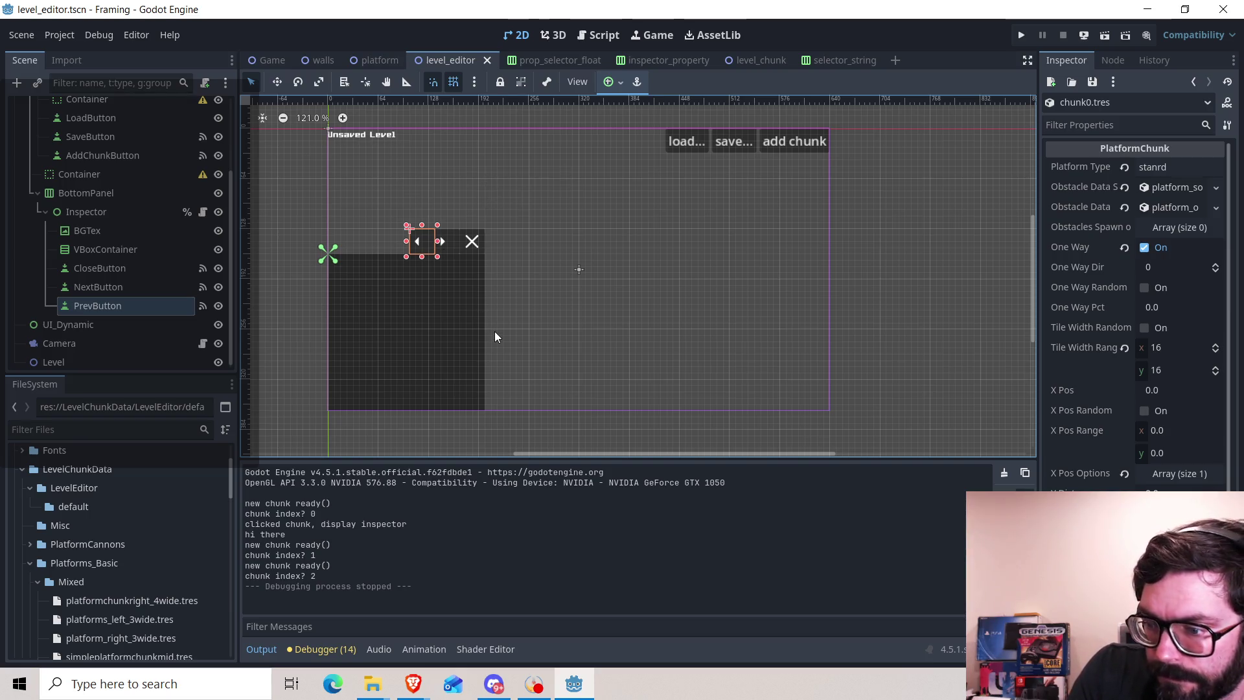
mouse_move(416, 685)
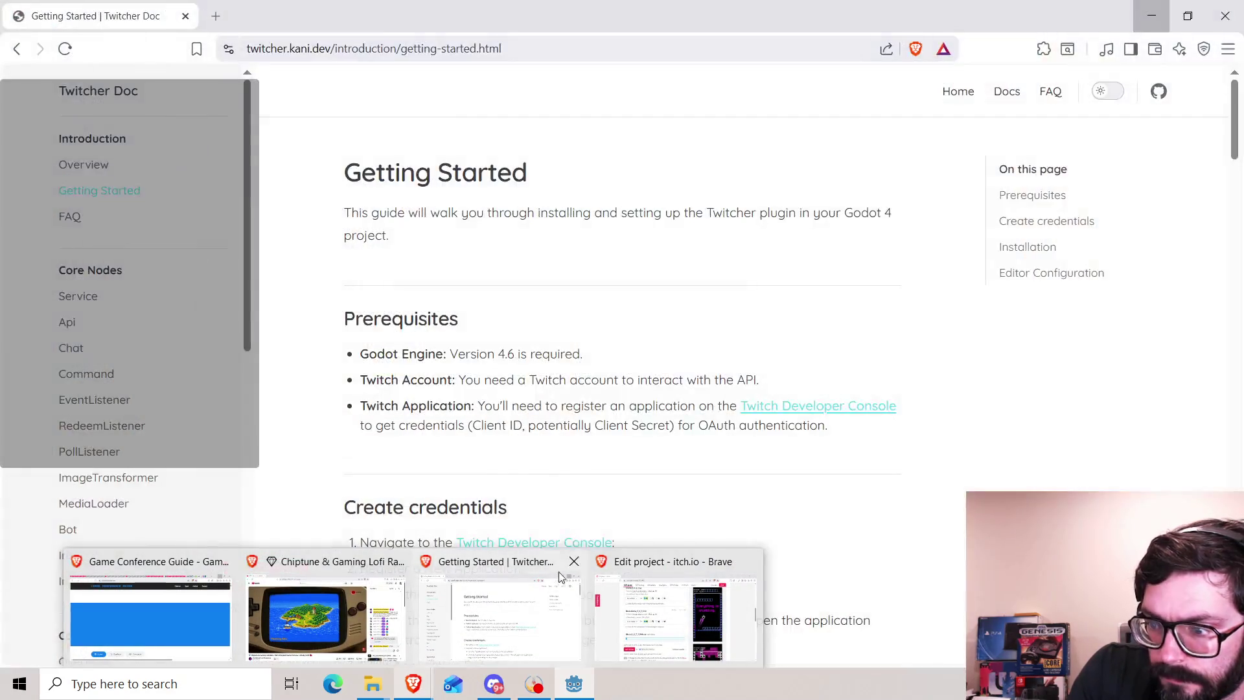
left_click(585, 564)
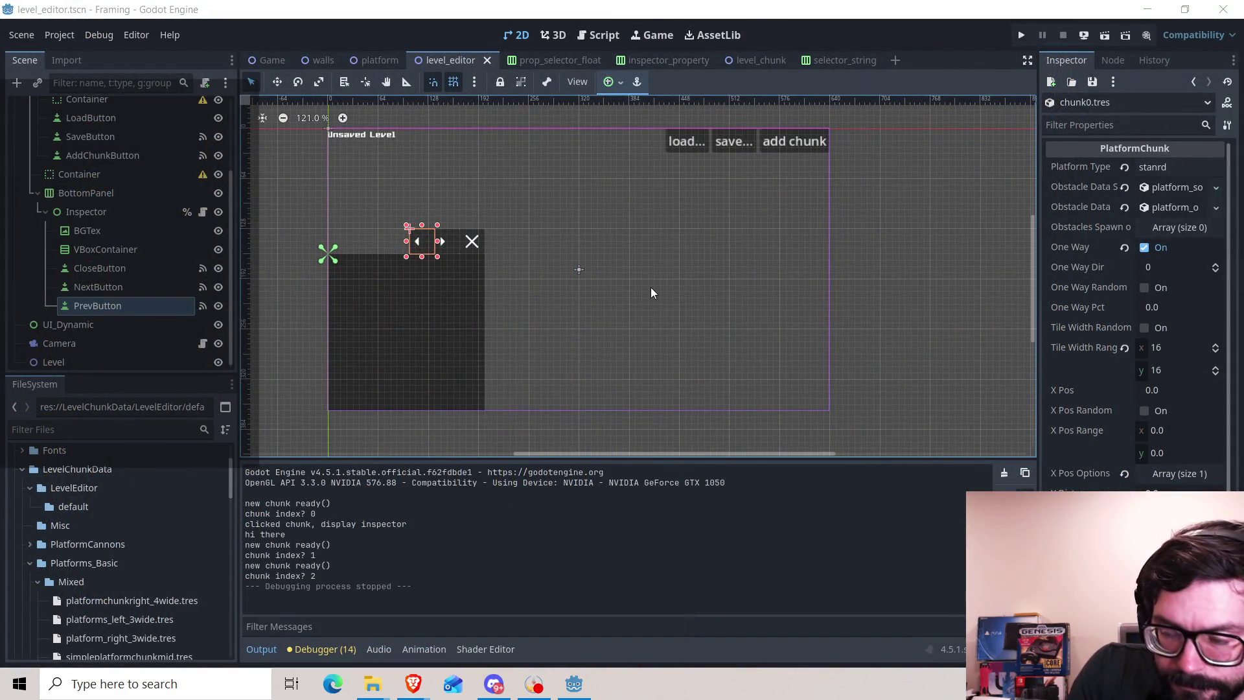
left_click(574, 685)
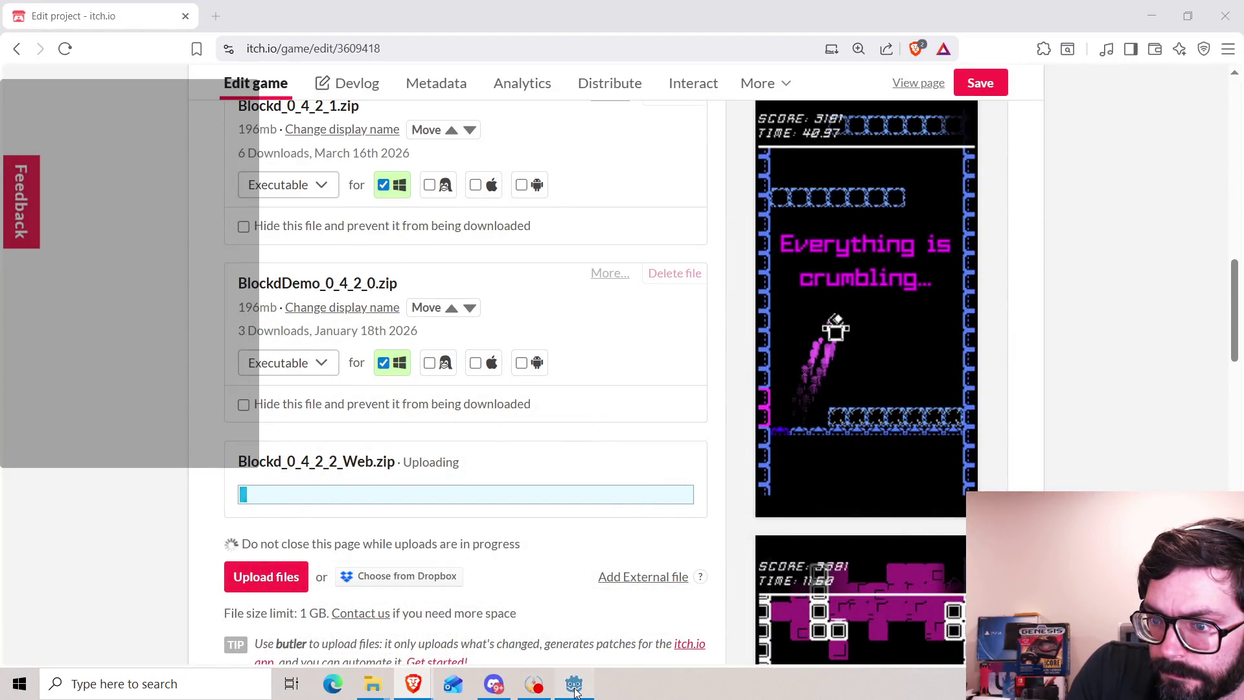
left_click(574, 688)
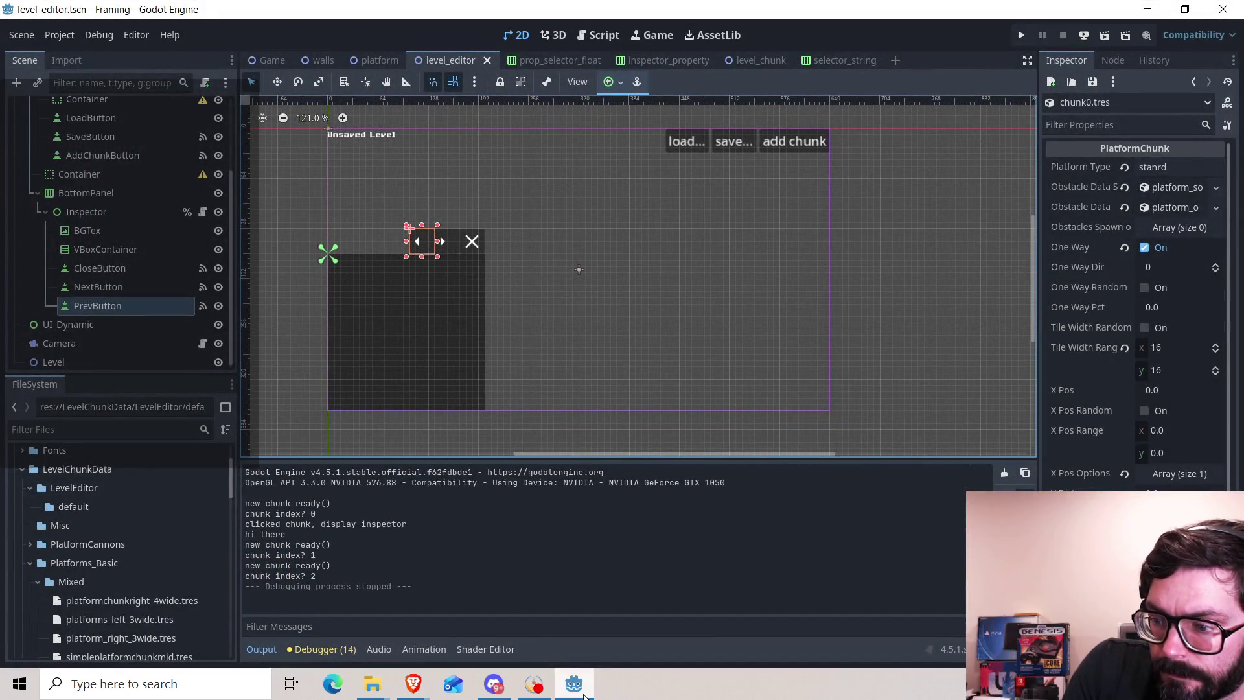
left_click(583, 693)
left_click(575, 687)
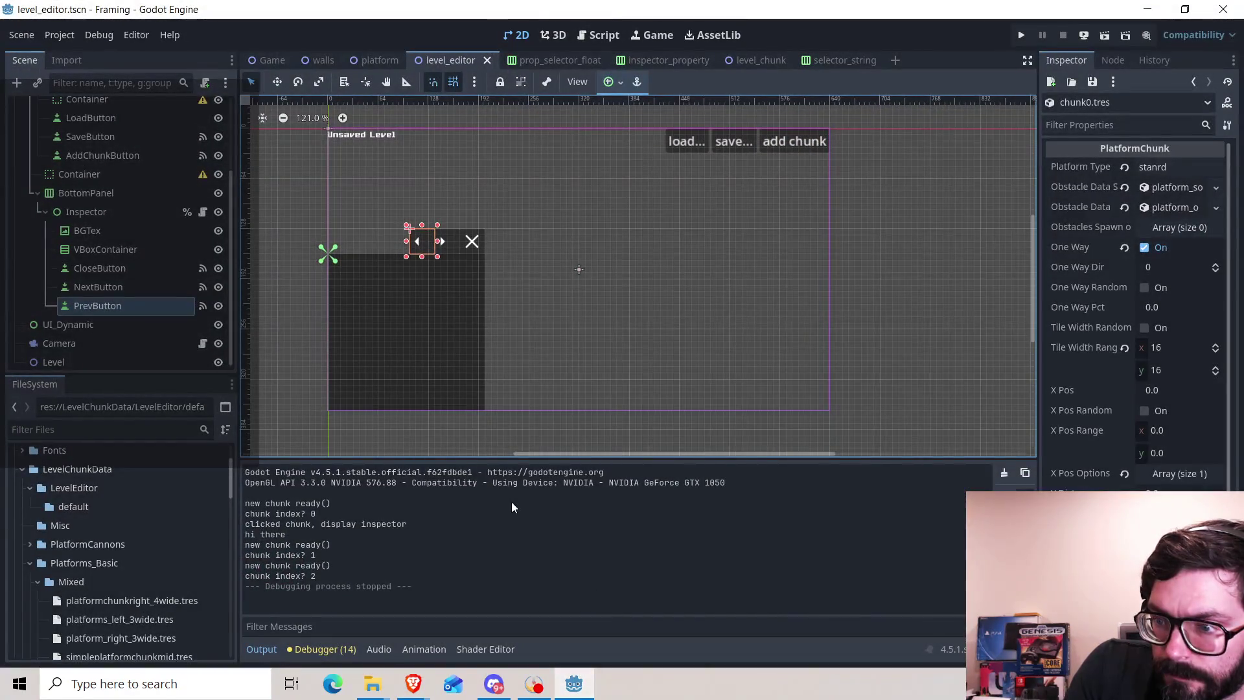
scroll(375, 263, "left", 2)
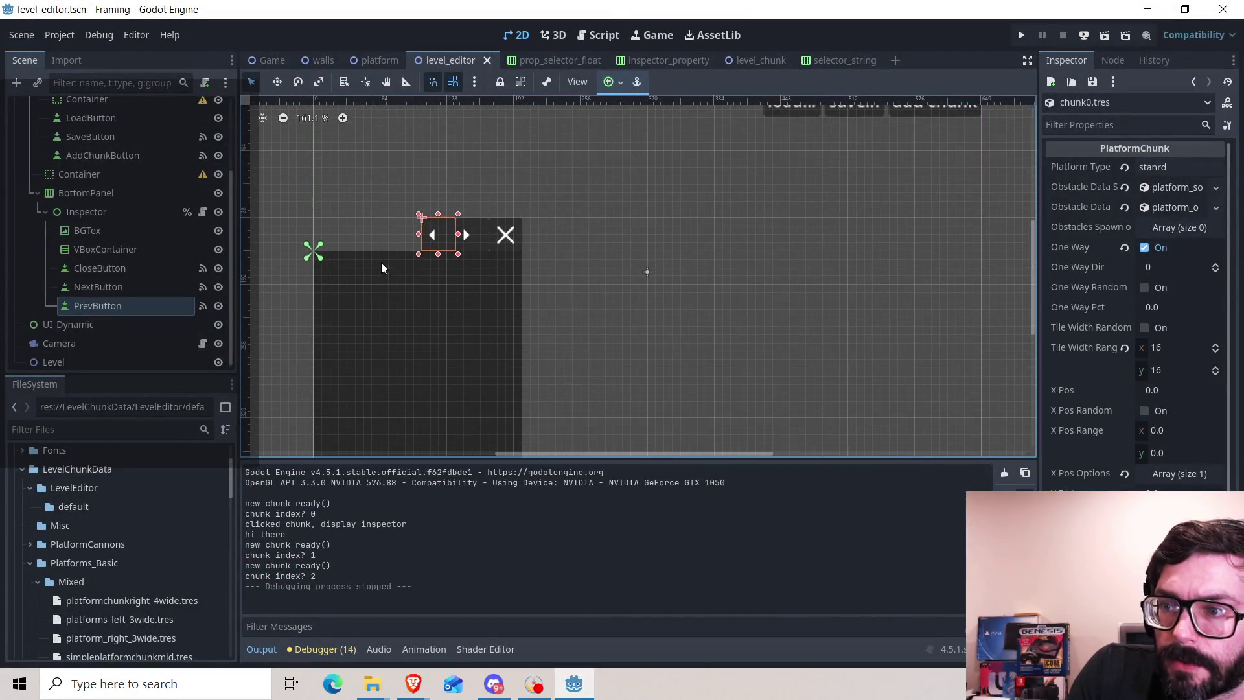
left_click(762, 61)
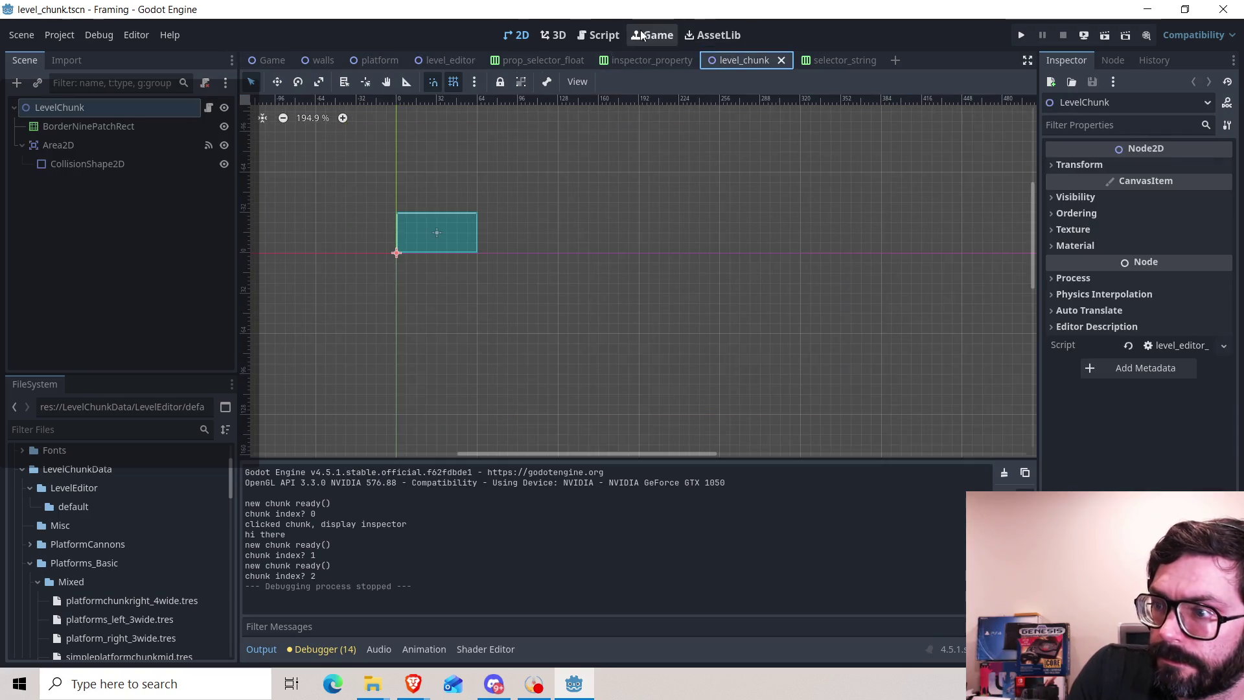
- Open to_do.txt in the script editor
left_click(601, 36)
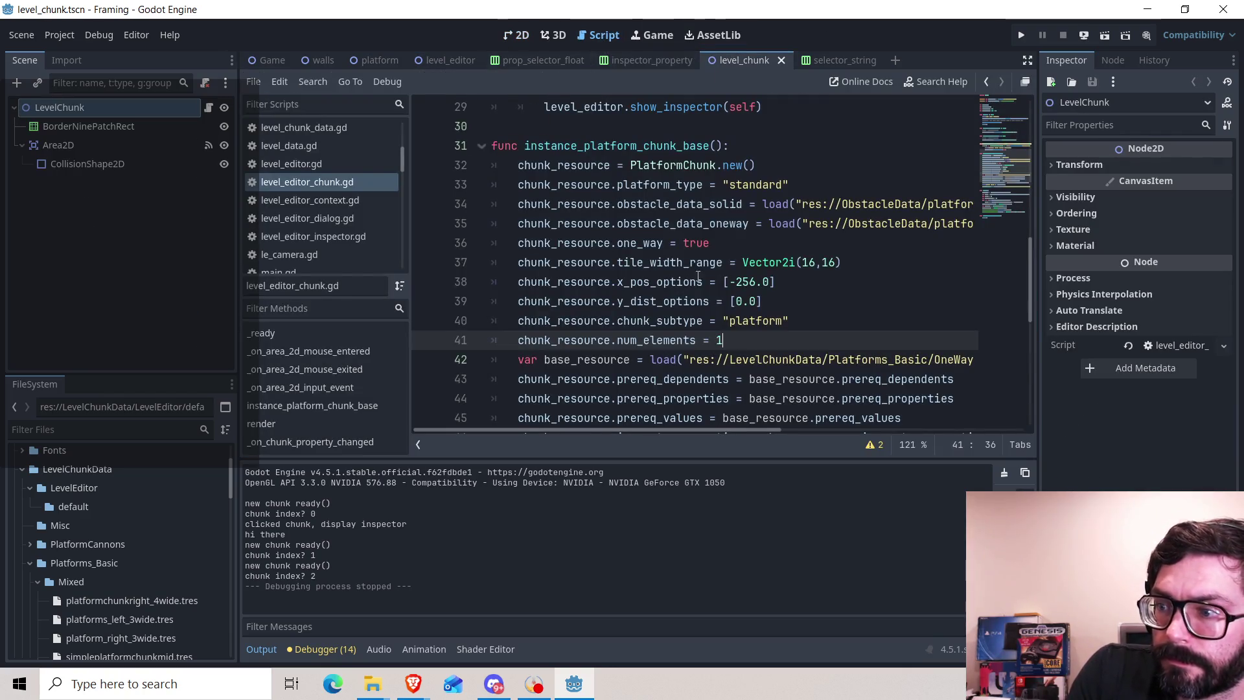
scroll(675, 288, "down", 5)
scroll(642, 276, "up", 1)
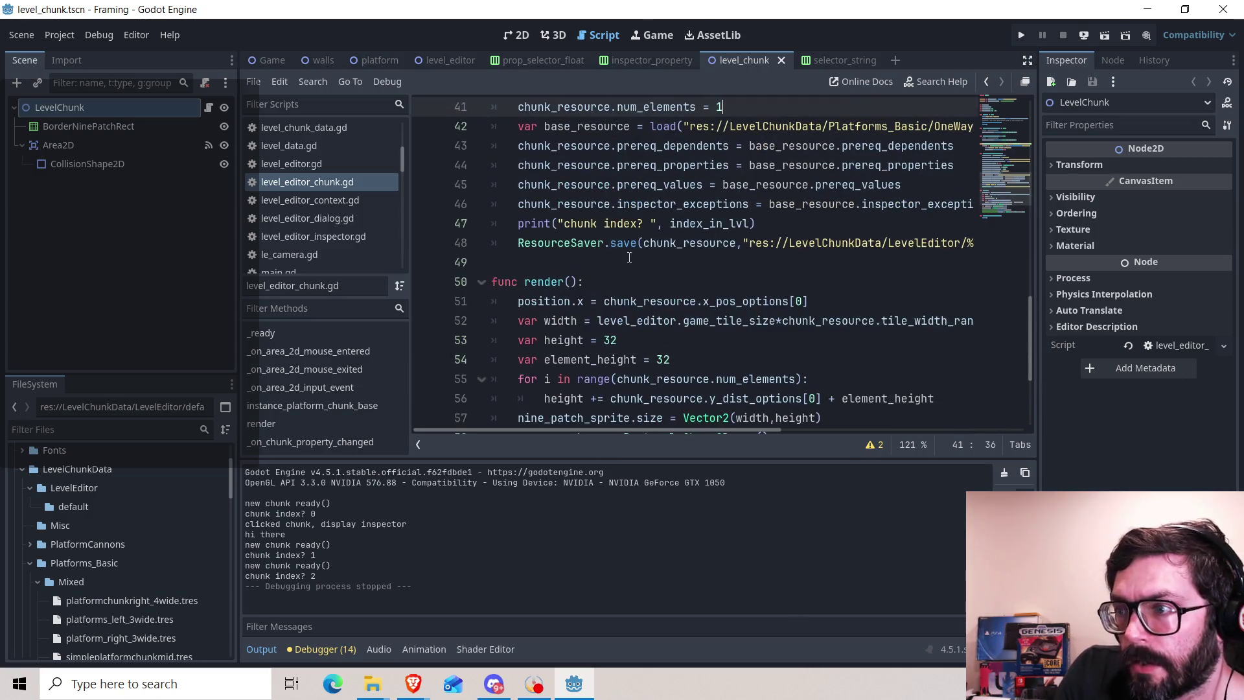
scroll(729, 254, "up", 2)
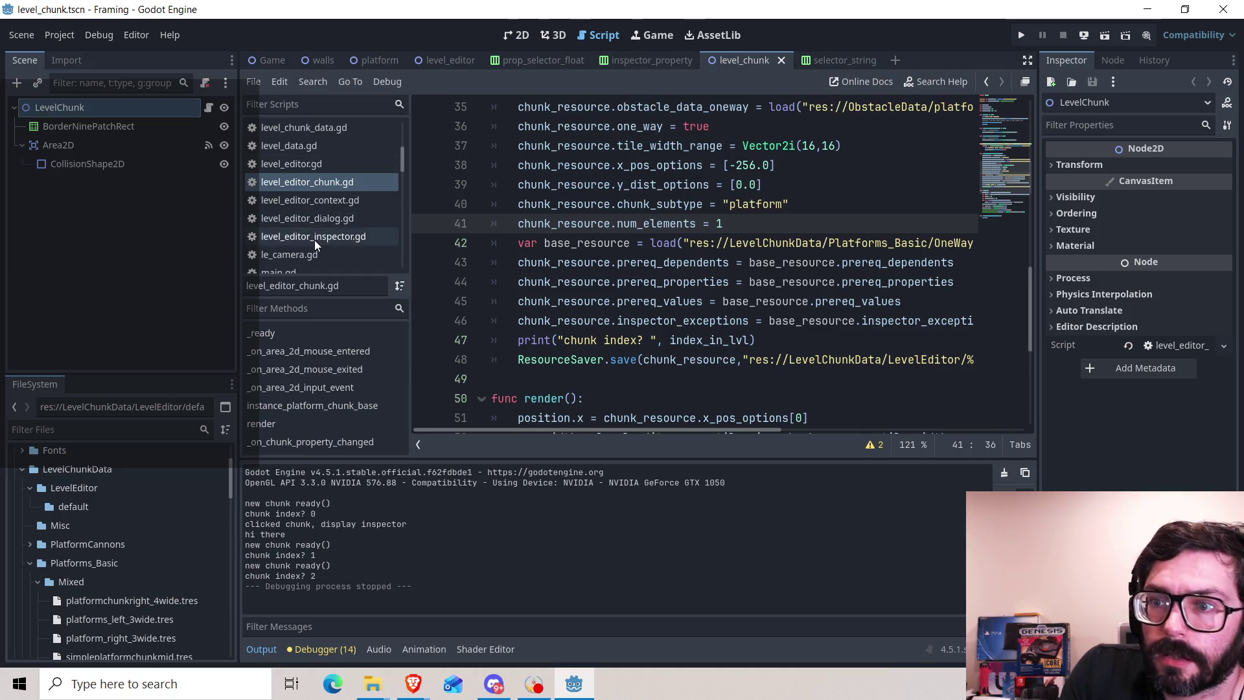
scroll(316, 238, "down", 5)
scroll(317, 238, "down", 5)
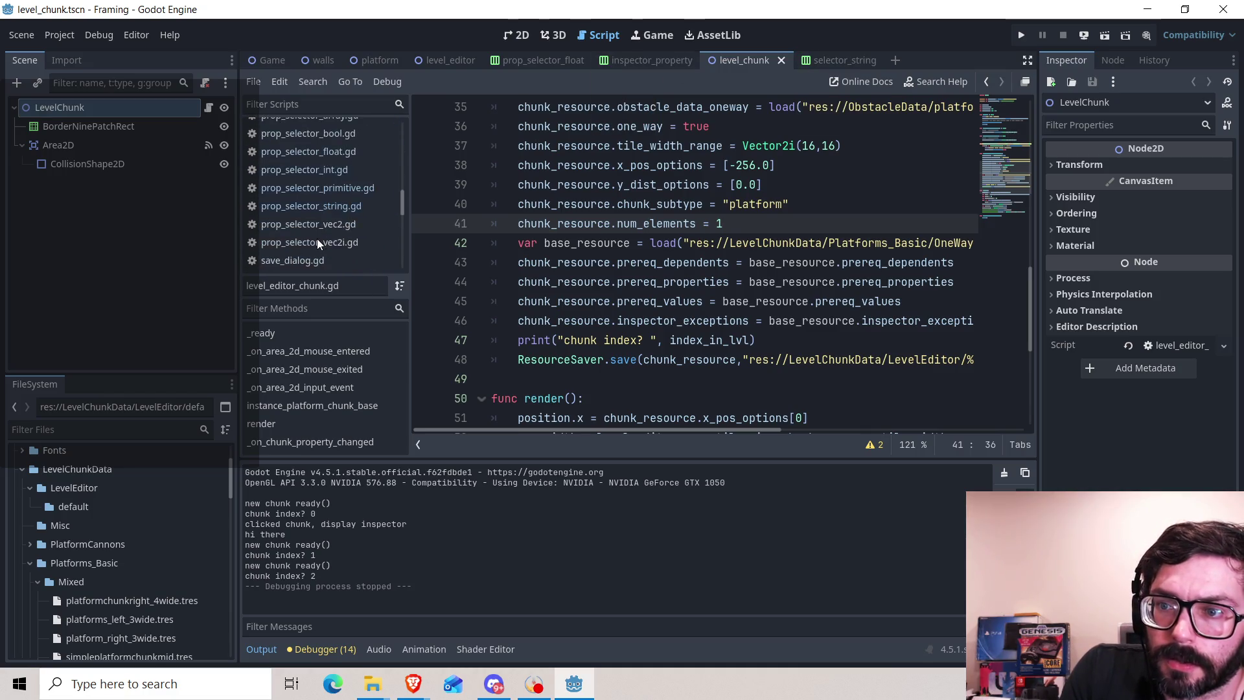
left_click(304, 238)
- Rewrite line 14 to 'Array selector need to have subselectors that match element type'
left_click(602, 301)
left_click_drag(648, 301, 598, 302)
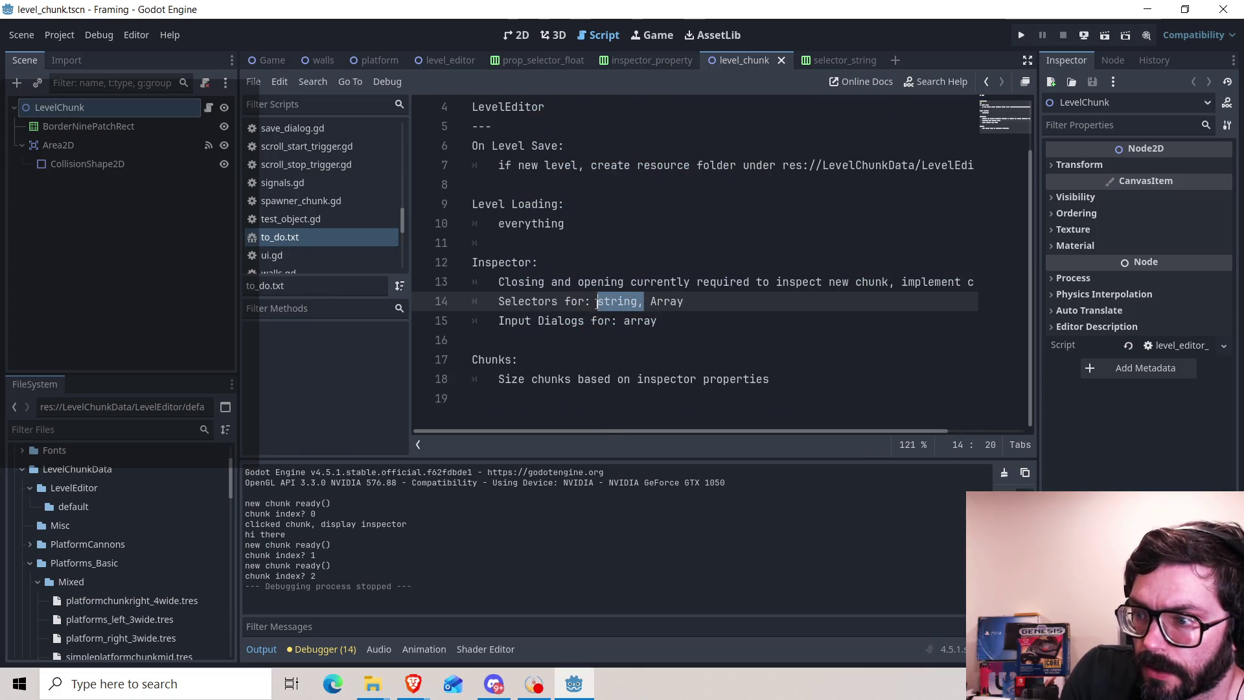
key("BackSpace")
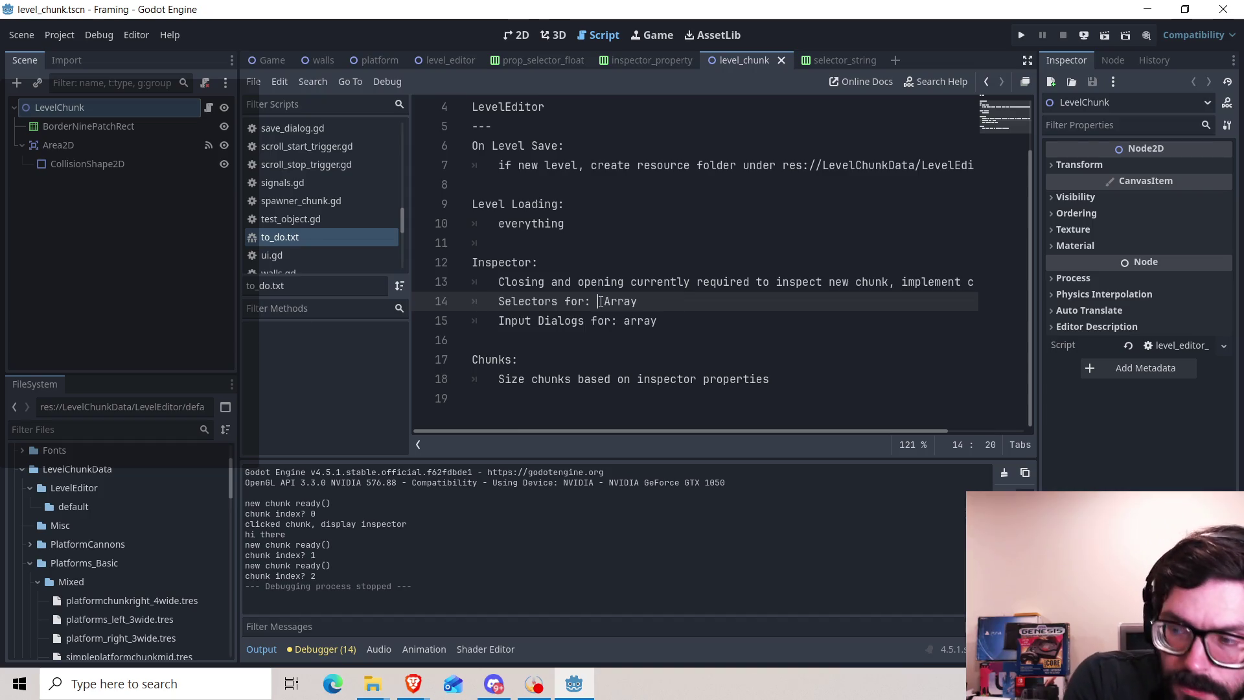
key("BackSpace")
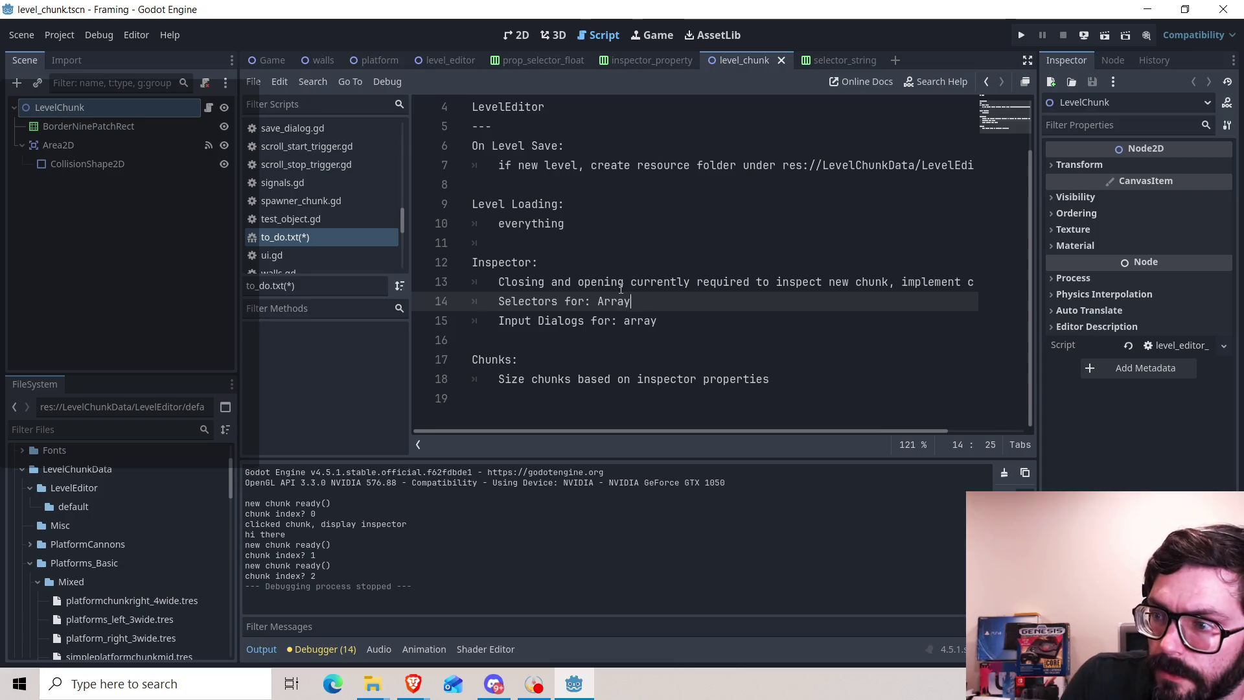
type("of ")
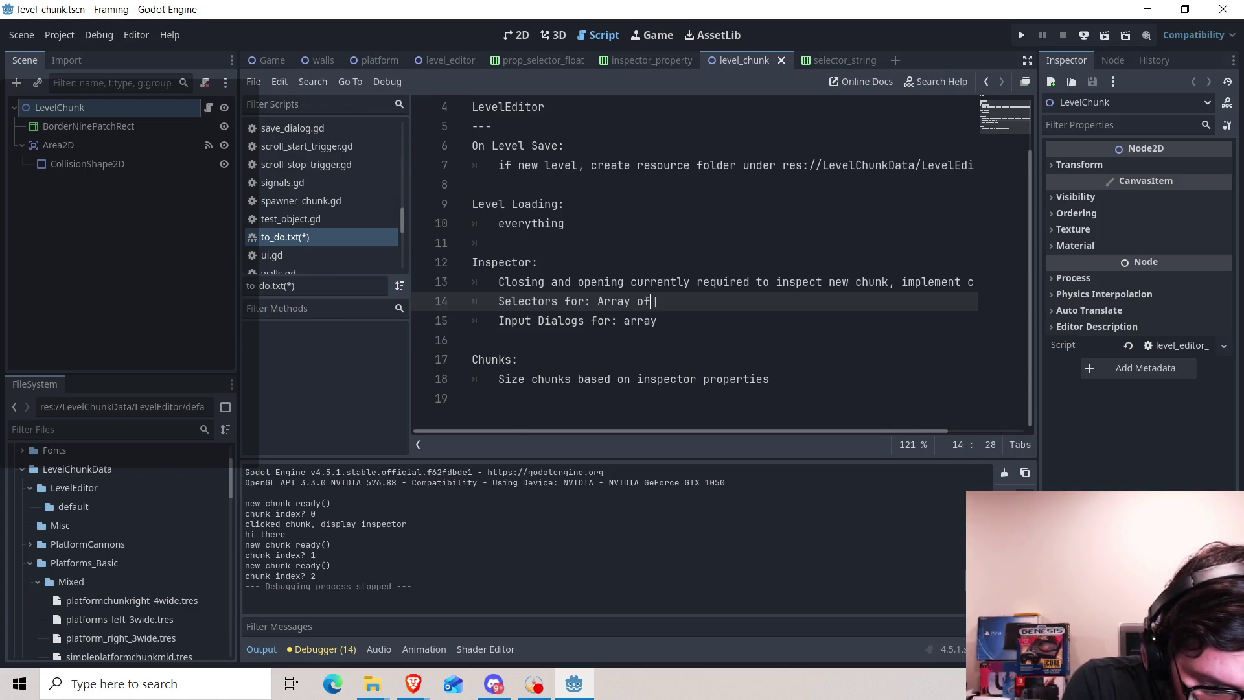
type("Strings need")
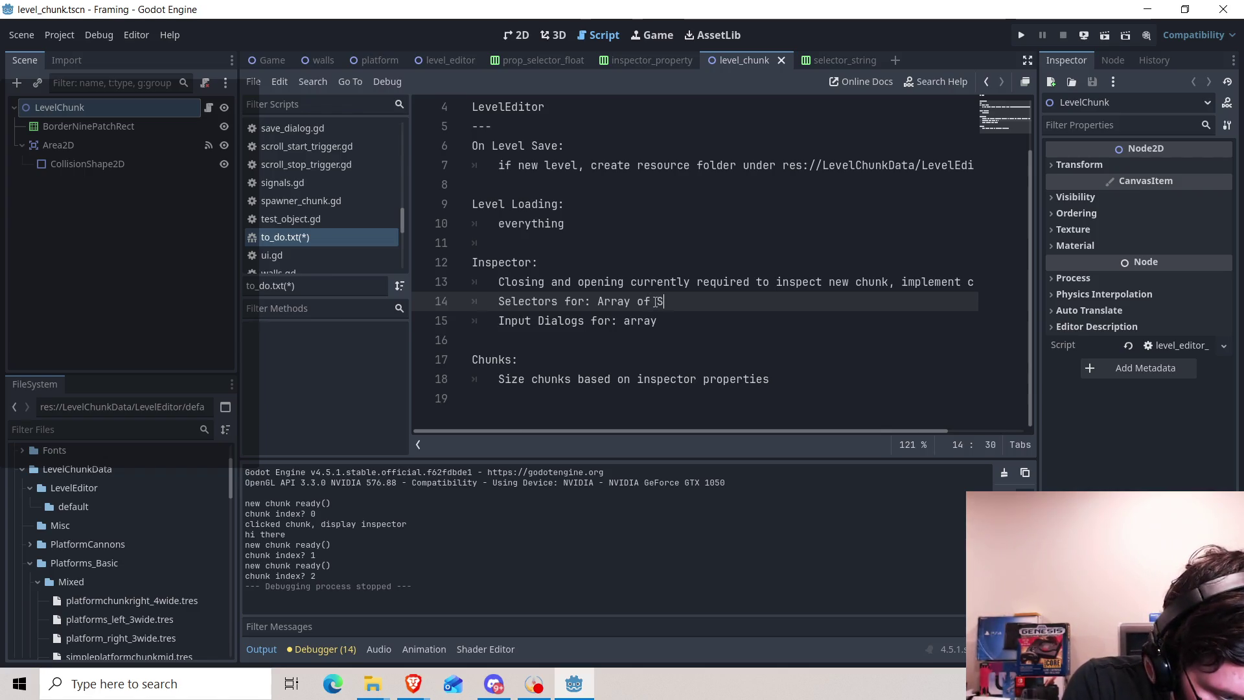
type(" to have sub")
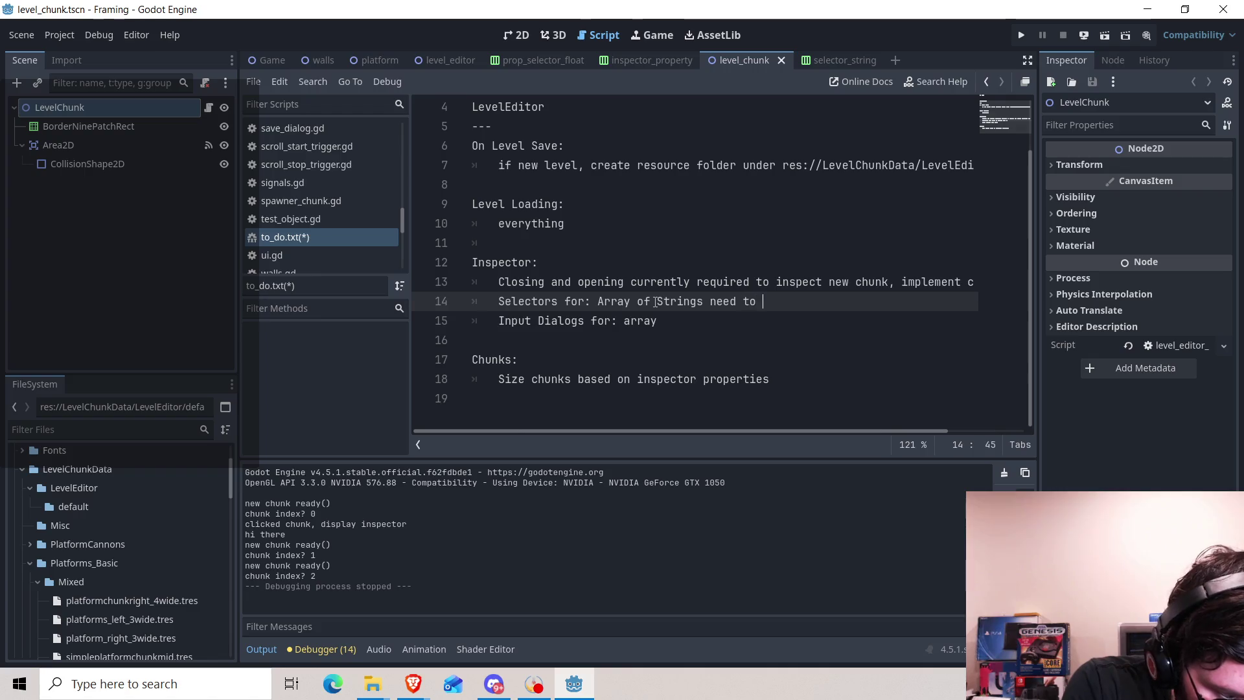
type("selectors tha")
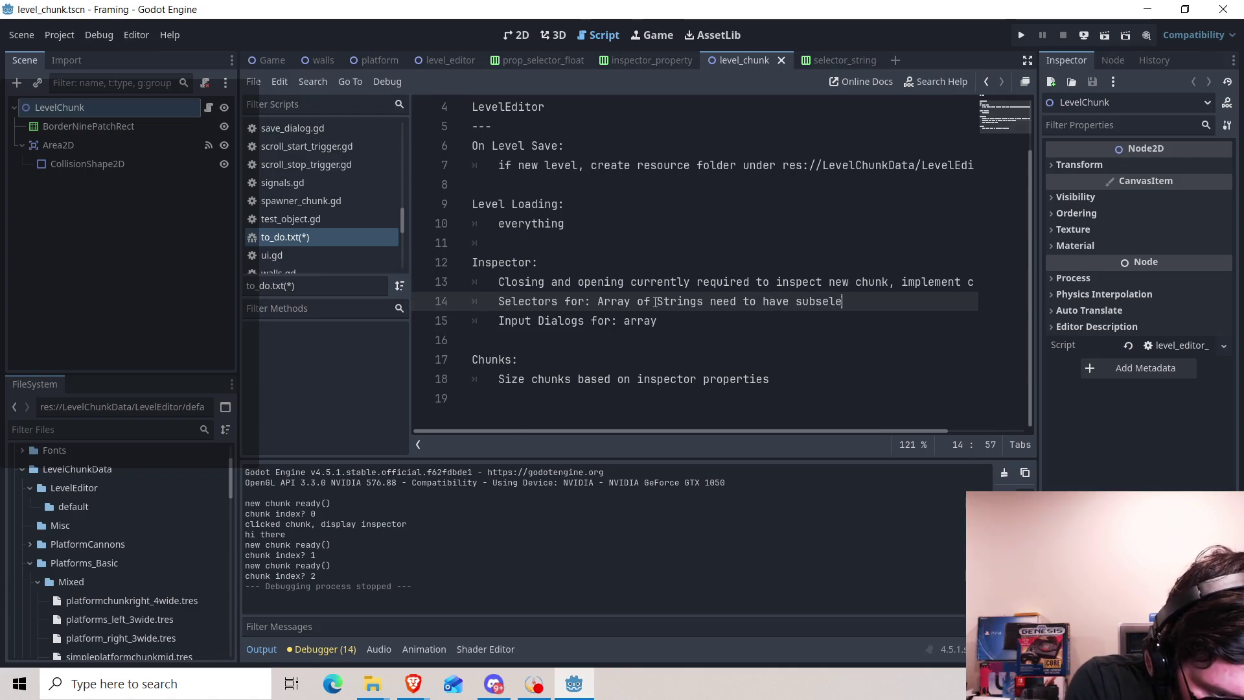
type("t")
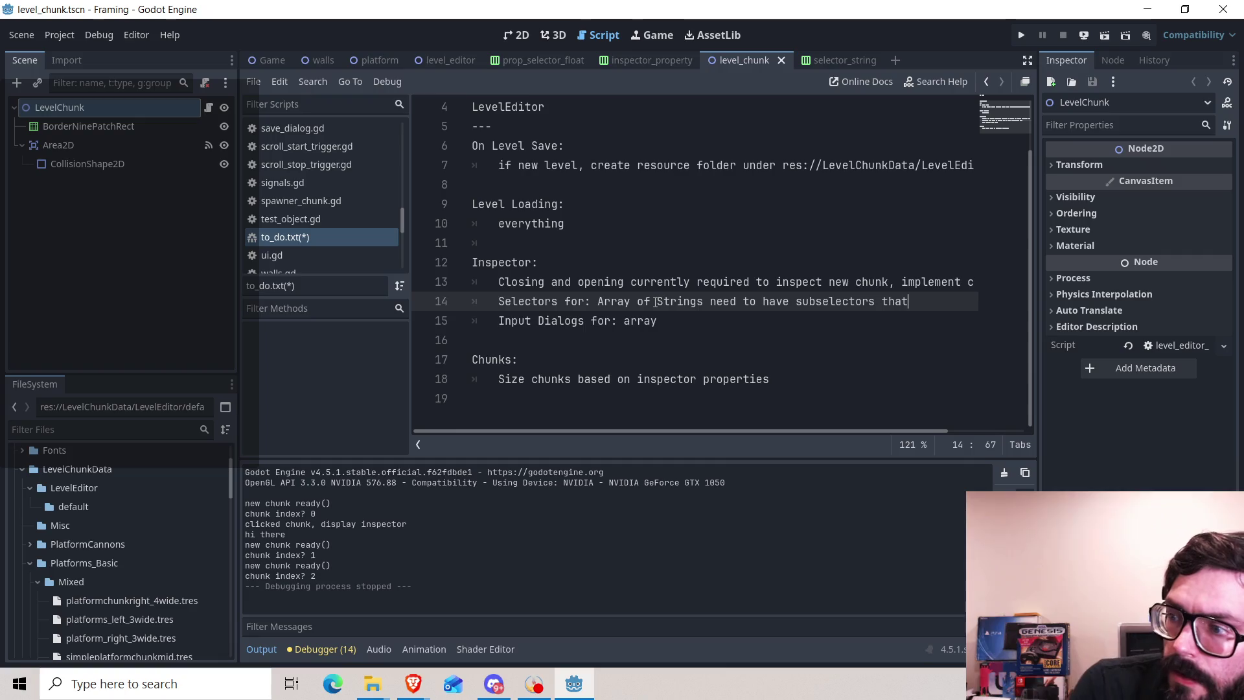
left_click_drag(704, 302, 637, 308)
key("BackSpace")
key("BackSpace")
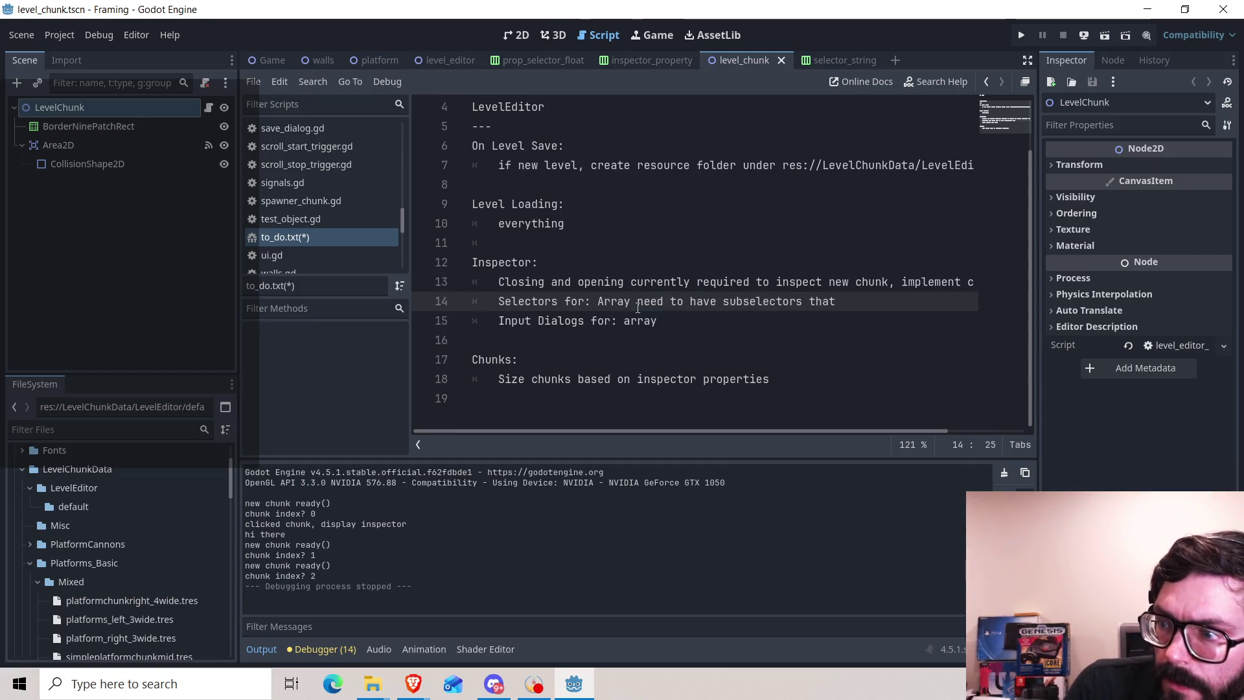
left_click_drag(598, 302, 500, 307)
key("BackSpace")
left_click(528, 302)
type("selector")
left_click(819, 302)
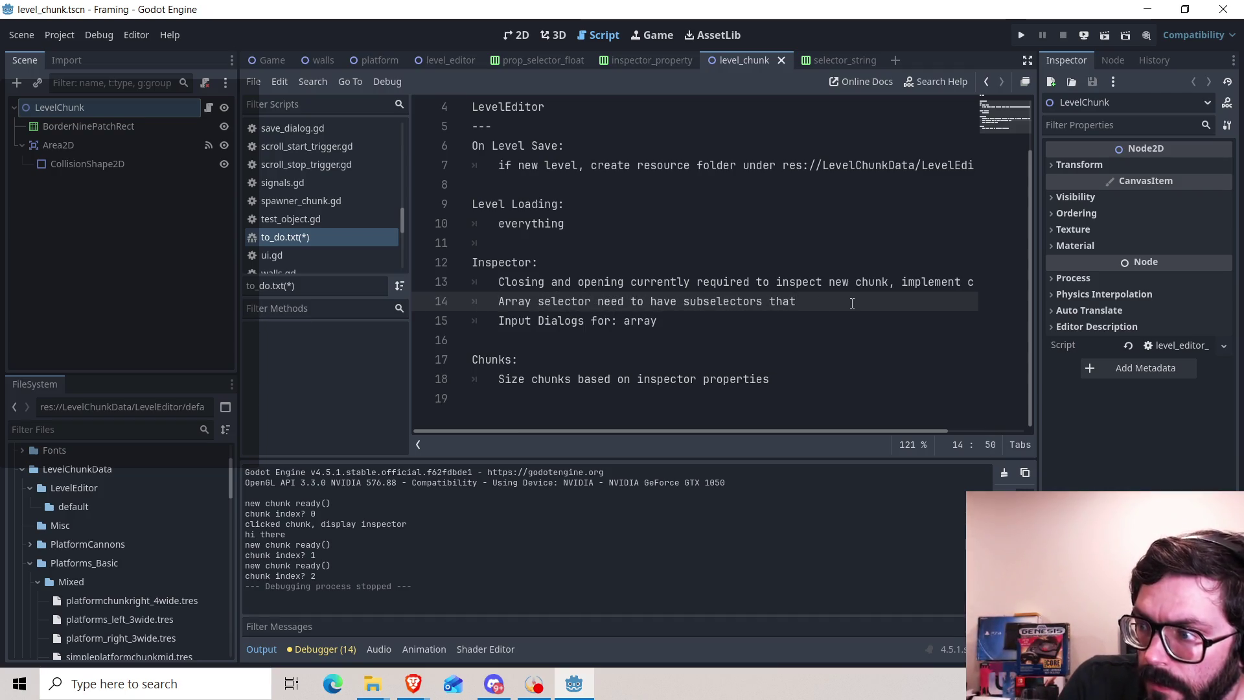
type("match element type")
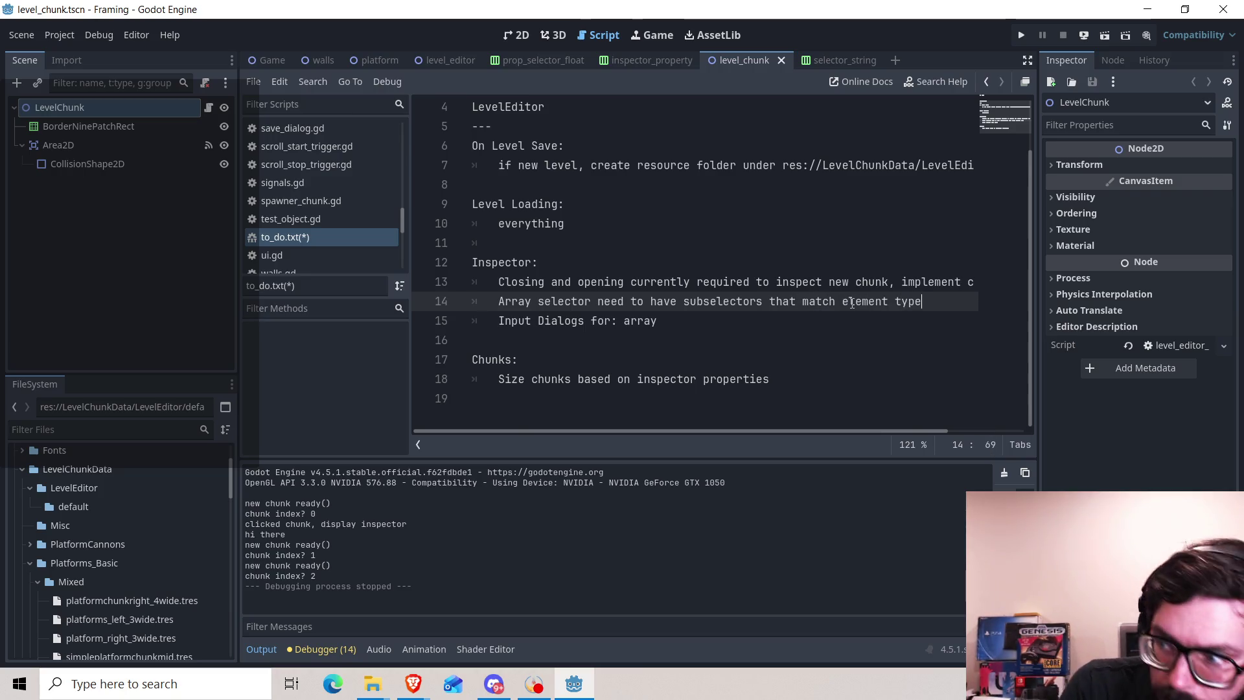
- Check the 'Input Dialogs for: array' line and save to_do.txt
key("Left")
key("Left")
key("Left")
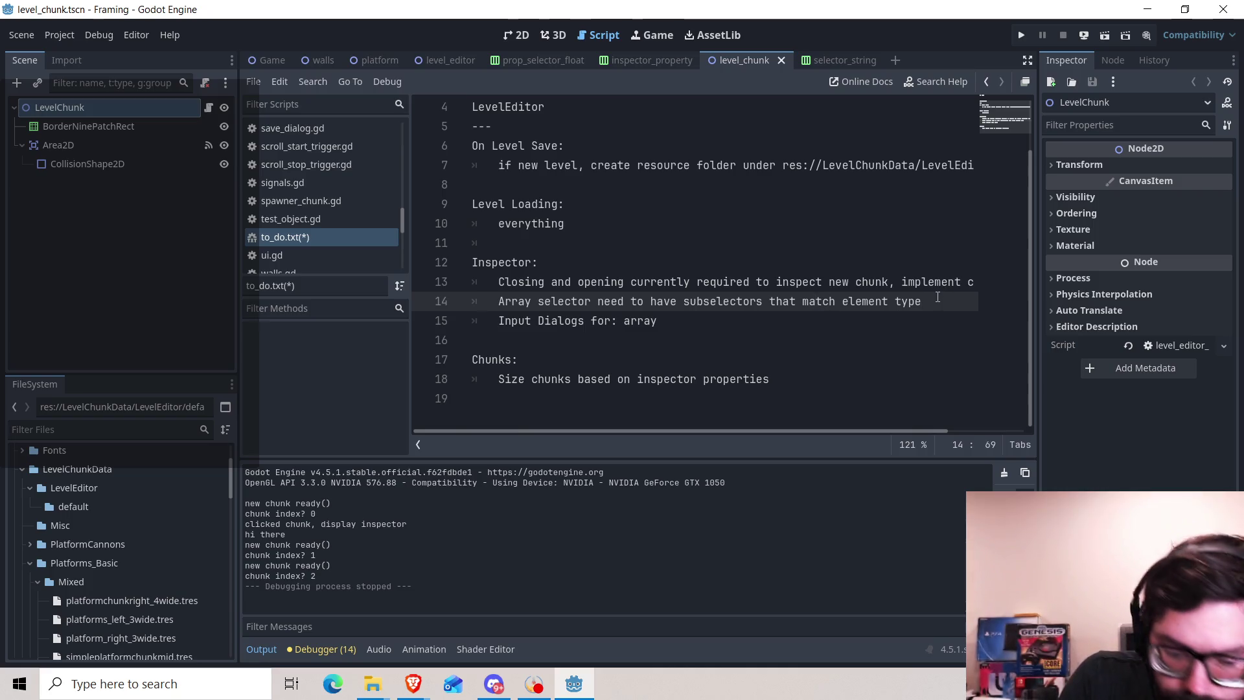
left_click(677, 330)
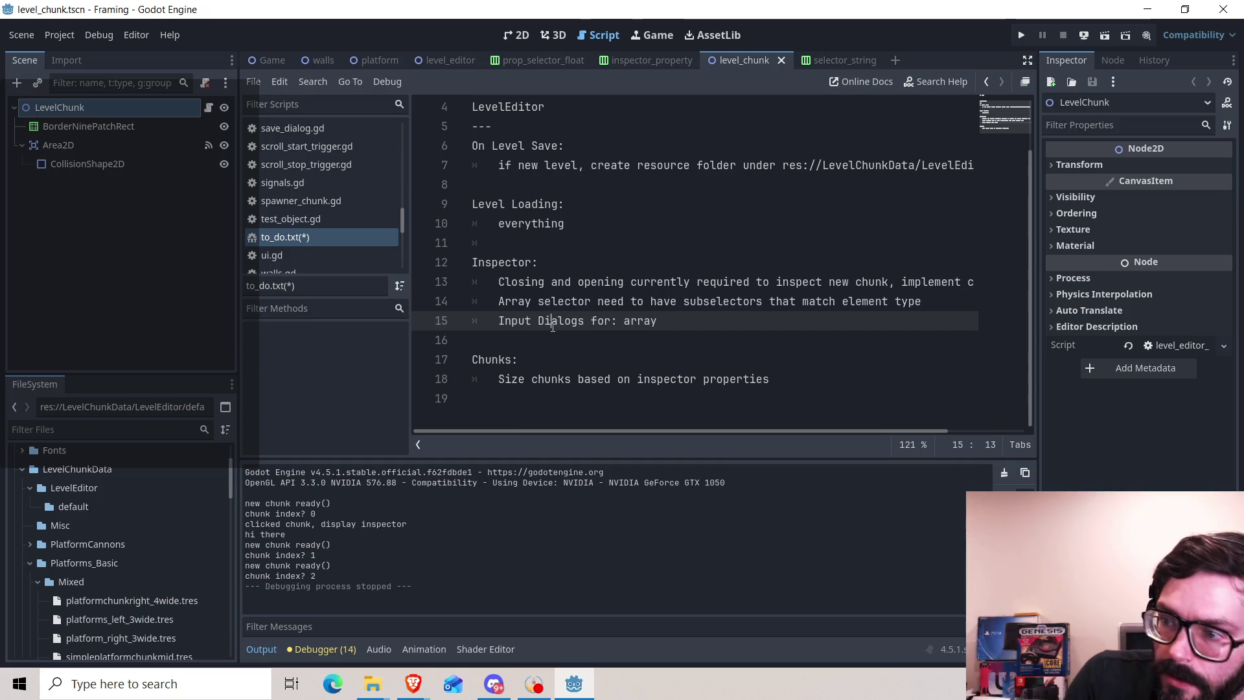
left_click(629, 321)
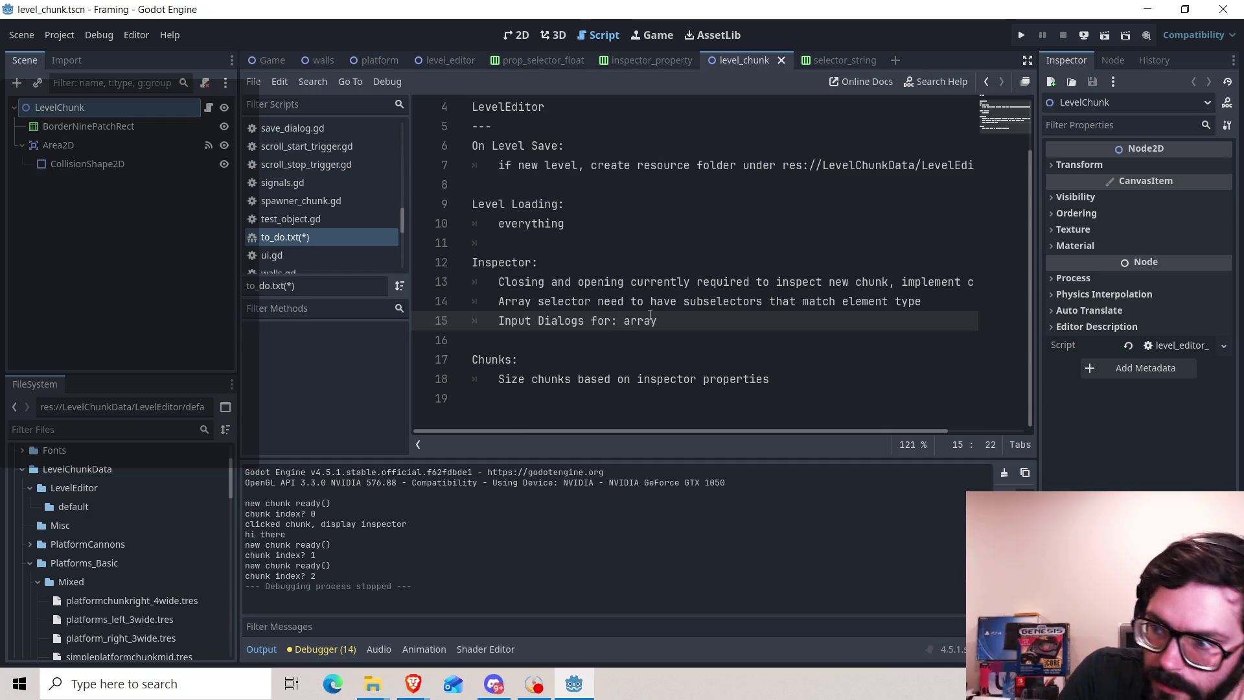
key("Left")
left_click(674, 323)
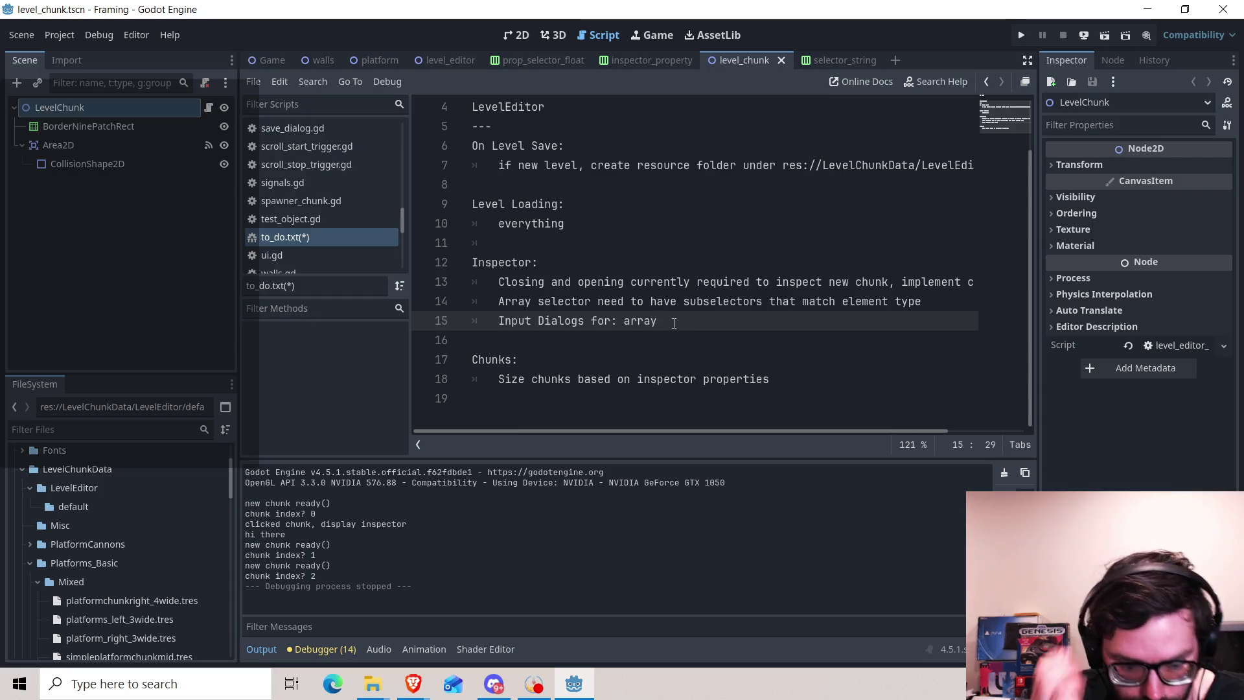
key("Up")
key("Up")
key("Down")
key("Down")
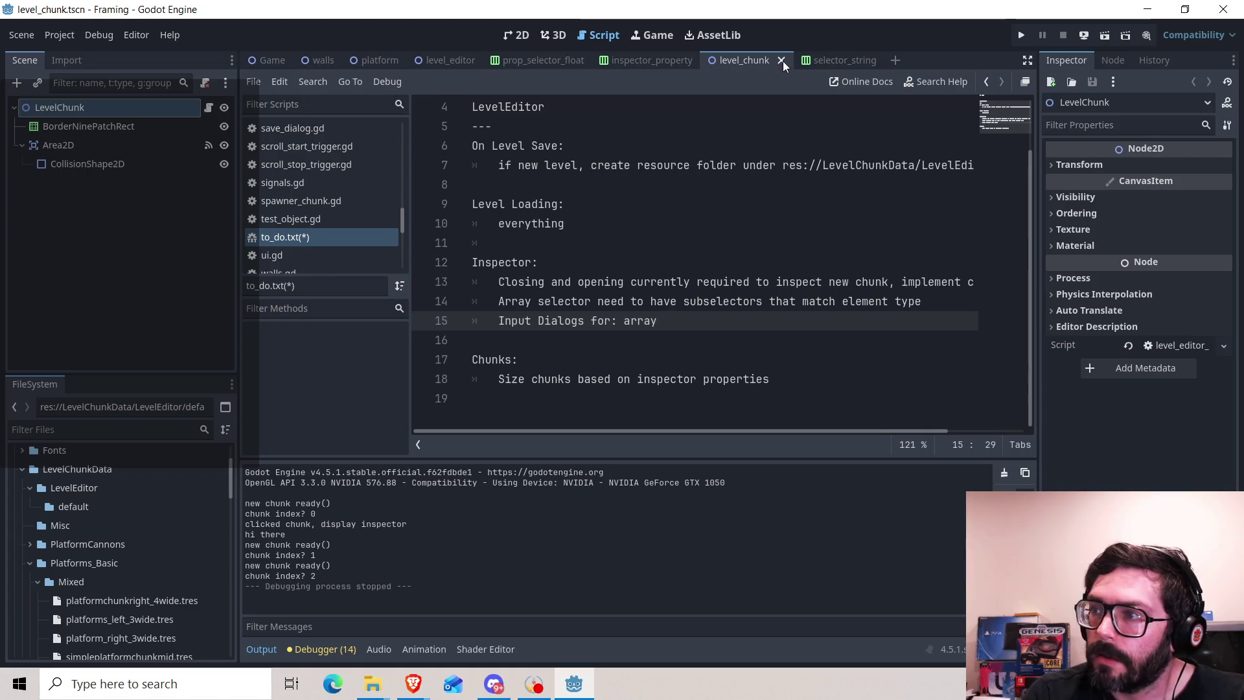
key("ctrl+s")
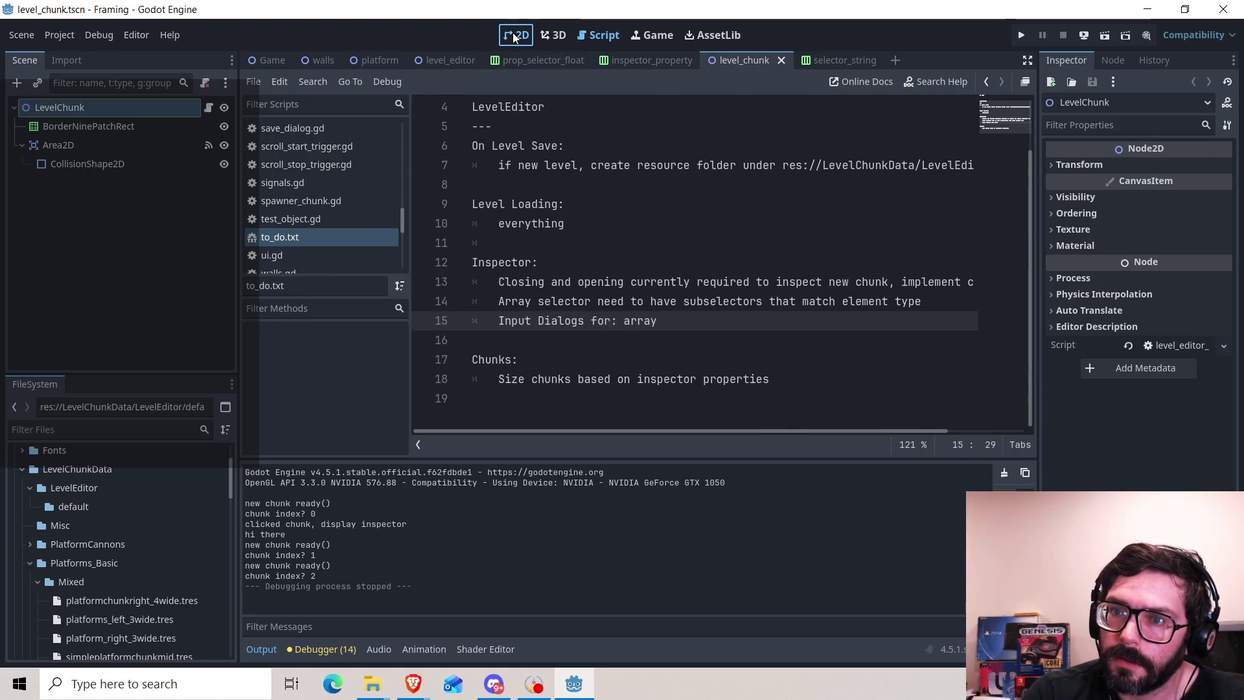
- Switch to the 2D view, run the project, and stop it with Escape
left_click(512, 34)
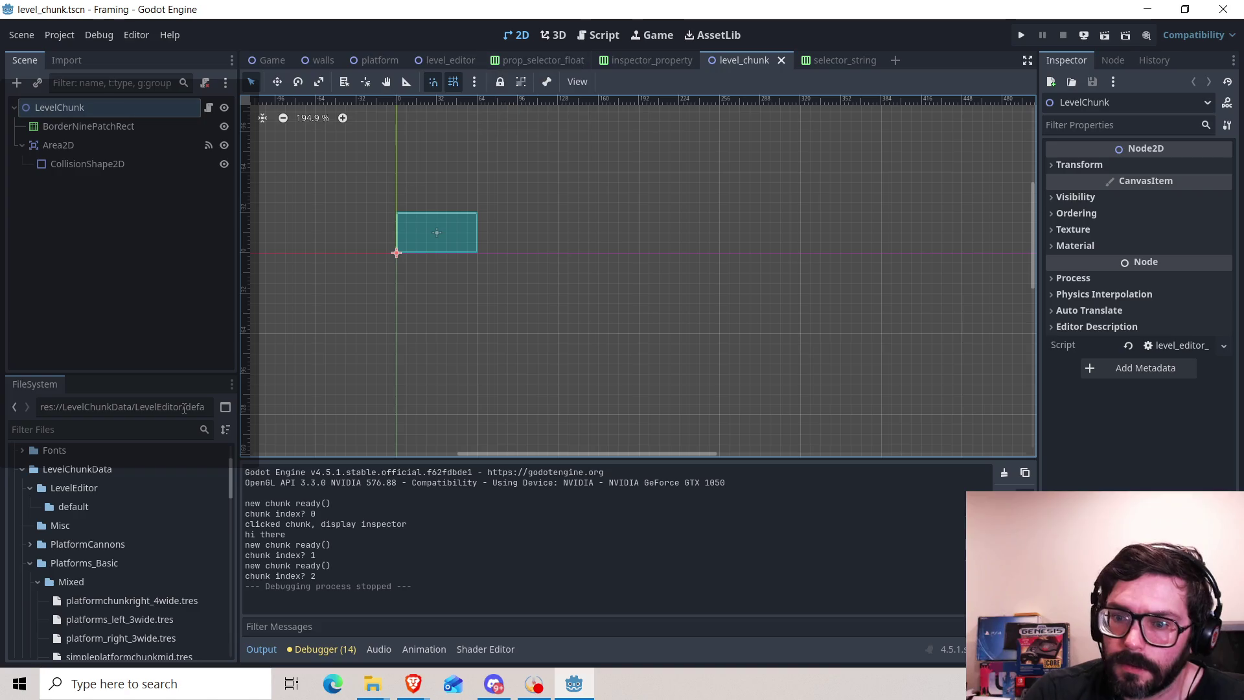
scroll(63, 518, "up", 3)
scroll(65, 521, "down", 2)
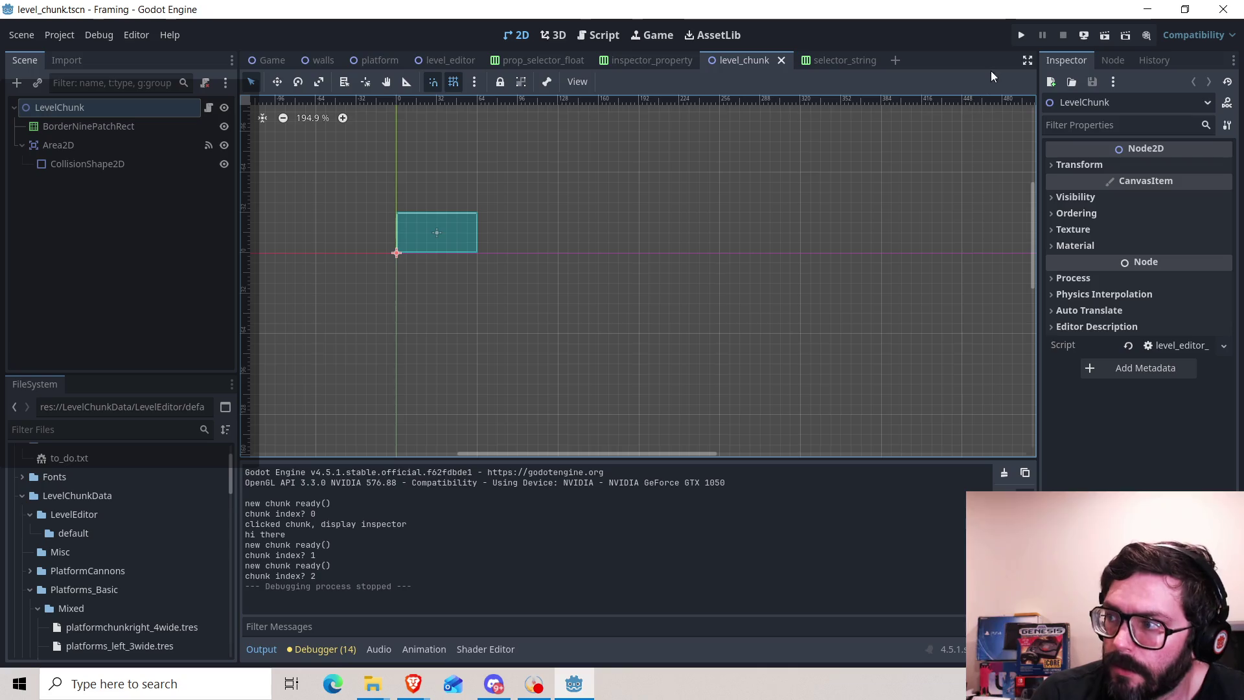
left_click(1023, 40)
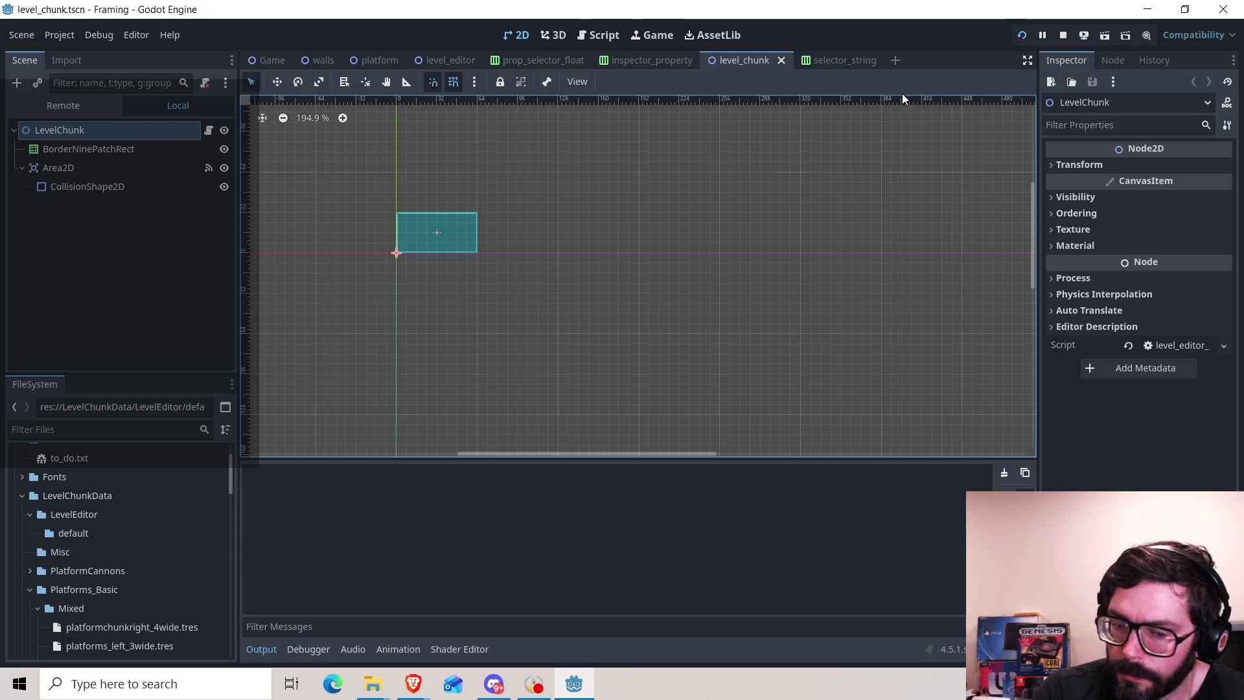
key("Escape")
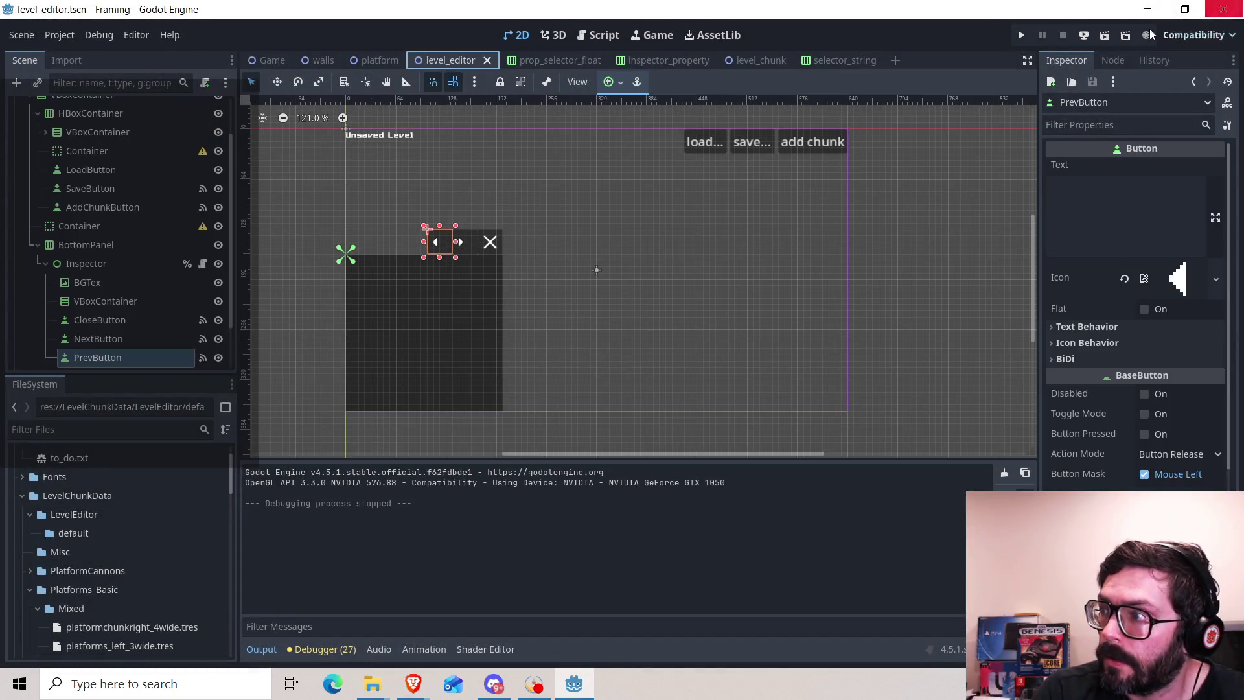
- Run the level_editor scene, add a chunk, and start editing its x_pos_options value
left_click(1107, 41)
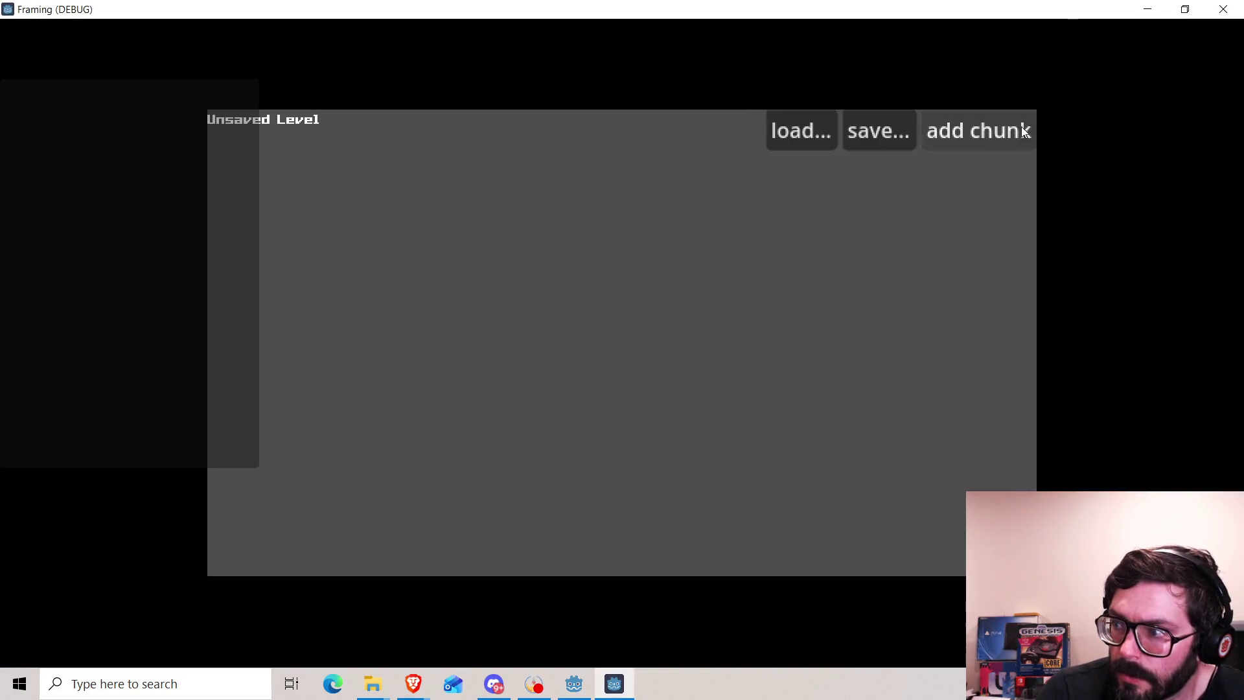
left_click(1021, 129)
left_click(681, 320)
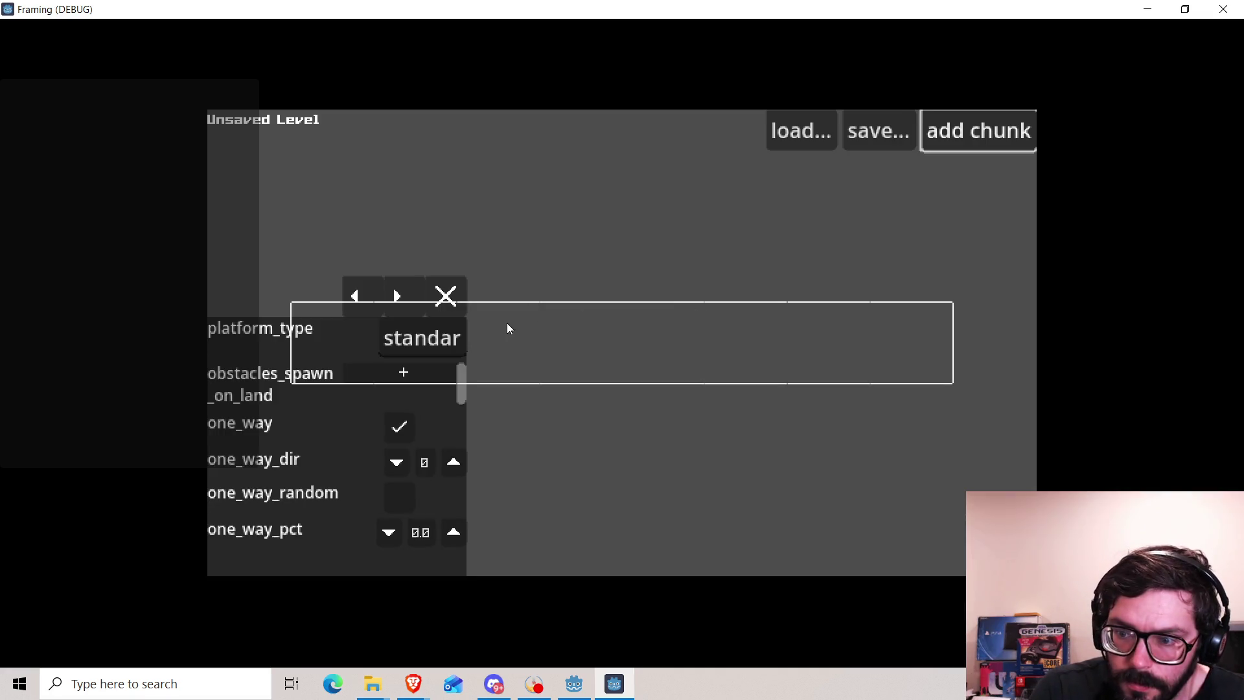
left_click(397, 295)
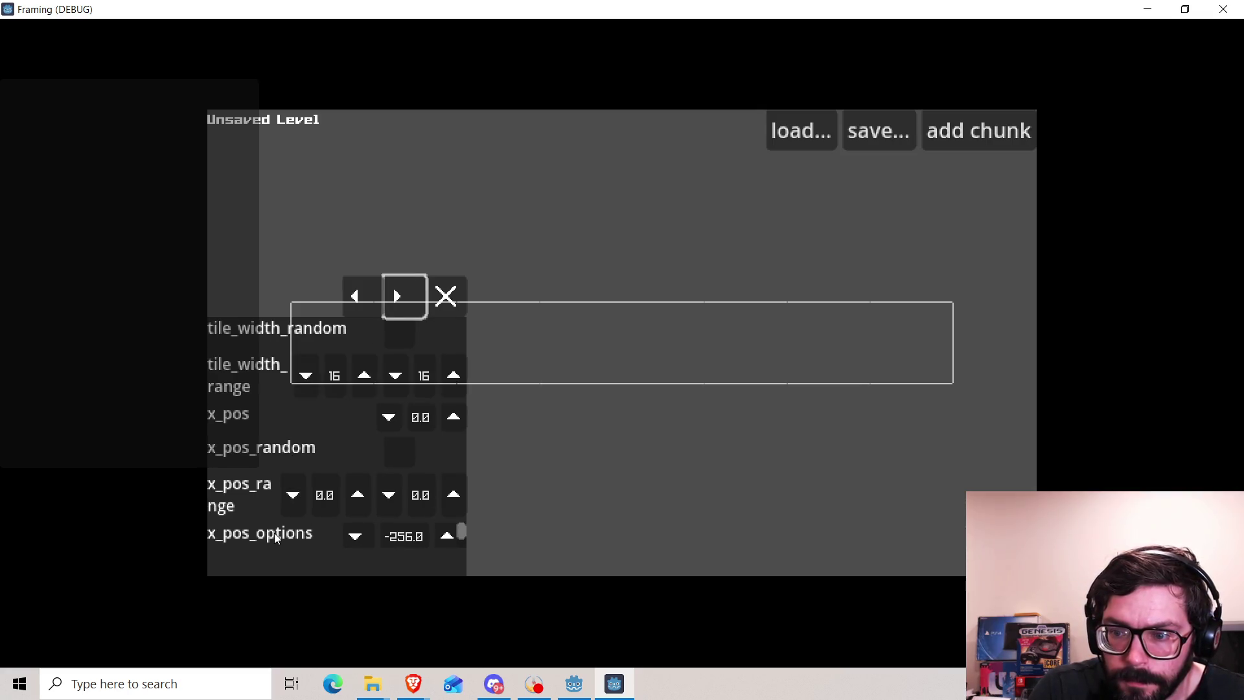
scroll(402, 541, "down", 1)
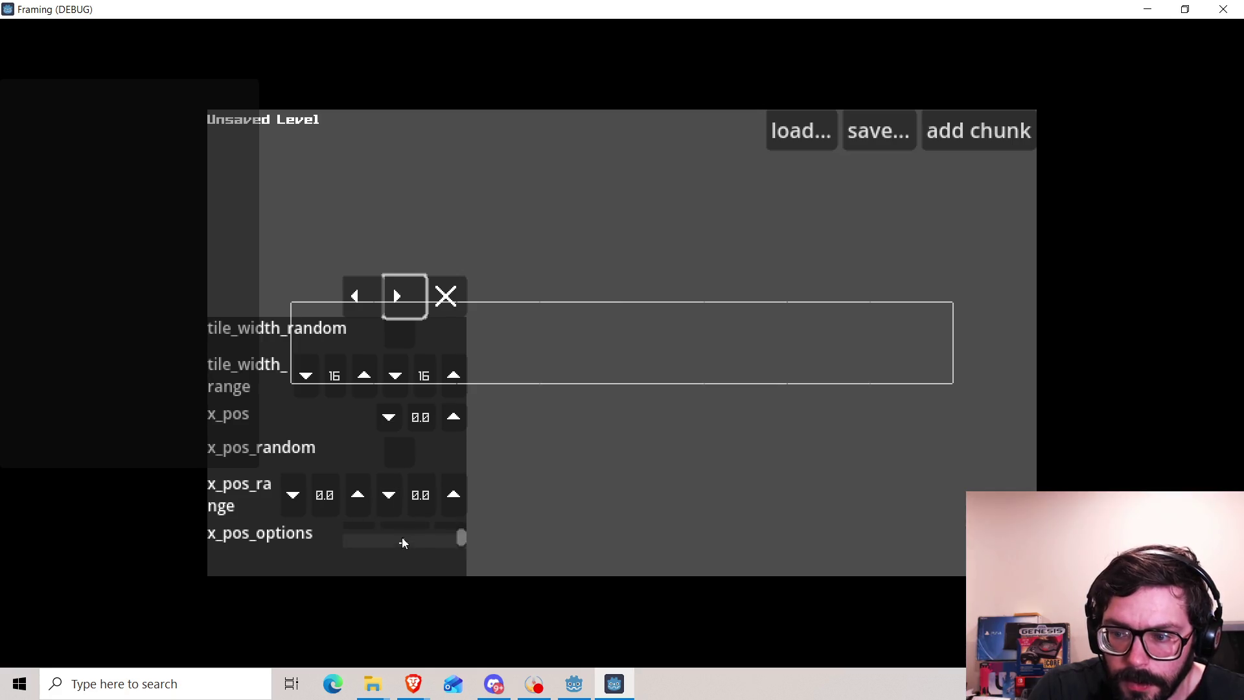
scroll(401, 538, "up", 1)
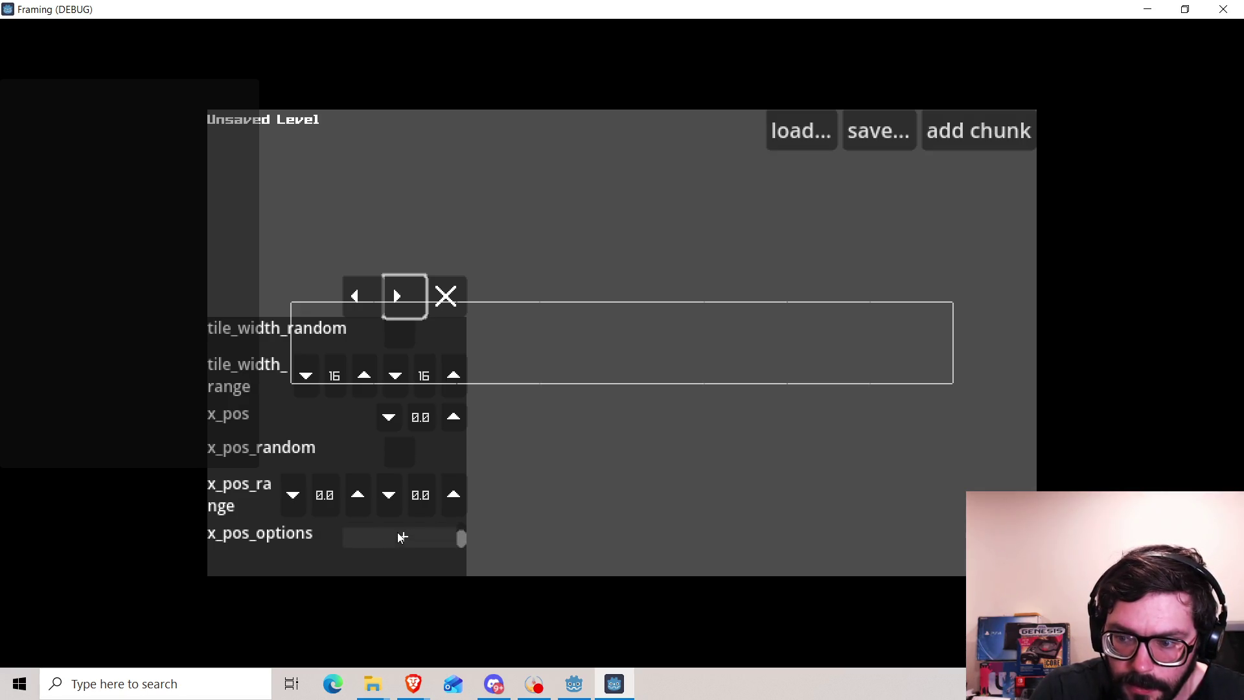
scroll(401, 538, "up", 1)
scroll(404, 539, "down", 2)
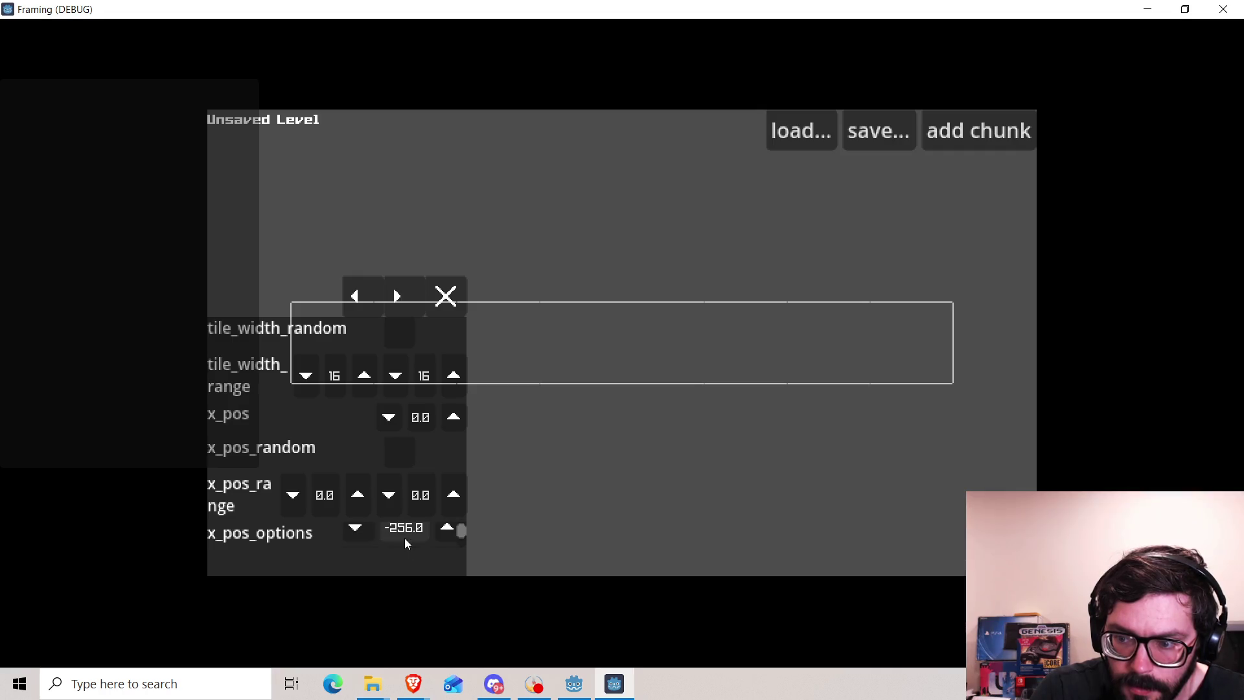
left_click(404, 541)
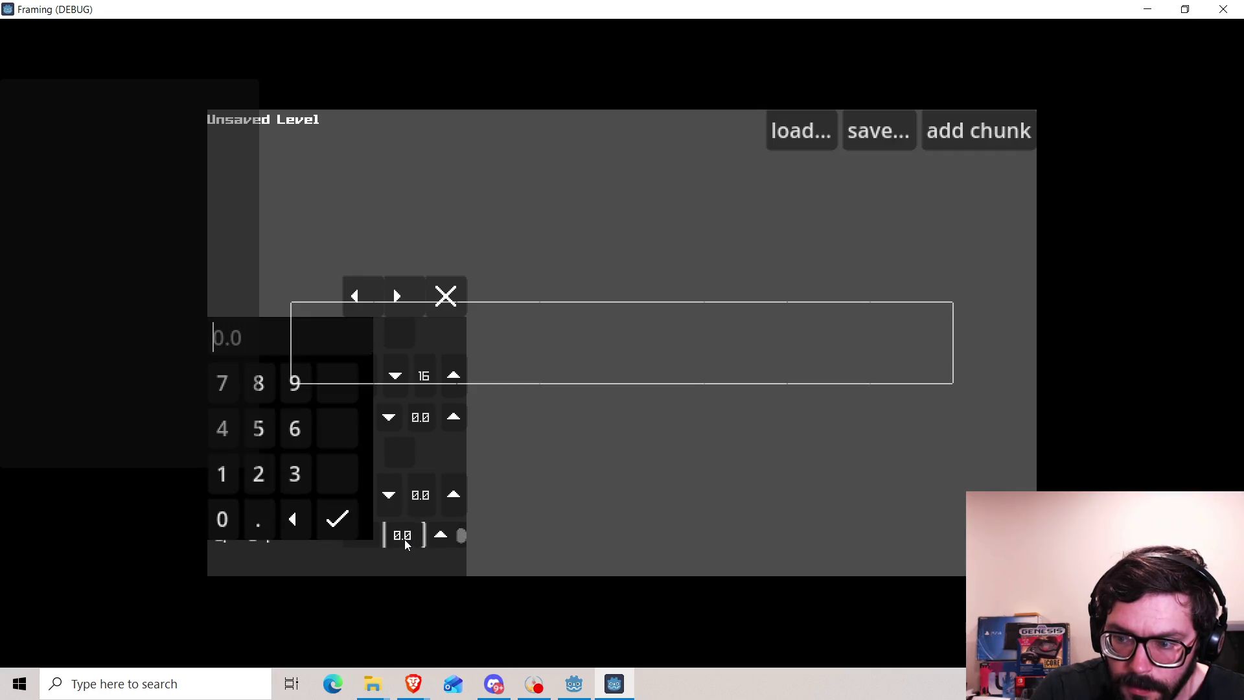
- Enter 65.2 on the keypad as the x_pos_options value
left_click(294, 427)
left_click(258, 429)
left_click(261, 518)
left_click(258, 473)
left_click(337, 518)
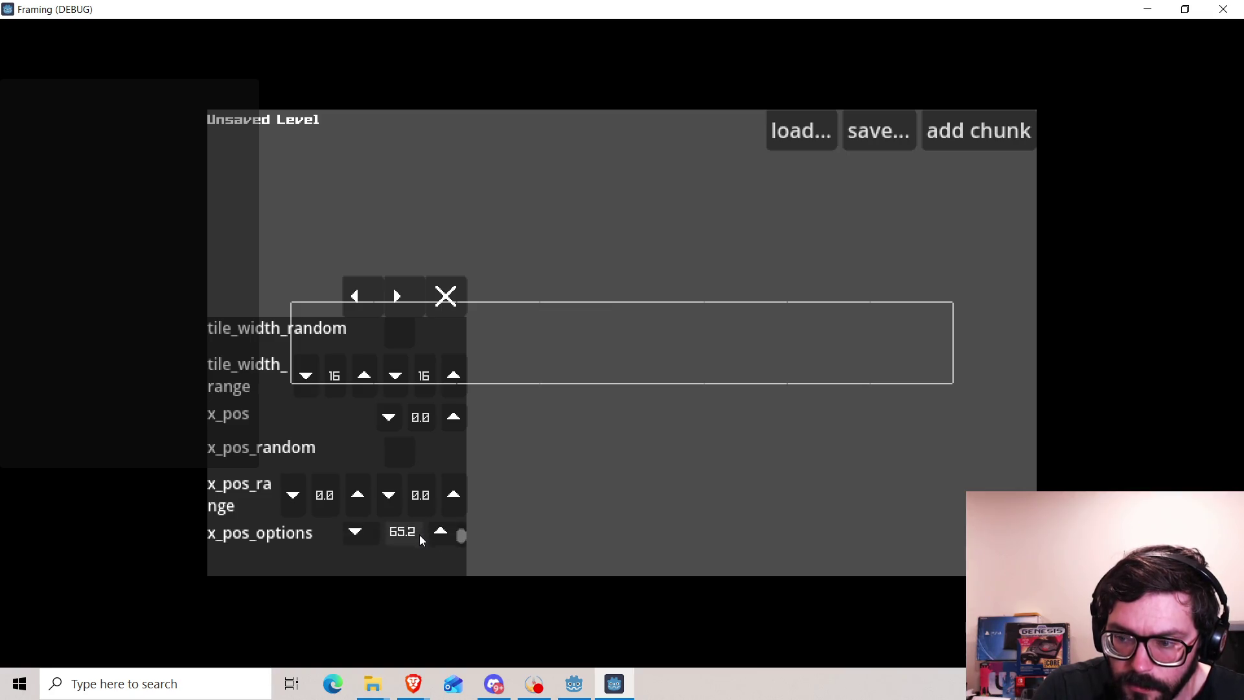
scroll(418, 535, "down", 3)
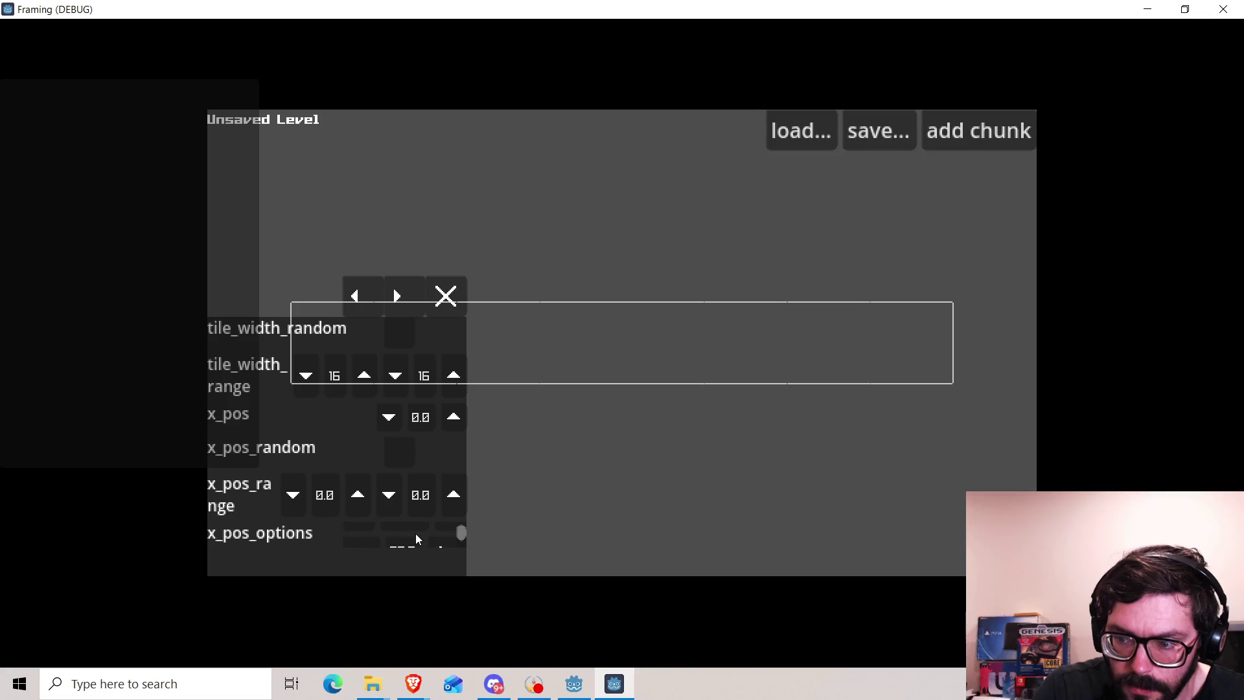
- Add a new x_pos_options entry with the value 893.14
left_click(416, 536)
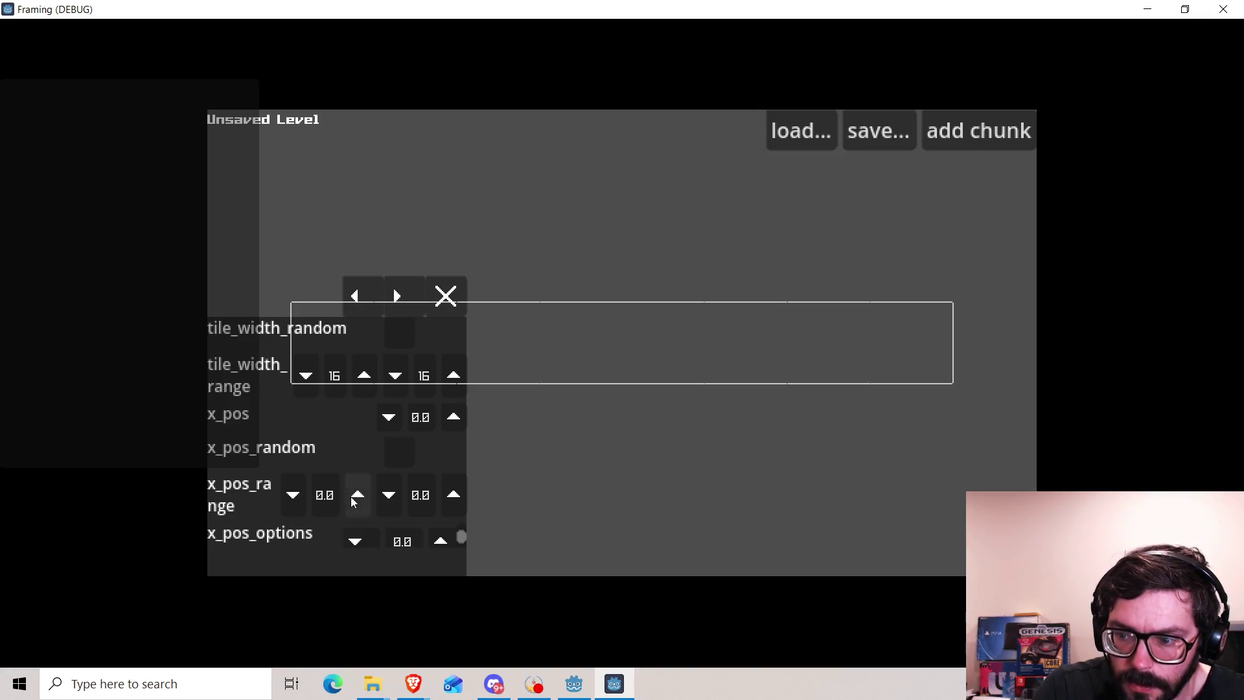
left_click(405, 541)
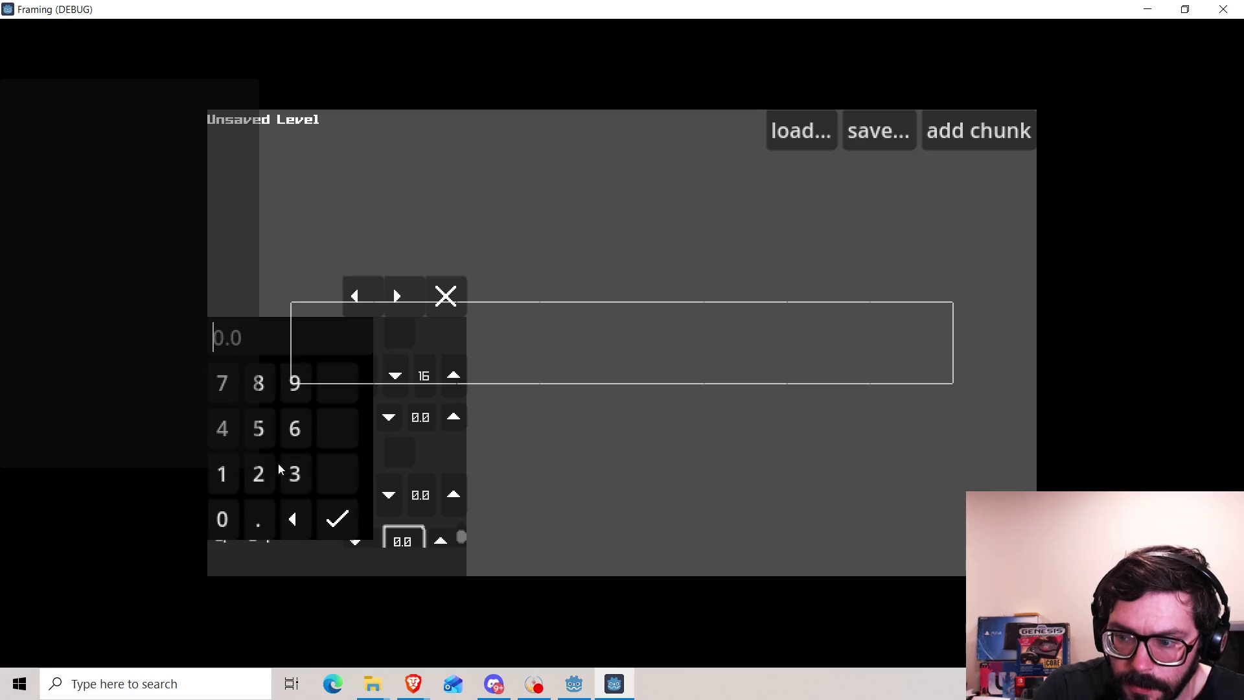
left_click(260, 385)
left_click(296, 385)
left_click(290, 487)
left_click(258, 519)
left_click(221, 473)
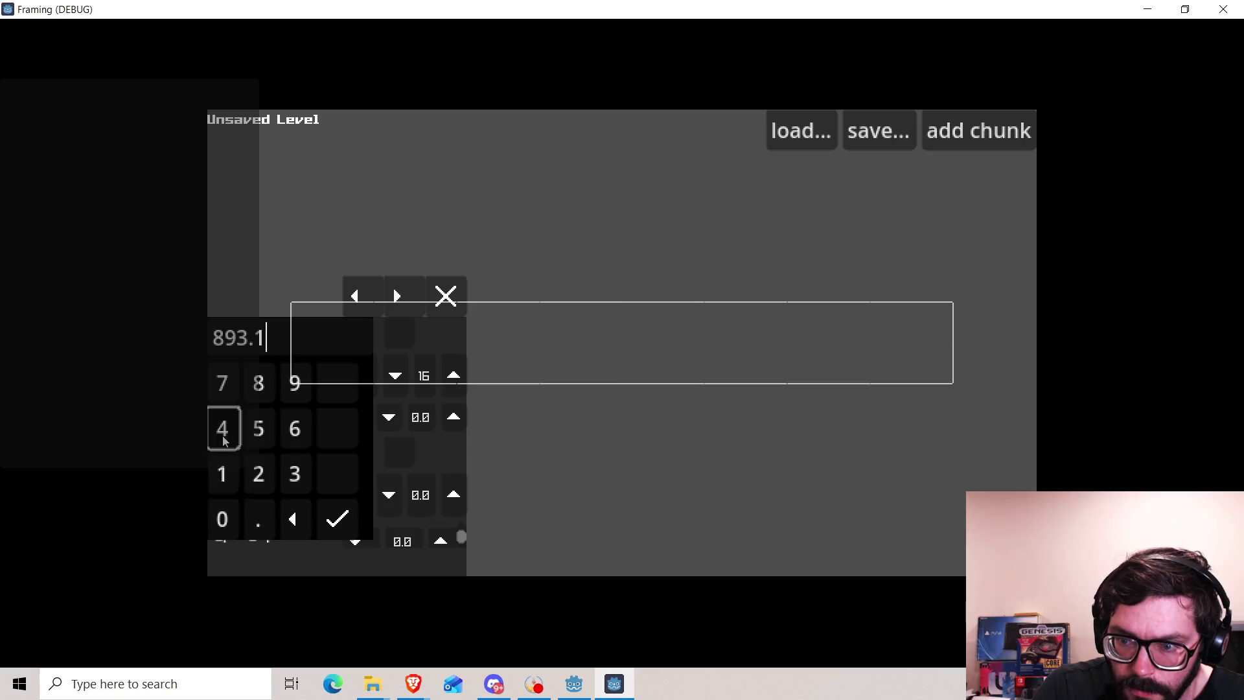
left_click(221, 428)
left_click(337, 519)
left_click_drag(396, 536, 407, 538)
- Review the chunk's property list and close the running game
scroll(402, 538, "down", 3)
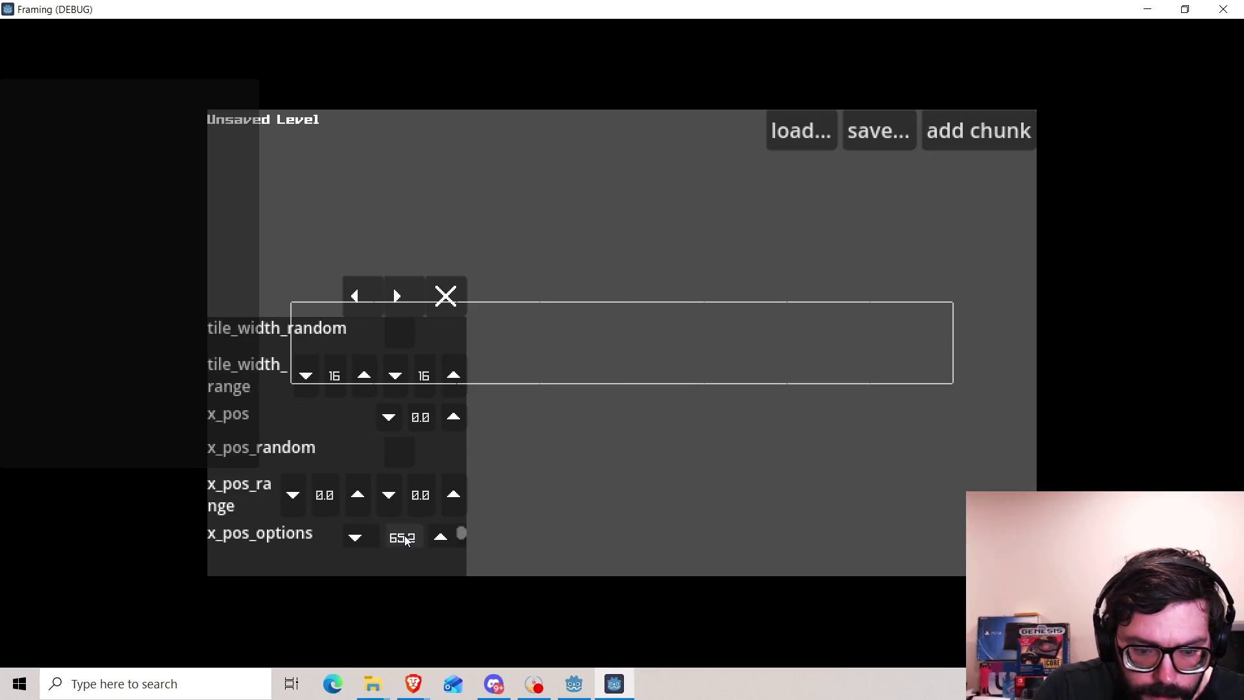
scroll(362, 532, "up", 3)
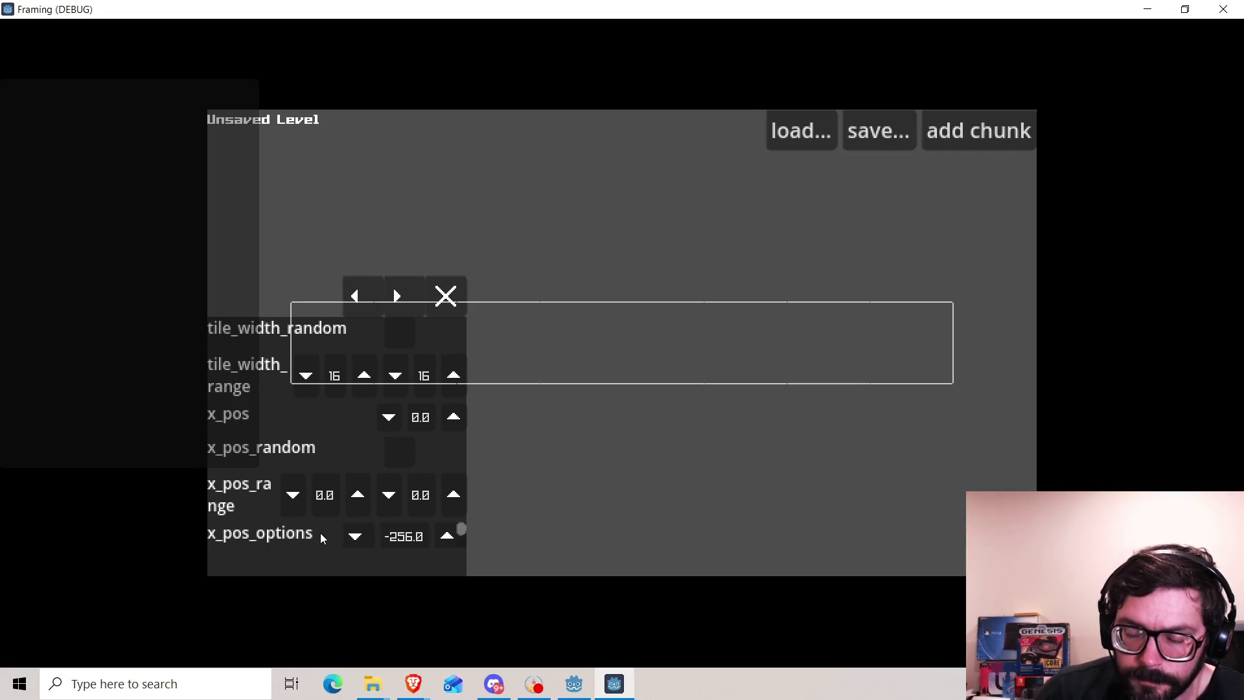
scroll(392, 538, "down", 2)
scroll(396, 538, "down", 3)
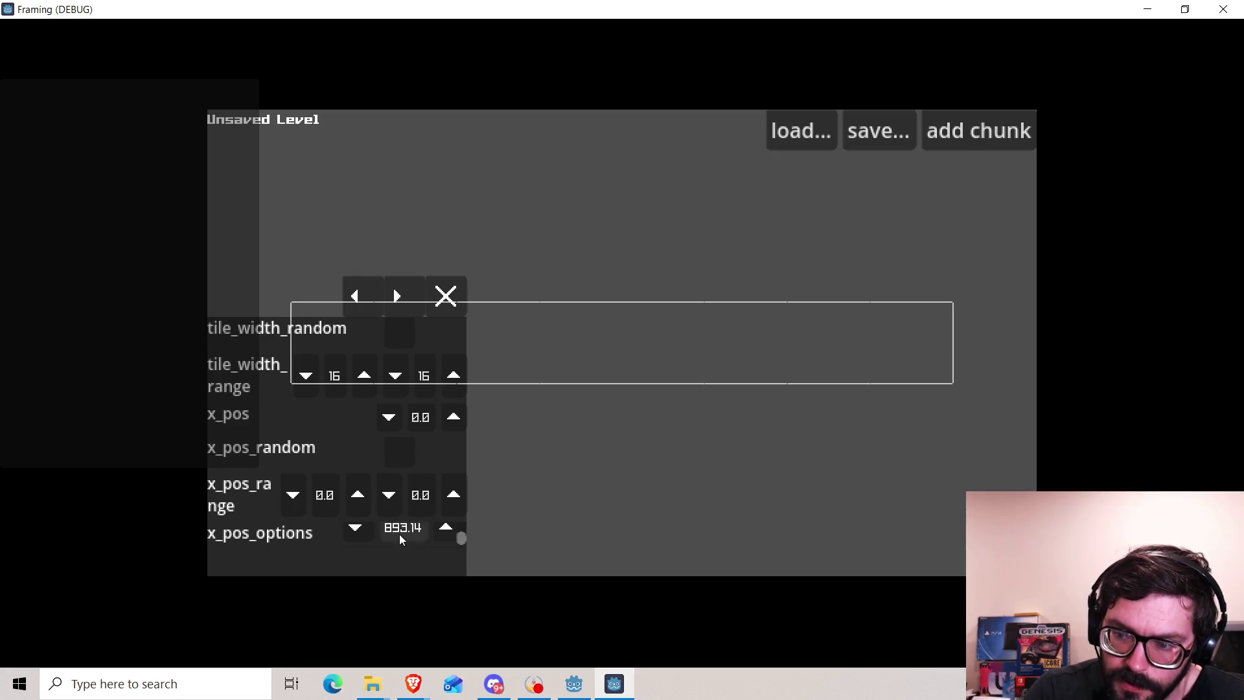
scroll(395, 538, "down", 2)
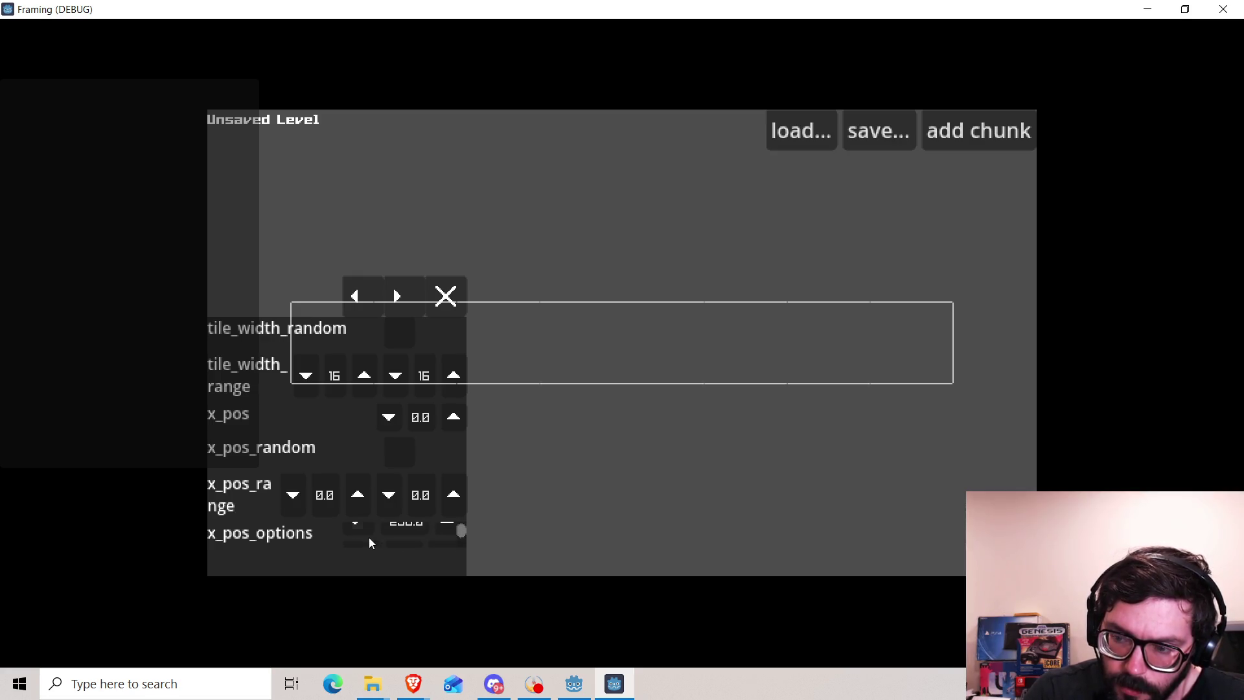
scroll(403, 532, "up", 2)
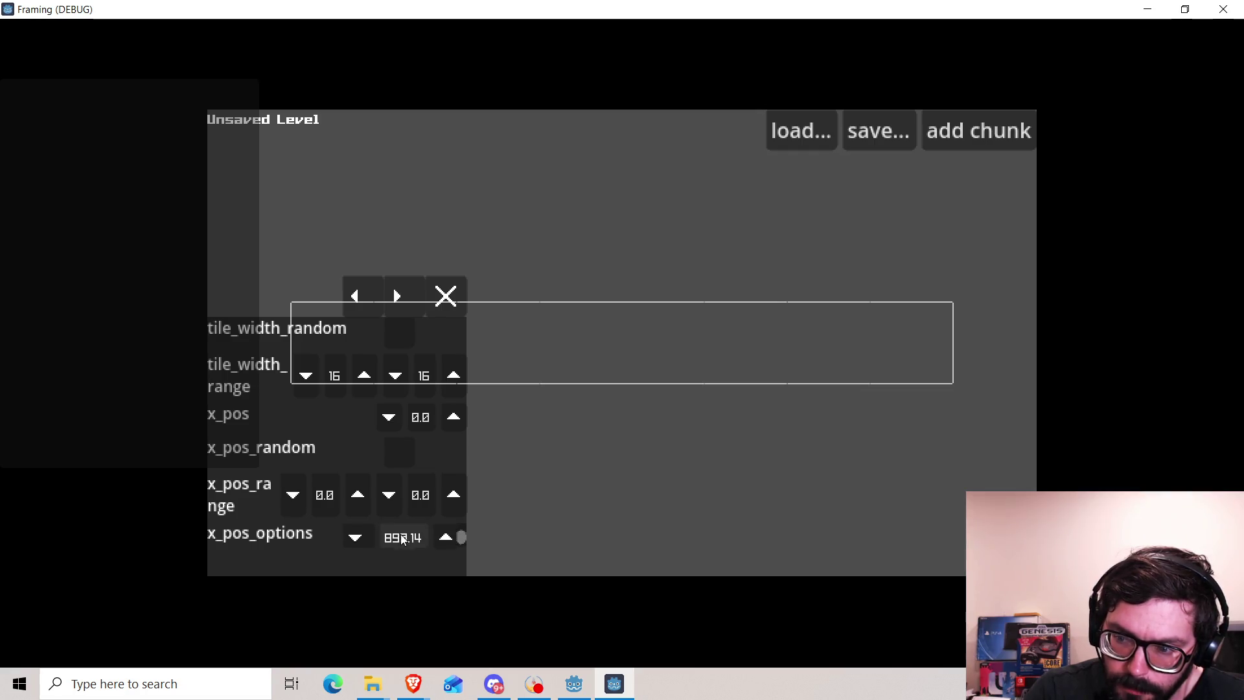
scroll(399, 537, "down", 2)
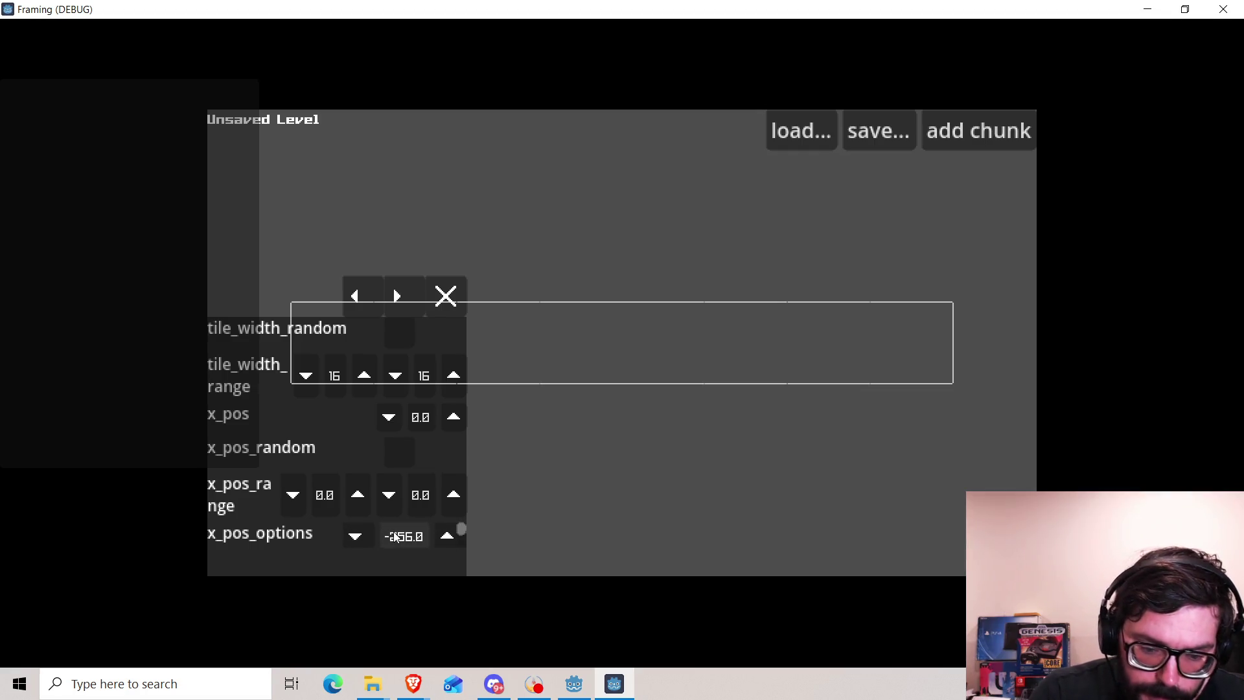
left_click(1217, 12)
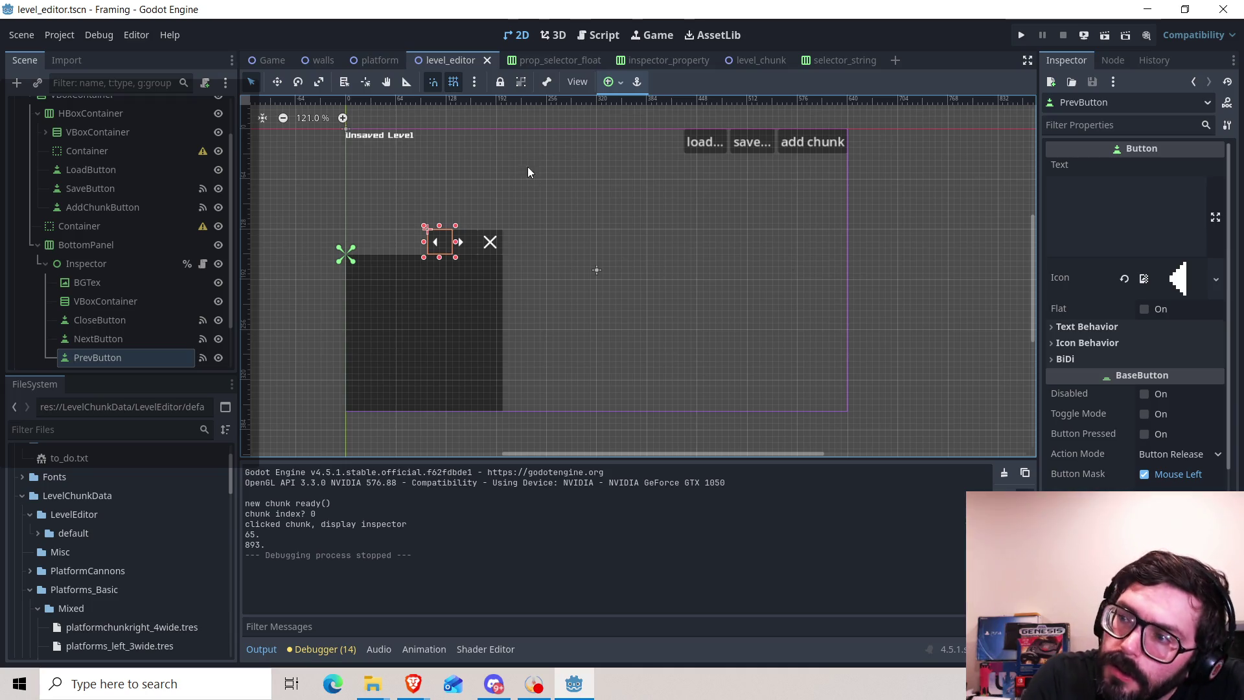
- Open level_editor_chunk.gd from the Script workspace's script list
left_click(597, 35)
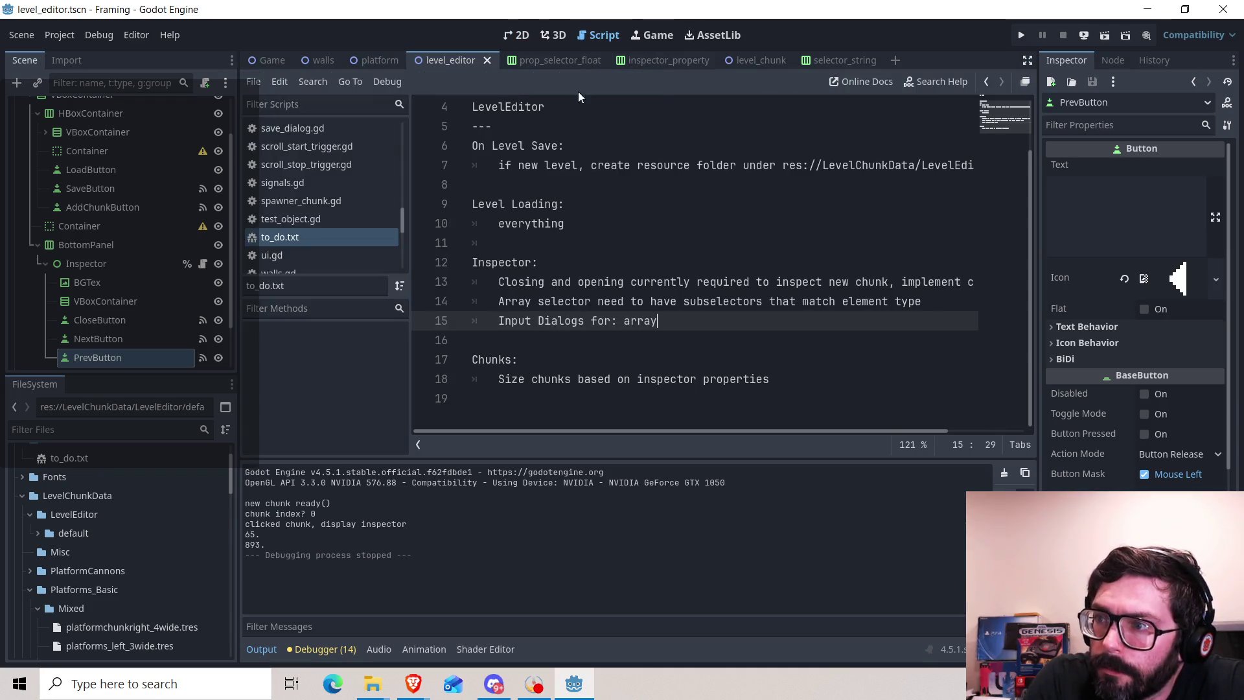
scroll(314, 249, "up", 5)
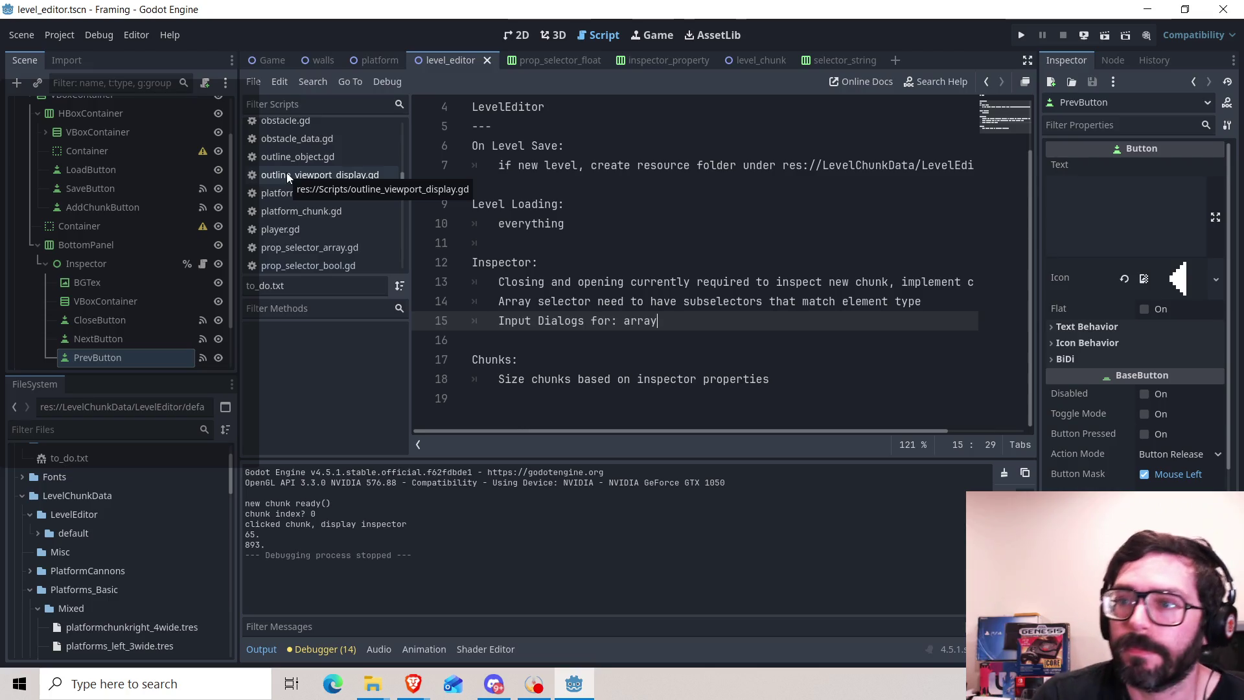
scroll(309, 213, "up", 3)
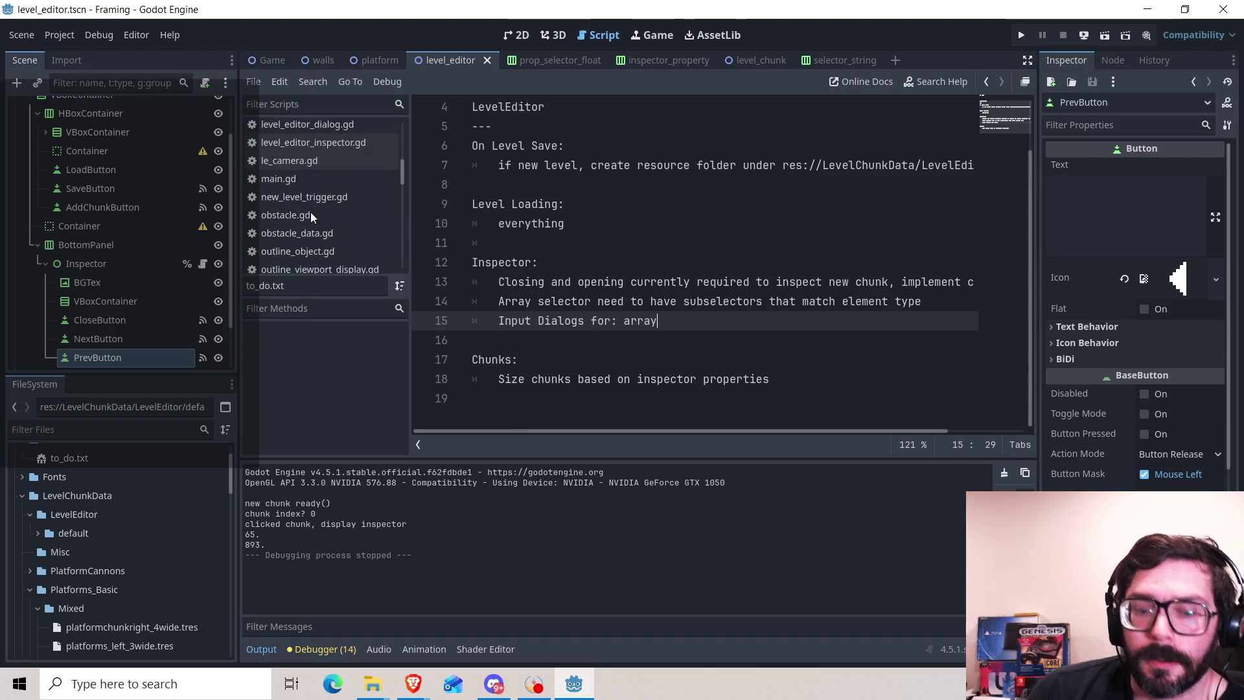
scroll(310, 212, "up", 3)
left_click(290, 181)
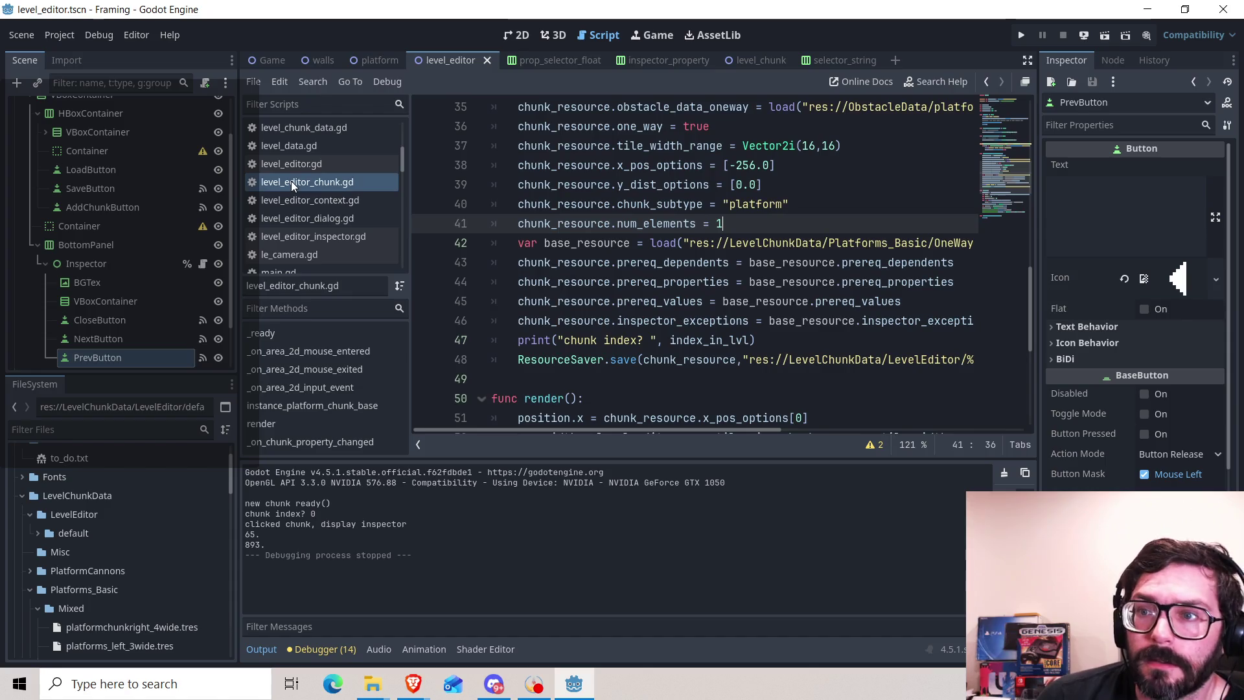
- Briefly minimize Godot to check the itch.io upload, then restore the editor
scroll(333, 233, "up", 2)
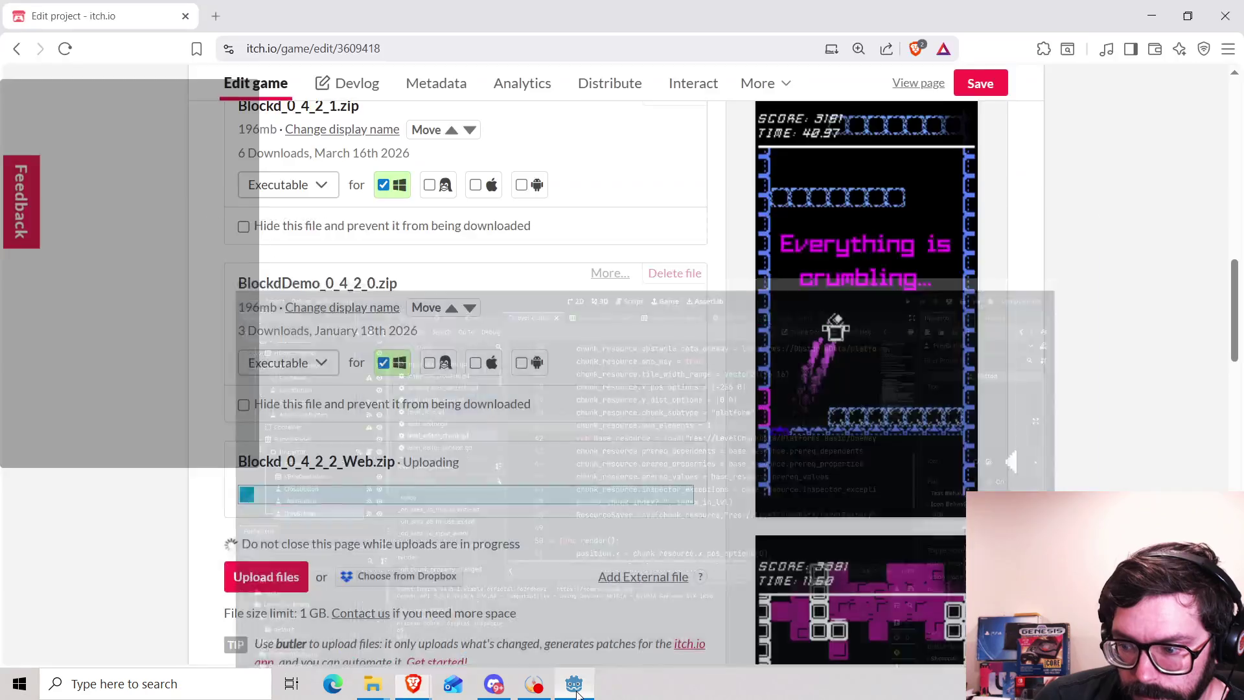
left_click(576, 691)
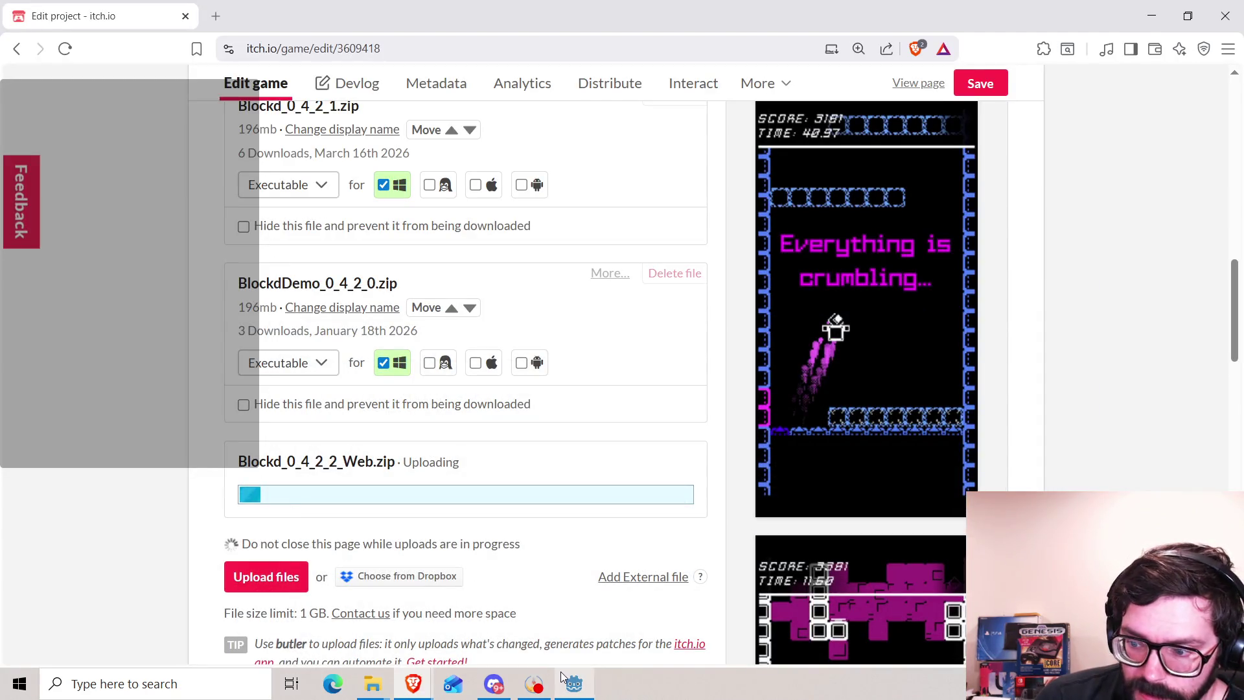
left_click(574, 684)
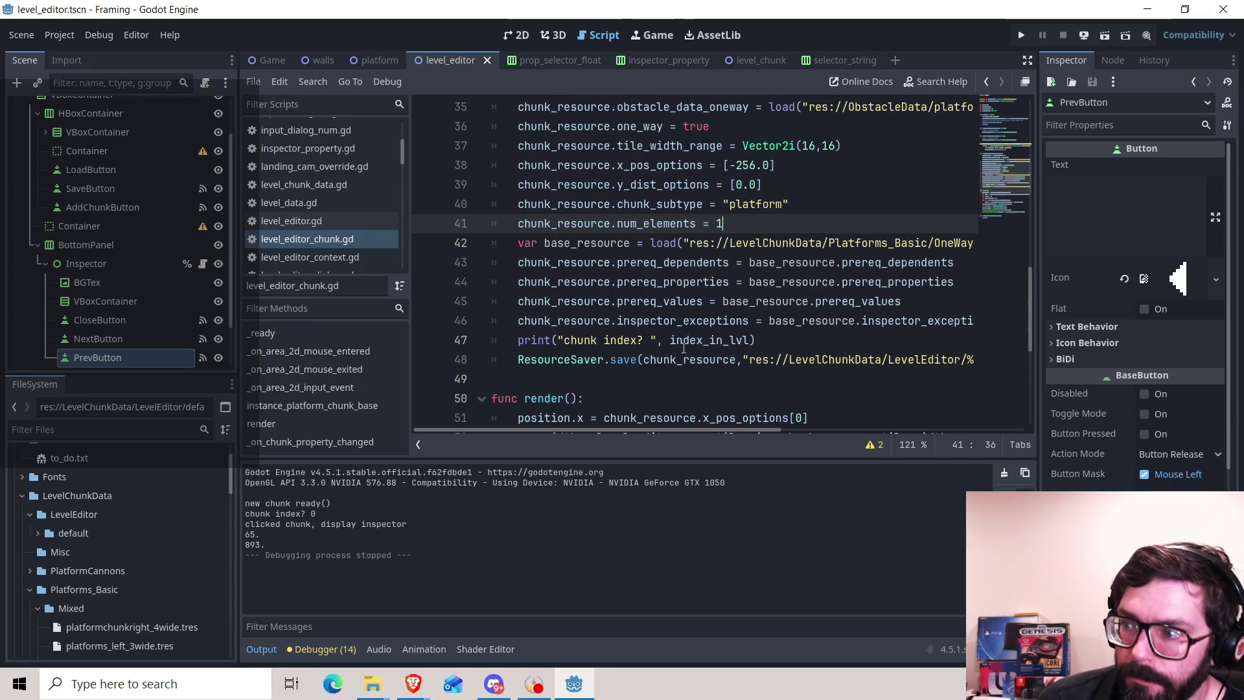
- Review the chunk defaults in level_editor_chunk.gd, from PlatformChunk.new() to x_pos_options
scroll(685, 350, "up", 10)
scroll(648, 328, "down", 6)
scroll(648, 329, "down", 10)
scroll(803, 335, "up", 6)
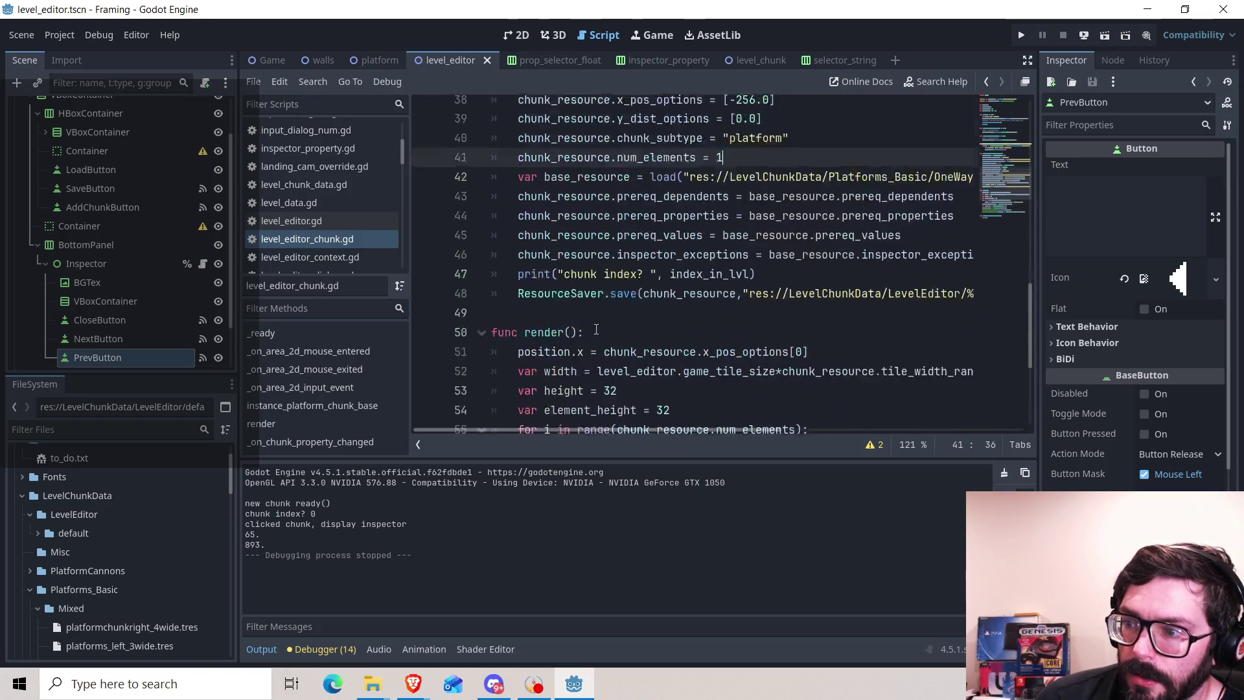
left_click(782, 243)
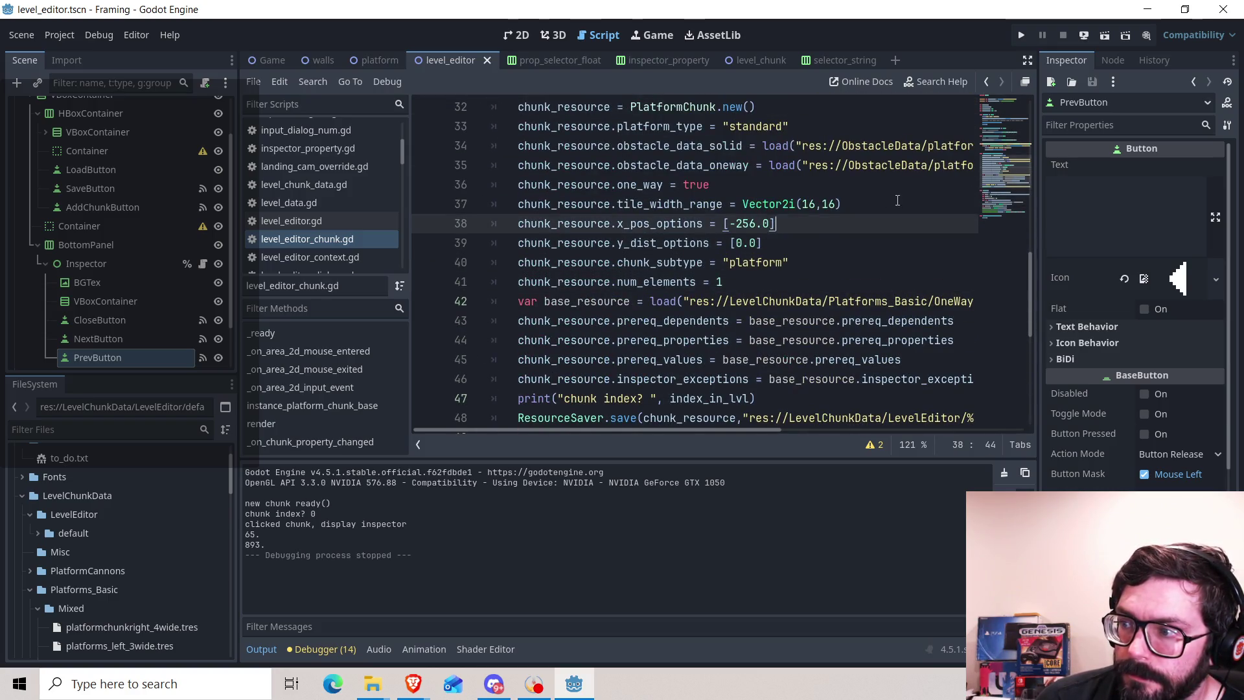
left_click(870, 202)
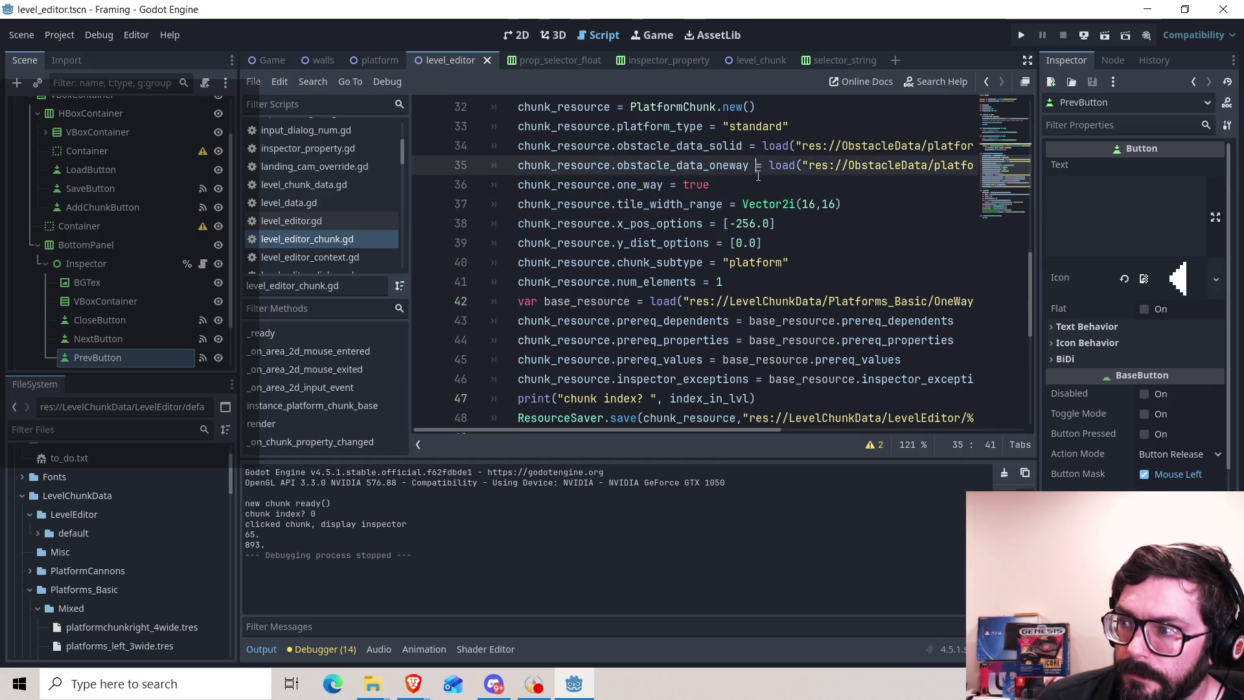
scroll(842, 194, "up", 1)
left_click(809, 184)
key("Up")
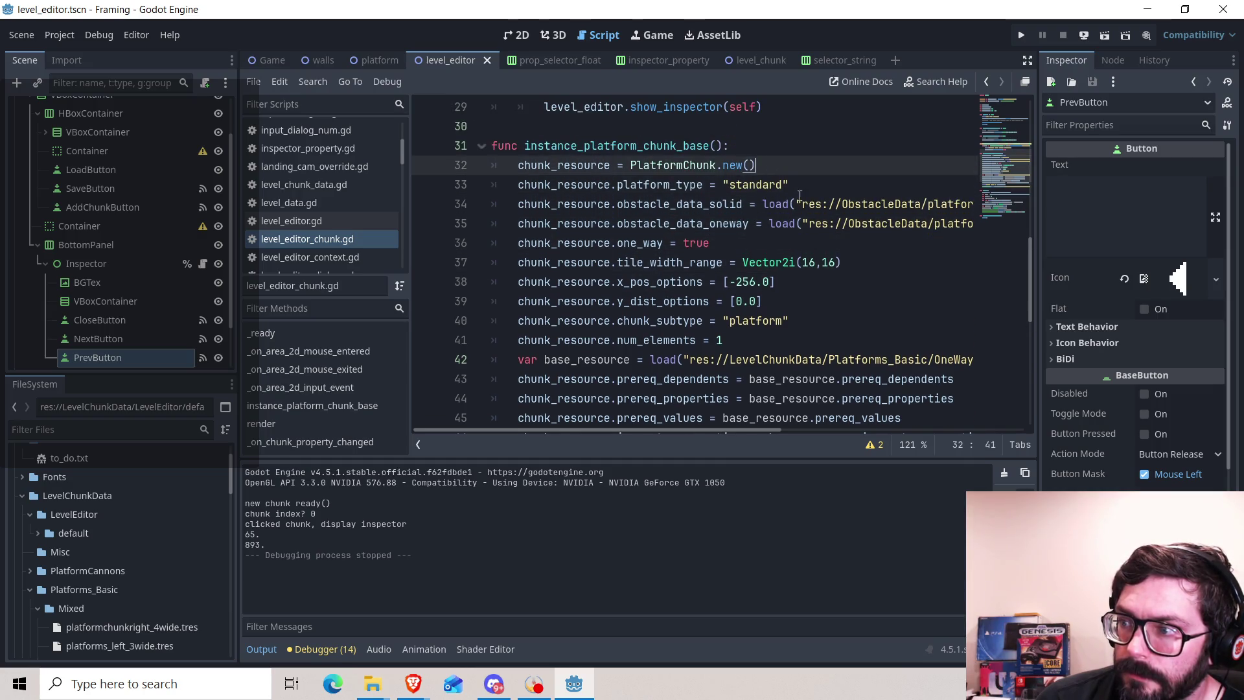
left_click(841, 286)
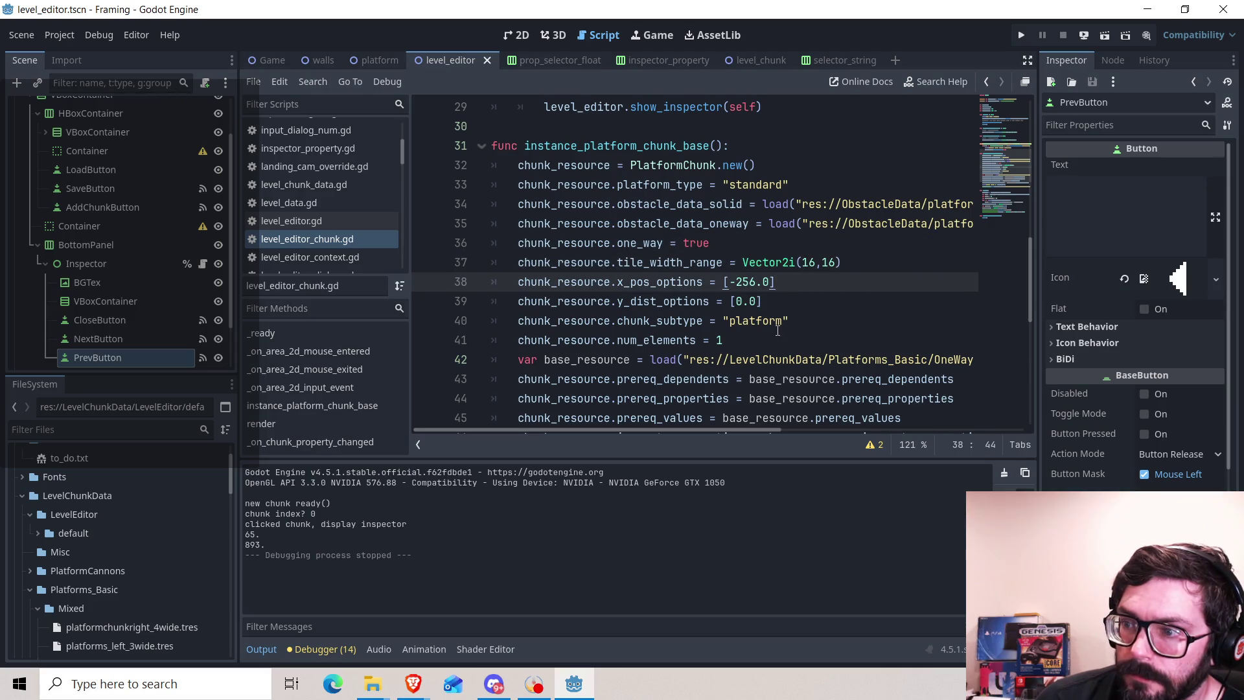
scroll(563, 328, "down", 7)
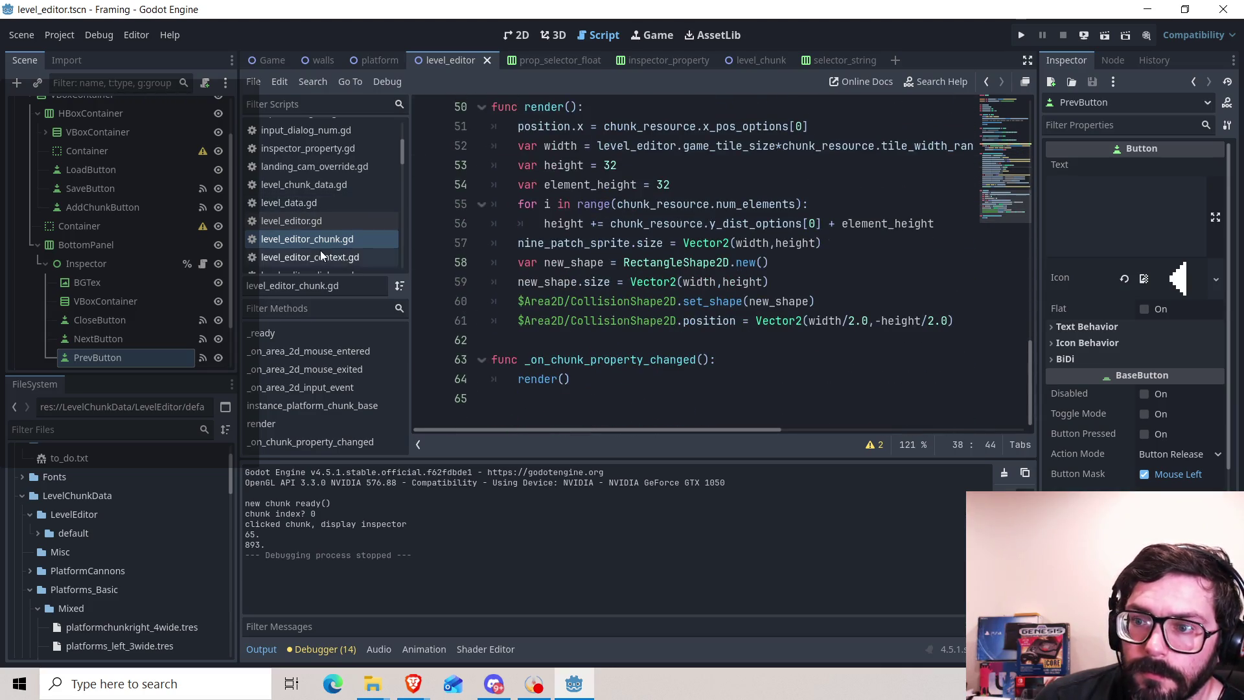
scroll(321, 248, "down", 1)
scroll(272, 207, "down", 6)
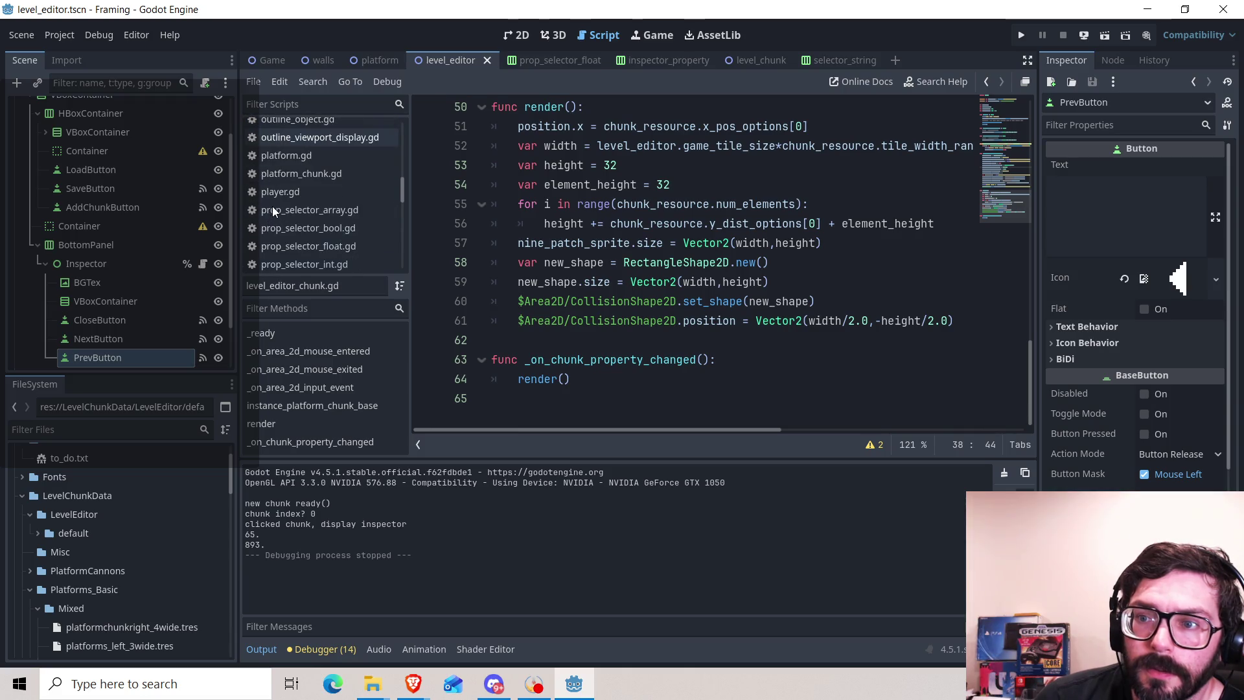
- Open prop_selector_array.gd and find the instance_element_selector call in update_visible_value
left_click(297, 213)
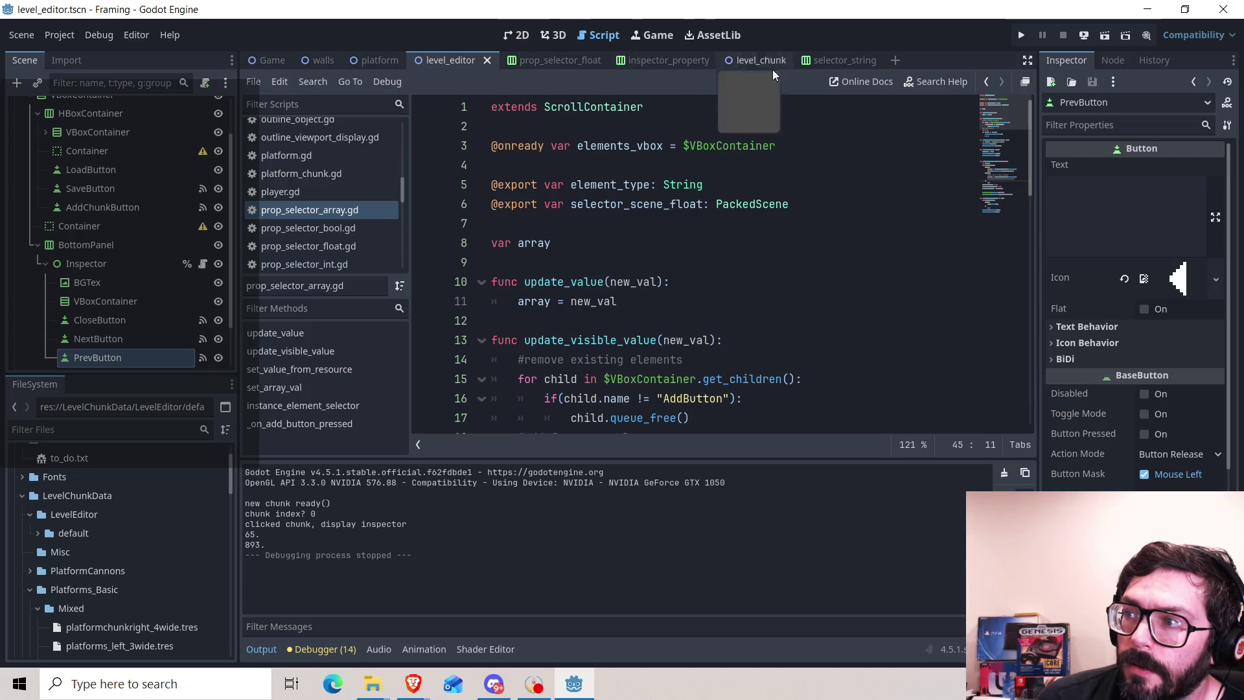
scroll(557, 322, "down", 3)
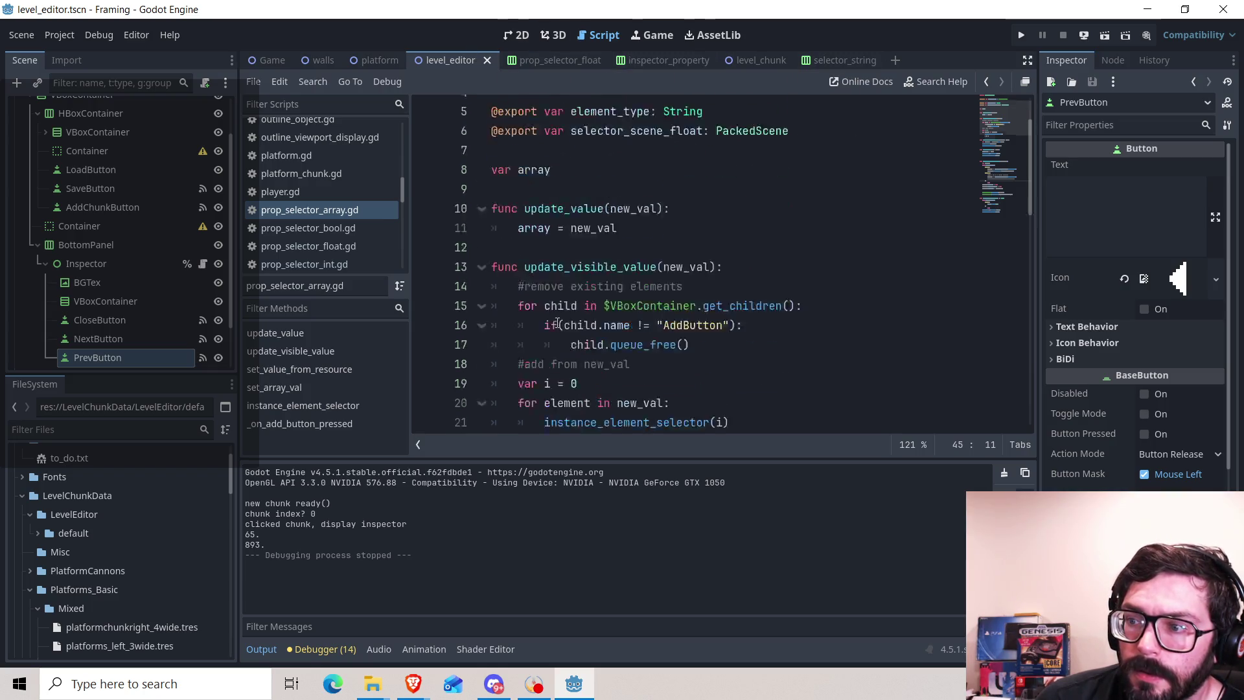
scroll(583, 256, "down", 1)
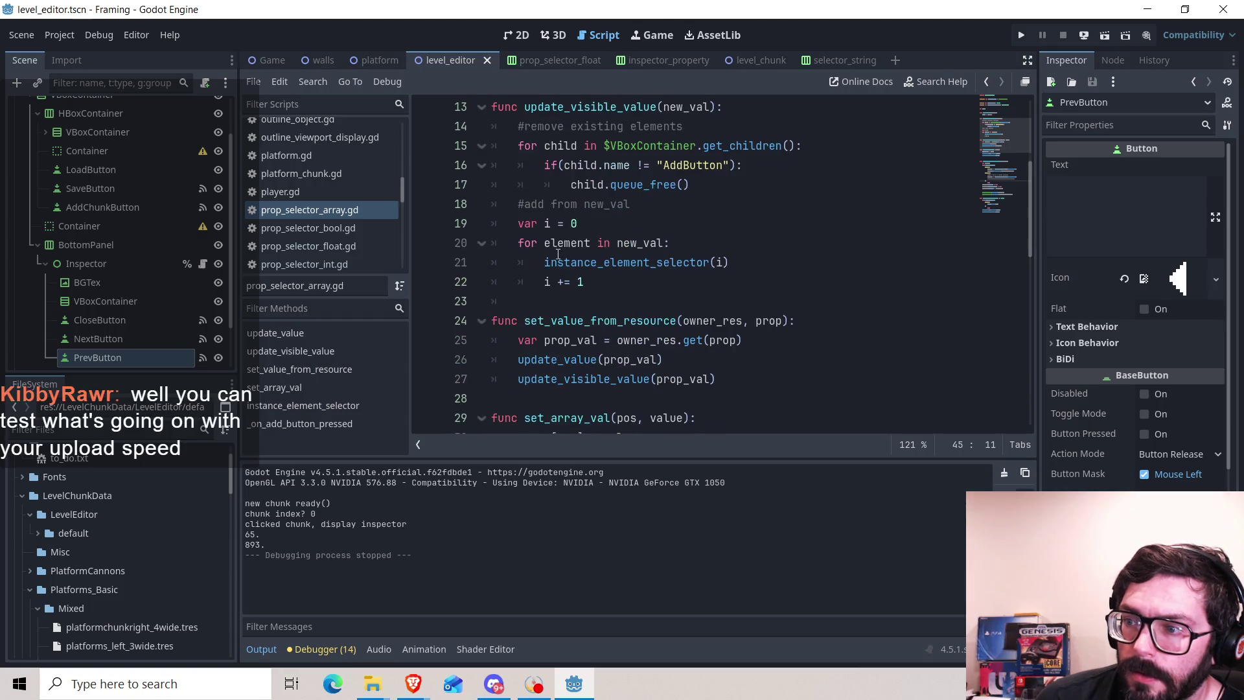
left_click(611, 263)
mouse_move(609, 262)
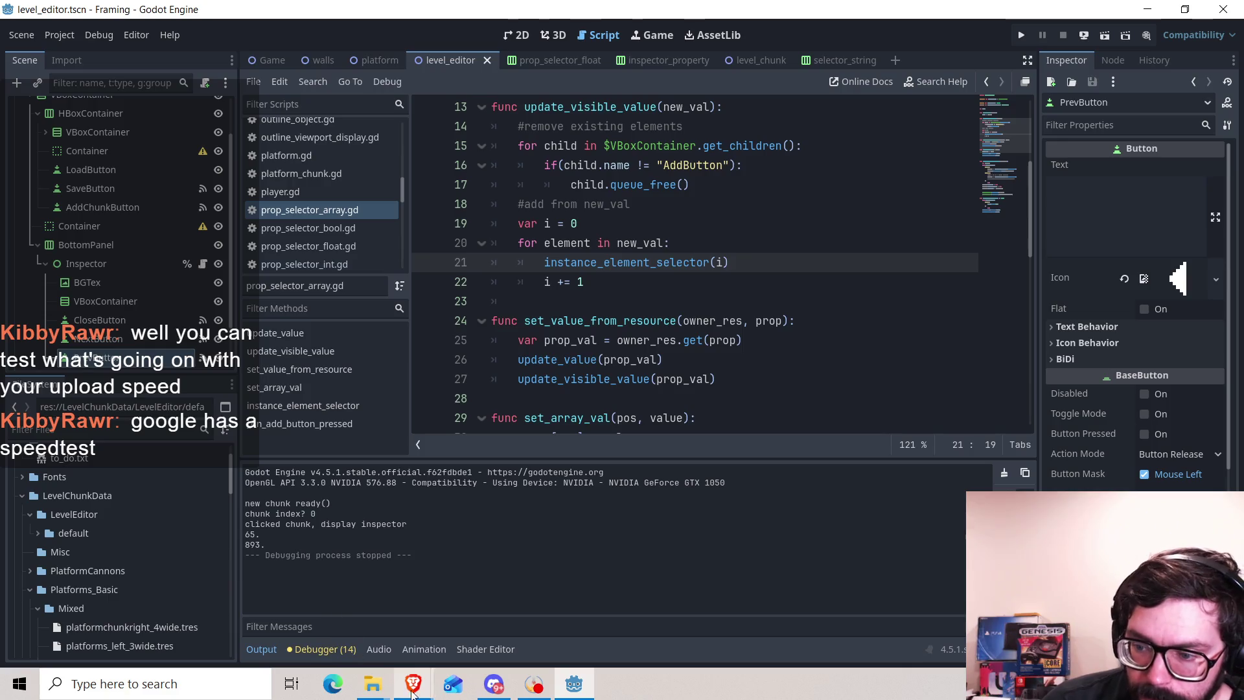
- Search 'upload speed test' in a new Brave tab and open the HighSpeedInternet.com speed test
mouse_move(413, 683)
left_click(561, 633)
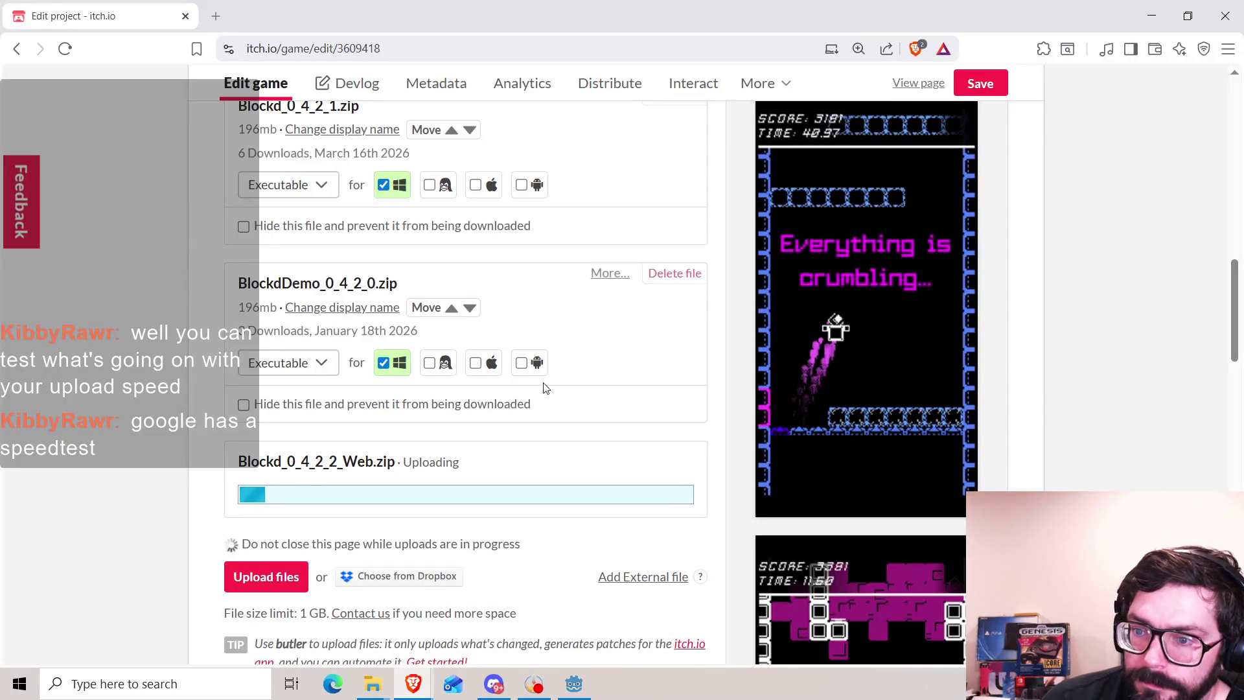
left_click(220, 18)
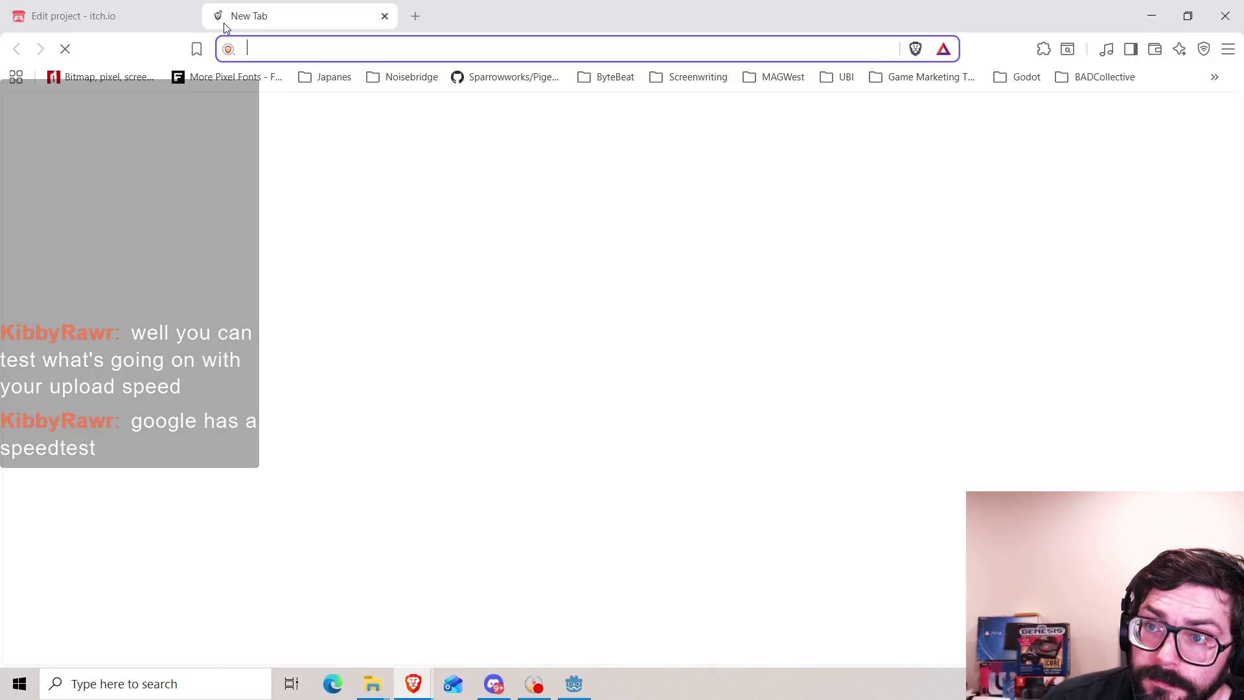
type("upload speed ")
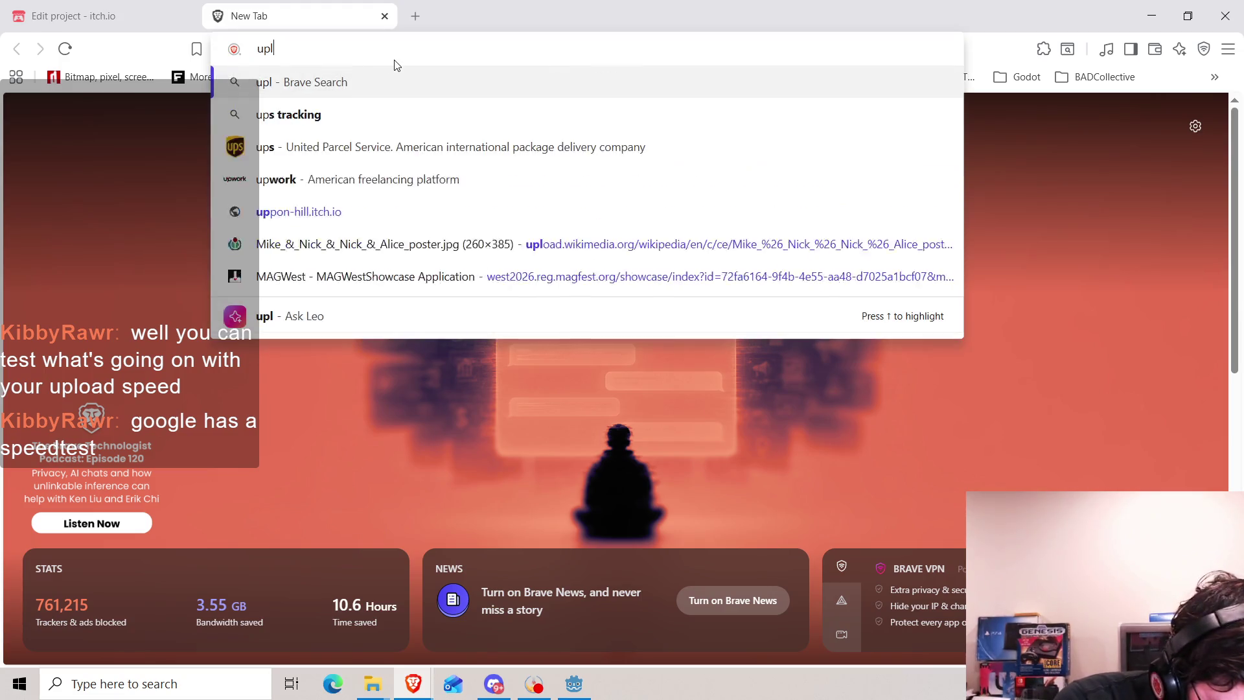
type("test")
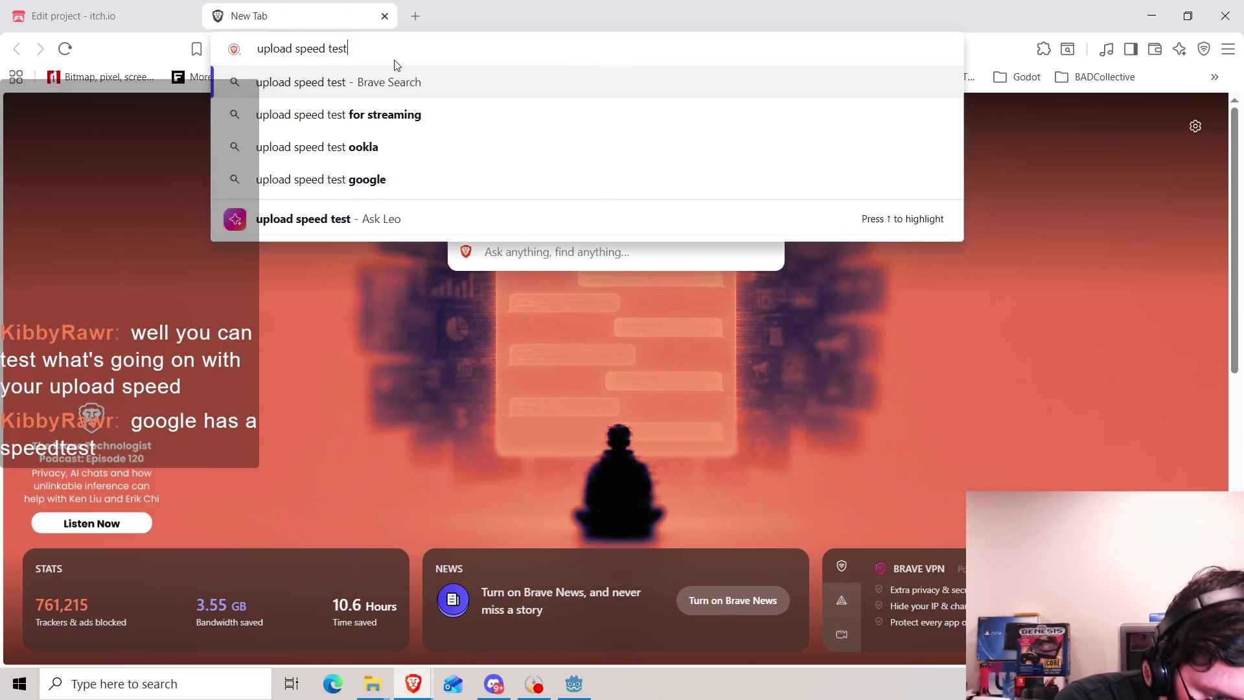
key("Return")
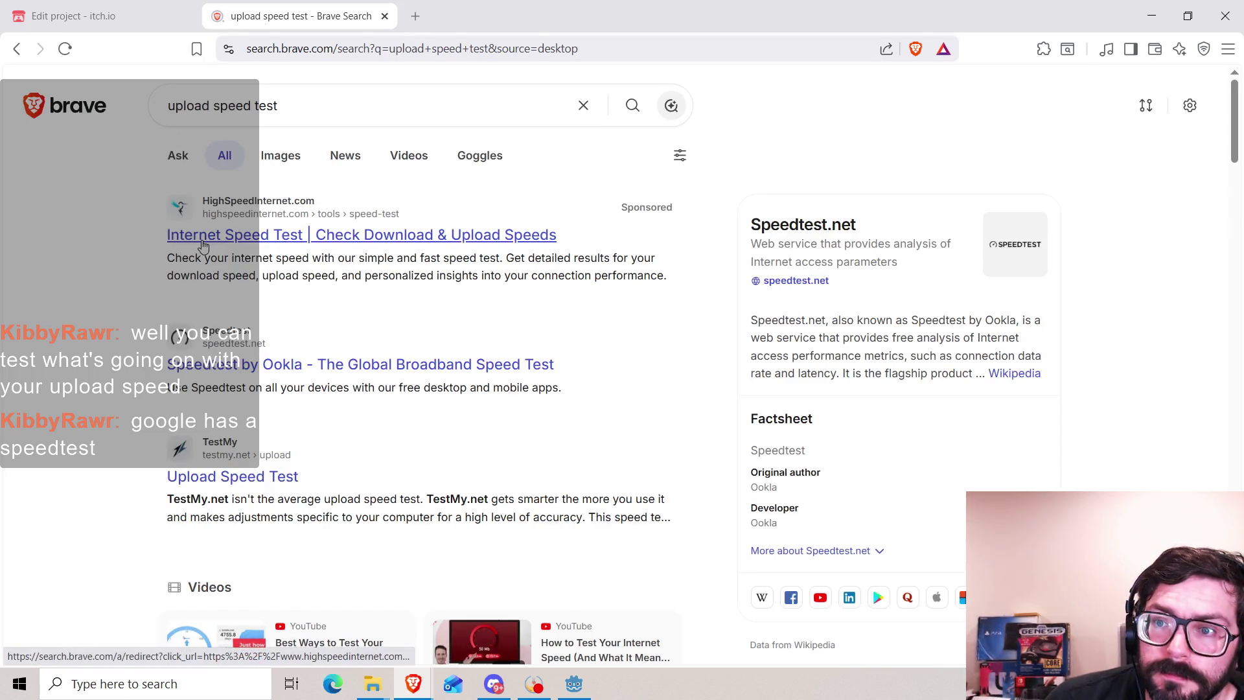
left_click(182, 238)
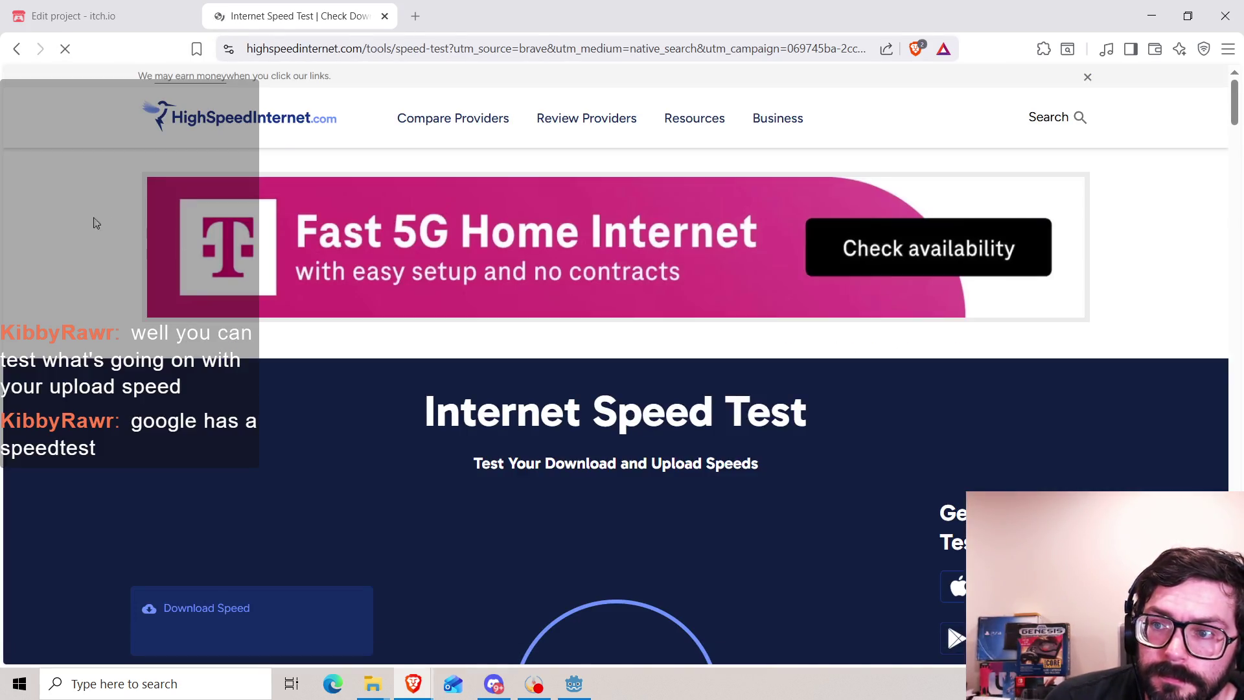
- Run the speed test (276.52 Mbps down, 61.45 Mbps up, 4 ms), then close the tab
scroll(606, 379, "down", 5)
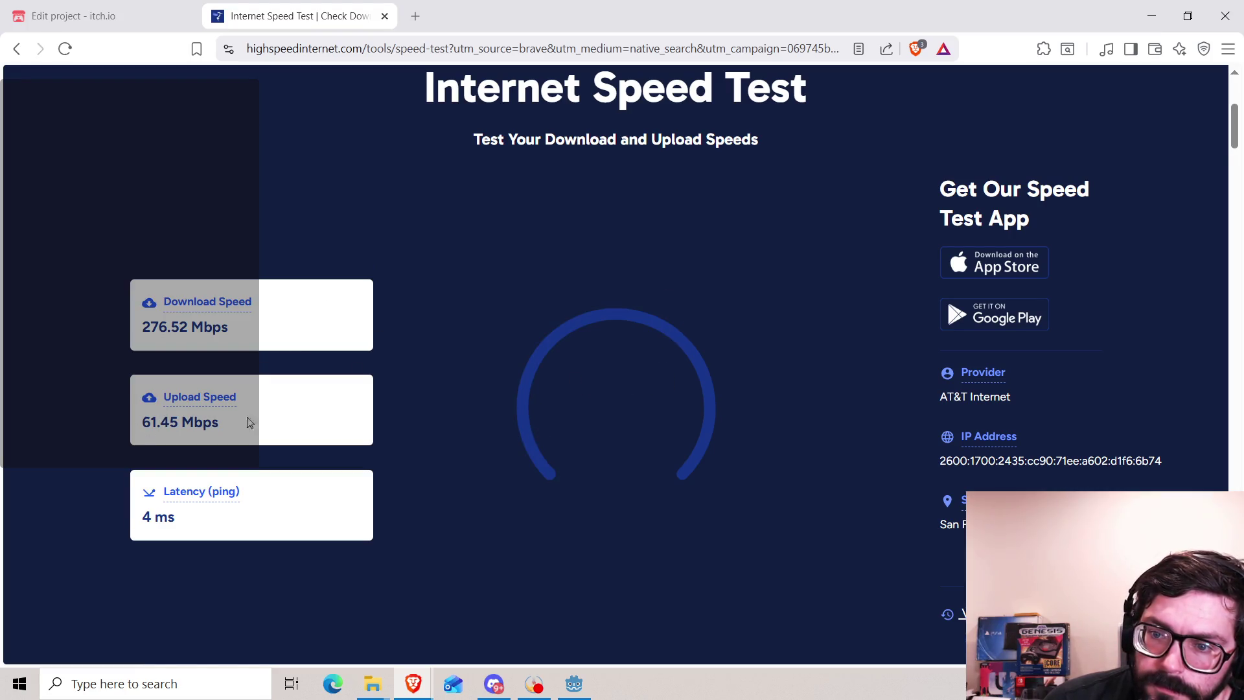
left_click(385, 17)
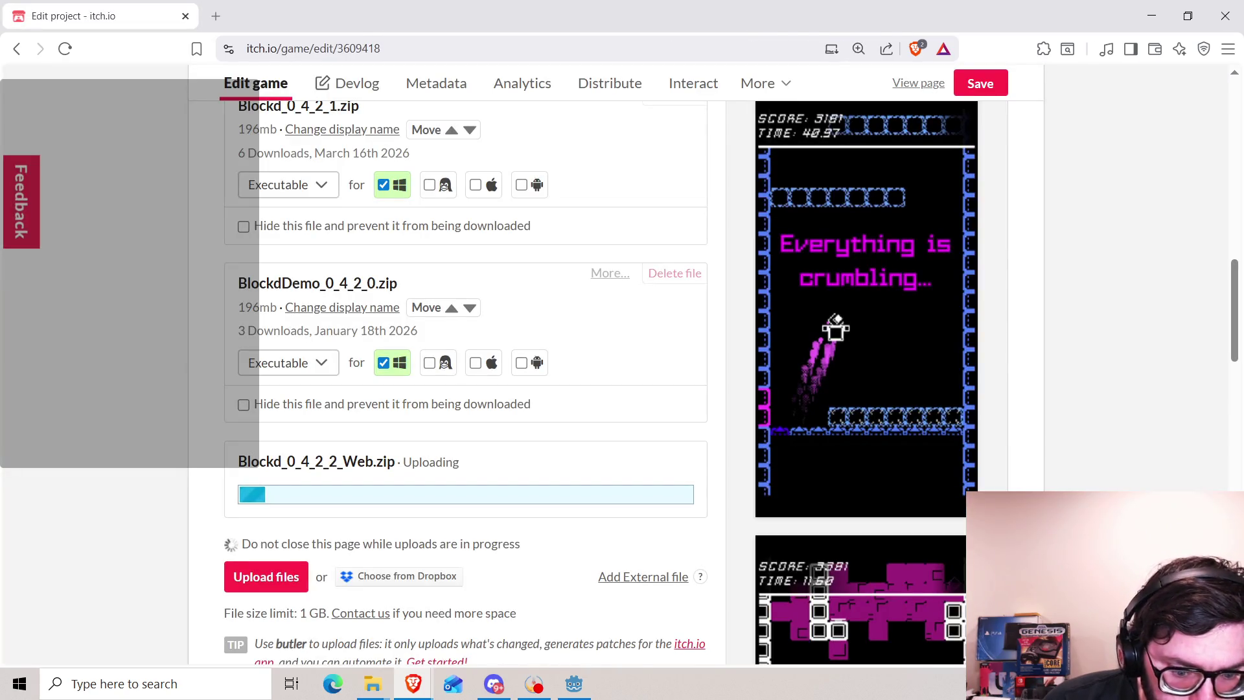
- Watch the Blockd_0_4_2_2_Web.zip upload progress on itch.io, then switch back to Godot
key("alt+Tab")
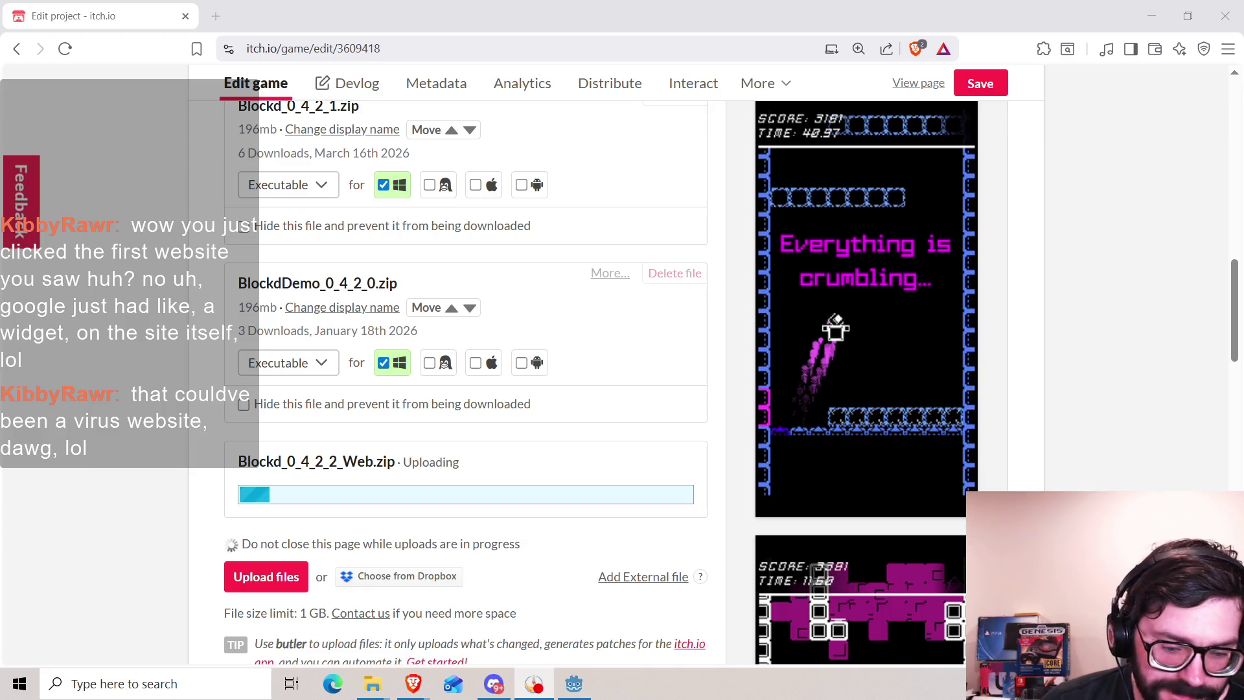
scroll(162, 269, "down", 5)
scroll(89, 269, "up", 10)
key("alt+Tab")
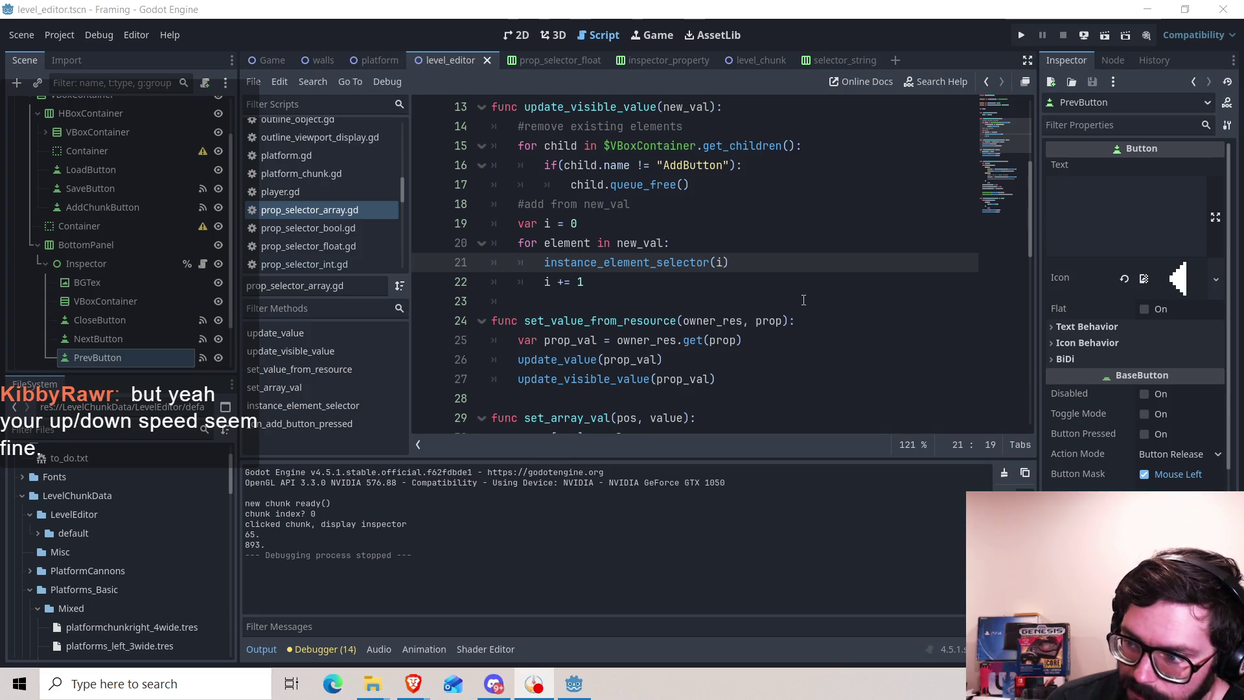
- Recheck the itch.io upload progress in Brave, then return to the Godot script editor
left_click(759, 340)
key("Down")
key("Down")
key("Up")
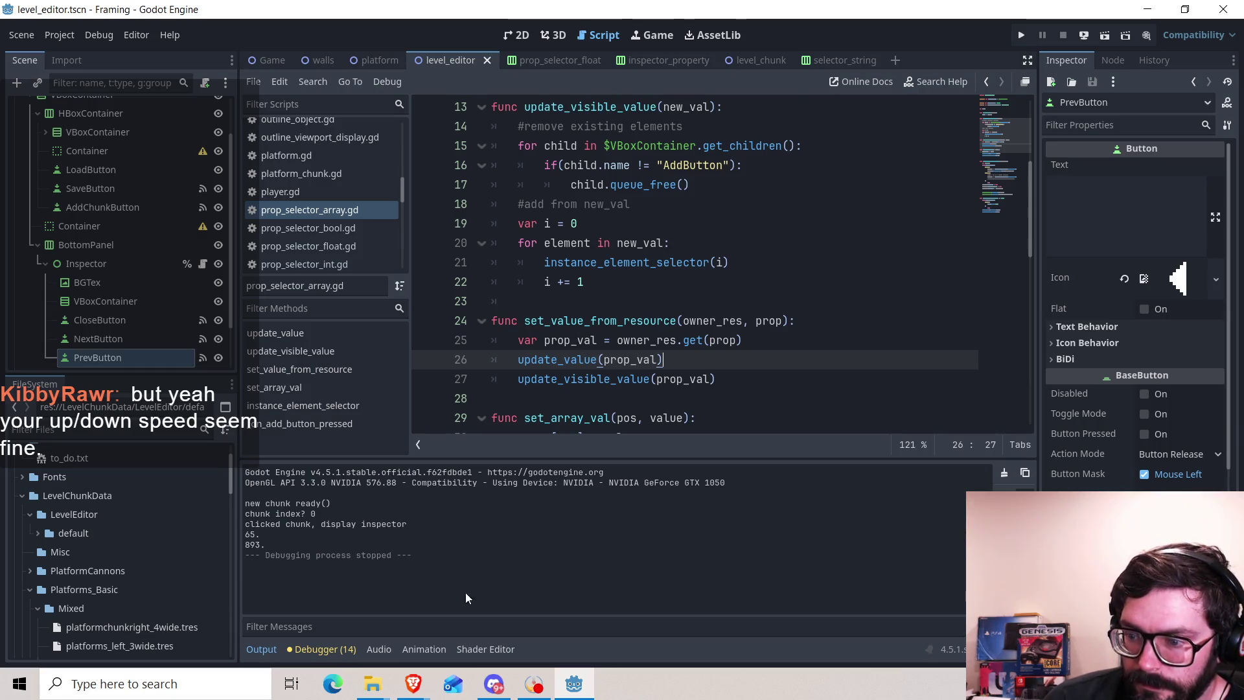
left_click(414, 683)
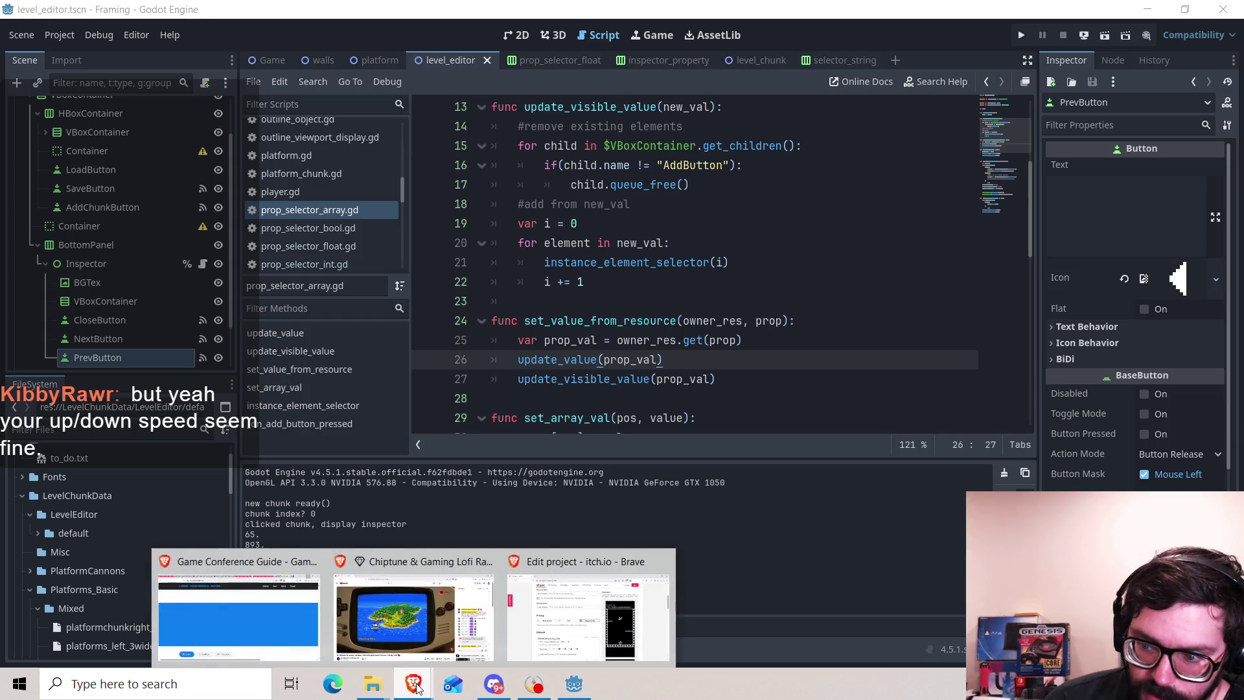
left_click(552, 623)
scroll(467, 348, "down", 12)
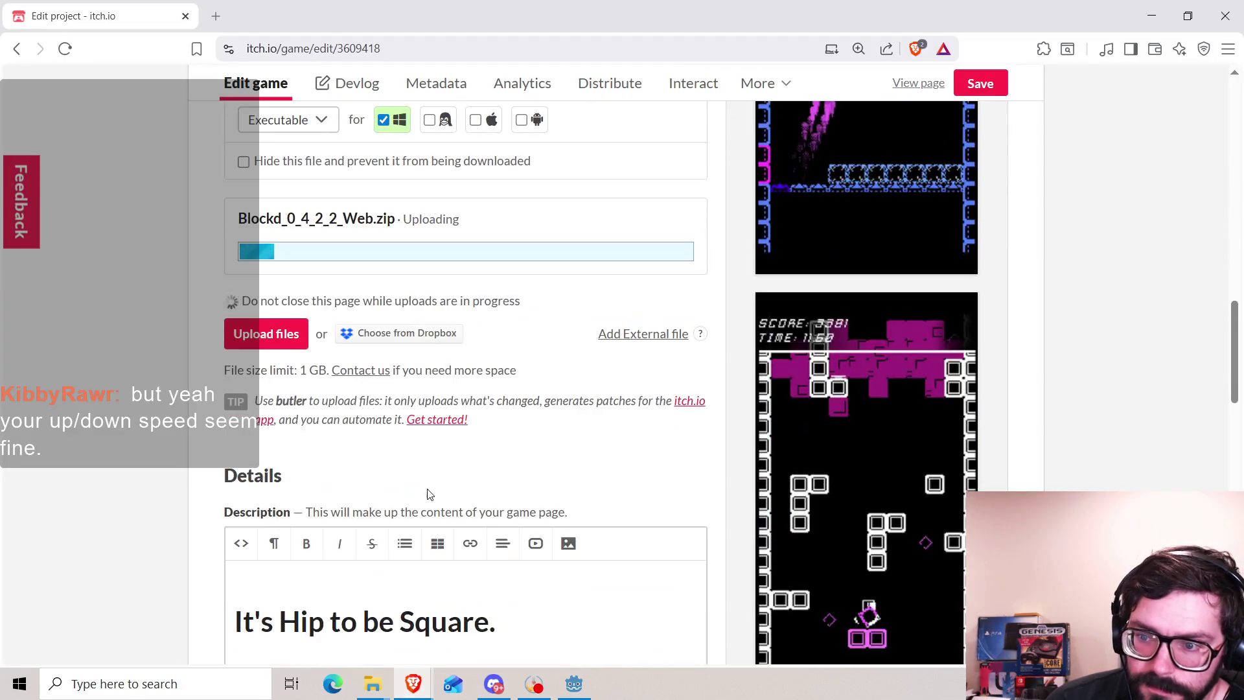
scroll(305, 453, "up", 4)
key("alt+Tab")
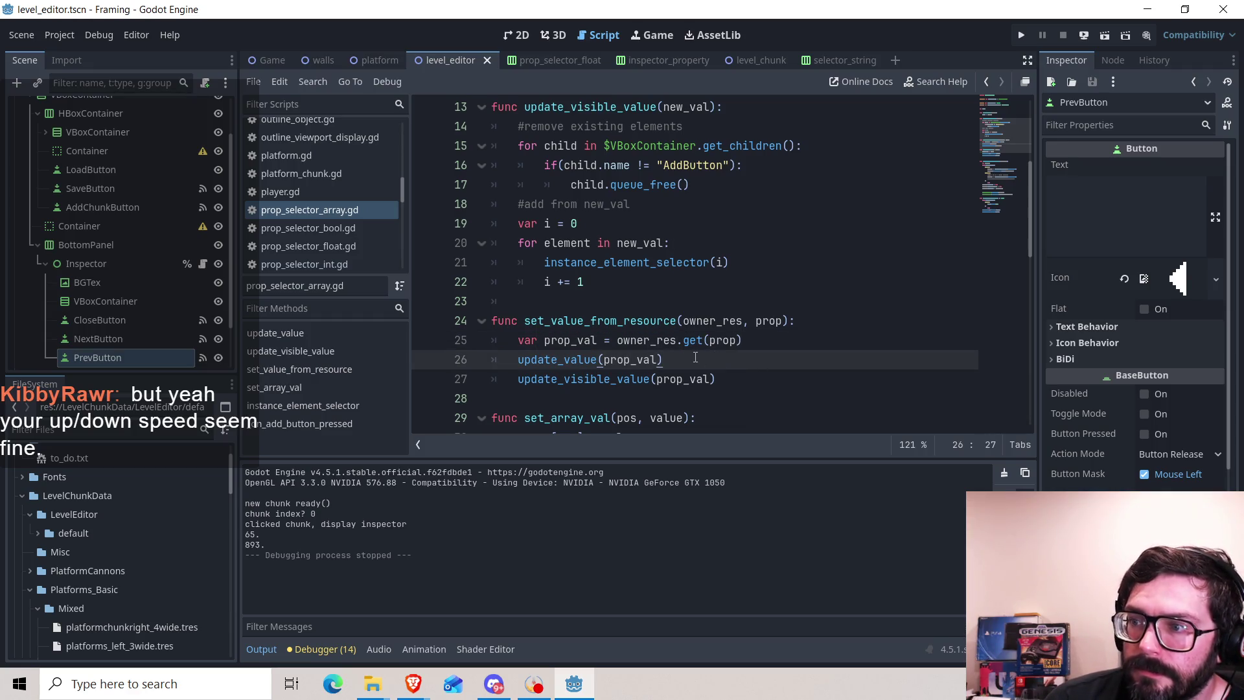
- Scroll prop_selector_array.gd down to the TODO-marked "string" case in instance_element_selector
left_click(604, 262)
scroll(570, 233, "down", 6)
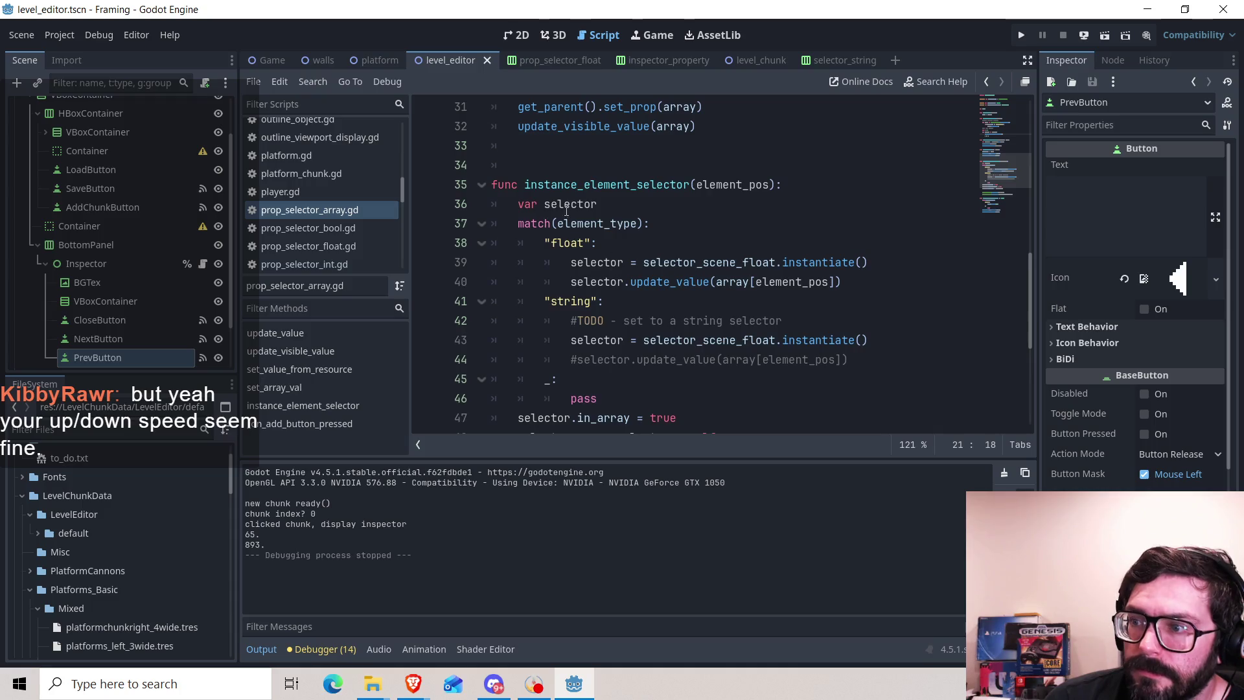
left_click(634, 297)
left_click(743, 321)
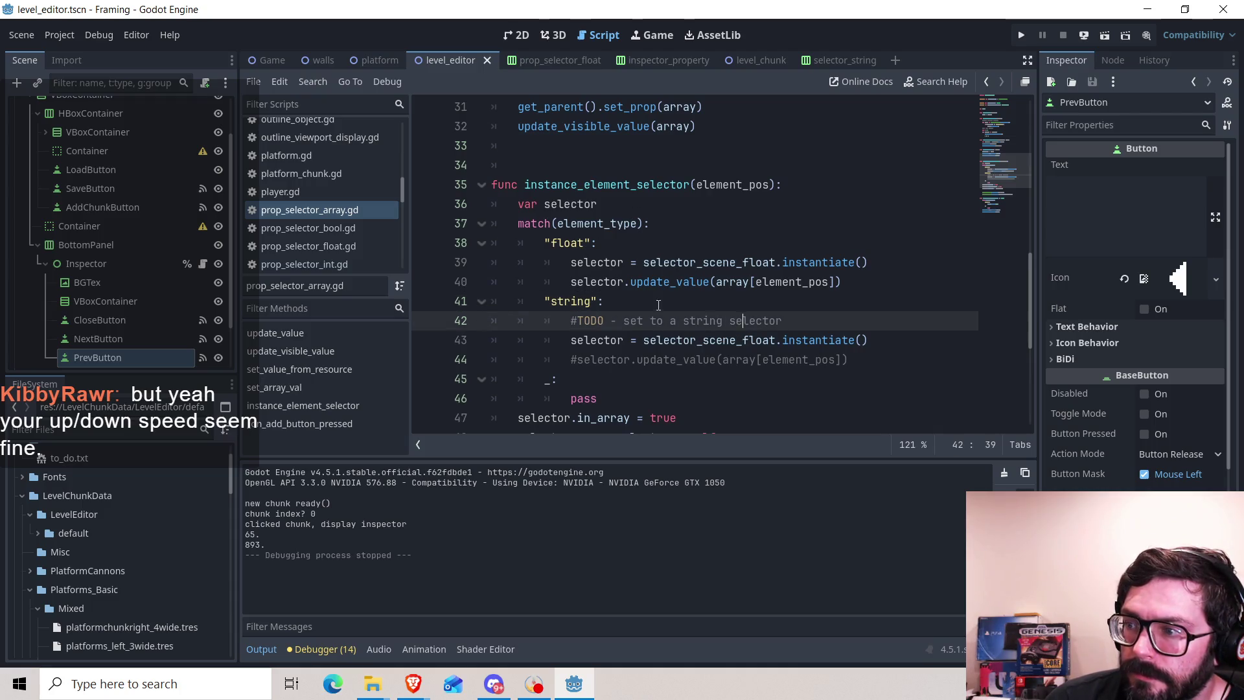
- Change the "string" case to instantiate selector_scene_string instead of the float scene
scroll(770, 285, "down", 1)
double_click(773, 282)
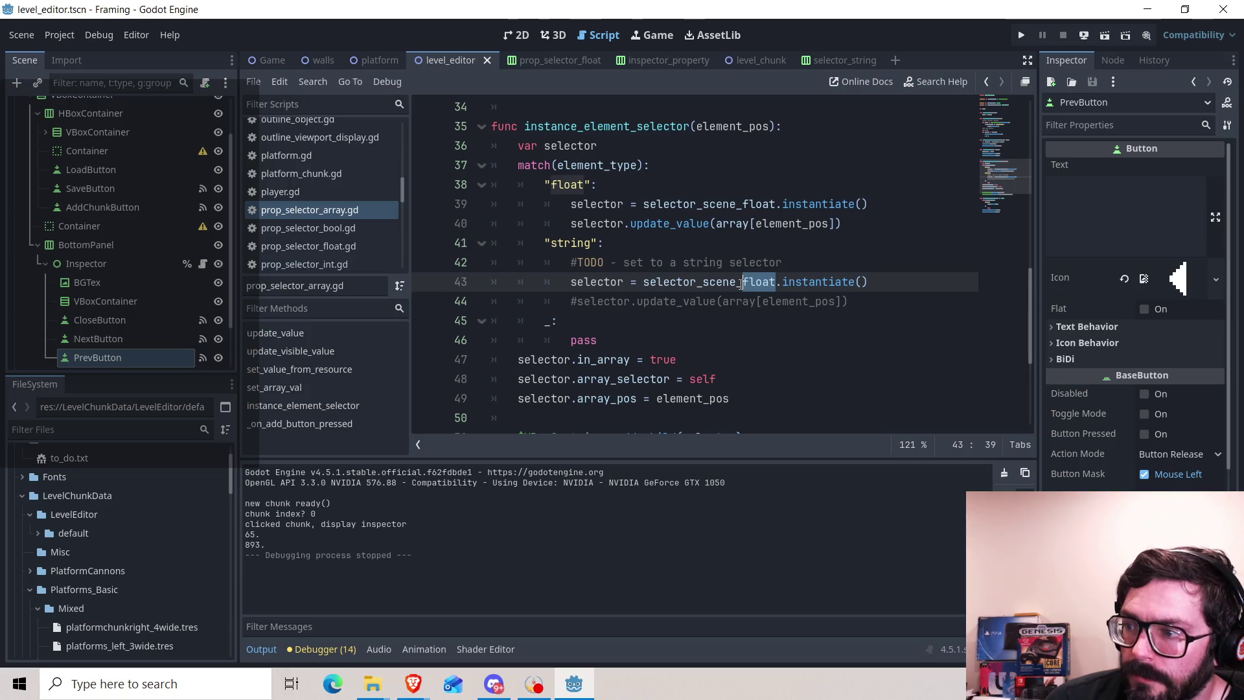
type("string")
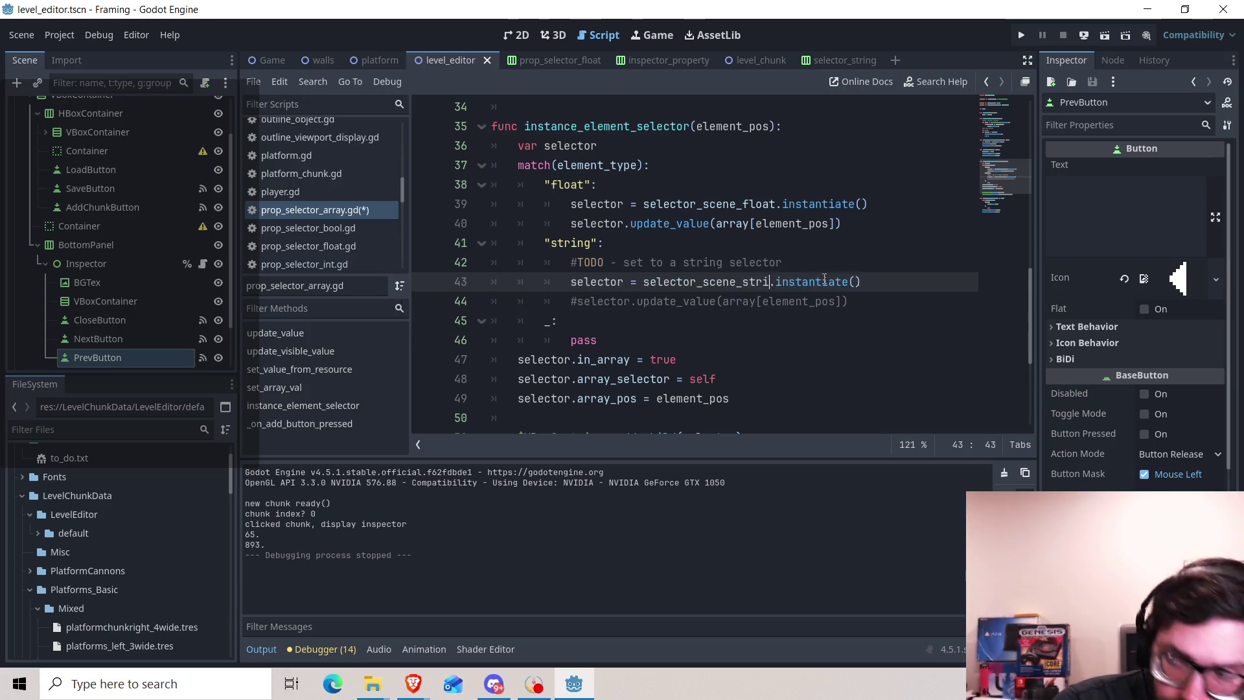
- Copy the update_value call from line 40 and uncomment the update_value call on line 44
left_click(683, 225)
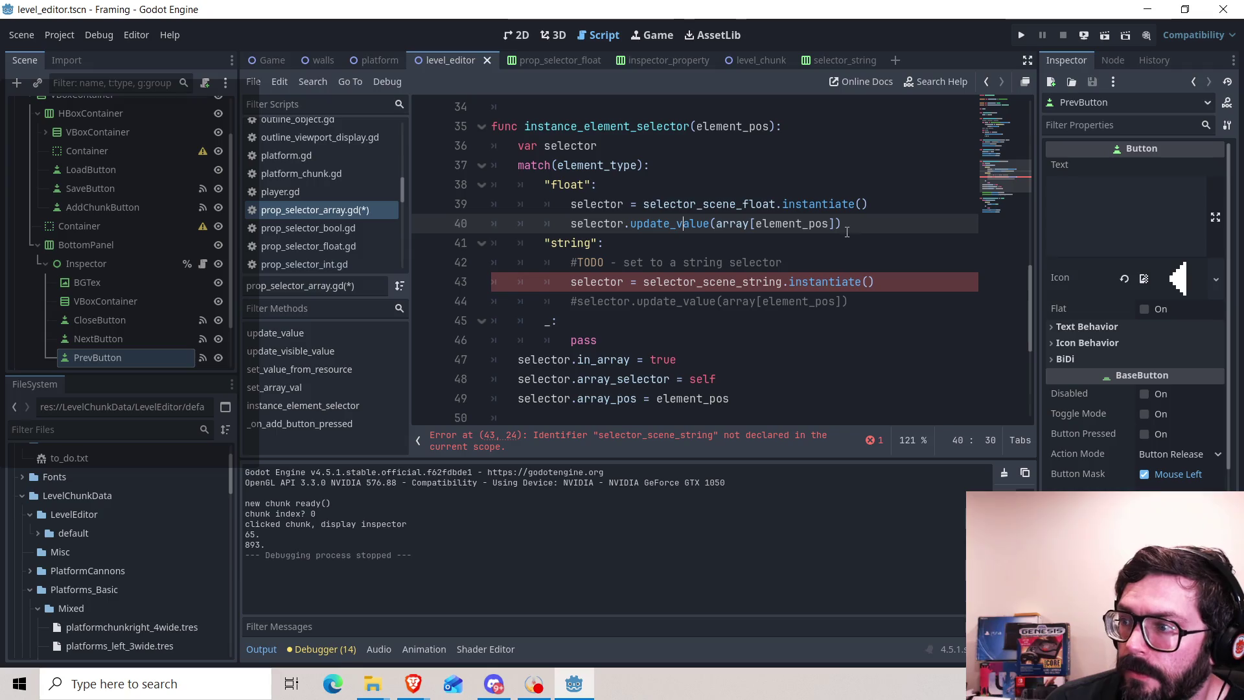
left_click_drag(842, 223, 570, 223)
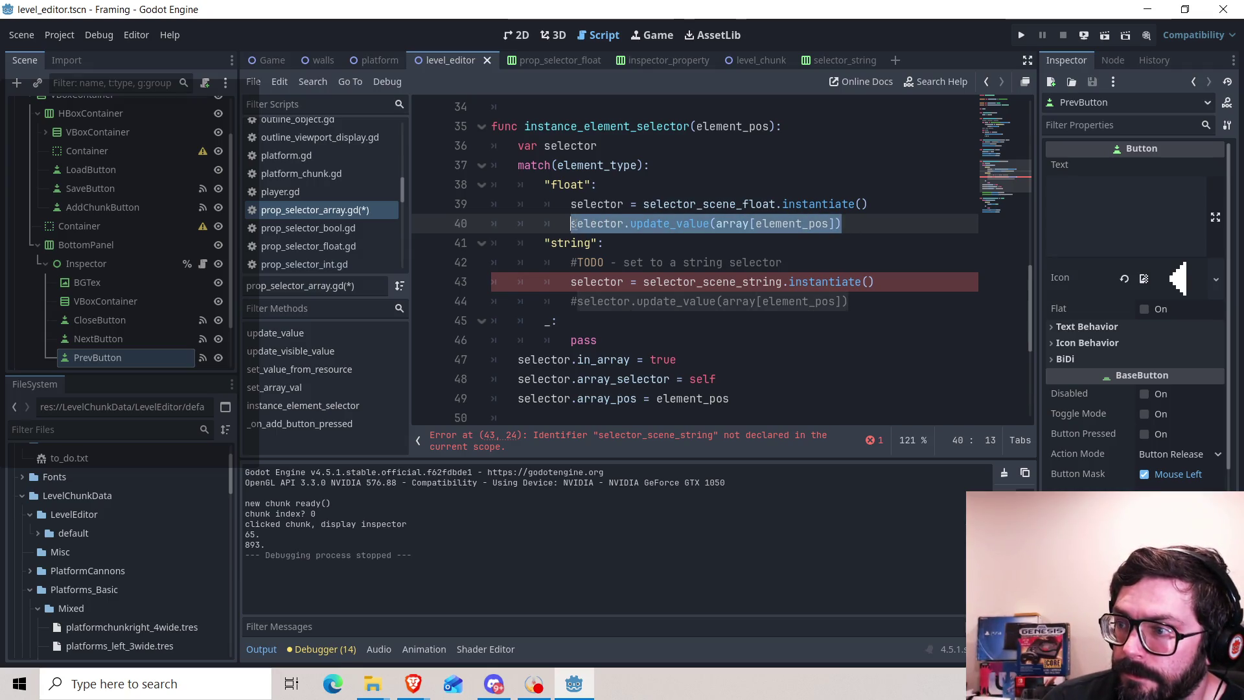
right_click(616, 223)
left_click(644, 319)
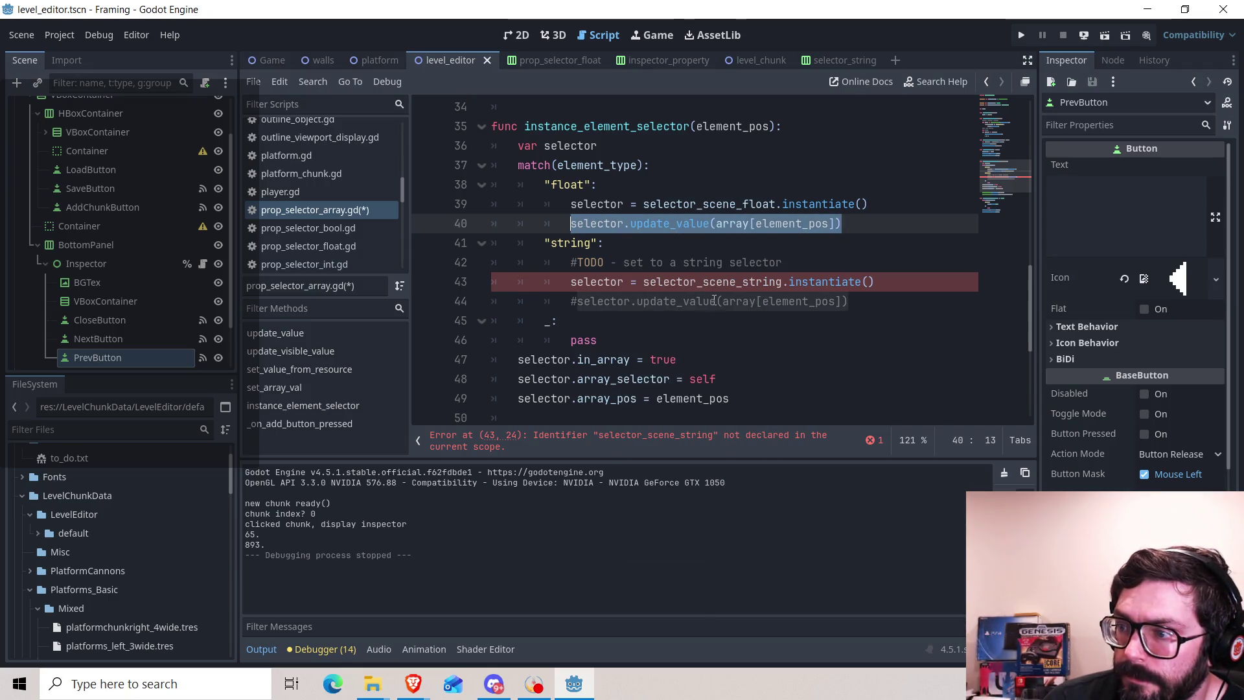
left_click(591, 301)
key("BackSpace")
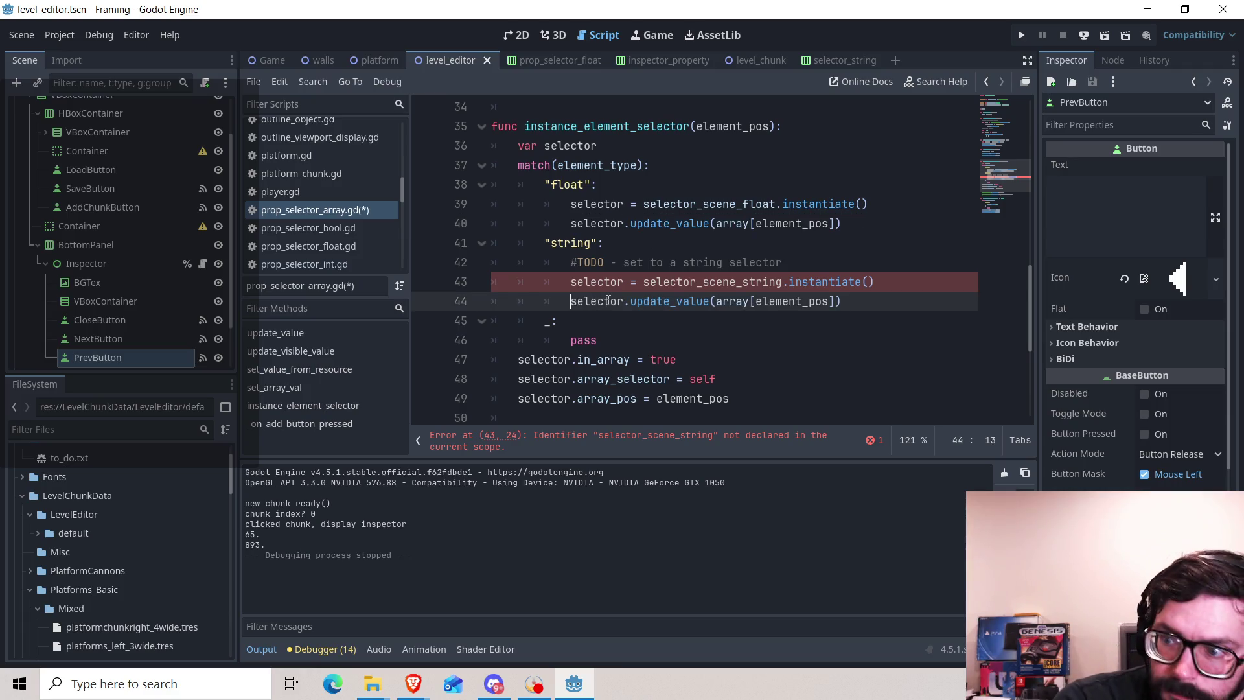
- Delete the TODO comment on line 42 of the "string" case
left_click(656, 263)
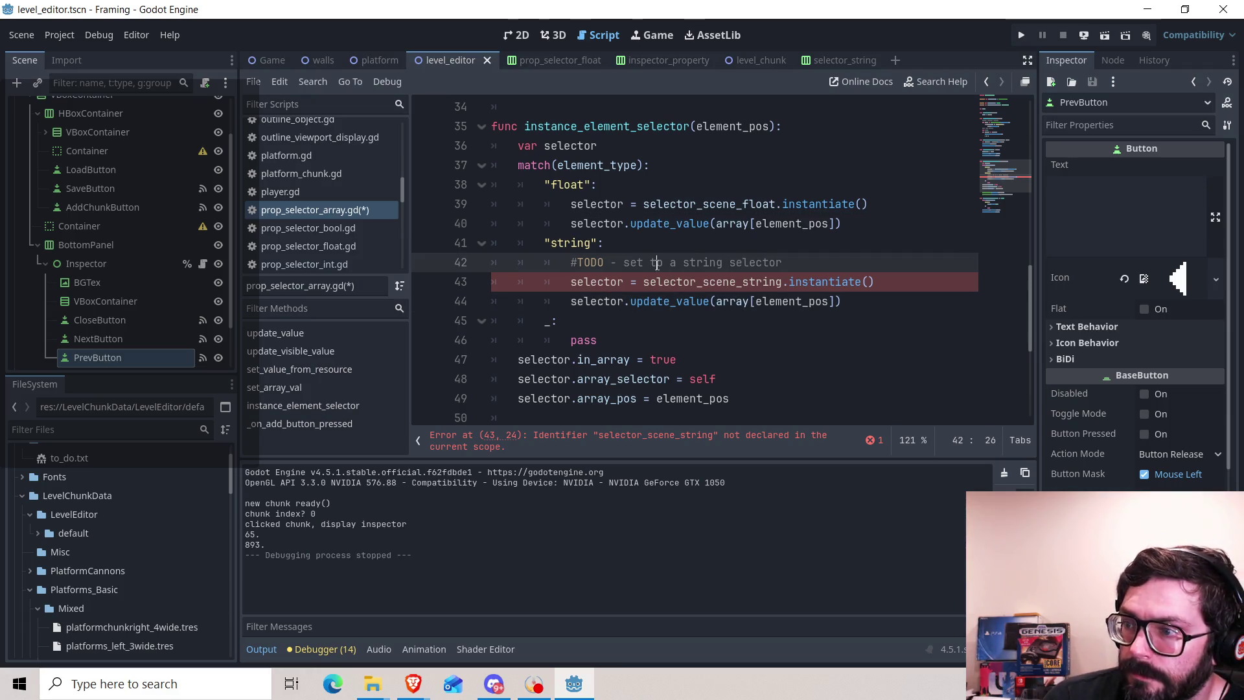
left_click_drag(808, 259, 570, 262)
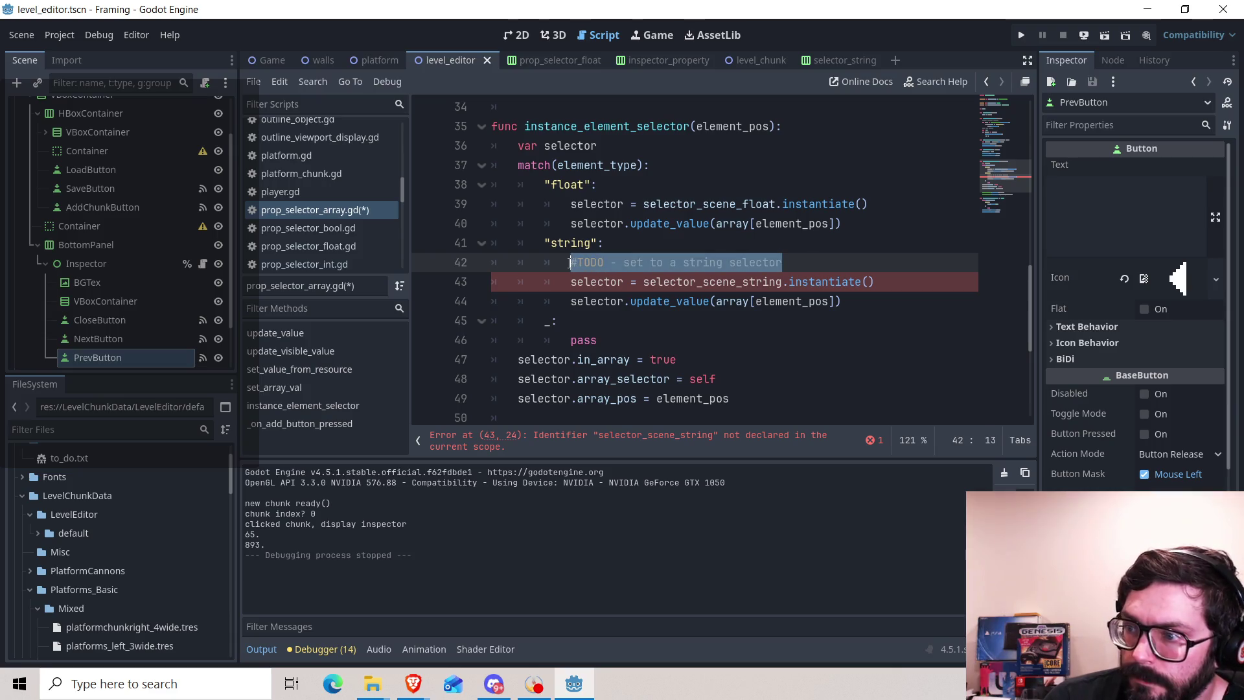
key("BackSpace")
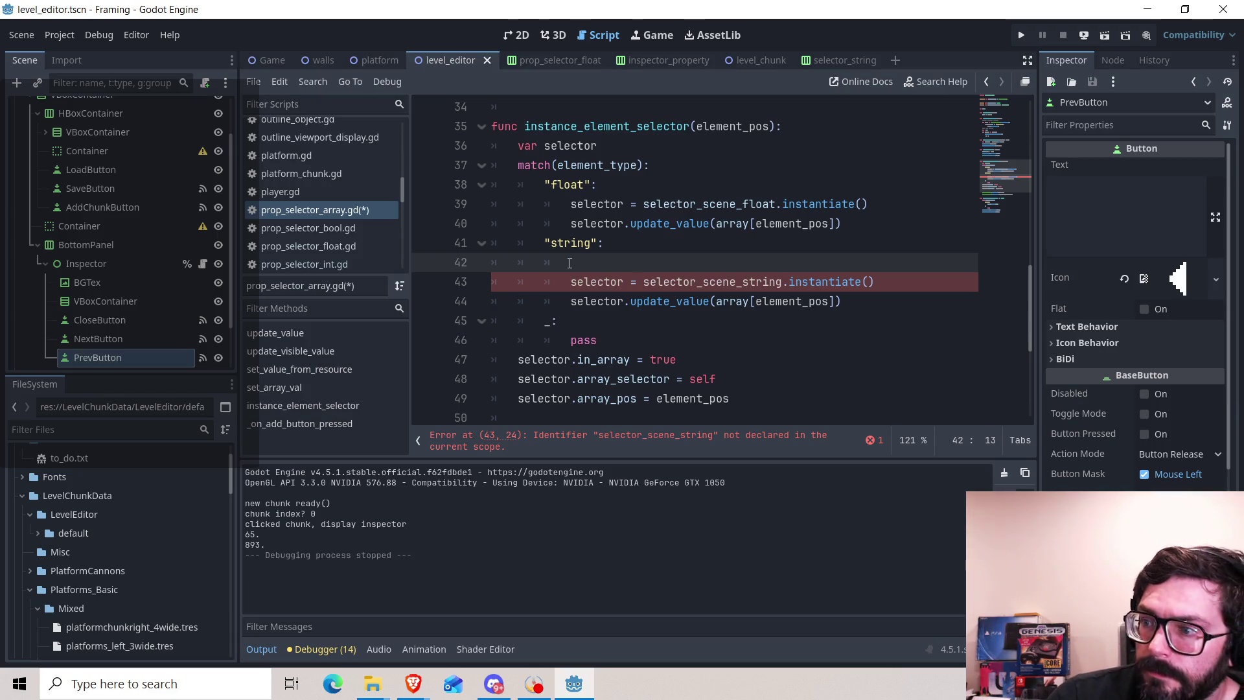
left_click(722, 282)
scroll(706, 276, "up", 10)
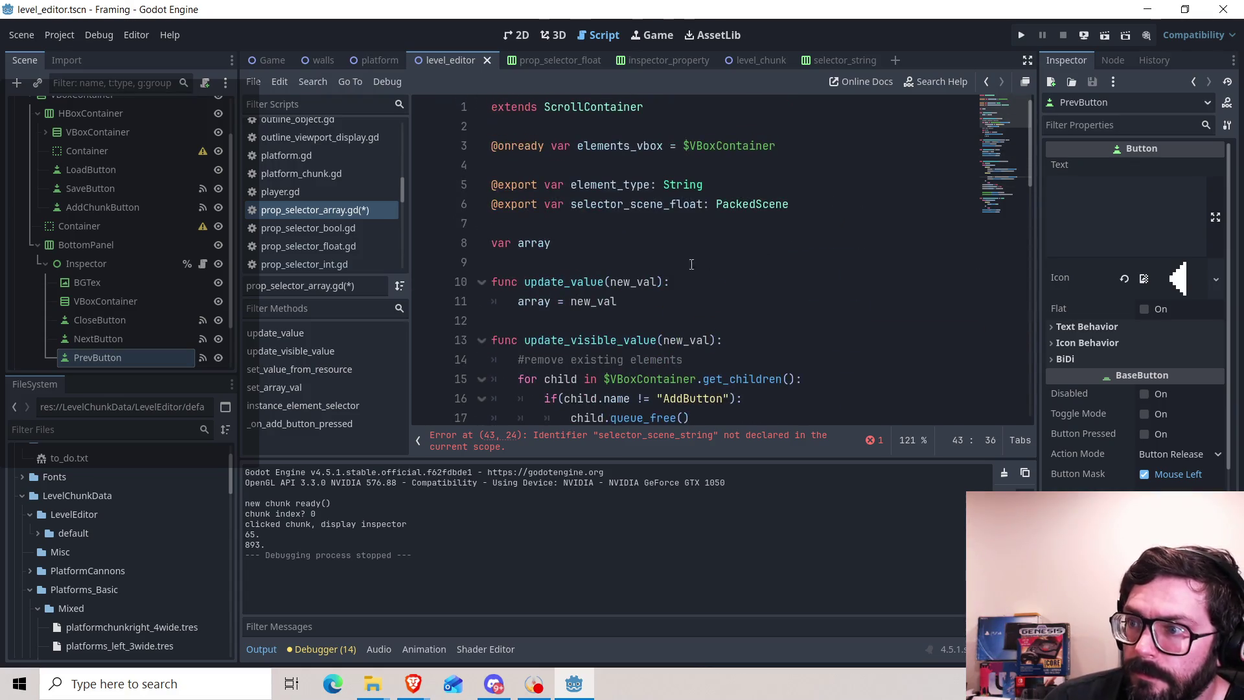
left_click(604, 206)
left_click(542, 225)
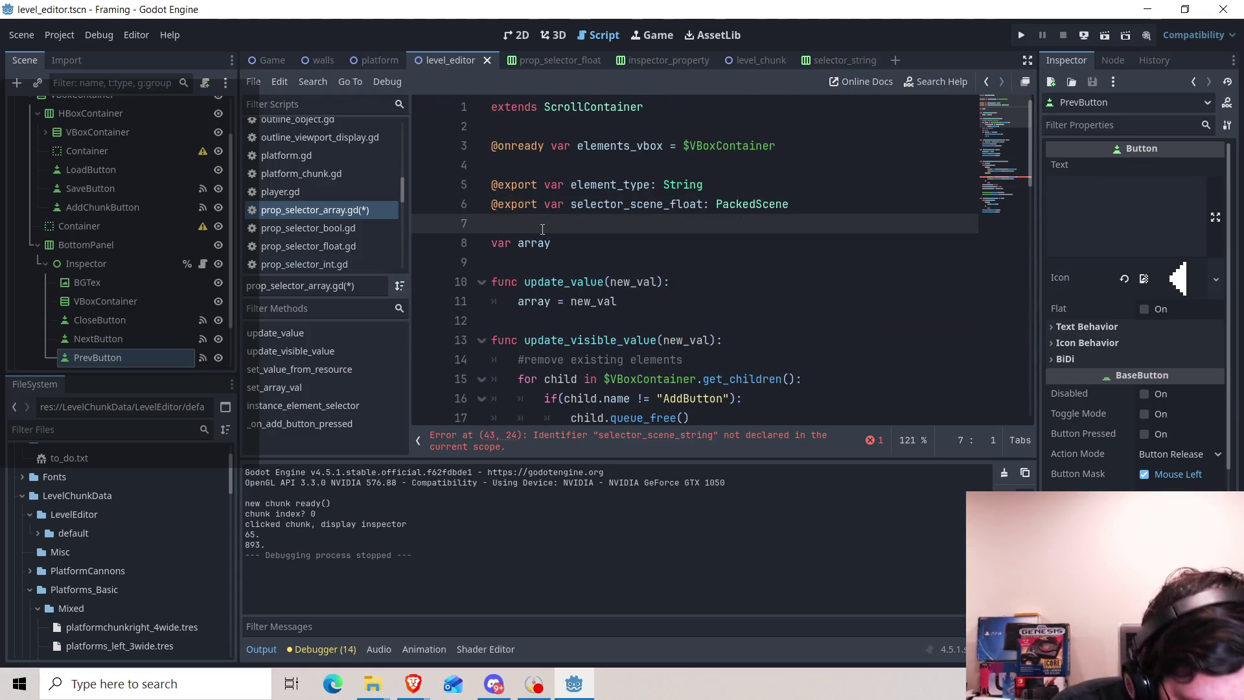
type("@export var ")
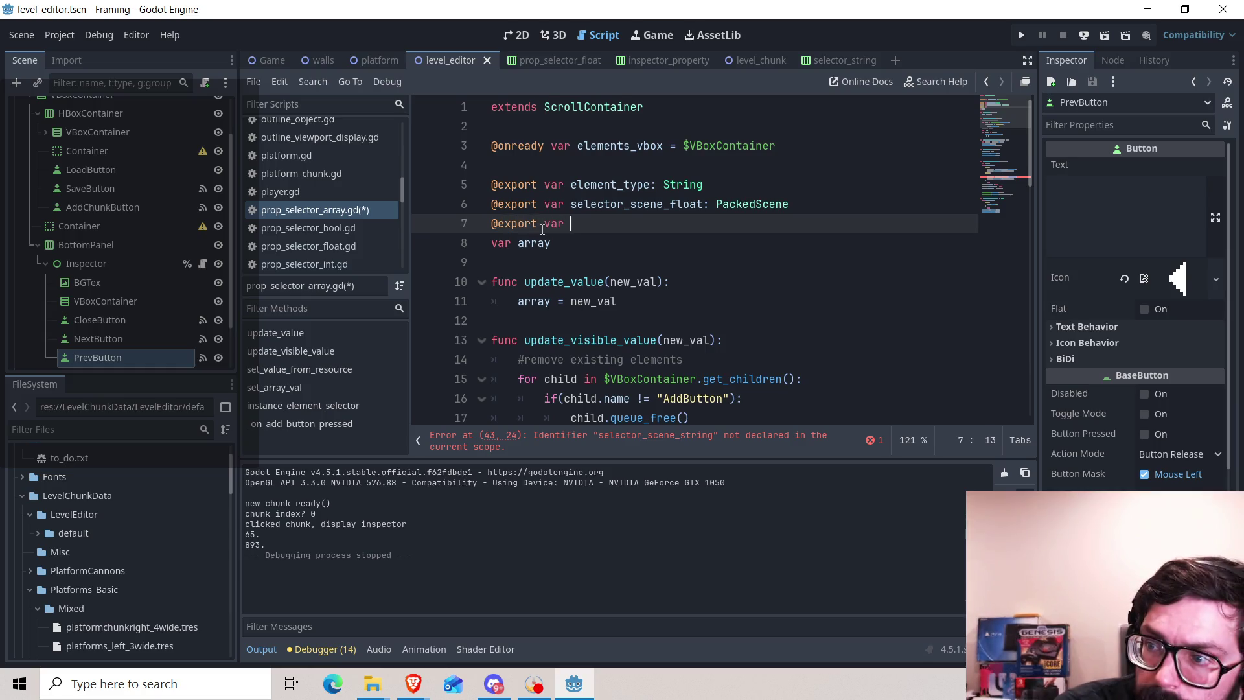
type("selector_scene)")
key("BackSpace")
type("_string")
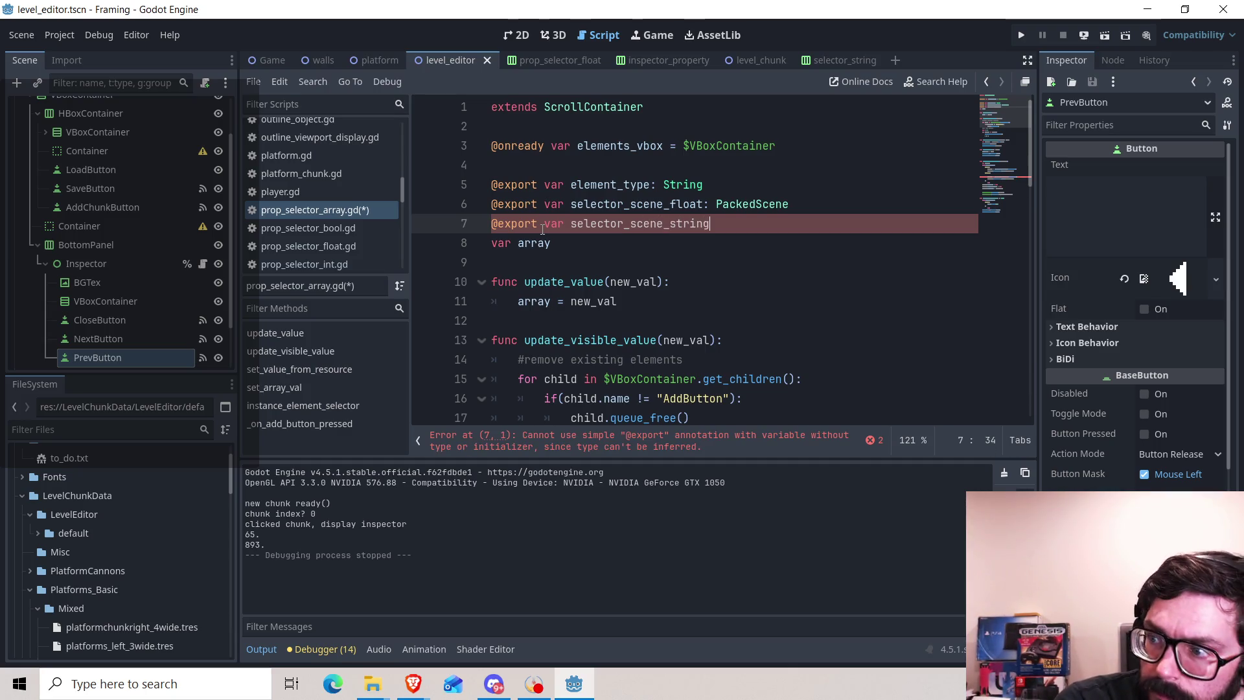
type(": PackedSce")
key("Return")
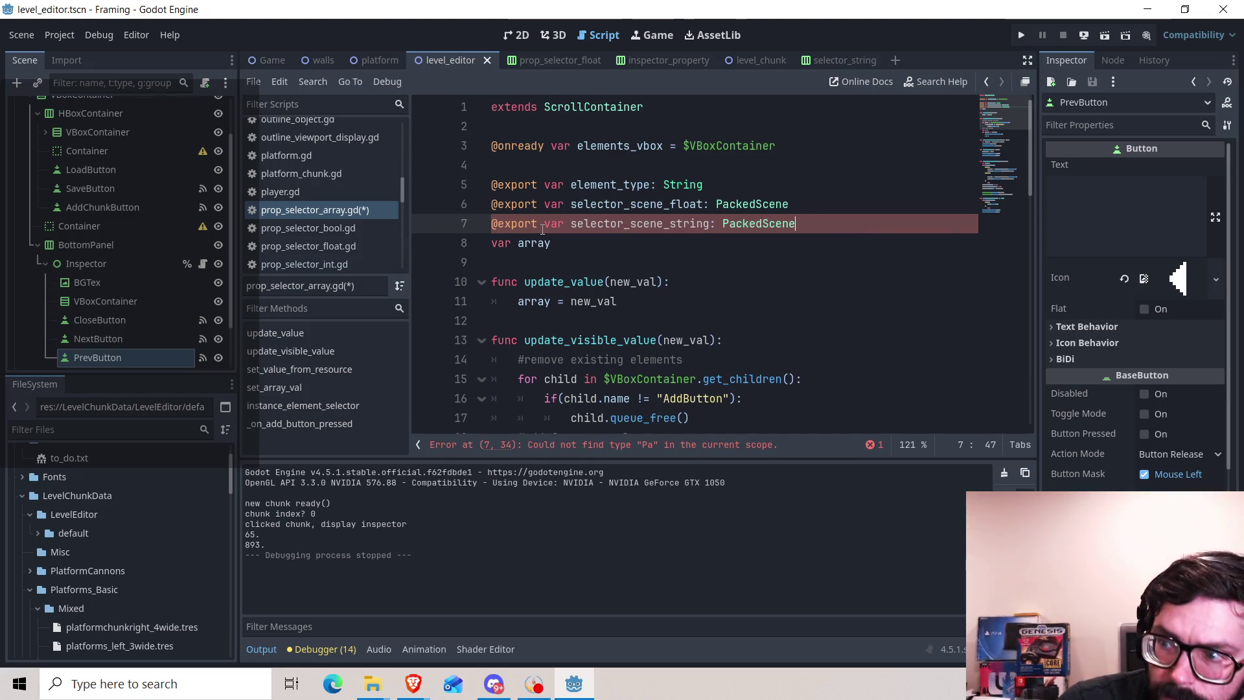
key("Return")
key("ctrl+s")
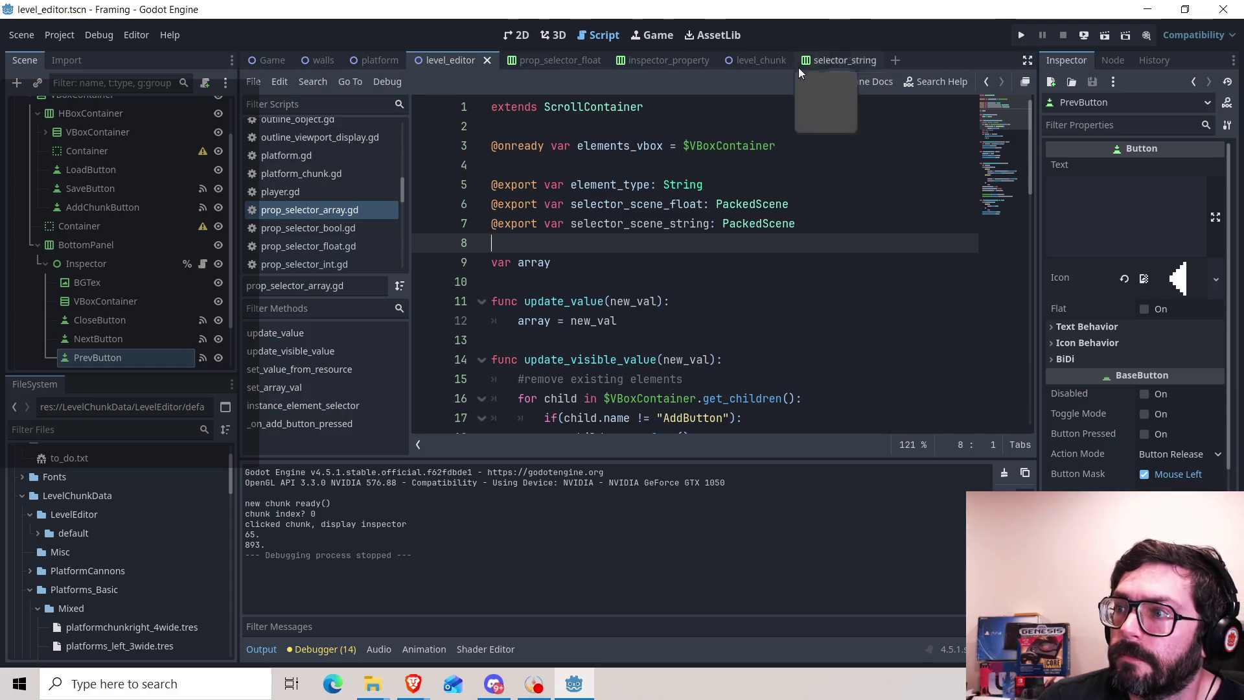
left_click(734, 60)
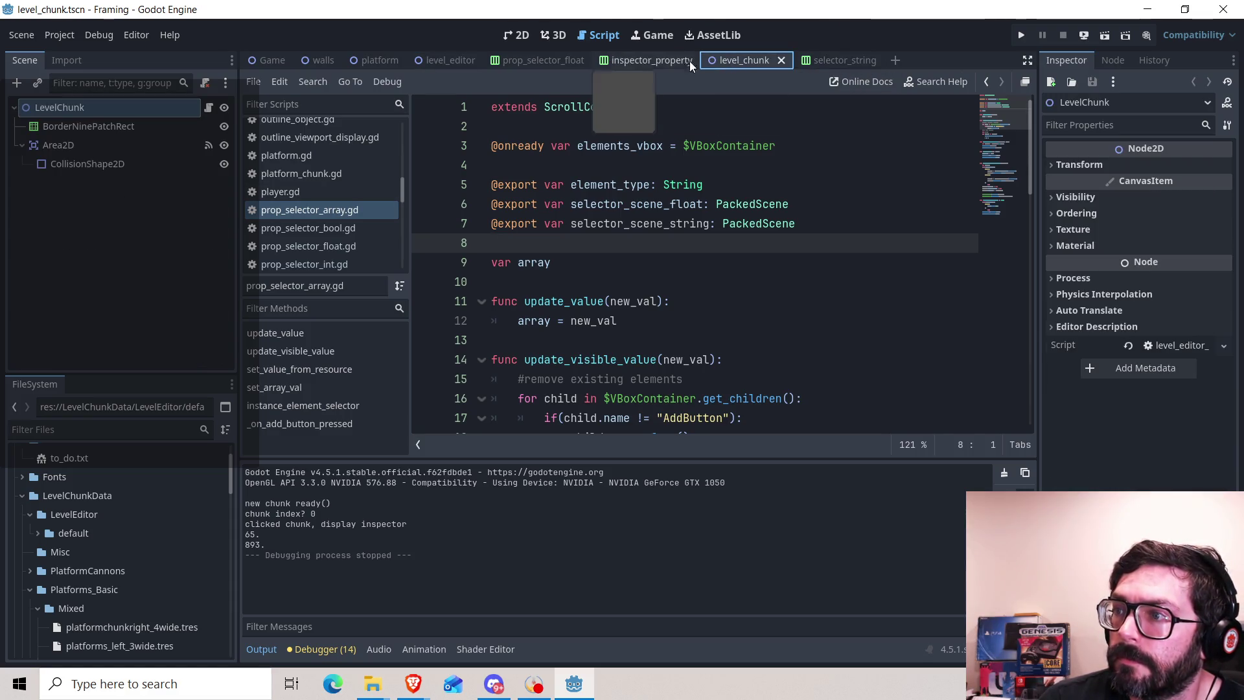
- Open the prop_selector_array.tscn scene file
left_click(22, 39)
left_click(43, 93)
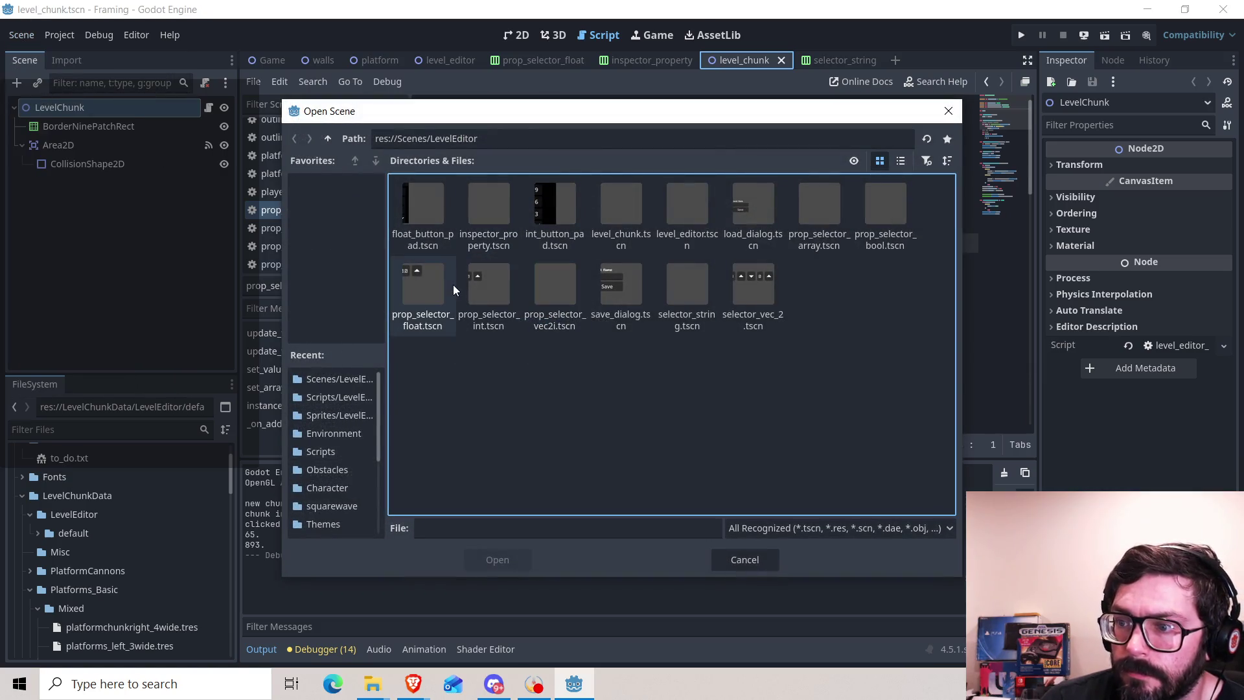
double_click(806, 216)
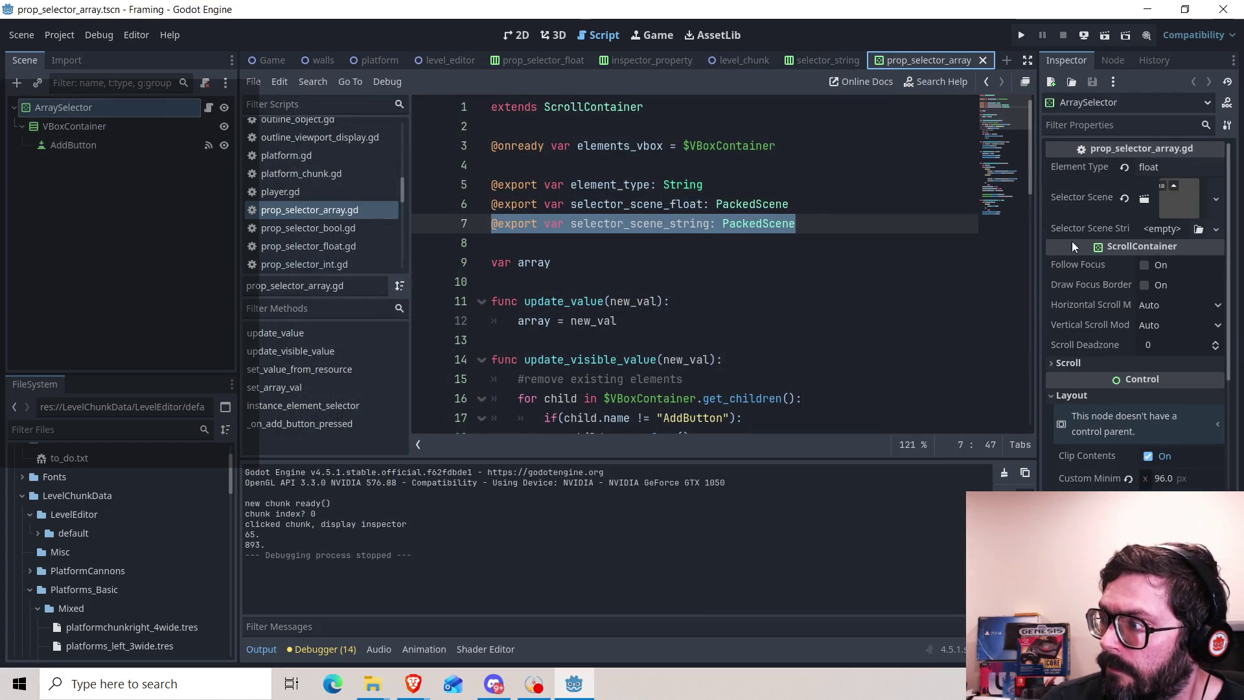
- Load Scenes/LevelEditor/selector_string.tscn into the ArraySelector's Selector Scene String property
left_click(1187, 228)
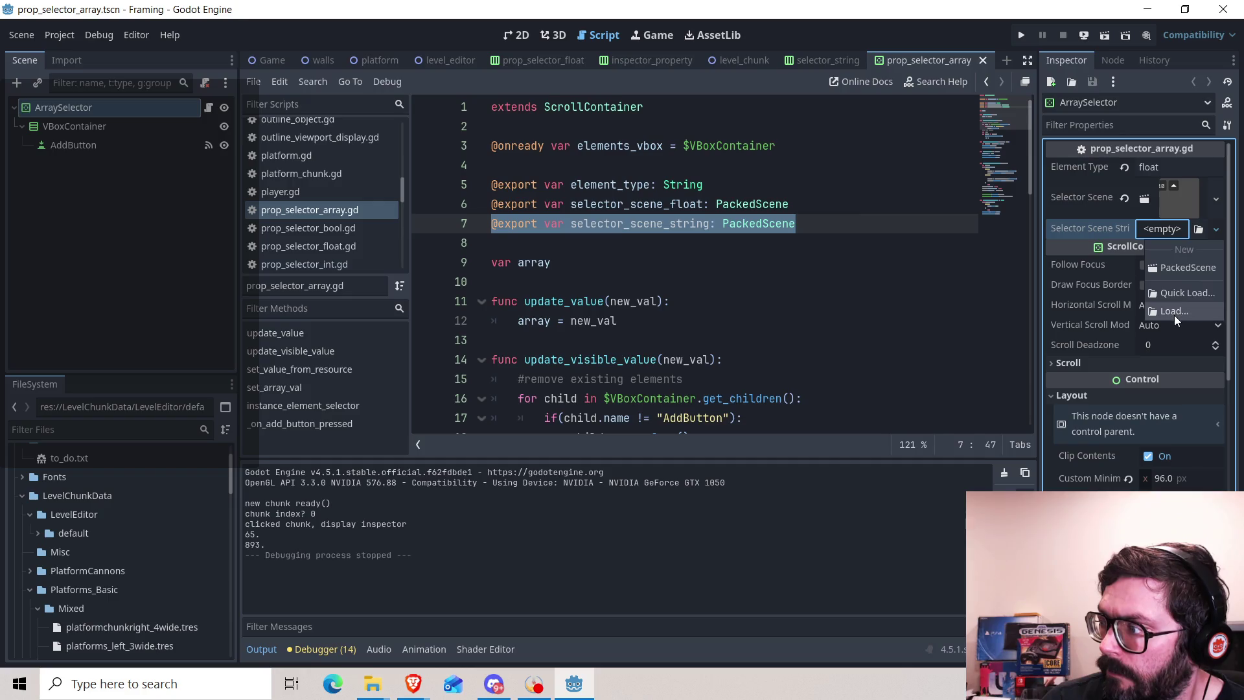
left_click(1174, 315)
double_click(753, 207)
double_click(432, 222)
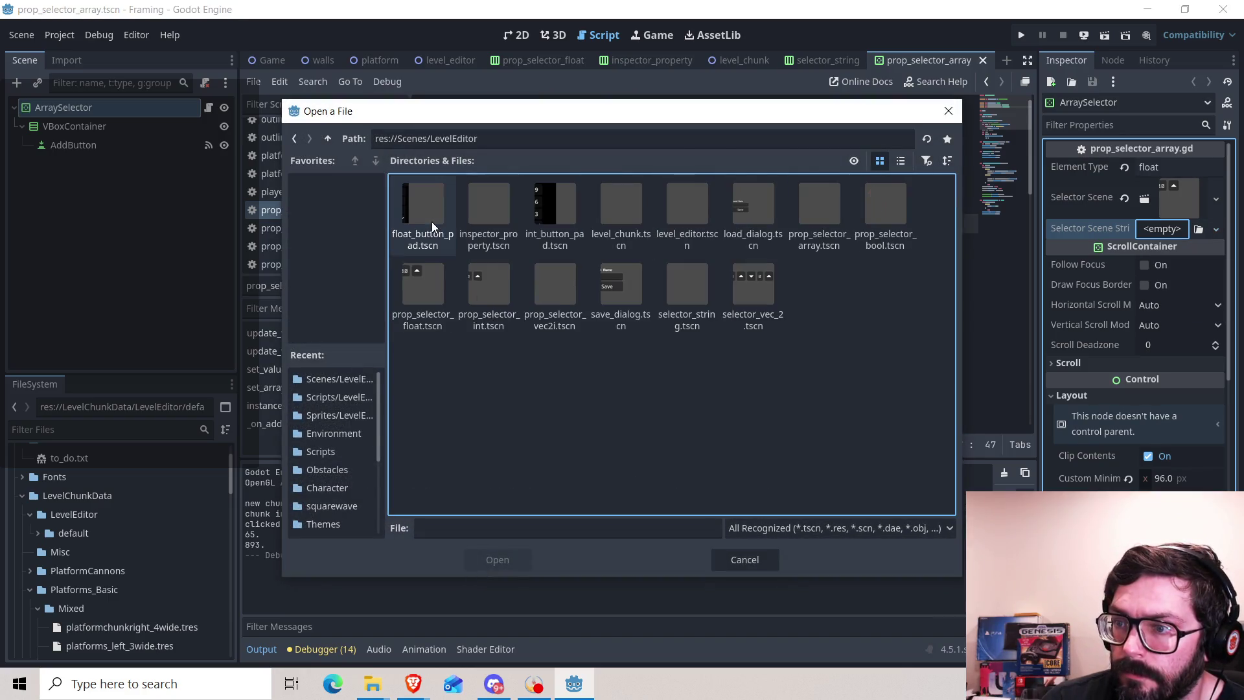
double_click(675, 287)
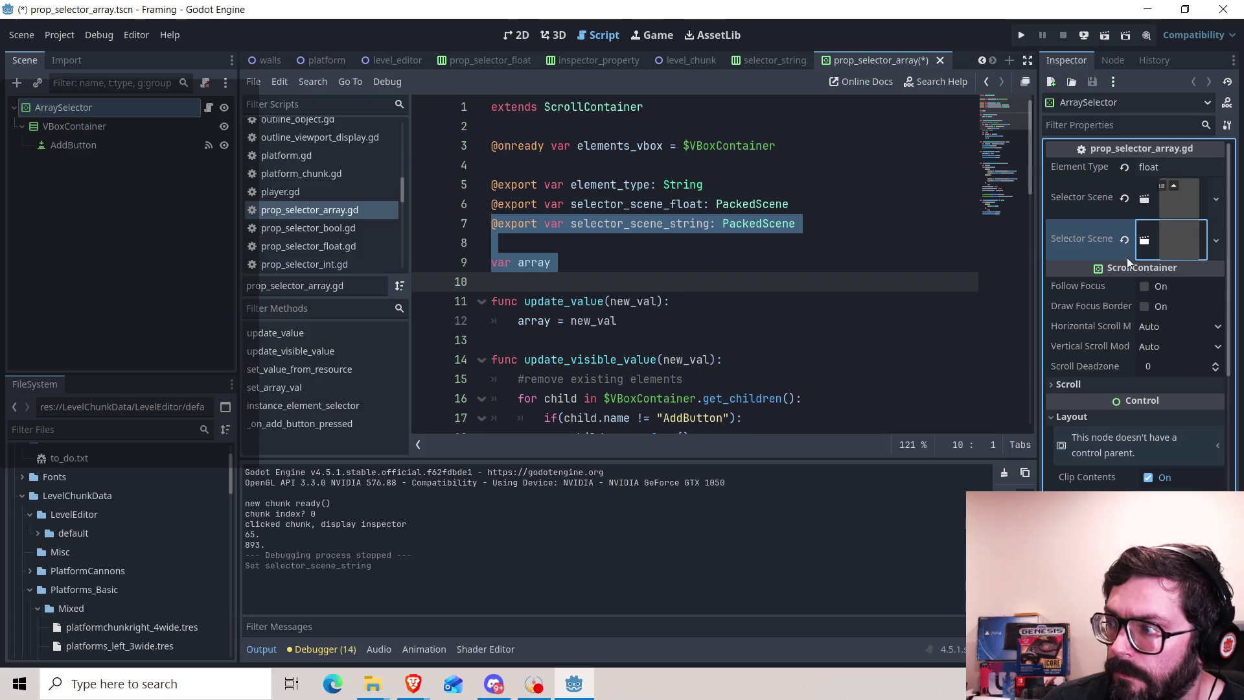
left_click(641, 259)
scroll(641, 252, "down", 4)
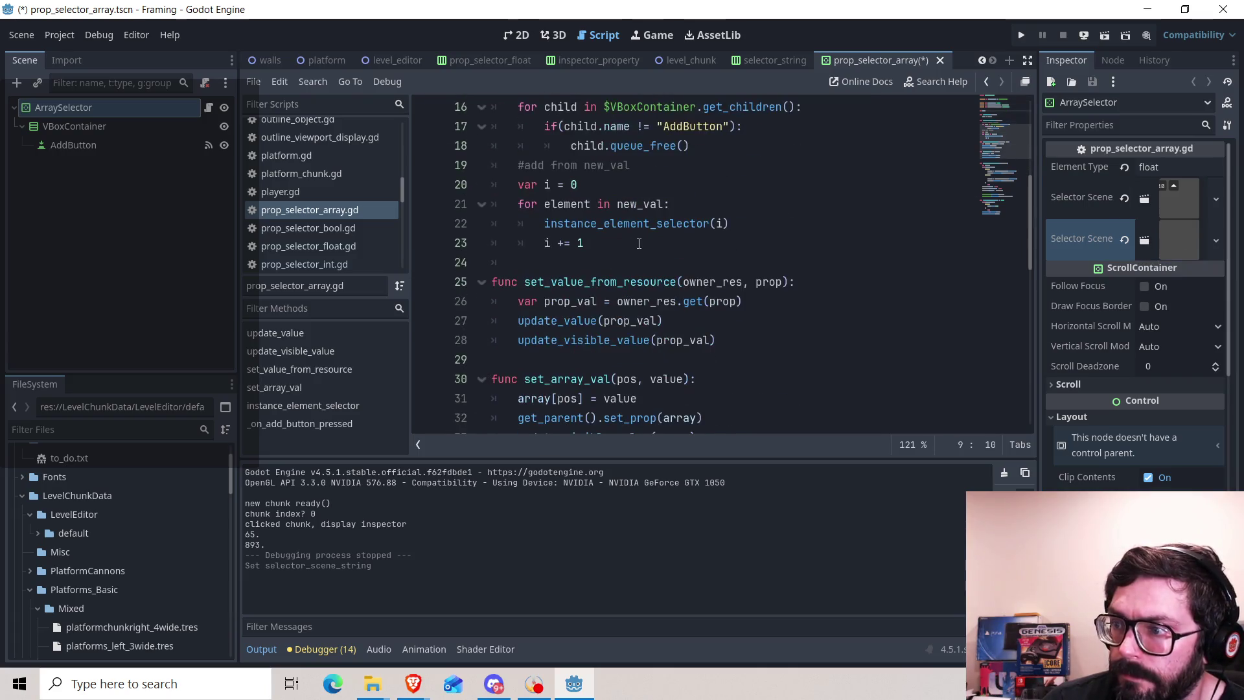
- Delete the blank line 43 under the "string" case and save the script
scroll(639, 241, "up", 4)
scroll(640, 241, "down", 3)
left_click_drag(776, 241, 705, 283)
scroll(697, 283, "down", 6)
scroll(685, 285, "down", 2)
left_click(612, 265)
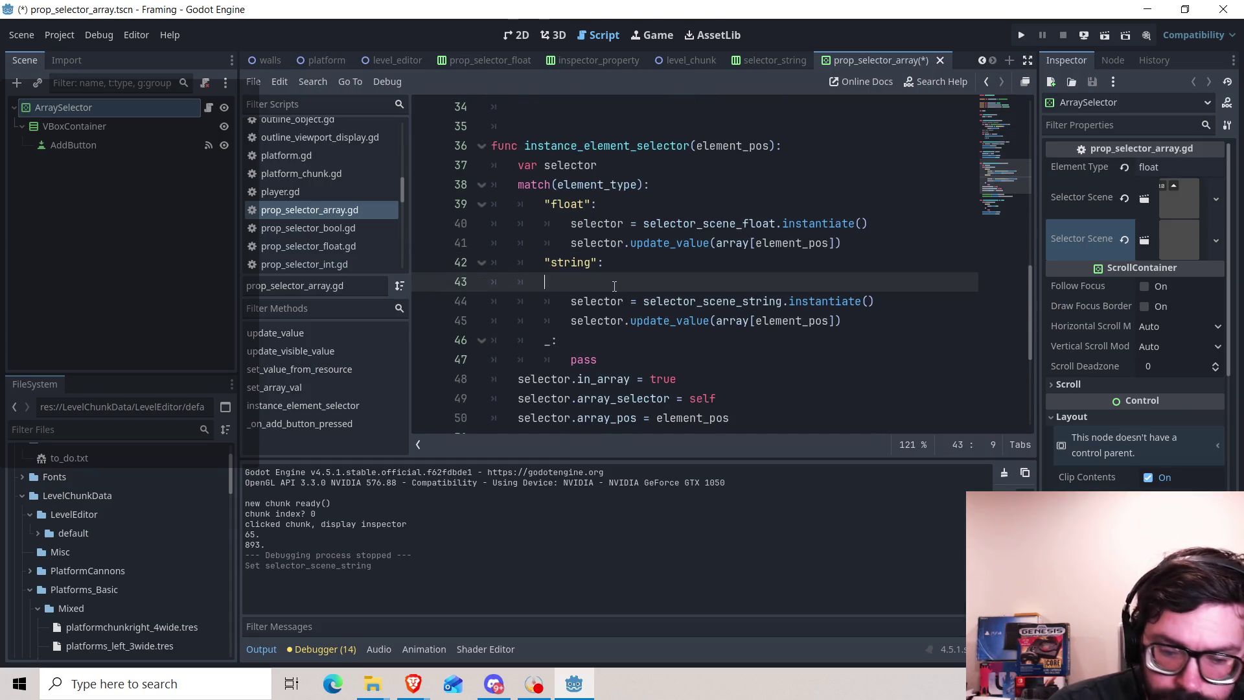
key("BackSpace")
key("BackSpace")
key("BackSpace")
key("ctrl+s")
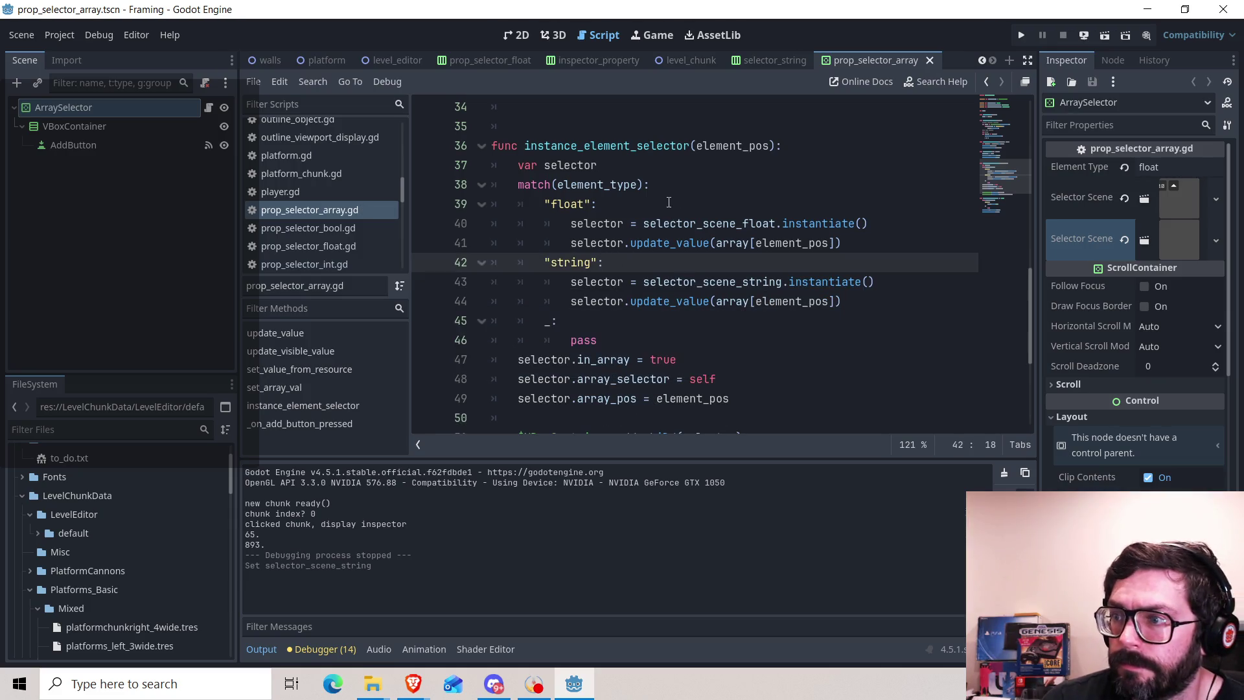
- Go to the match element_type statement on line 38 to search its usages
left_click(668, 203)
left_click(654, 186)
left_click(619, 187)
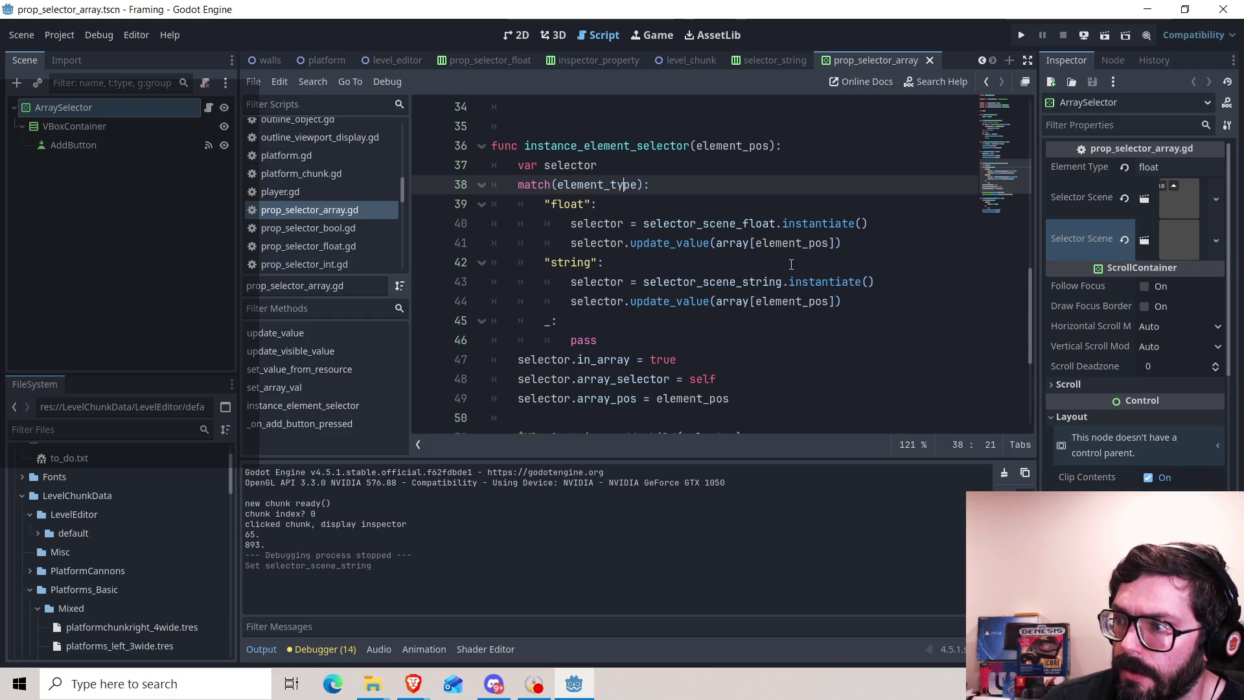
left_click(725, 192)
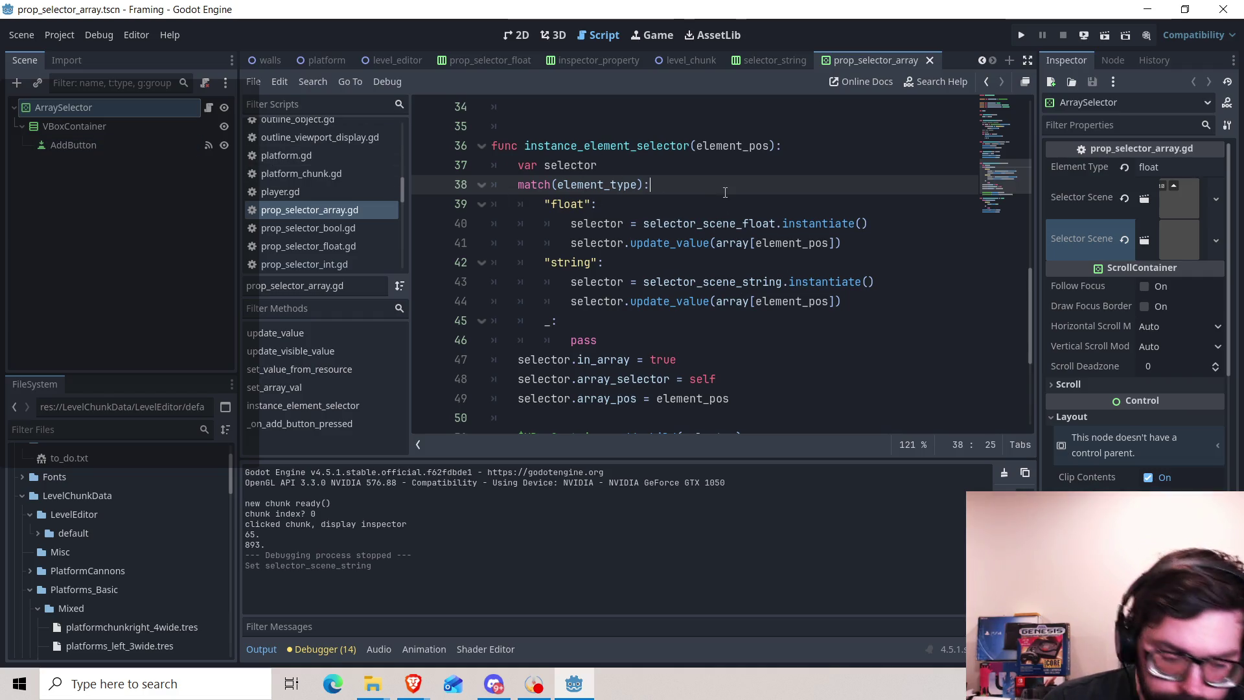
key("ctrl+shift+f")
- Search the project for element_type and jump to its inspector_property.gd match
type("element_")
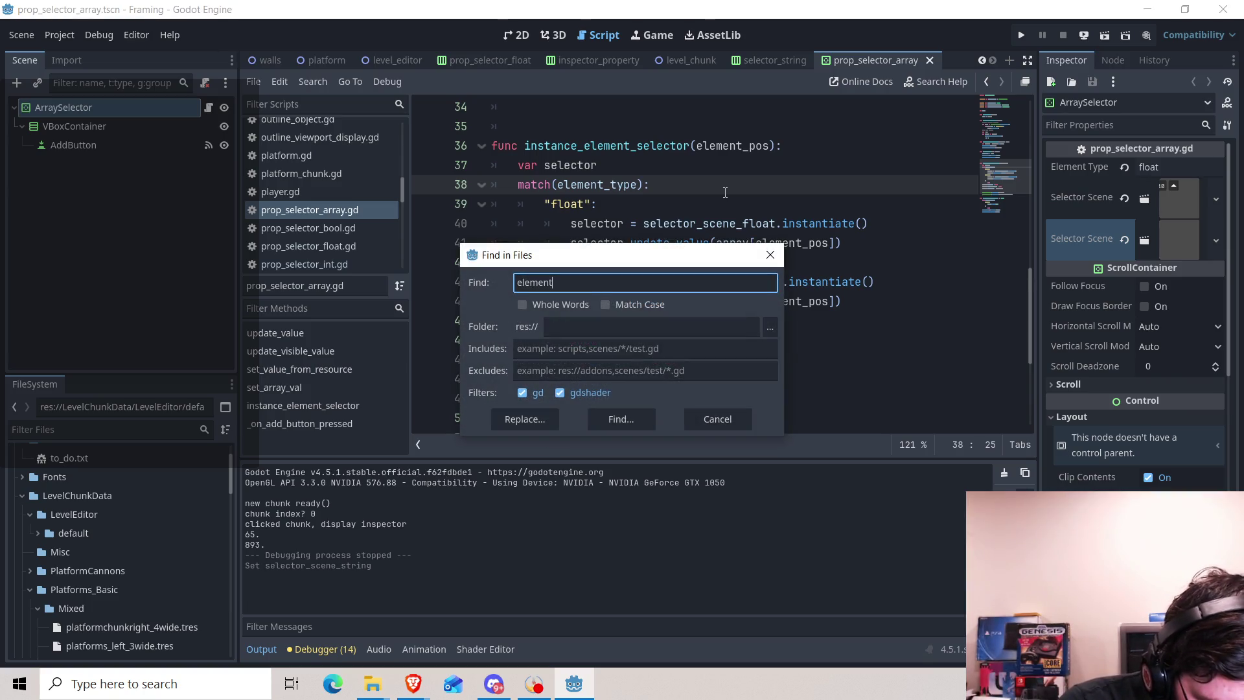
type("type")
key("Return")
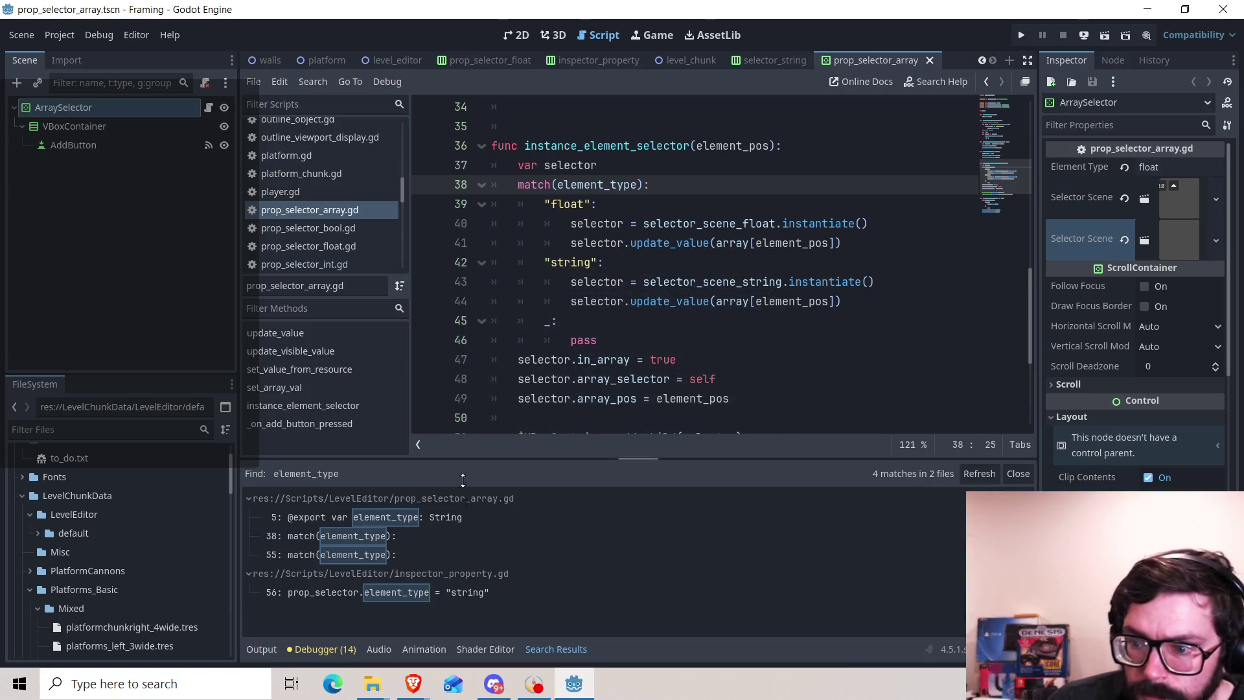
left_click(410, 593)
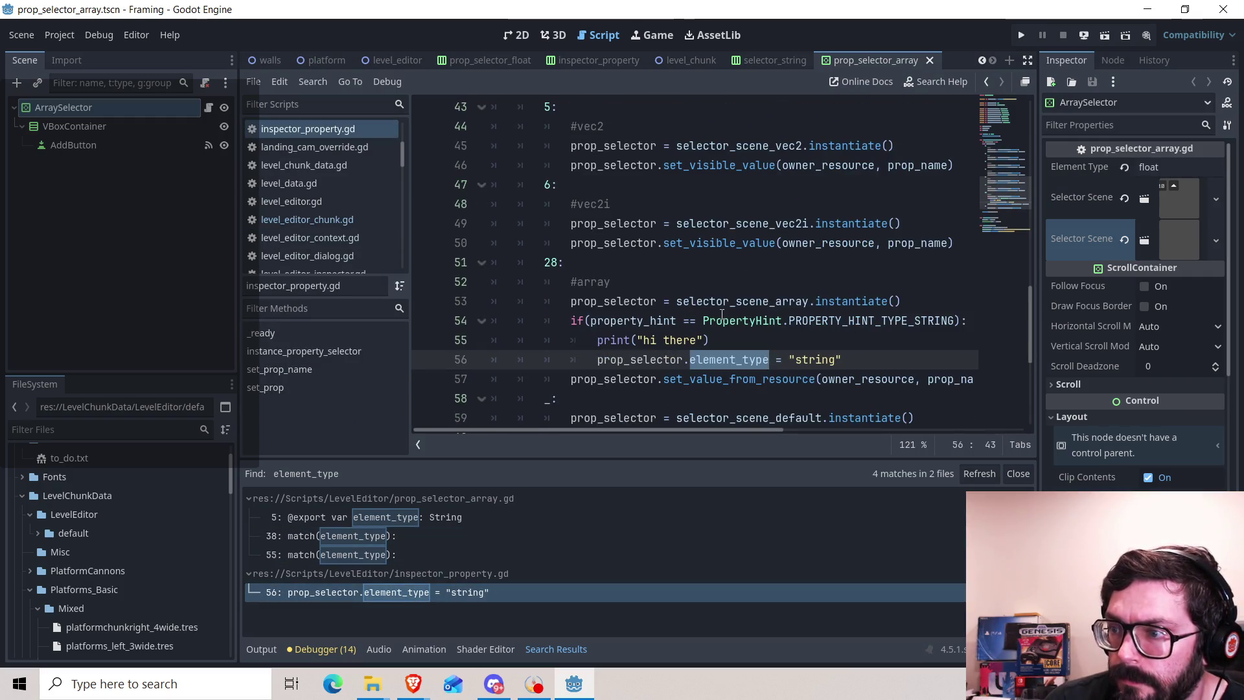
- Inspect the element_type code on lines 56-59 of inspector_property.gd
left_click(857, 362)
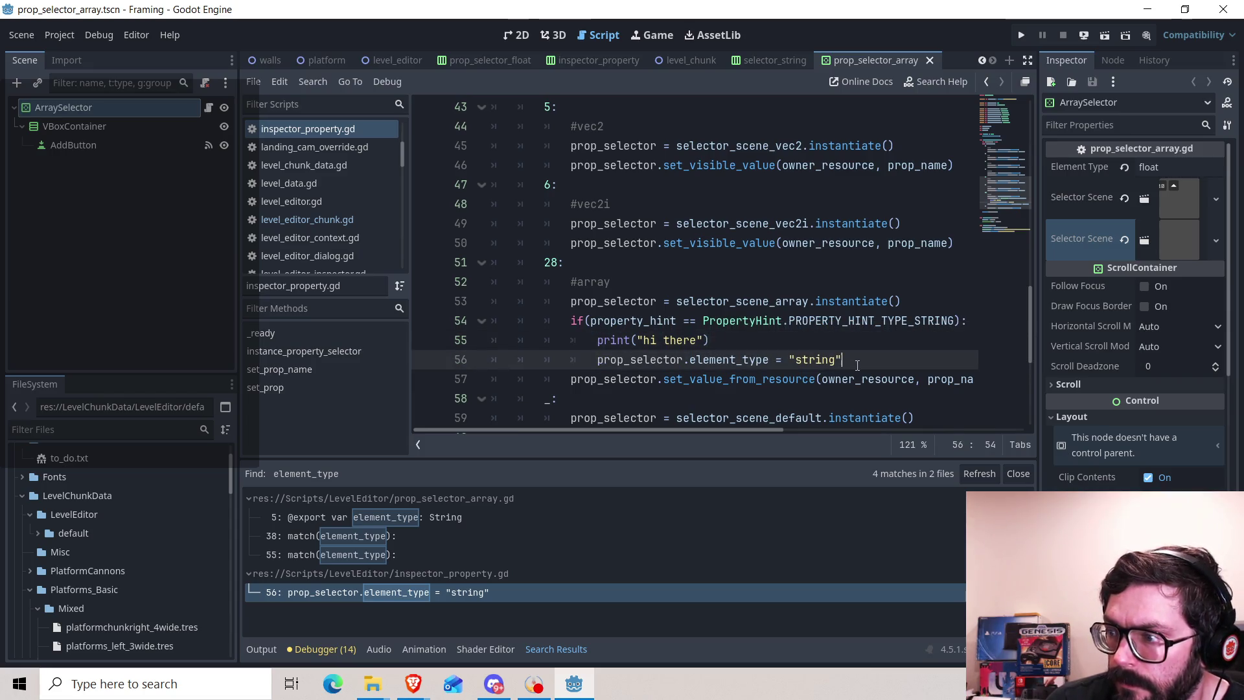
key("Up")
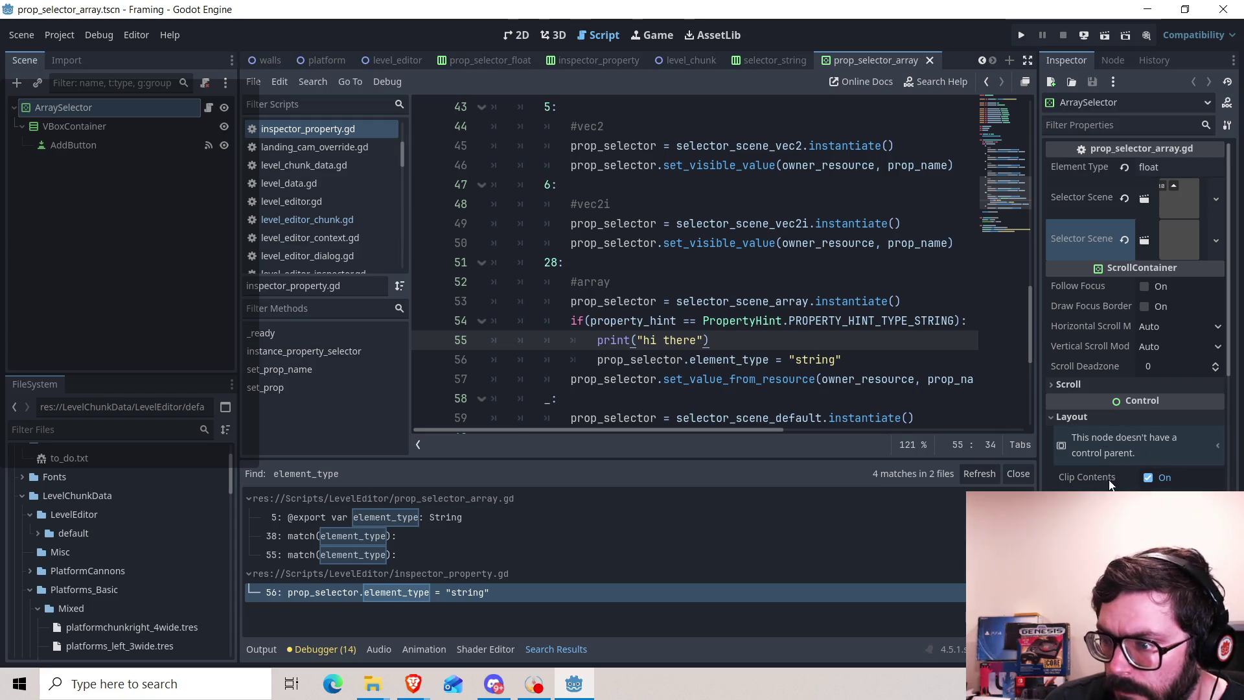
left_click(768, 359)
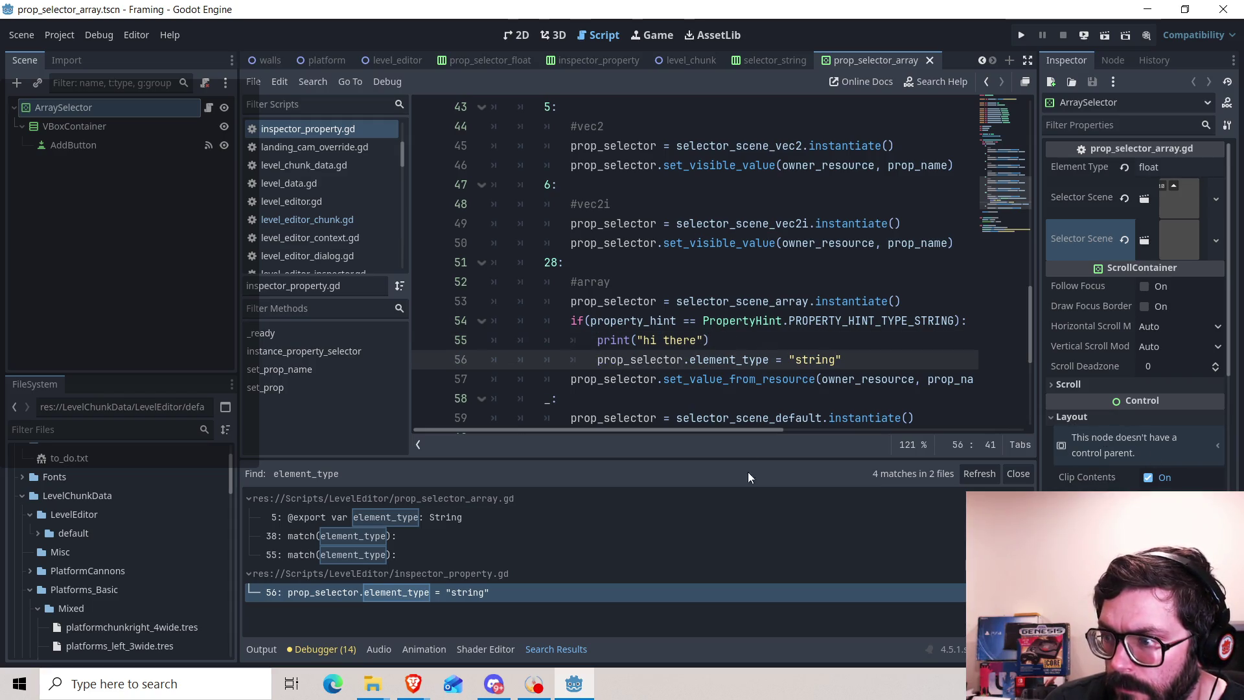
left_click(700, 425)
left_click_drag(697, 430, 740, 432)
left_click(781, 360)
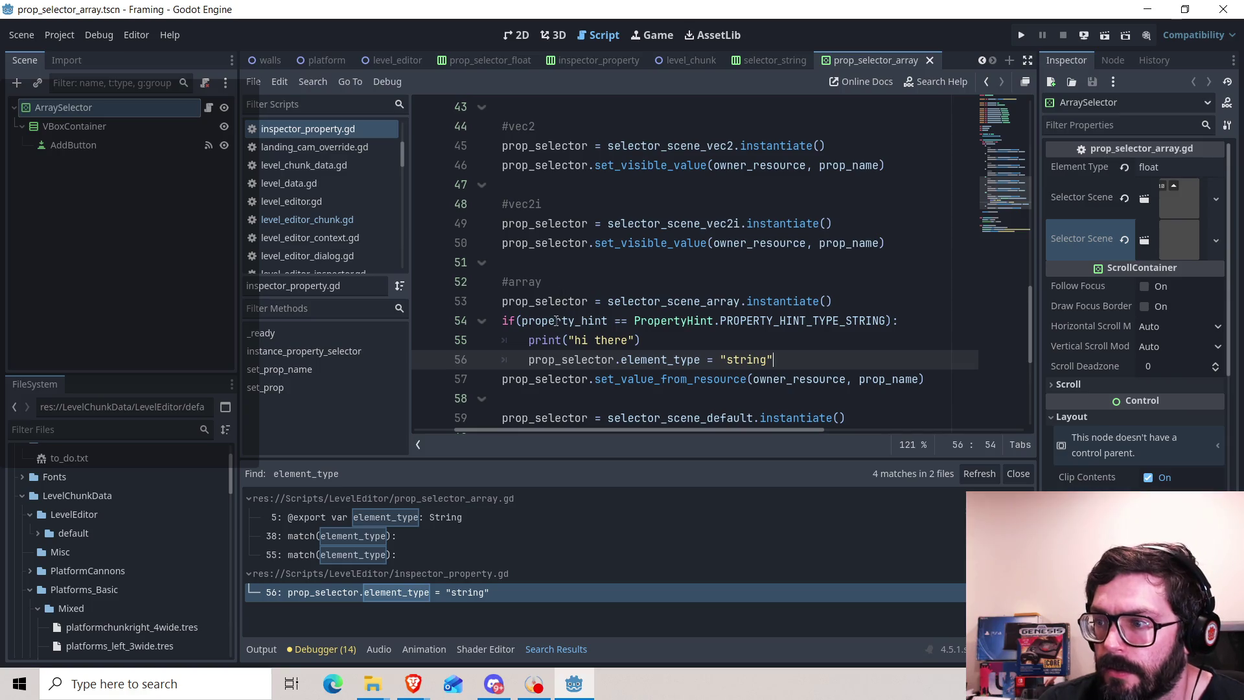
mouse_move(556, 321)
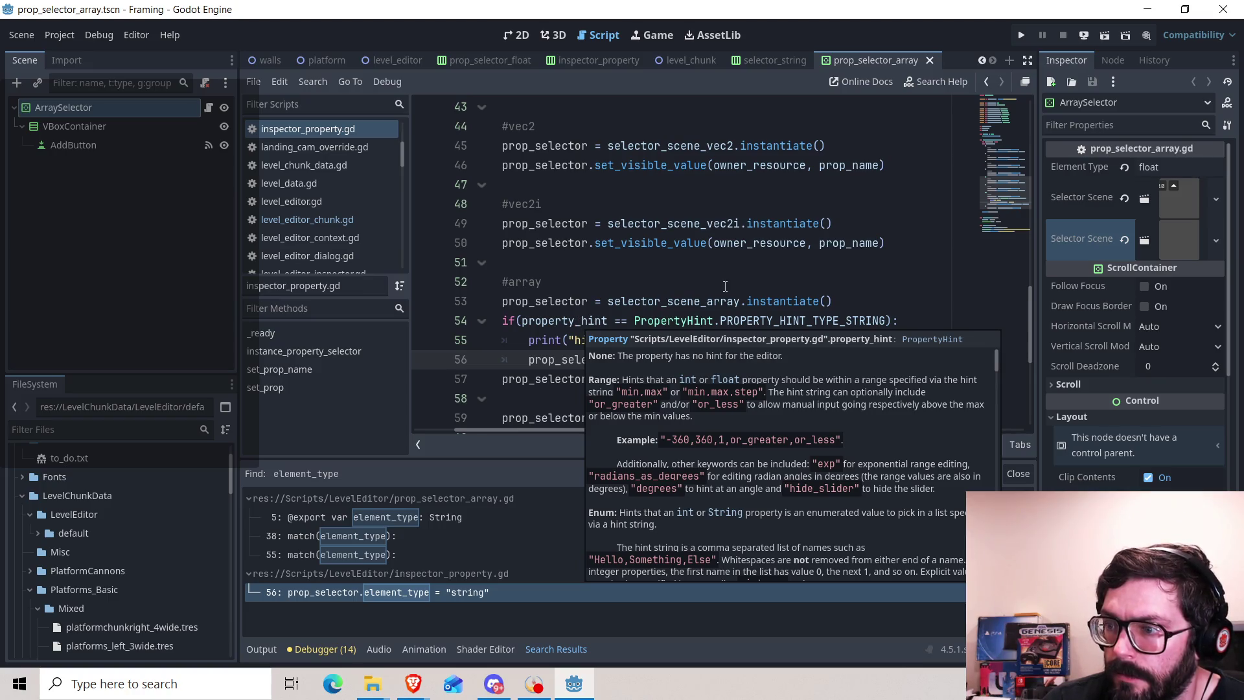
- Scroll up to the property_hint declaration in inspector_property.gd
scroll(648, 324, "up", 10)
scroll(585, 430, "right", 2)
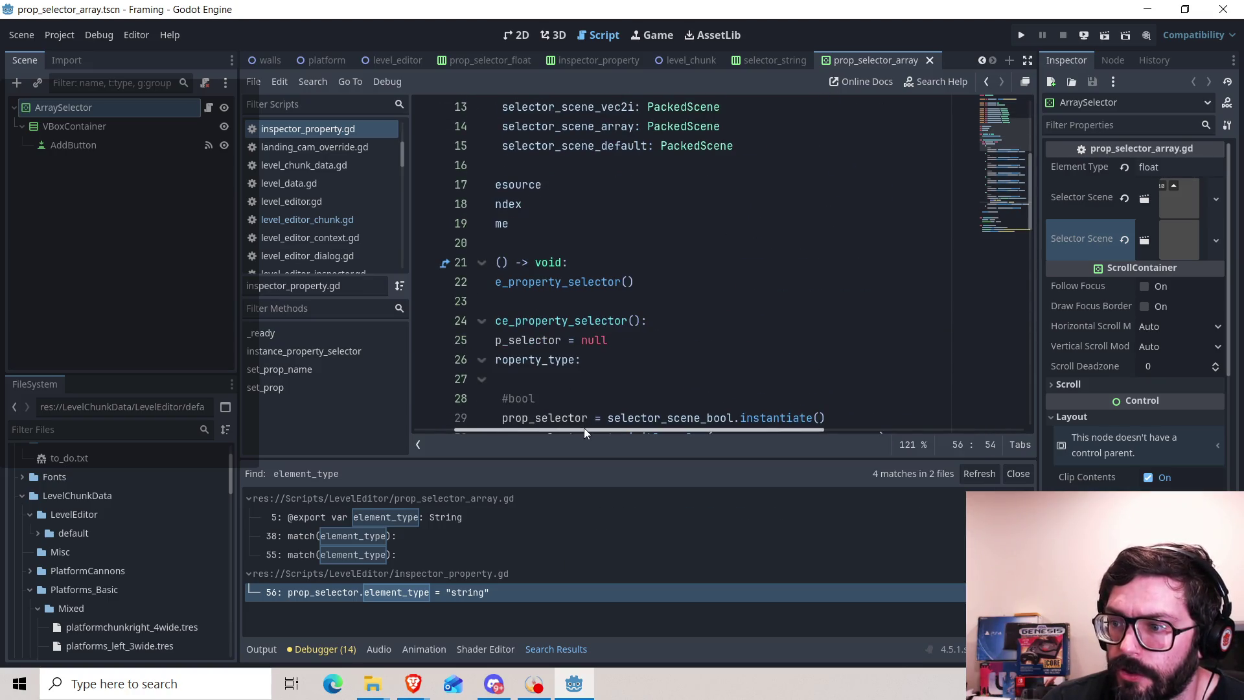
scroll(584, 428, "left", 2)
scroll(649, 384, "up", 4)
scroll(648, 384, "up", 1)
left_click(629, 203)
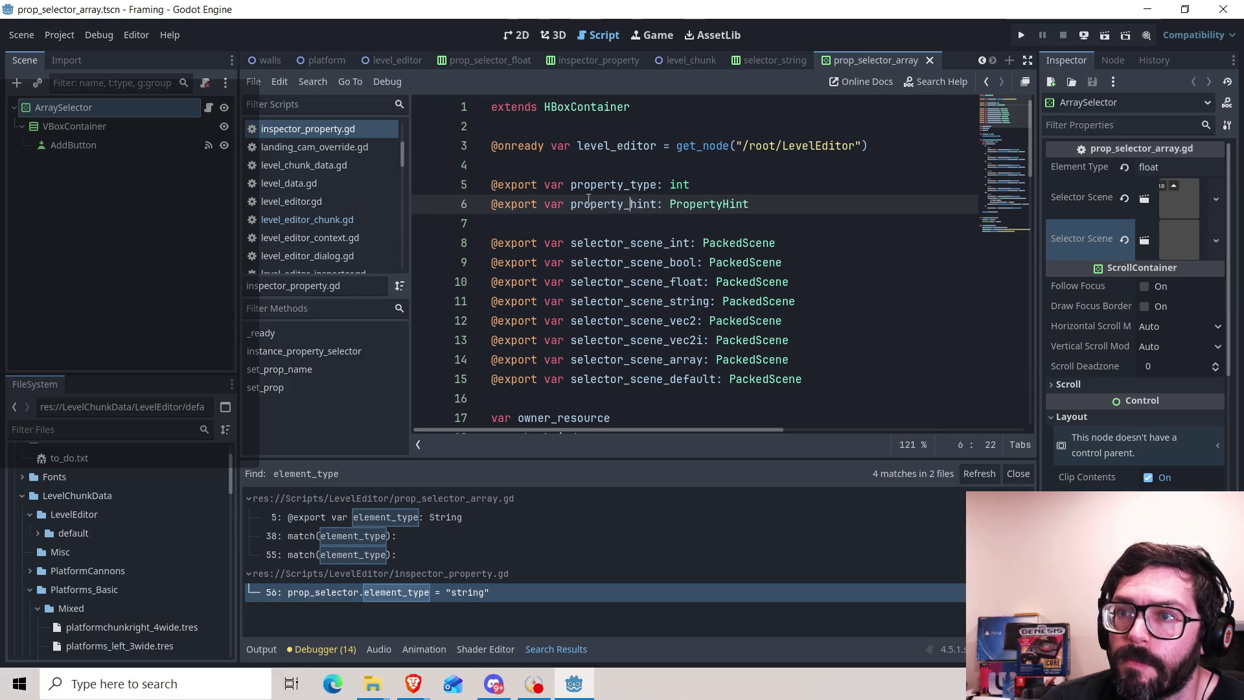
scroll(322, 199, "up", 1)
- Switch to the level_chunk scene and open level_editor_chunk.gd in the Script view
left_click(577, 58)
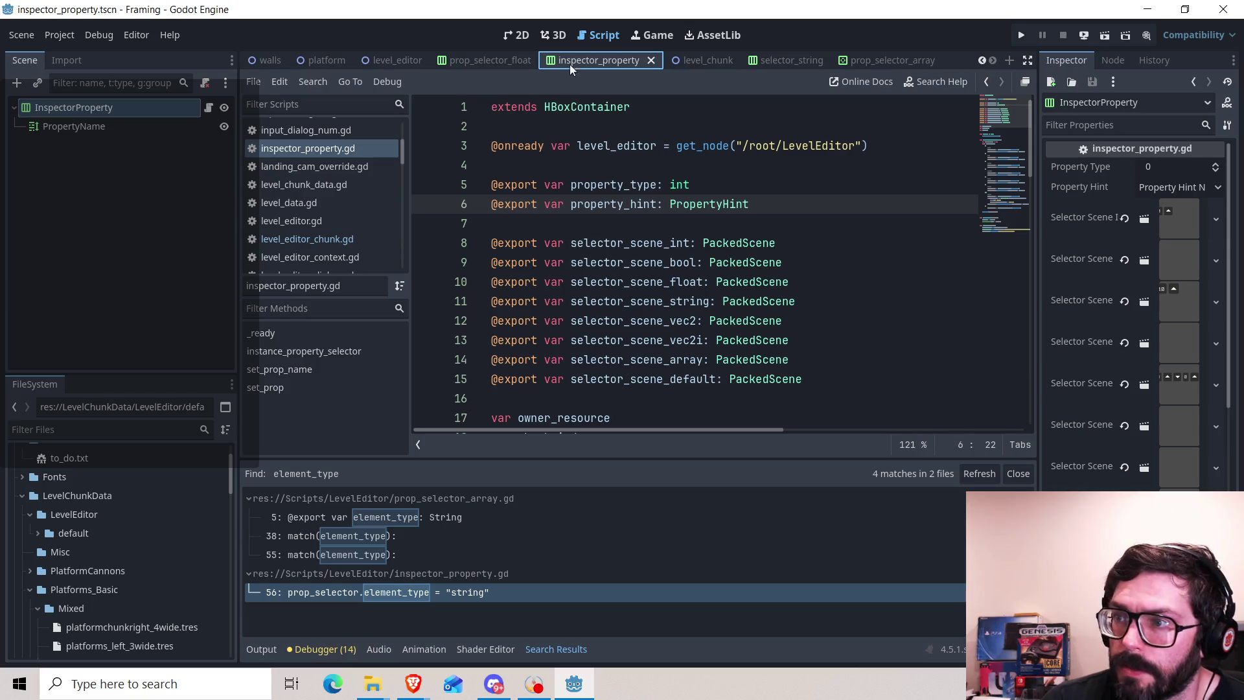
left_click(517, 34)
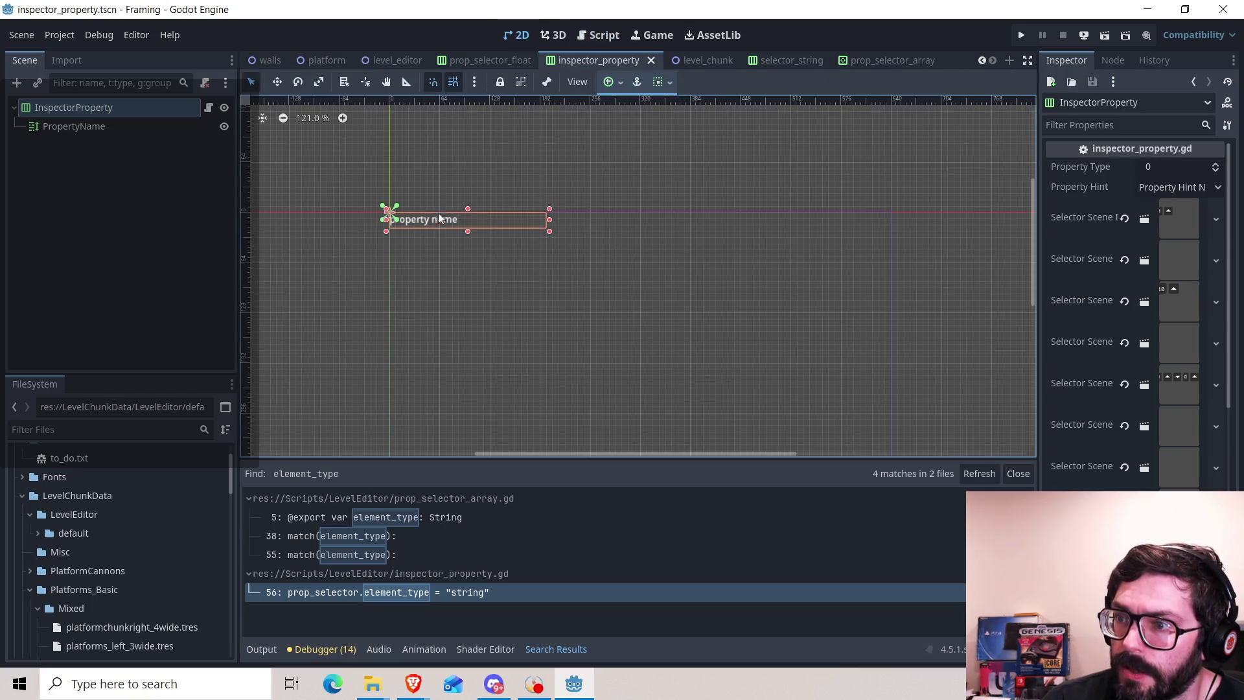
left_click(689, 61)
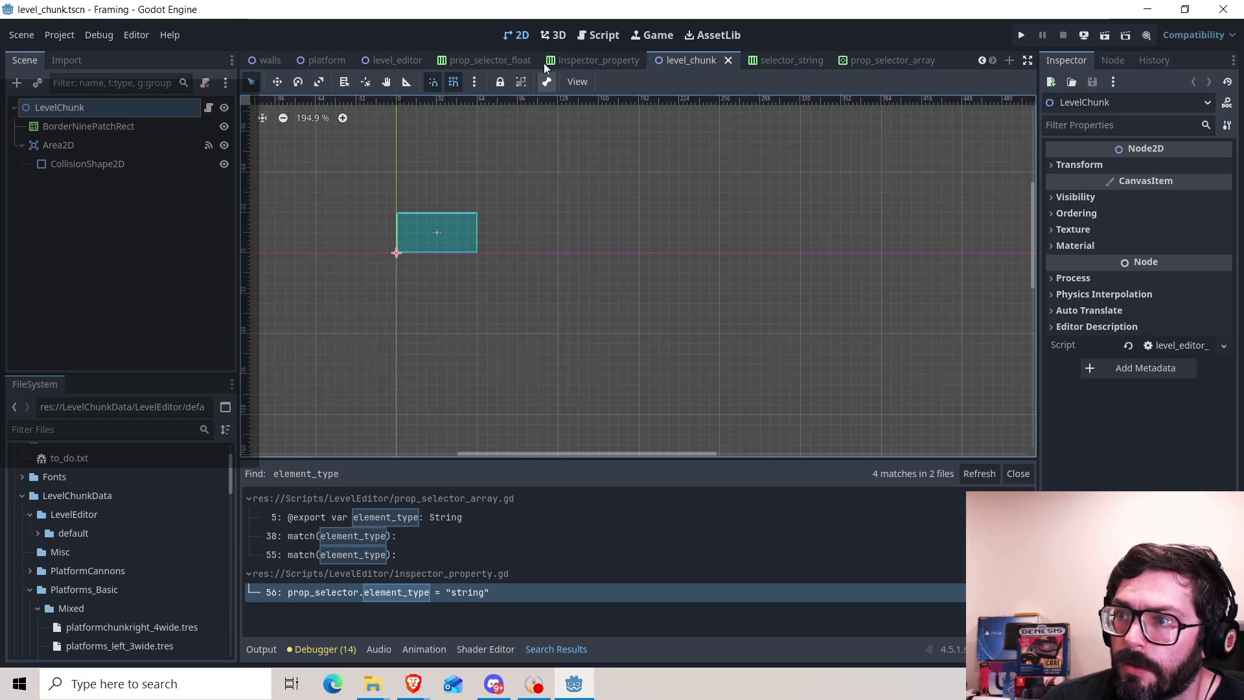
left_click(606, 37)
scroll(570, 291, "down", 6)
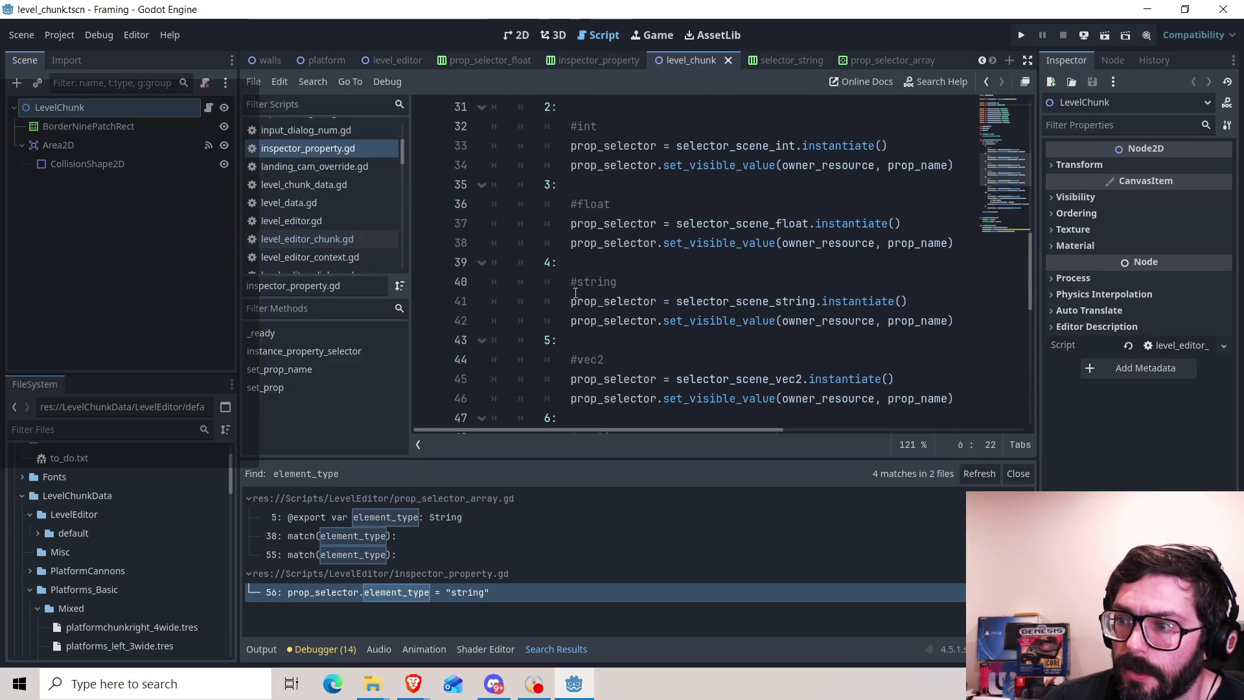
scroll(683, 300, "up", 4)
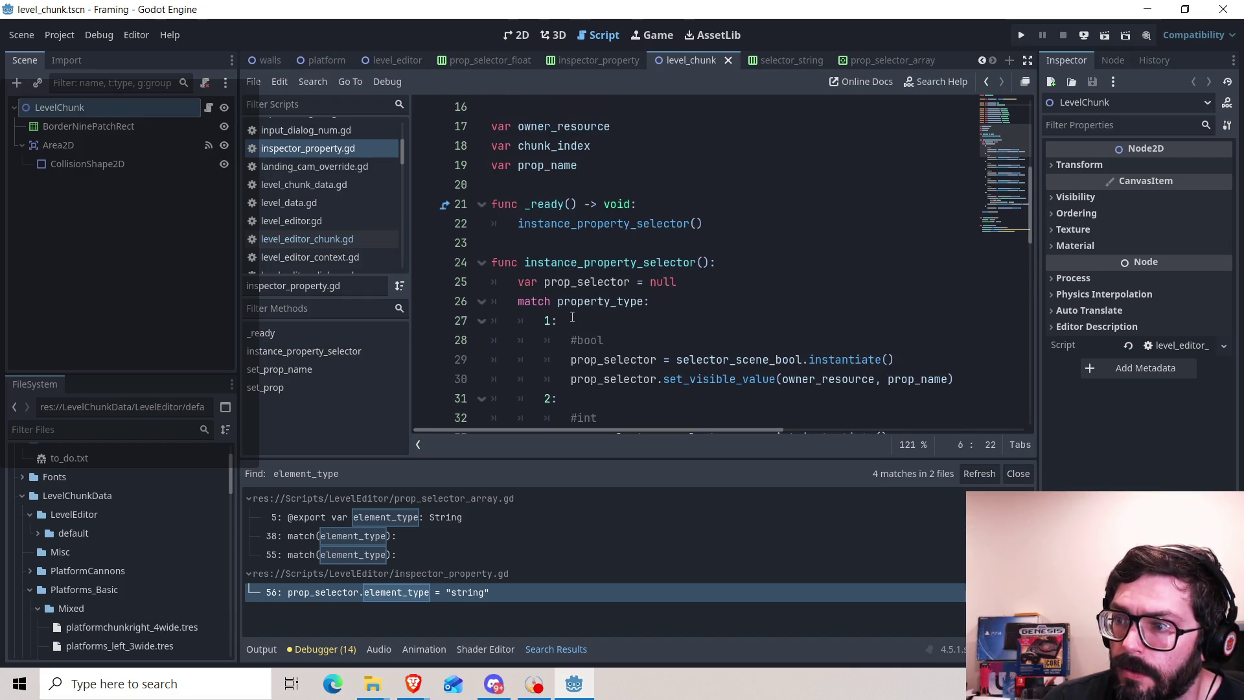
left_click(562, 221)
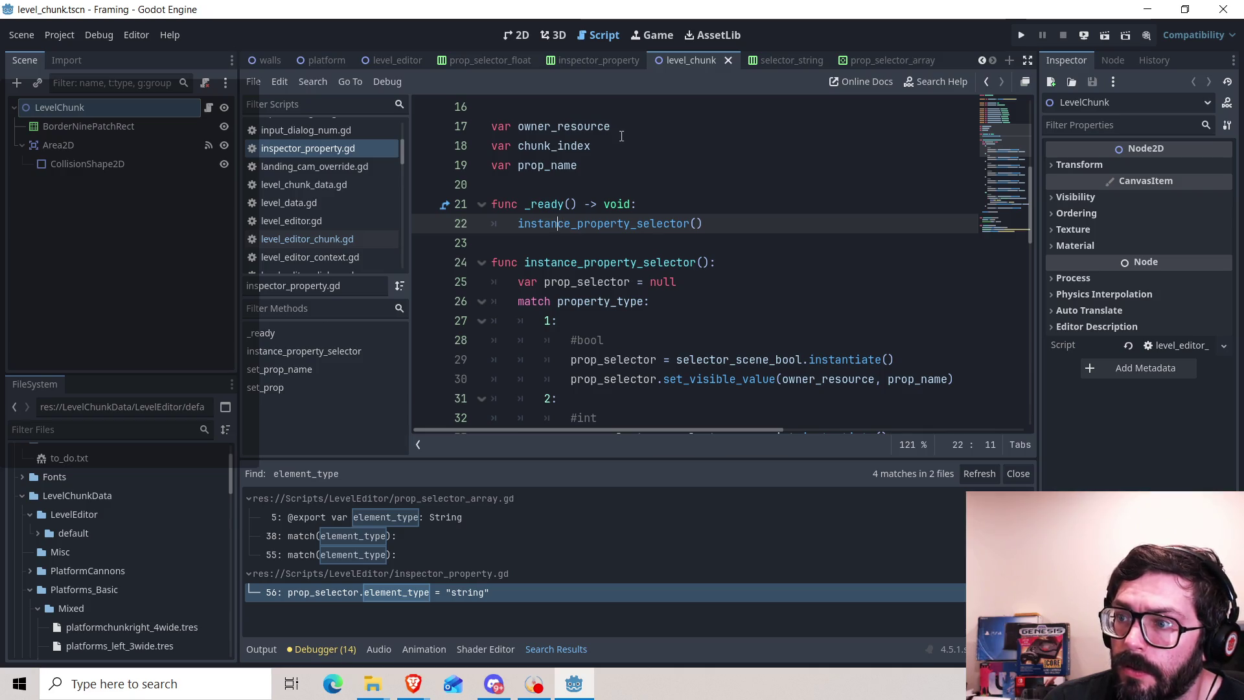
scroll(341, 207, "up", 1)
left_click(390, 258)
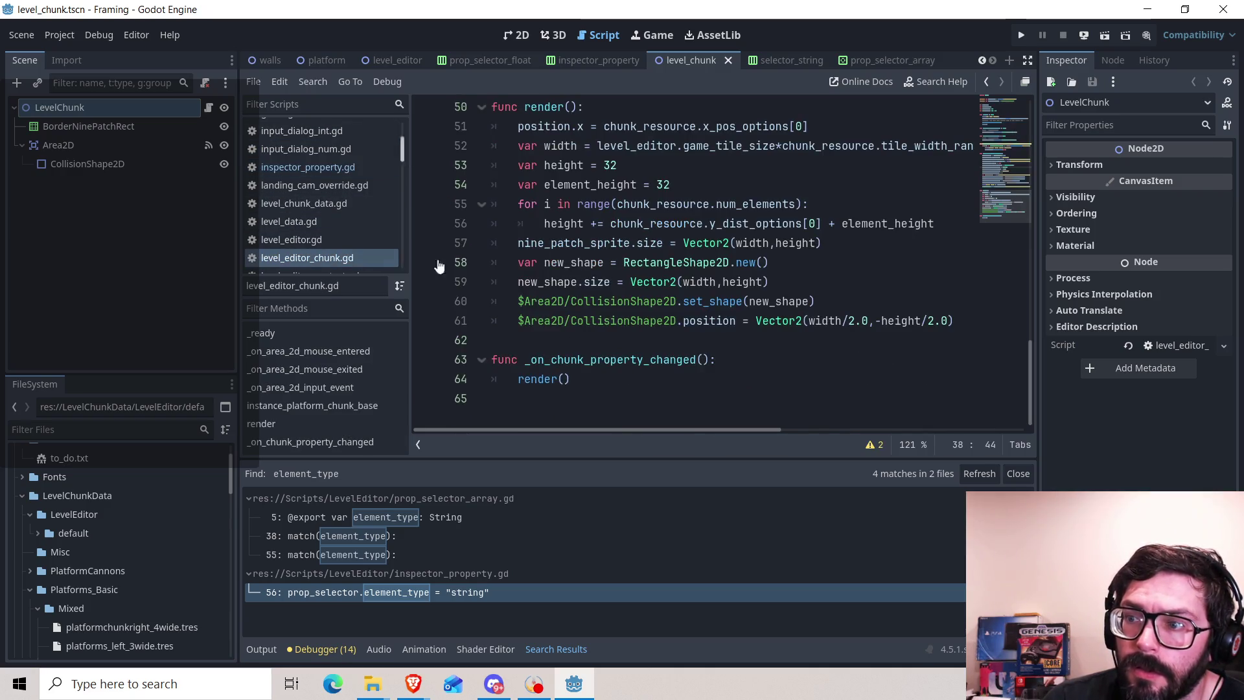
scroll(616, 304, "up", 5)
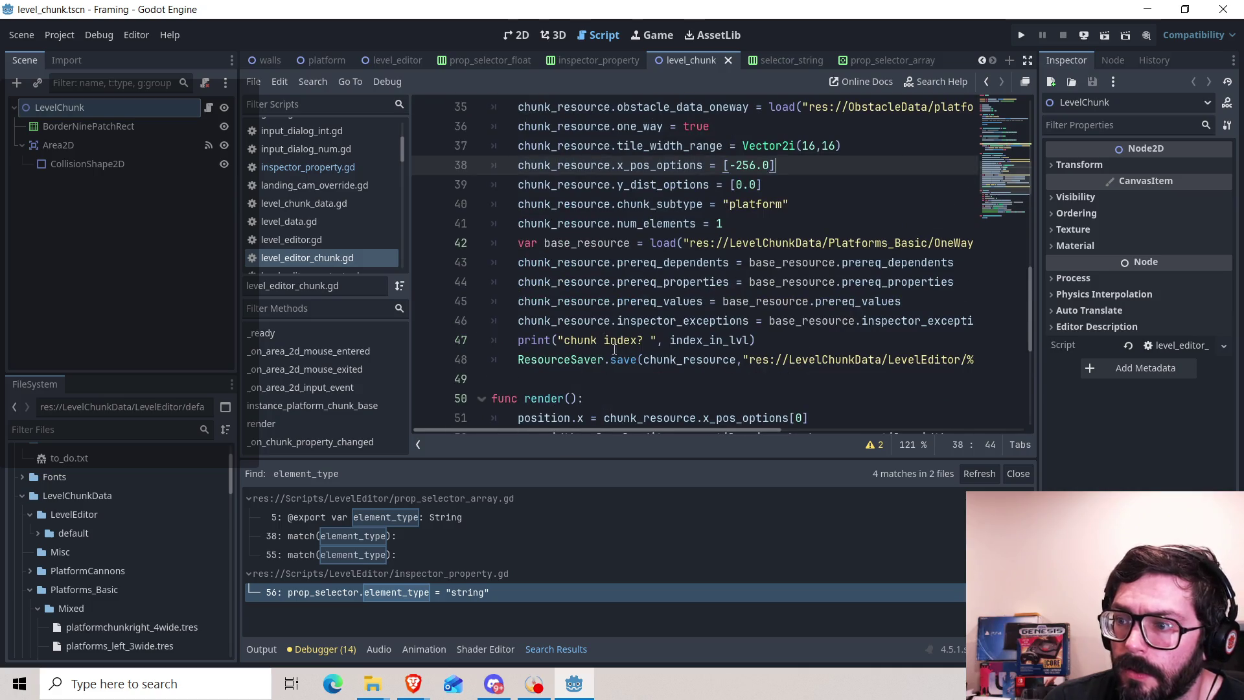
scroll(573, 294, "up", 3)
scroll(648, 301, "down", 3)
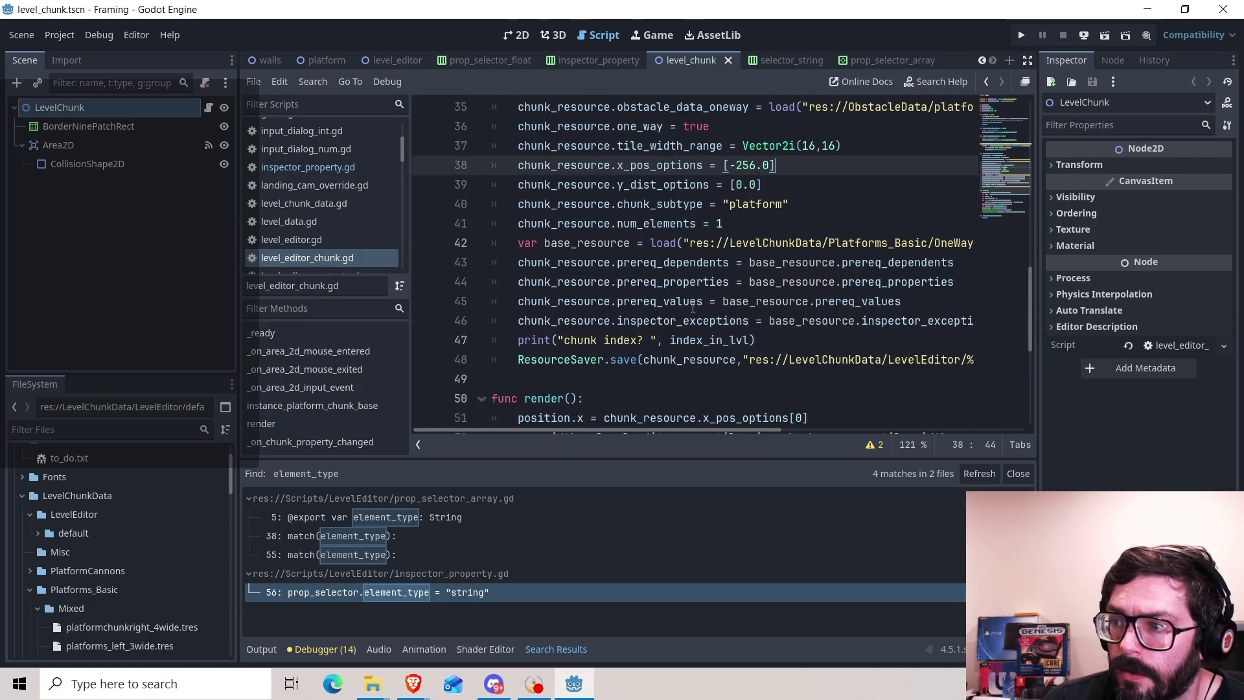
scroll(693, 318, "up", 3)
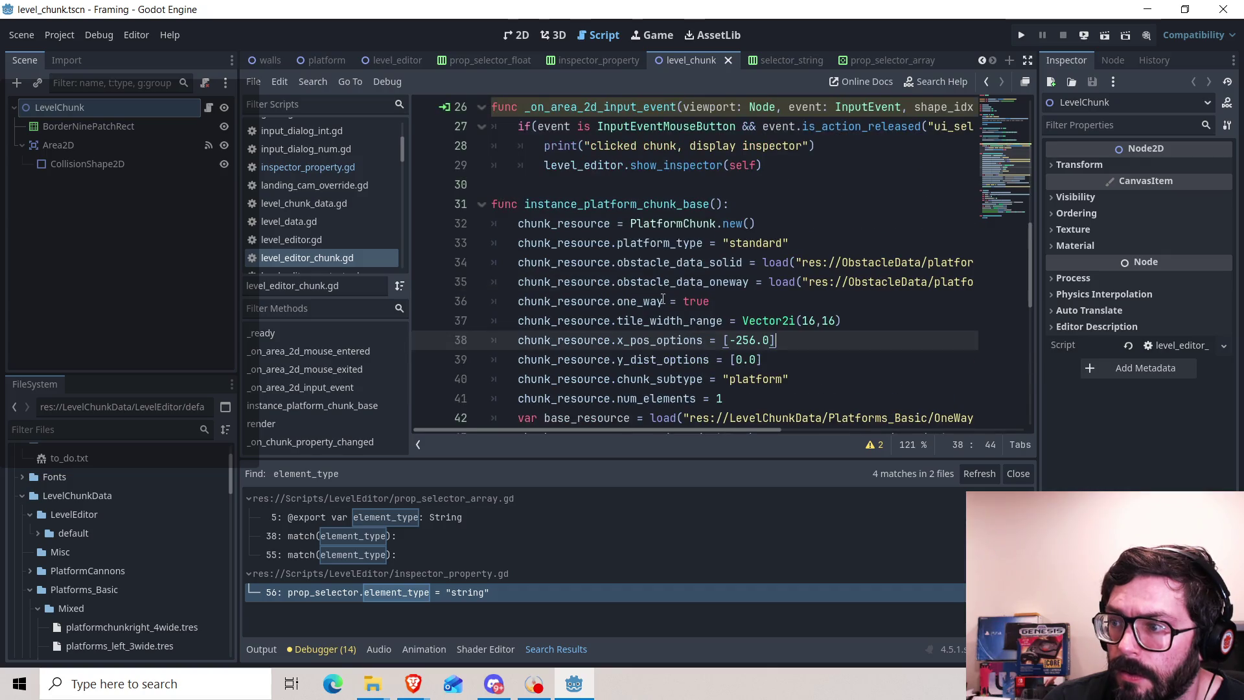
scroll(653, 330, "up", 3)
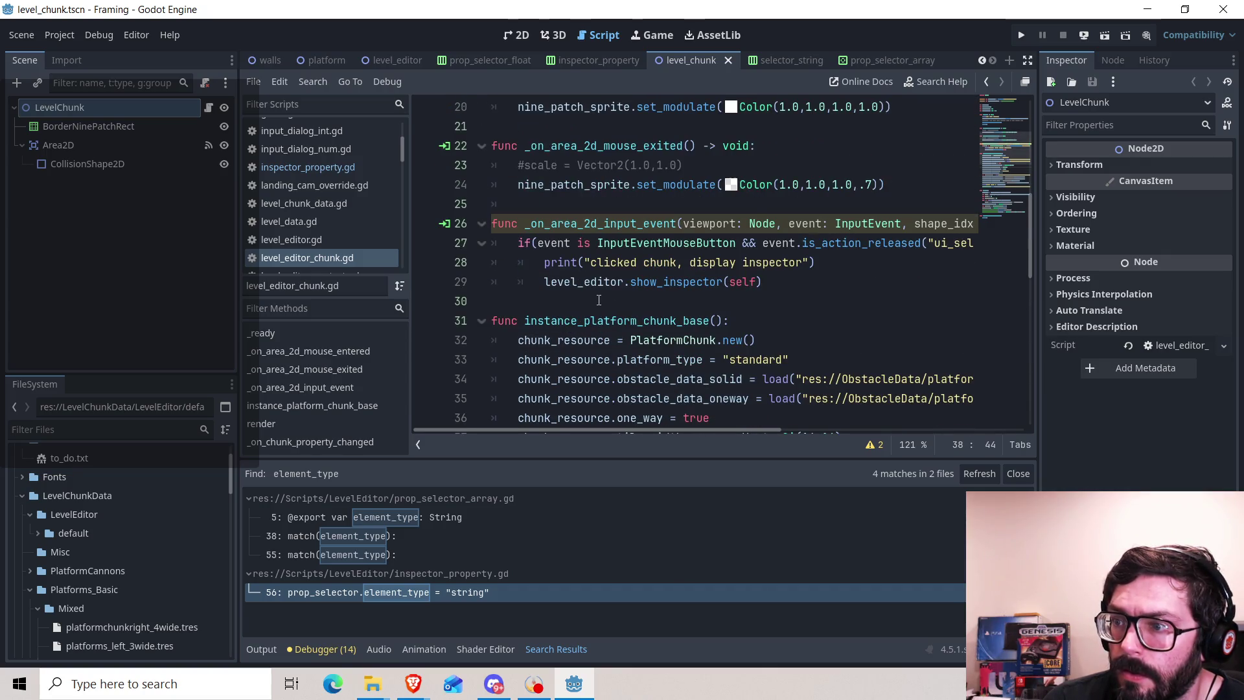
left_click(652, 341)
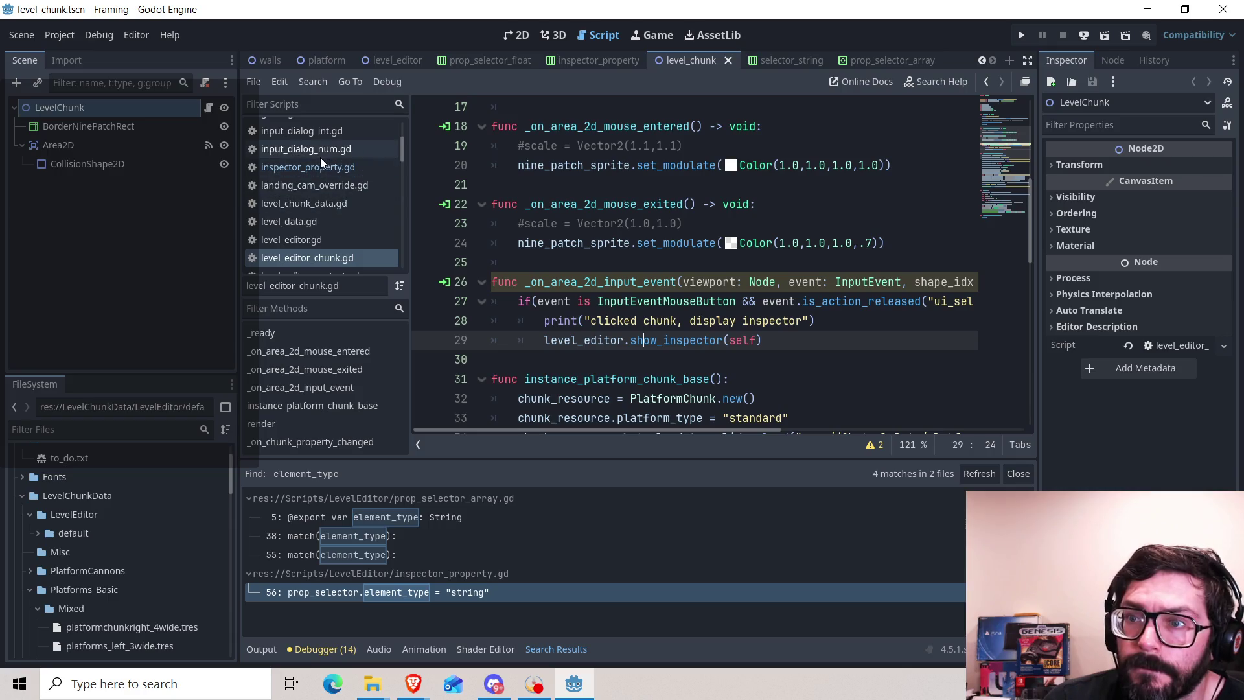
left_click(320, 237)
scroll(537, 183, "down", 12)
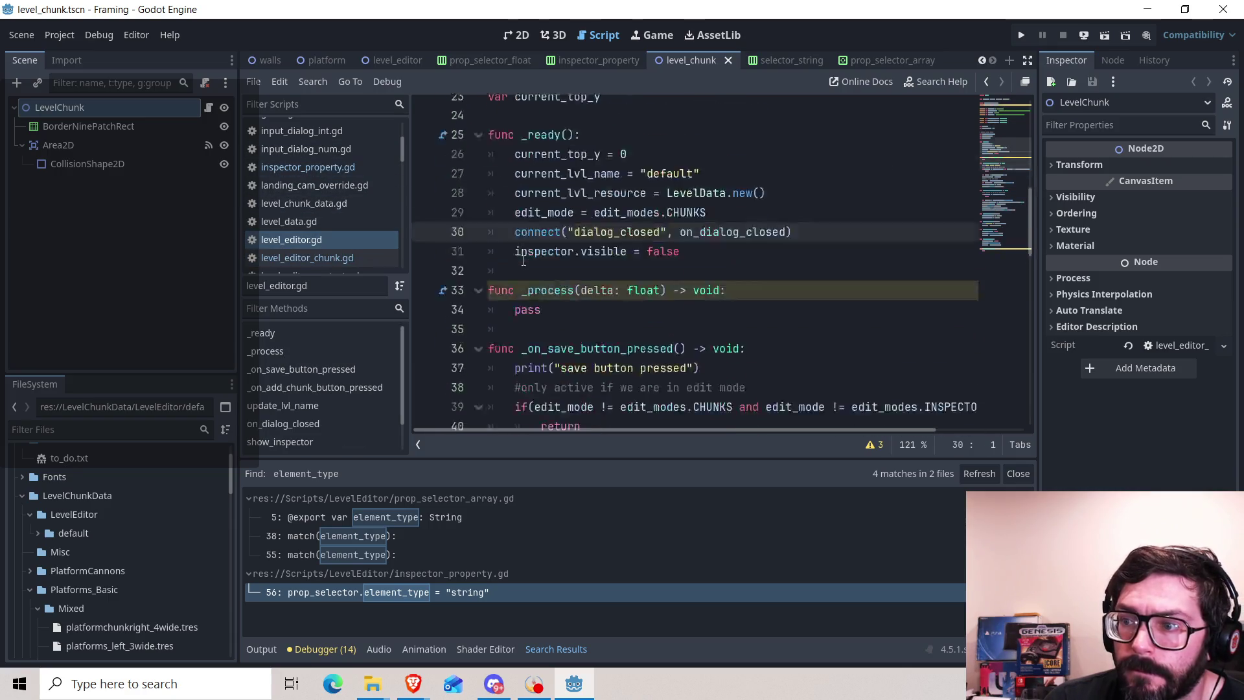
scroll(537, 183, "down", 7)
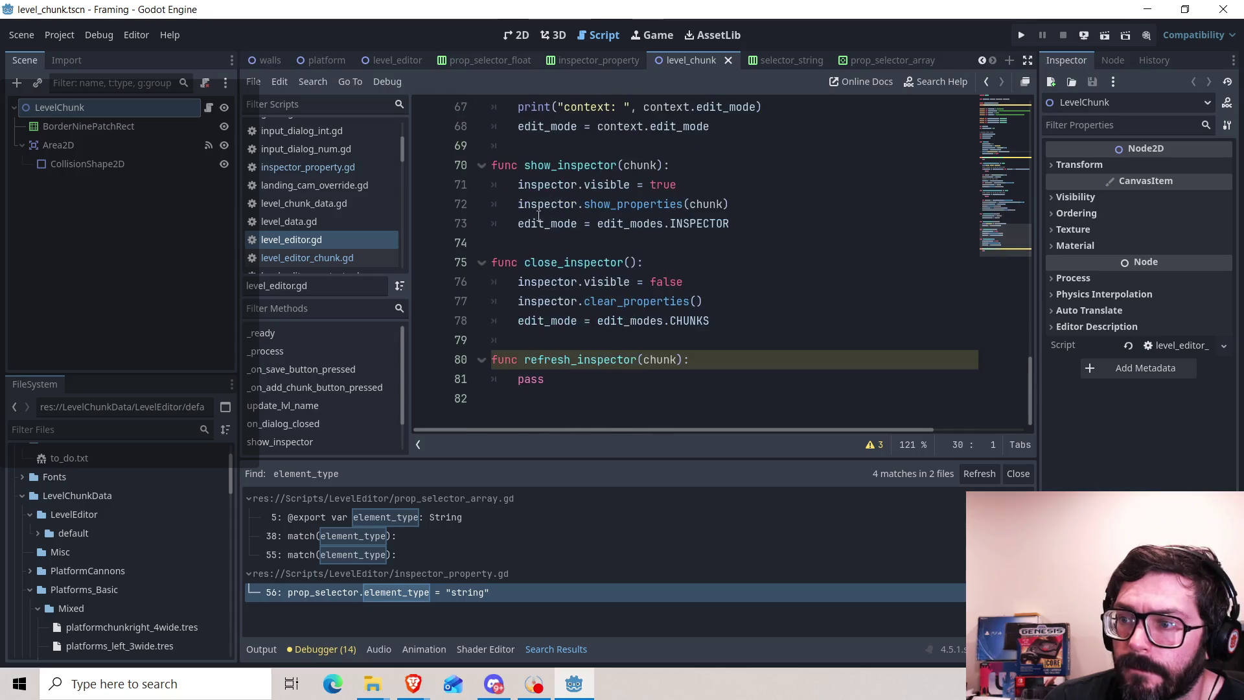
left_click(535, 178)
left_click(562, 204)
left_click(623, 203)
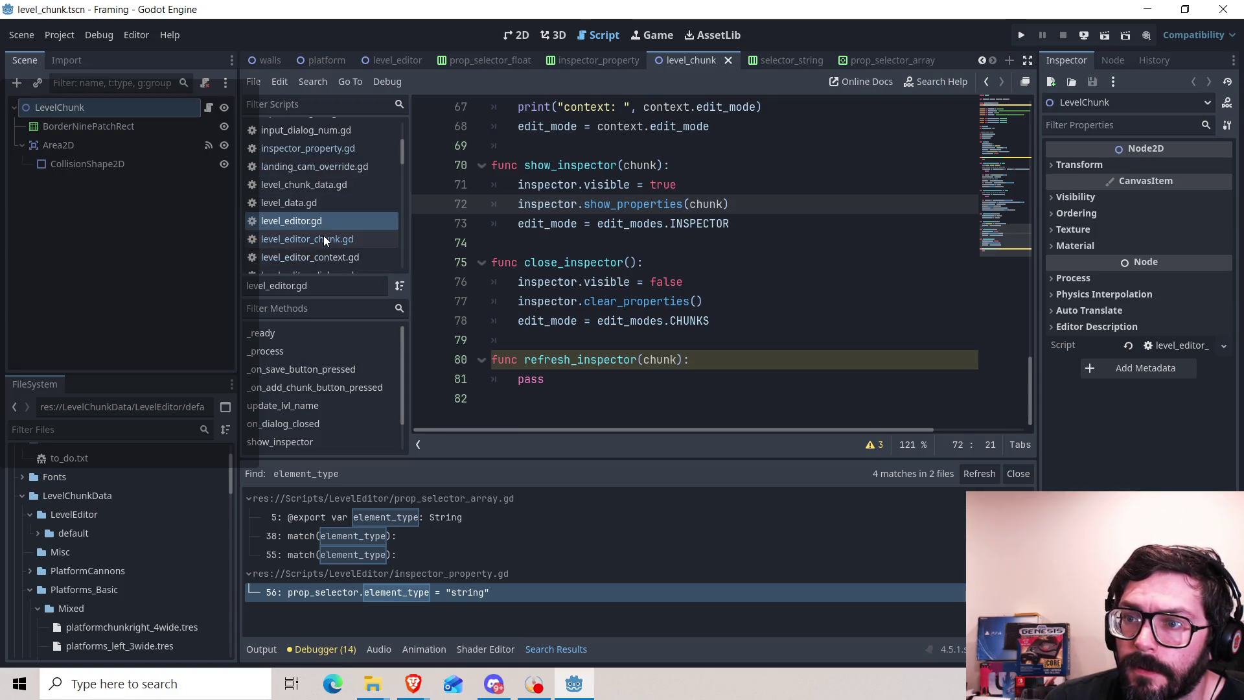
scroll(347, 256, "down", 3)
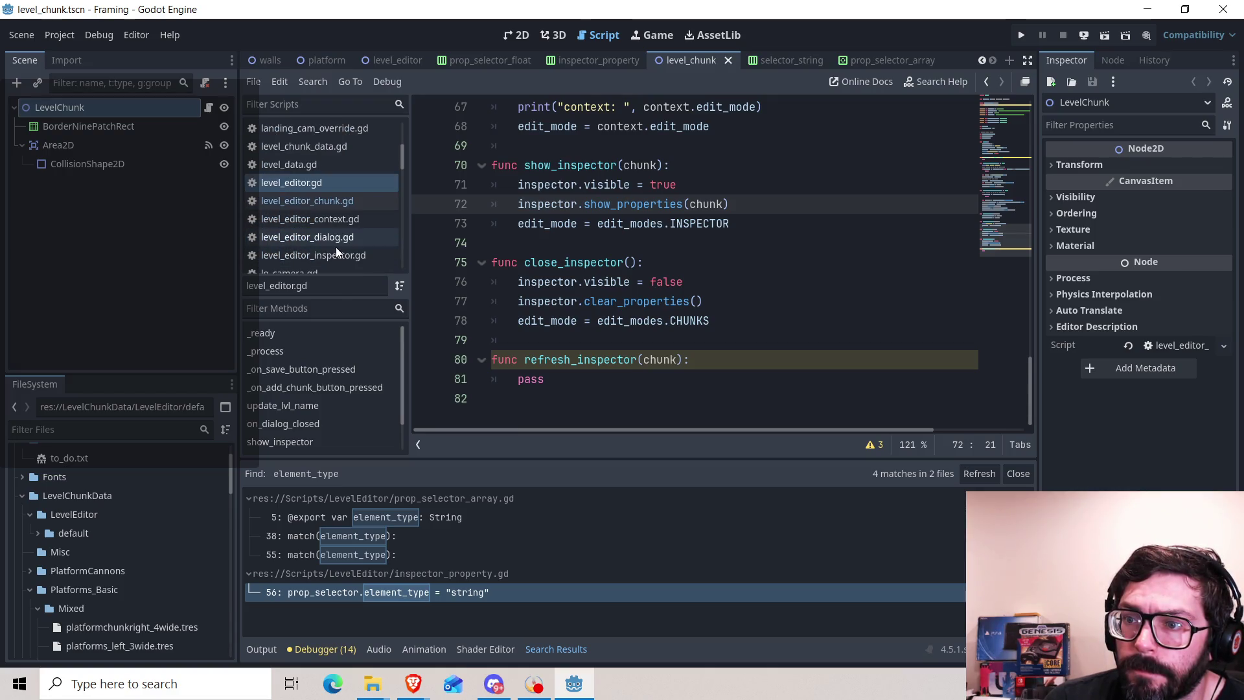
scroll(336, 246, "down", 1)
left_click(329, 234)
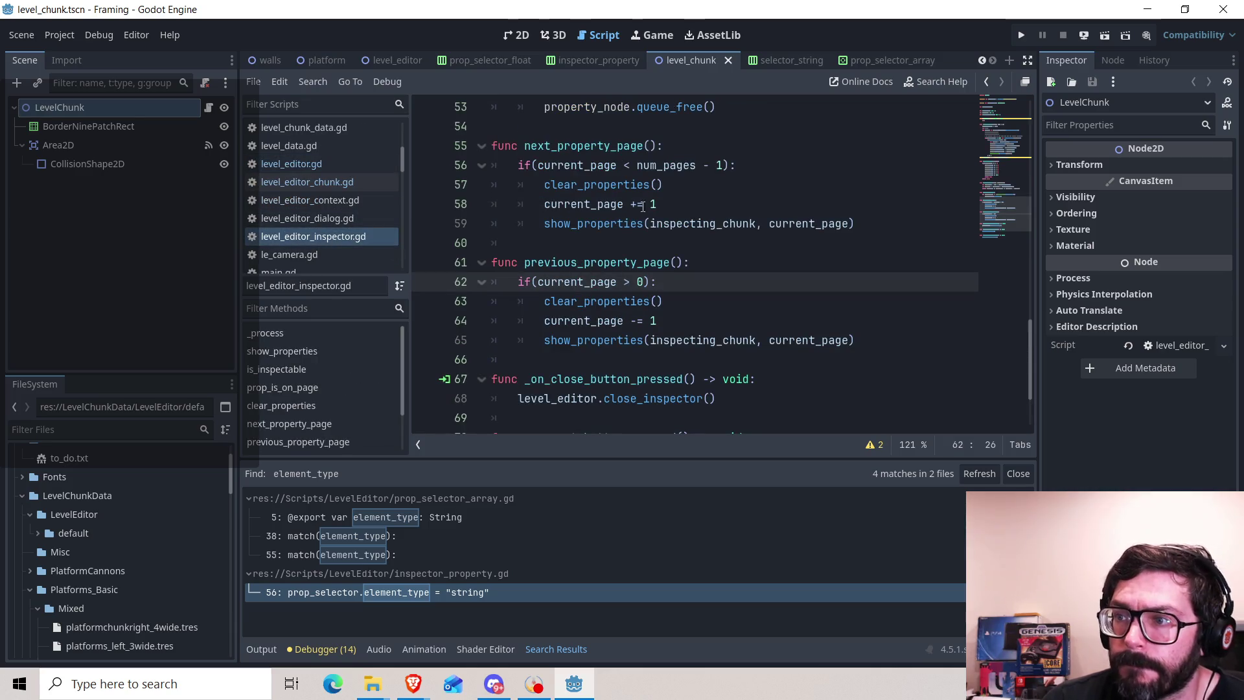
scroll(643, 218, "up", 10)
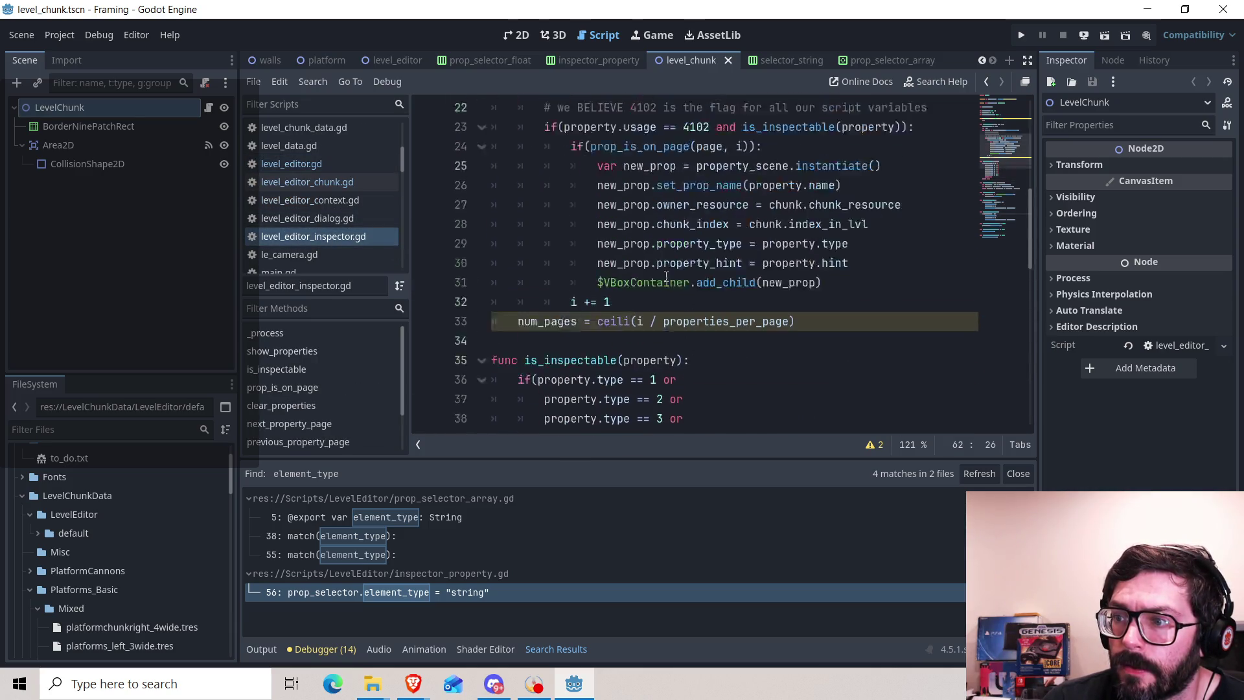
scroll(666, 276, "up", 4)
left_click(570, 206)
scroll(646, 282, "down", 2)
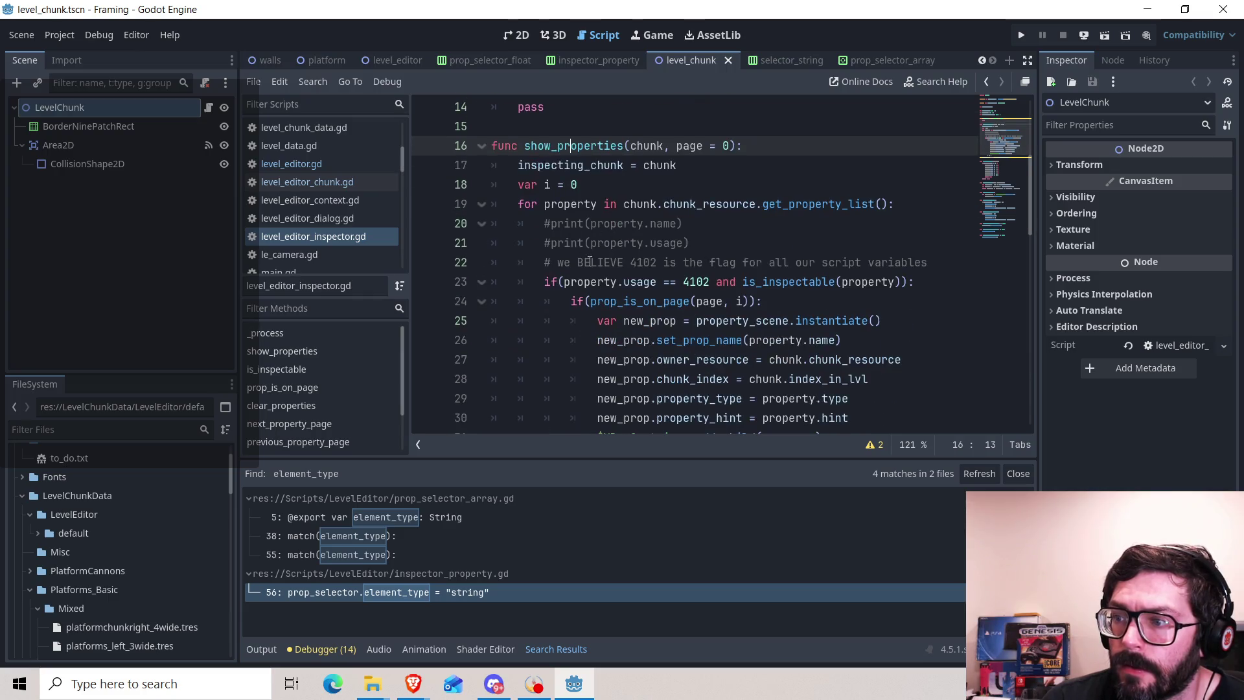
mouse_move(782, 359)
left_mouse_down()
mouse_move(848, 360)
mouse_move(746, 359)
mouse_move(763, 360)
left_mouse_up()
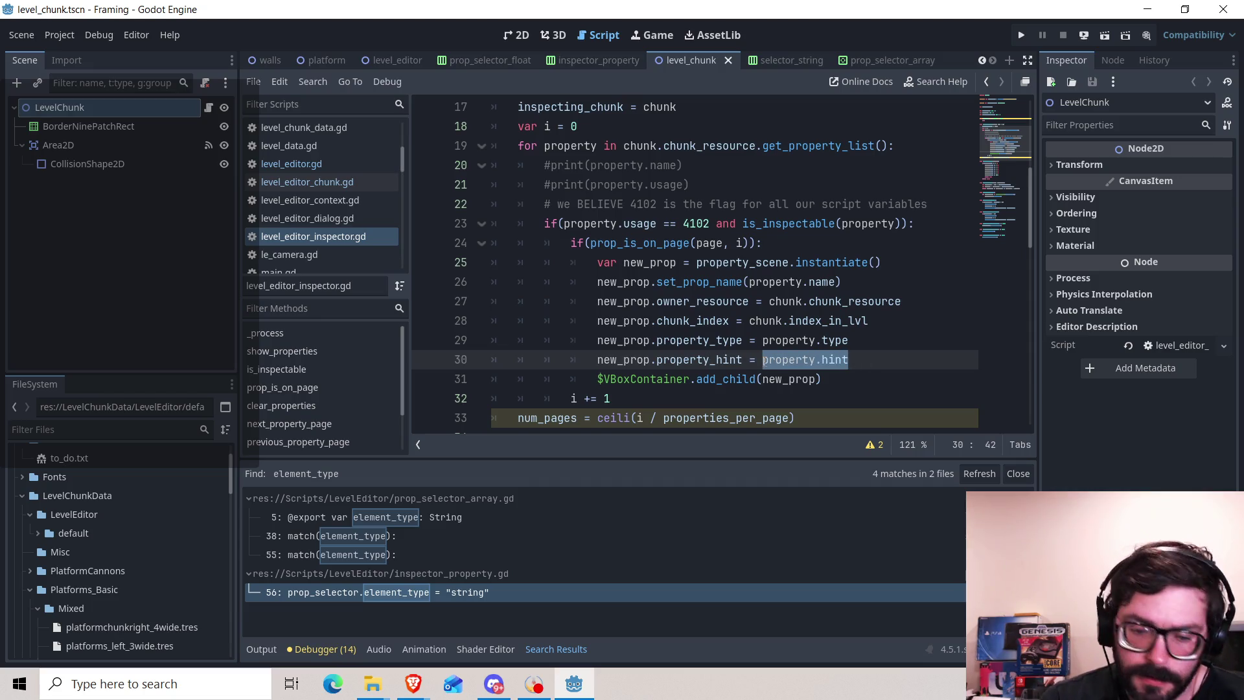
mouse_move(765, 360)
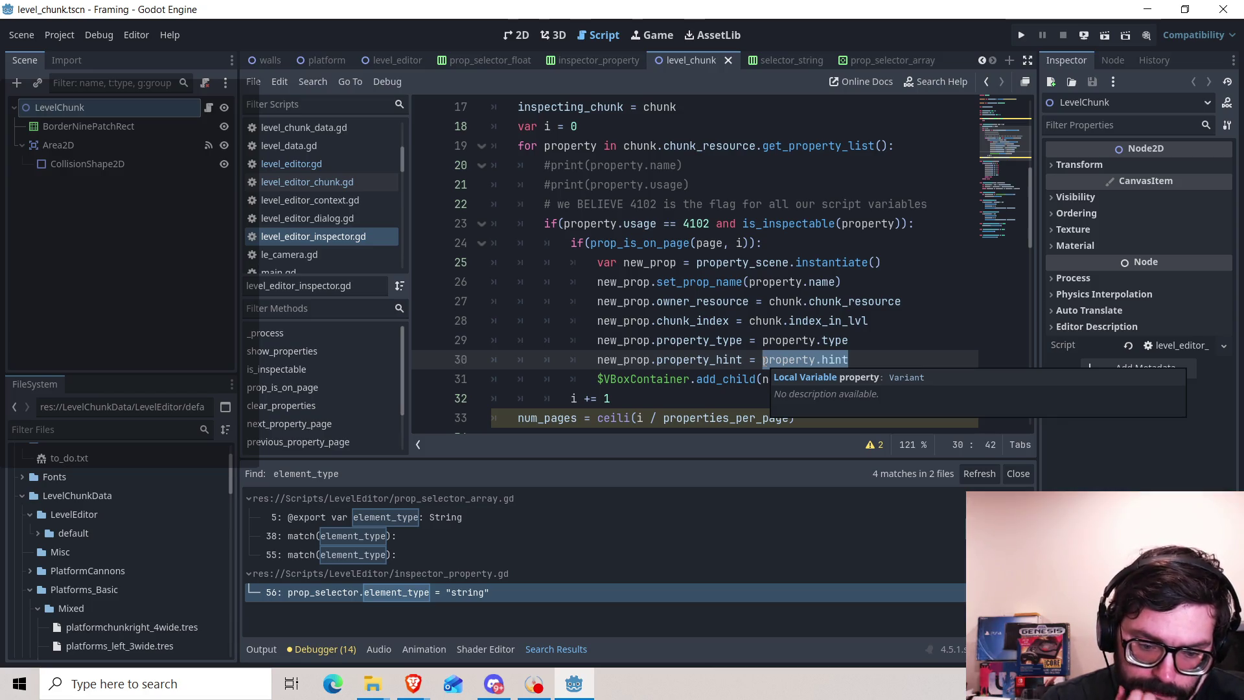
left_click(862, 359)
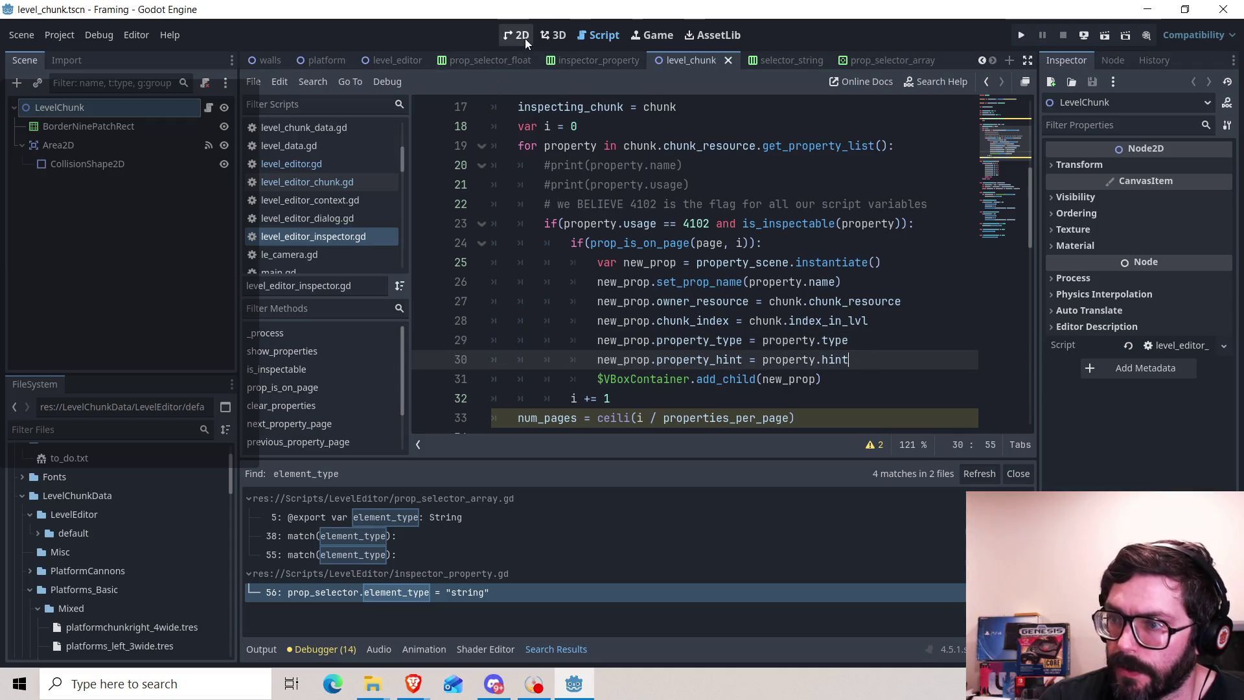
left_click(522, 36)
left_click(582, 39)
left_click(516, 35)
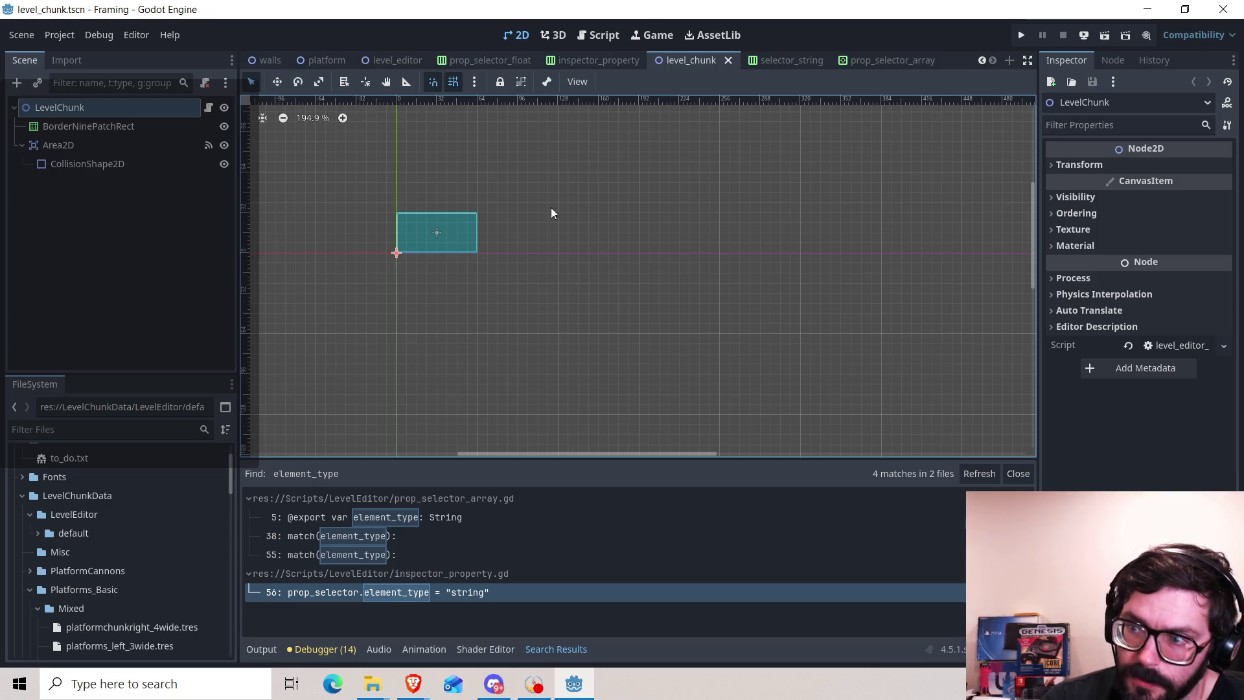
left_click(602, 40)
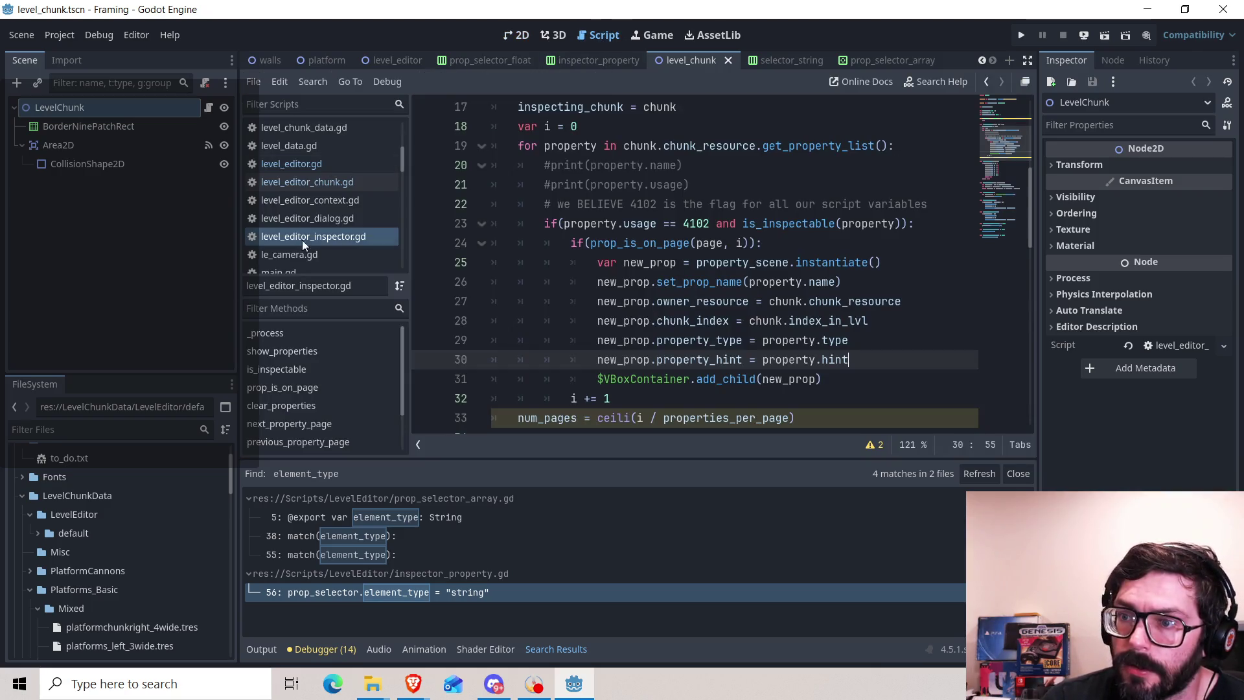
left_click(281, 181)
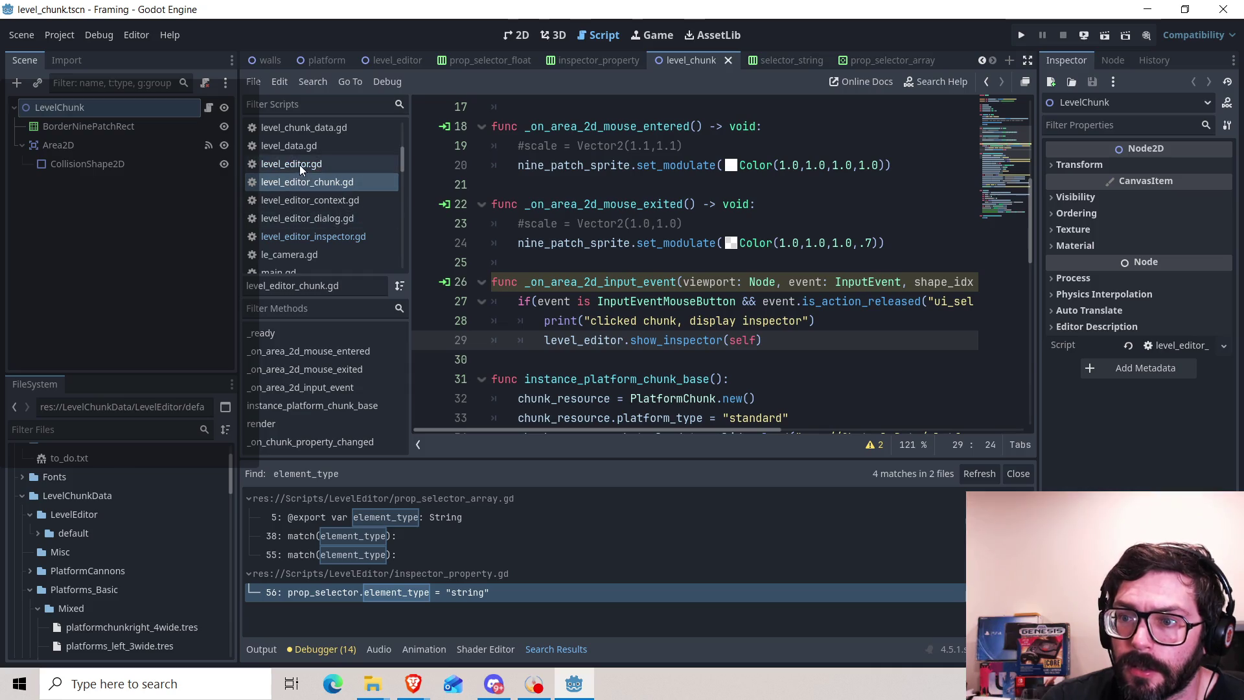
scroll(313, 228, "down", 3)
scroll(344, 230, "down", 2)
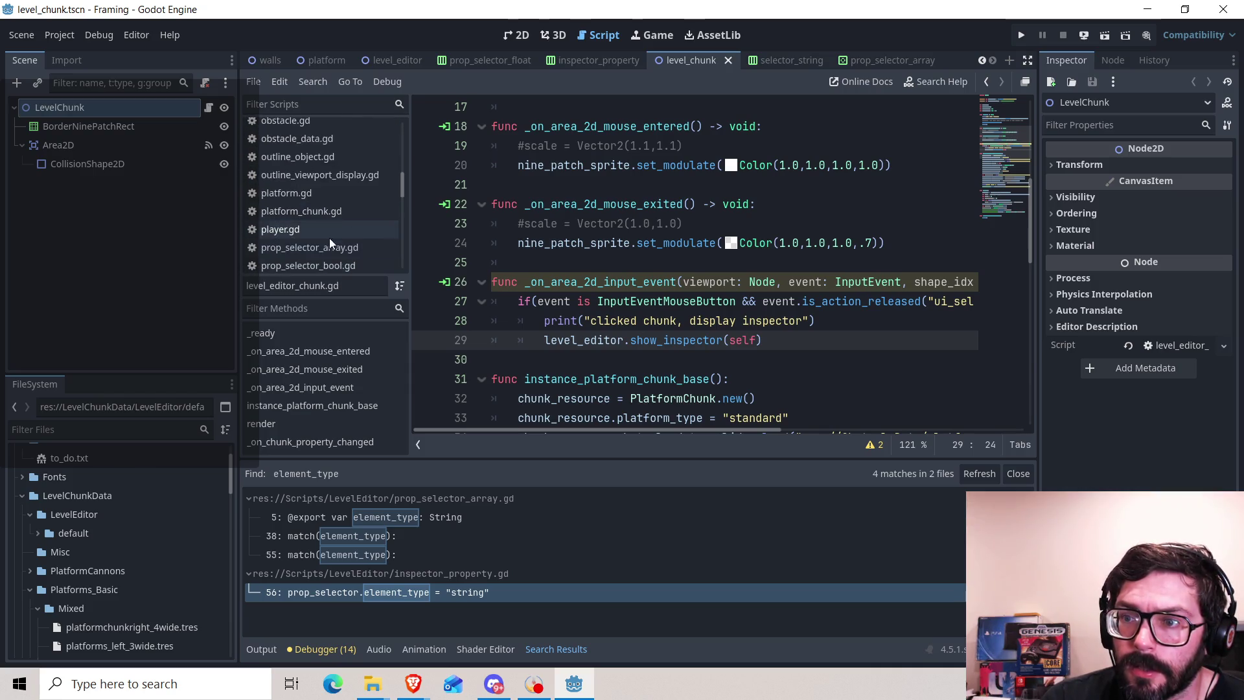
- Review the string case and instance_element_selector signature in prop_selector_array.gd
left_click(322, 248)
scroll(615, 284, "down", 1)
scroll(612, 281, "up", 1)
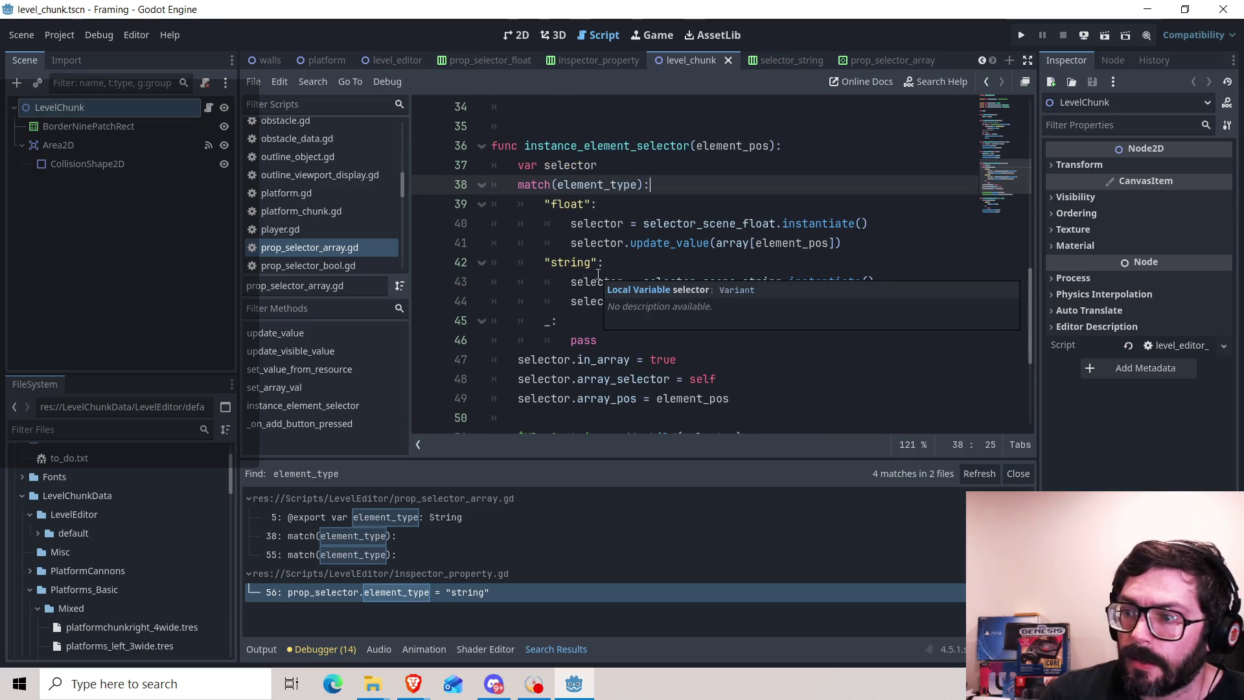
left_click(648, 301)
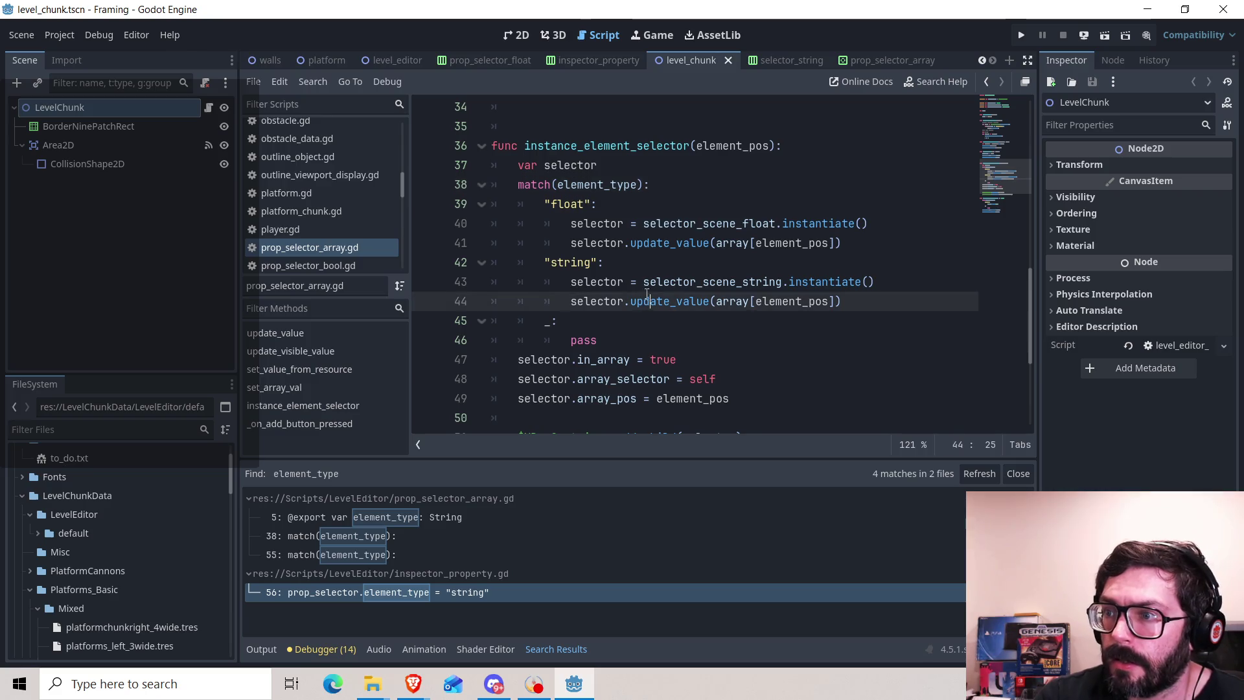
left_click(749, 145)
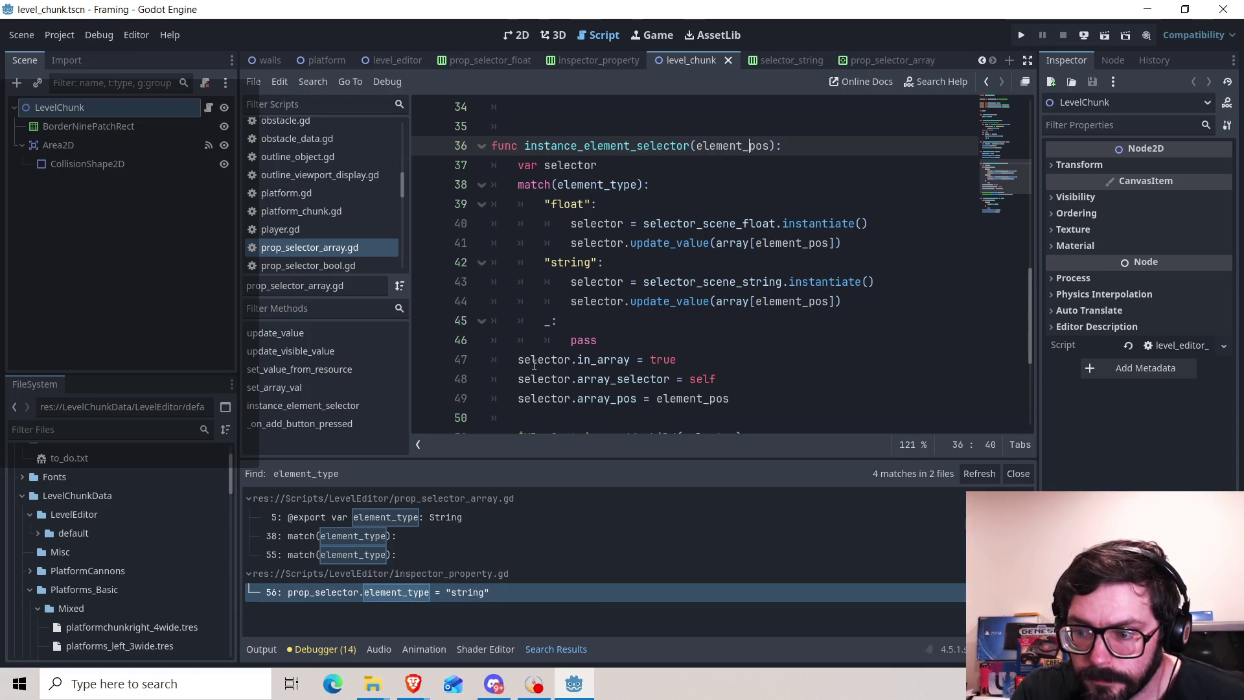
- Jump to element_type at inspector_property.gd line 56 and place the cursor after line 53
left_click(388, 592)
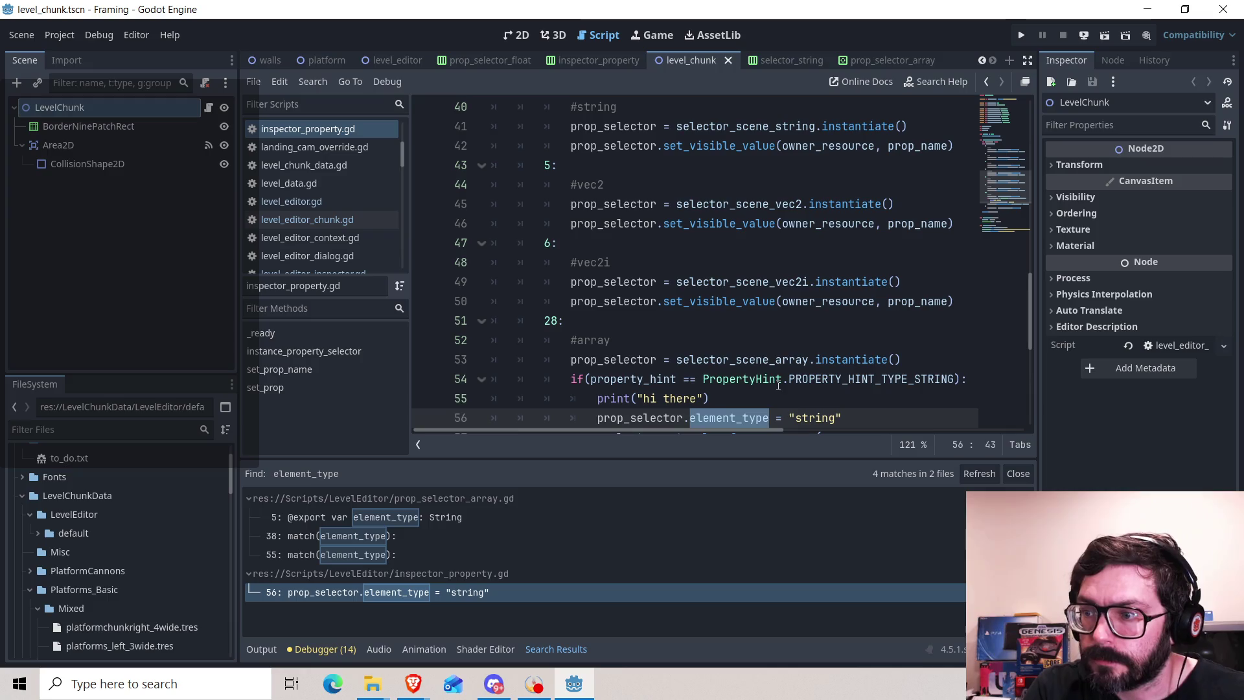
scroll(635, 380, "down", 1)
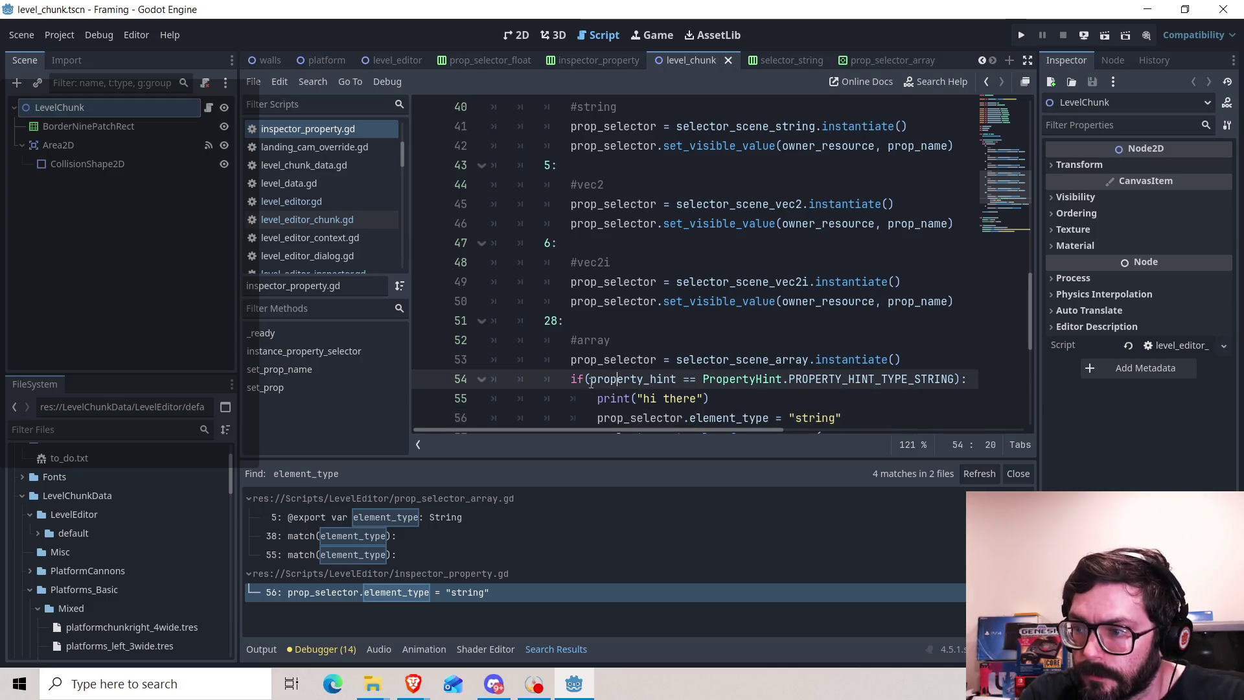
left_click(919, 307)
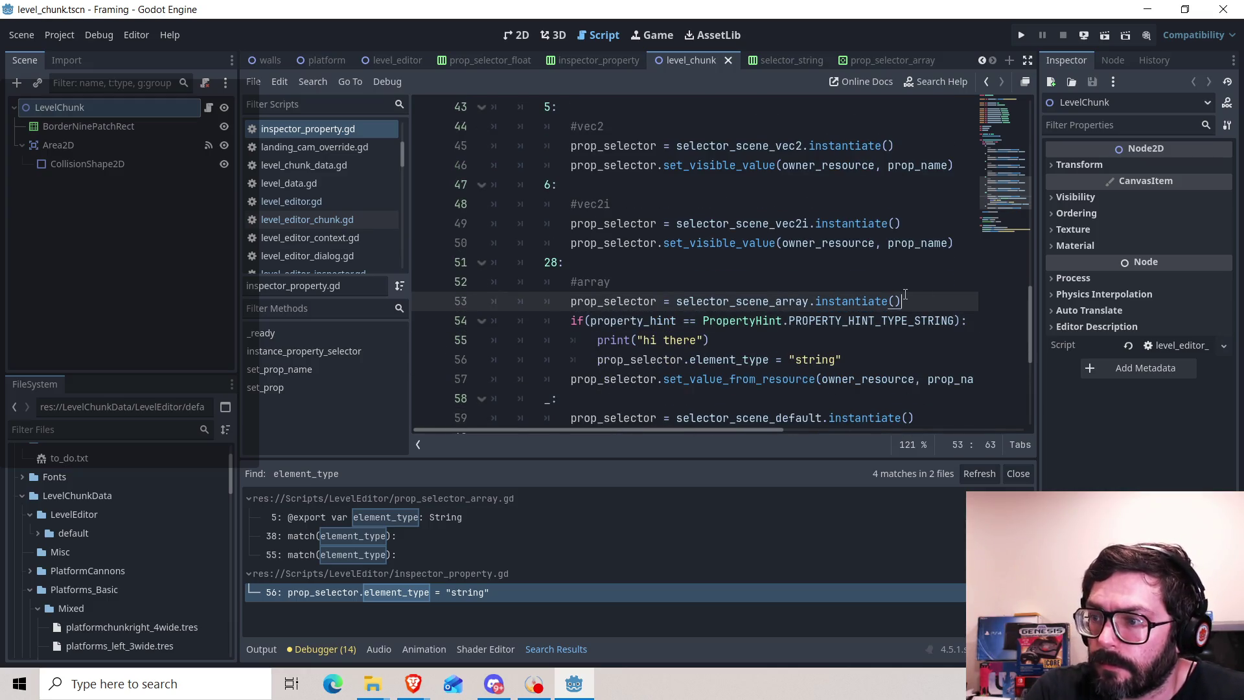
- Insert a new '#TODO:' comment line below line 53 in inspector_property.gd
key("Return")
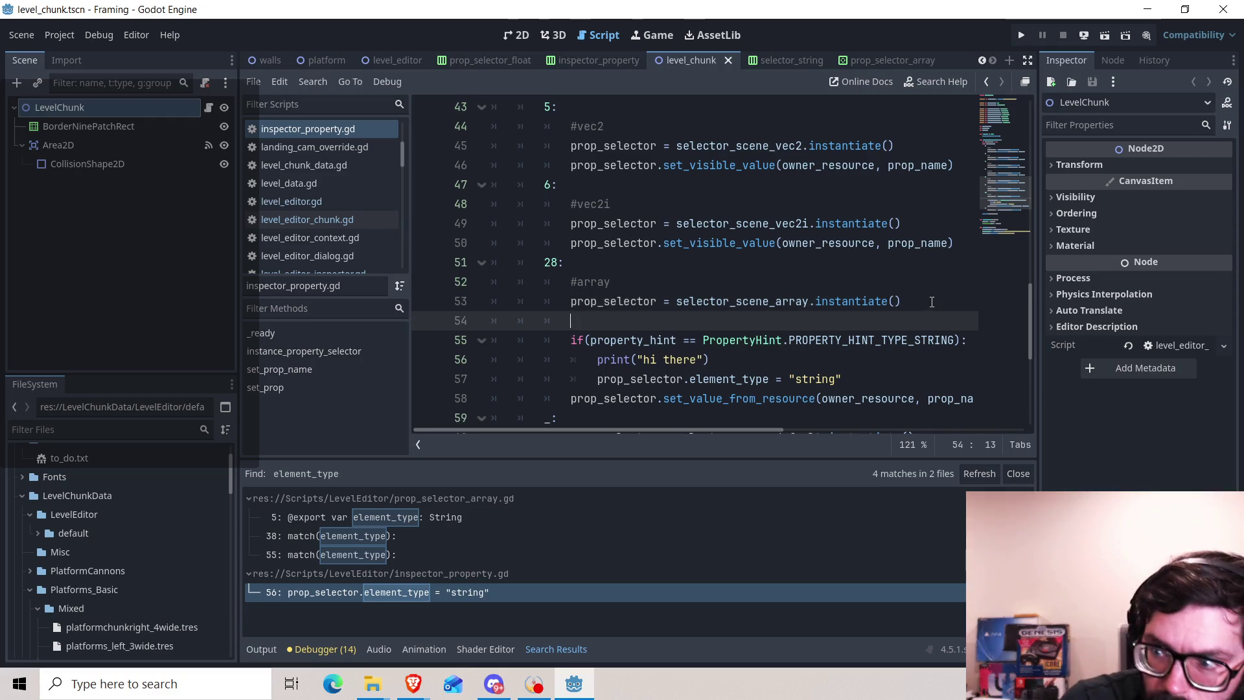
type("TO")
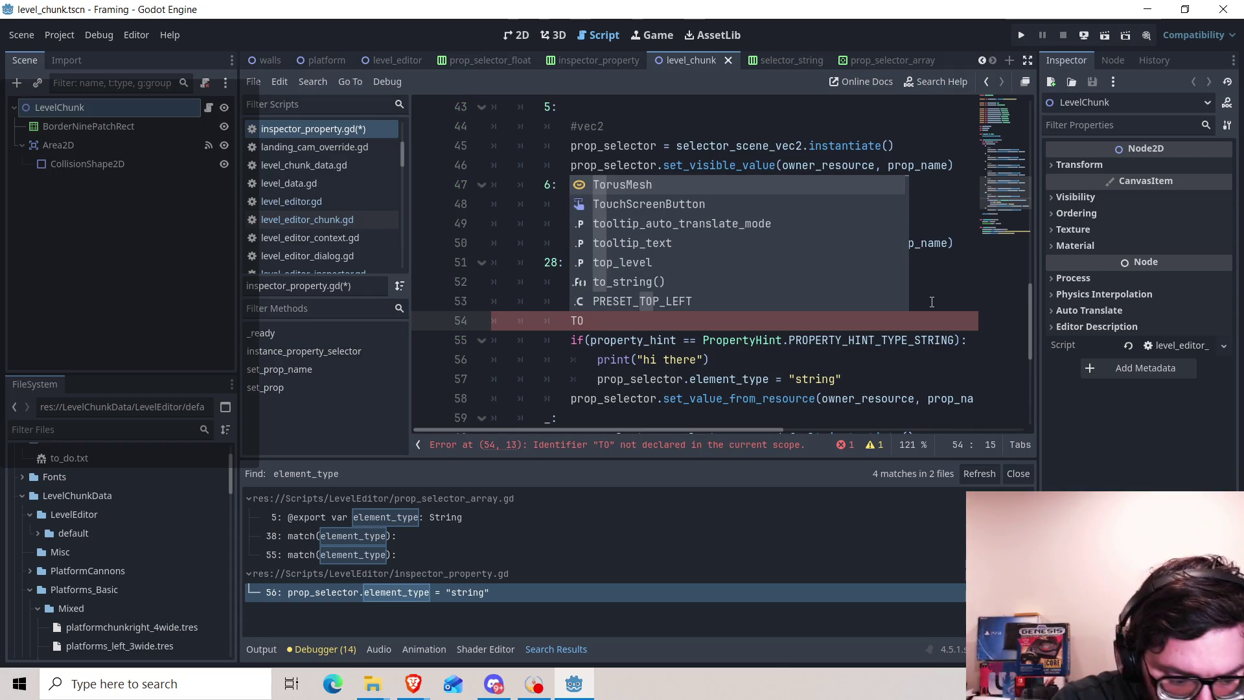
type("DO")
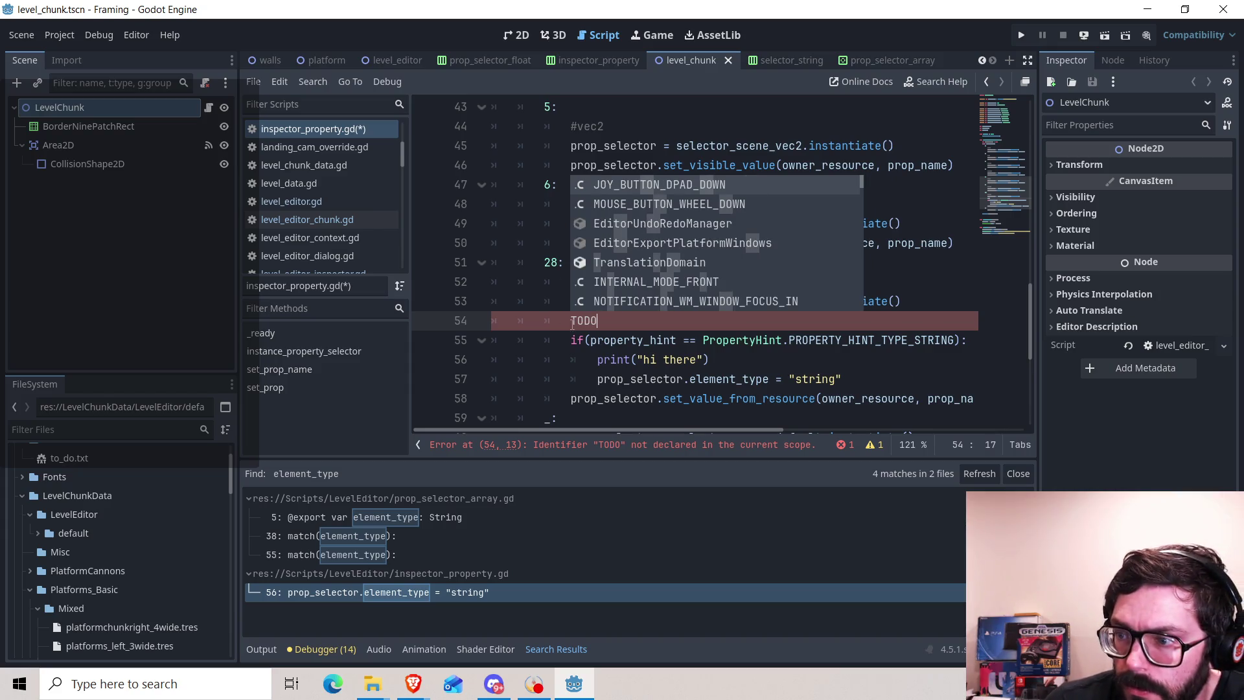
left_click(573, 320)
type("#")
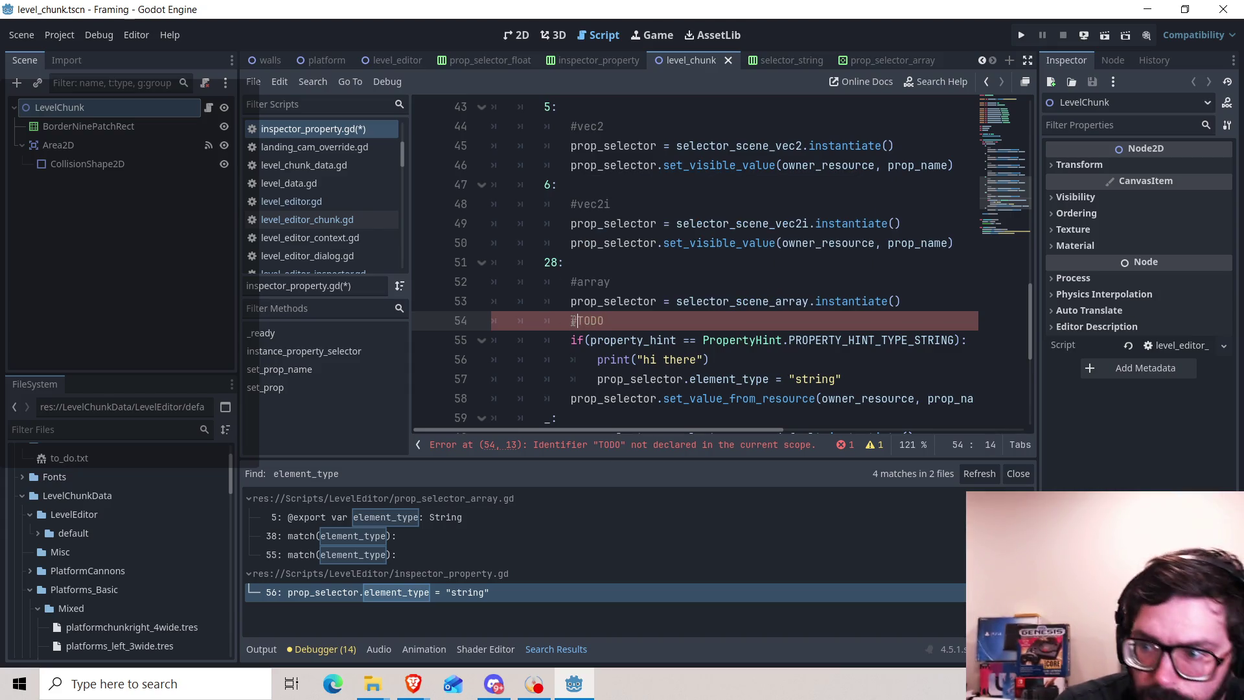
key("Down")
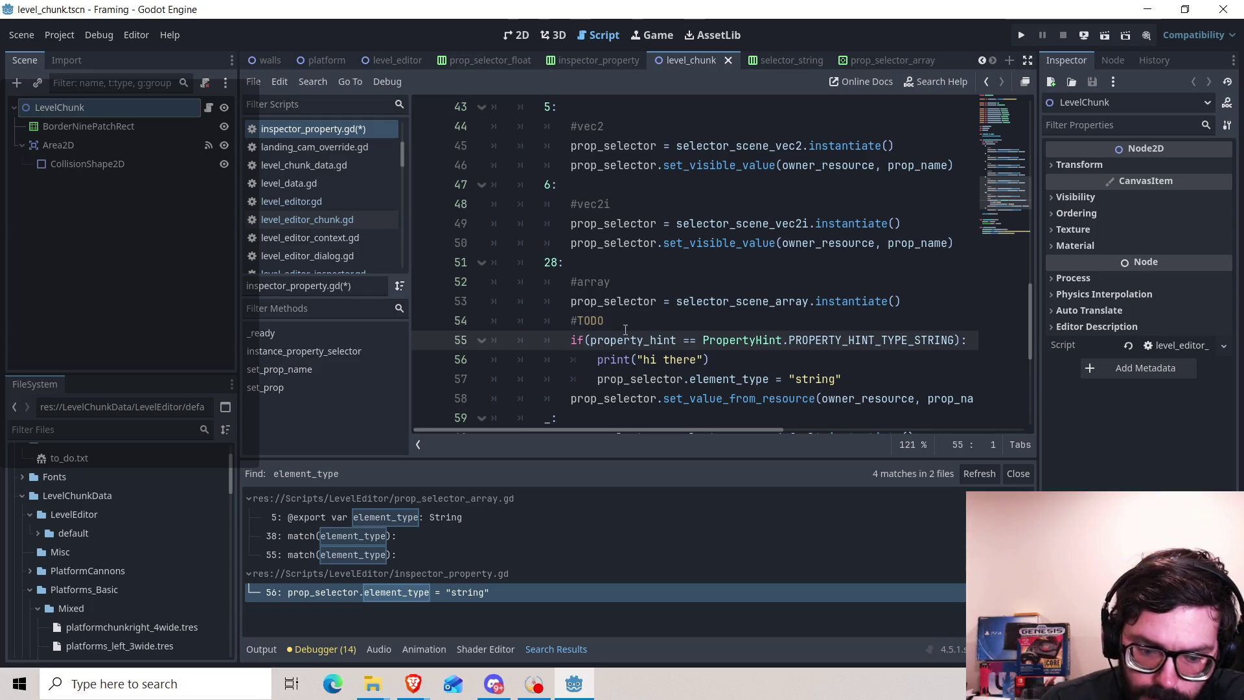
left_click(678, 322)
key("BackSpace")
type(":")
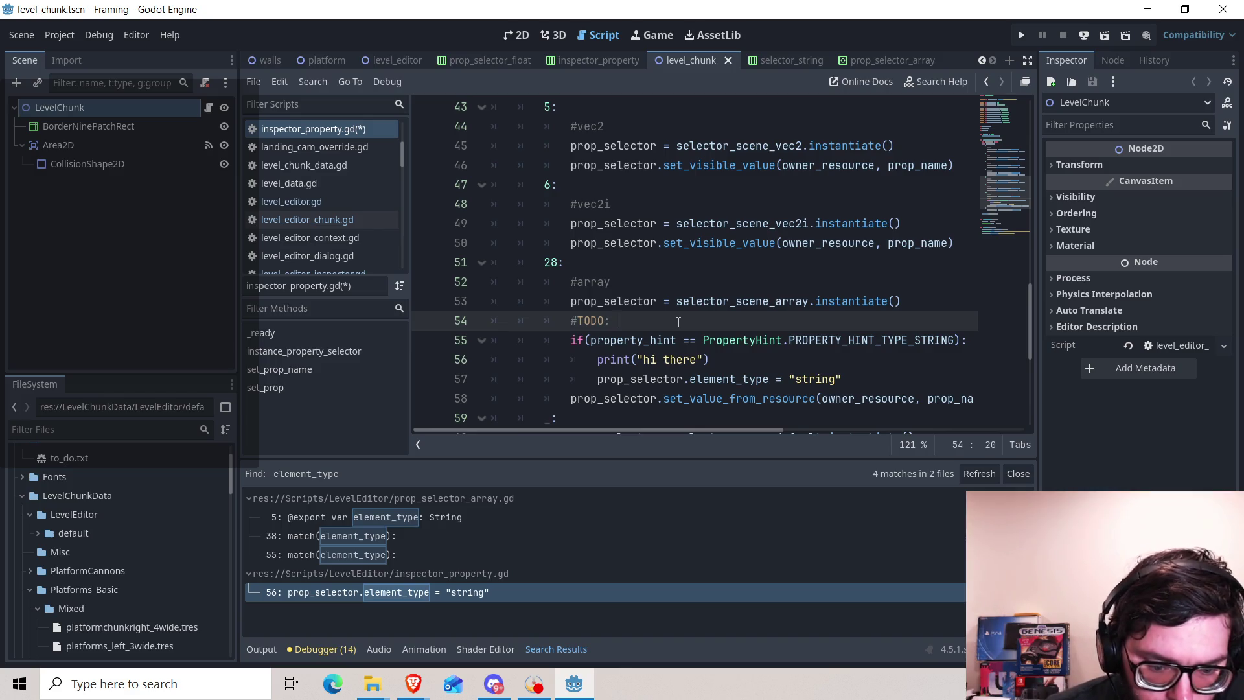
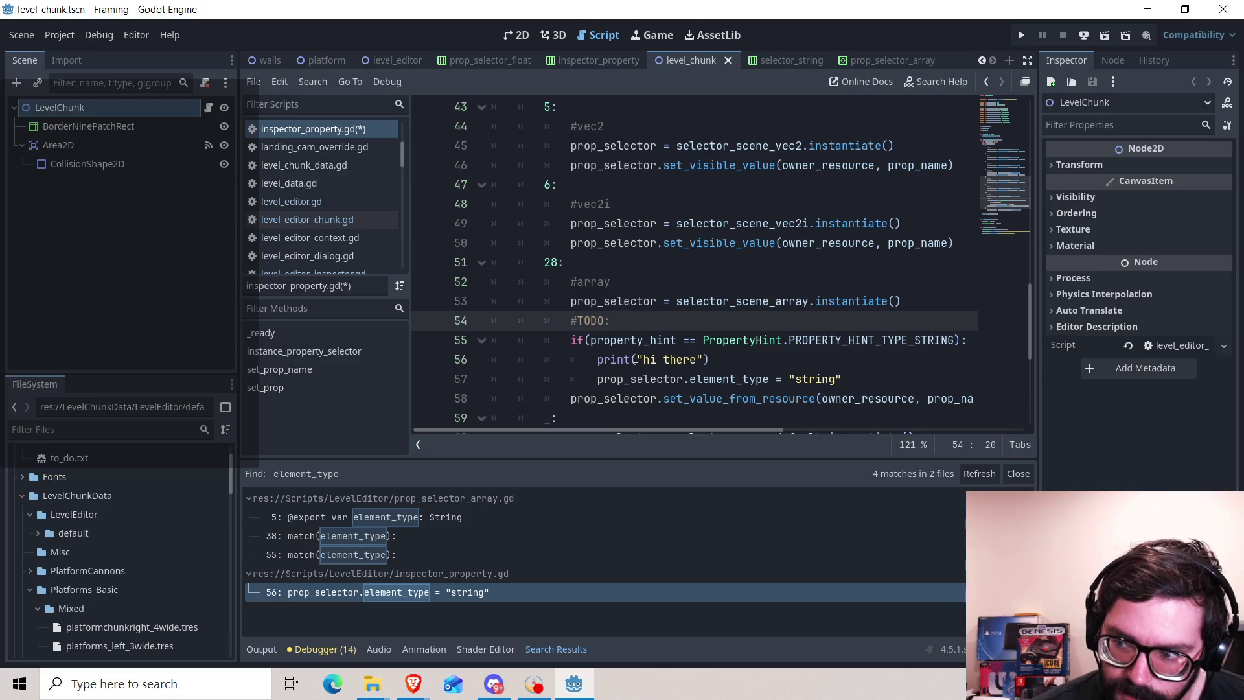
- Write the line 54 TODO 'set element type for every property hint type' and save inspector_property.gd
mouse_move(633, 333)
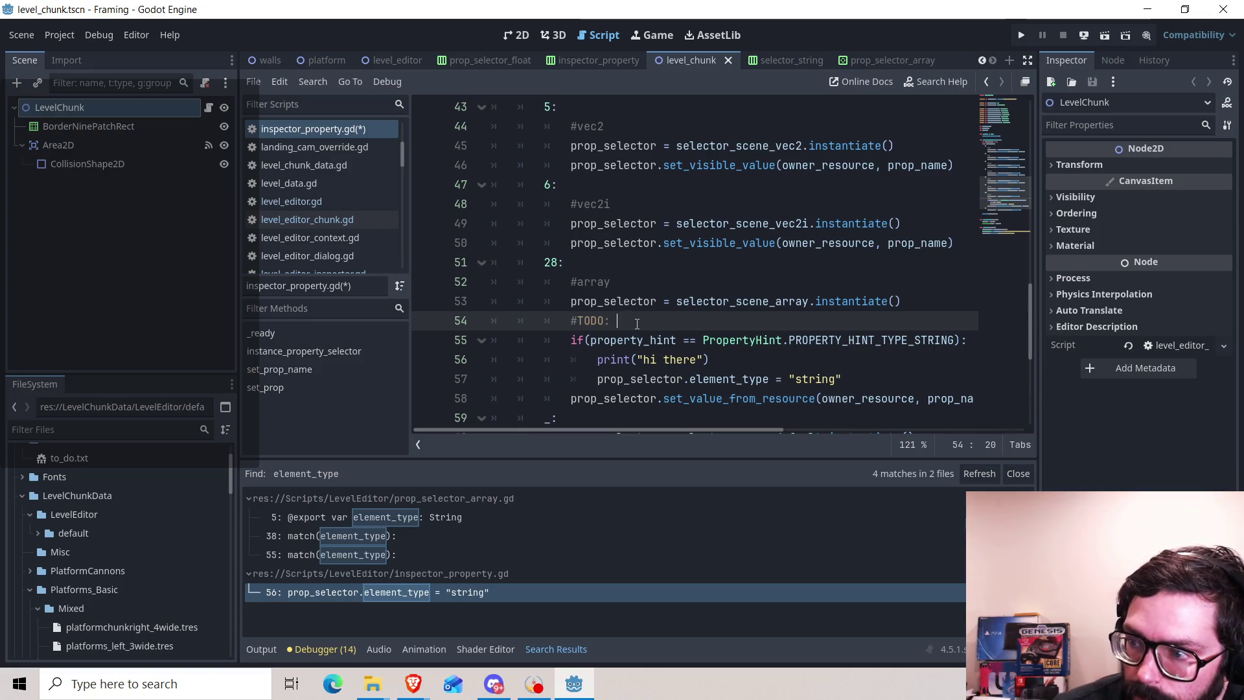
type("set element types for eve")
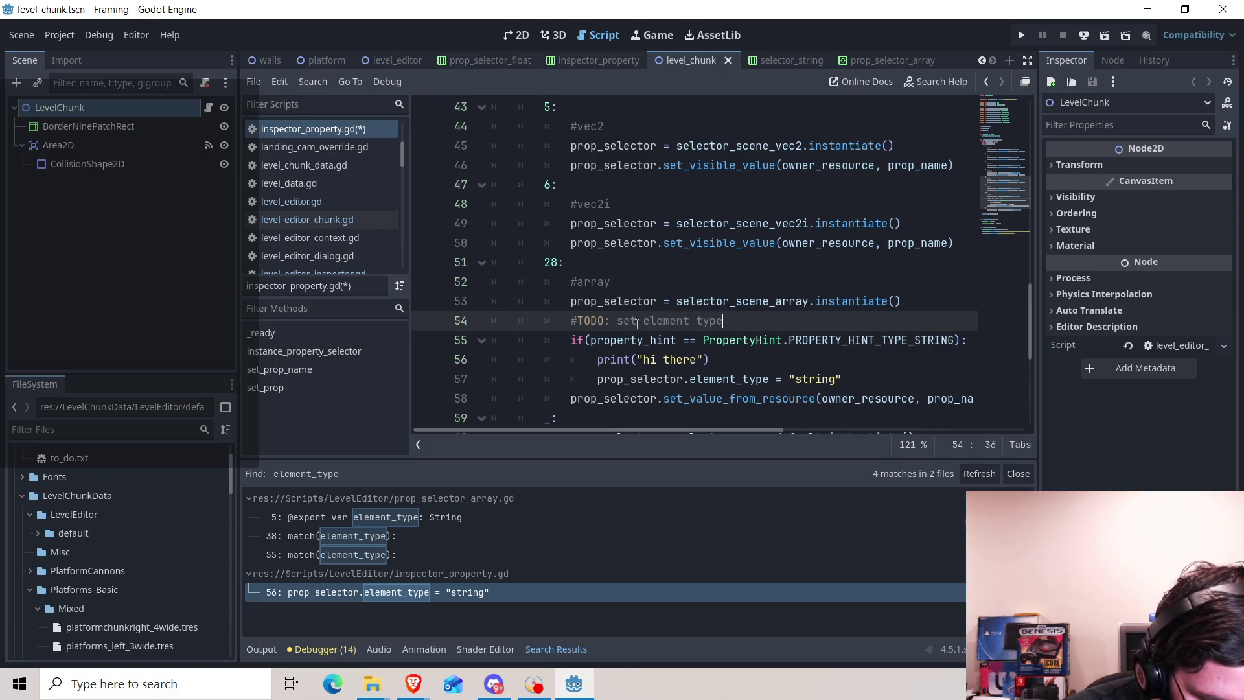
type("operty hint typ")
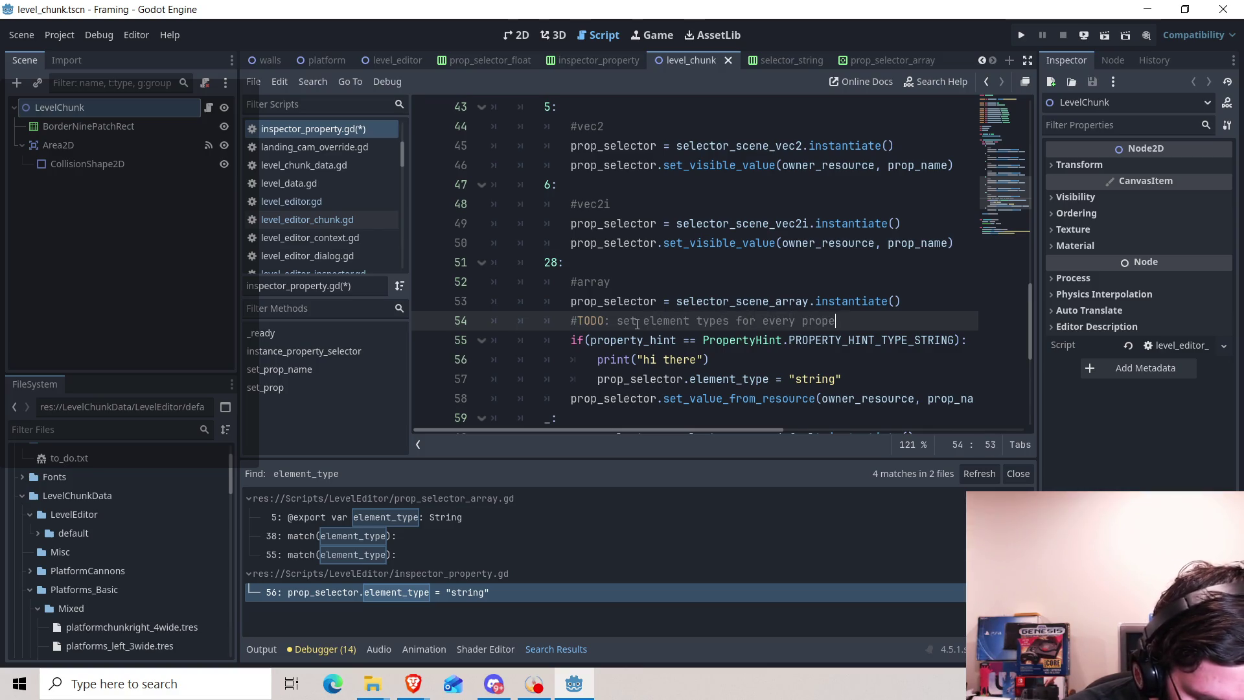
type("e")
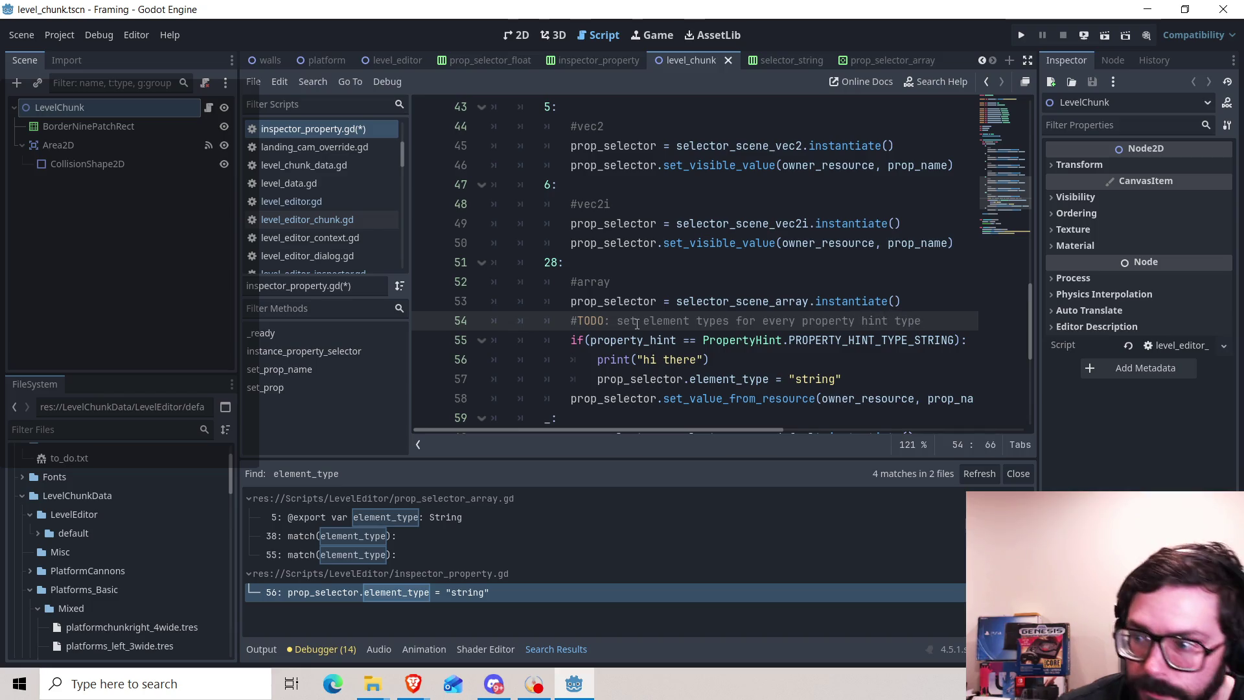
left_click(734, 321)
key("BackSpace")
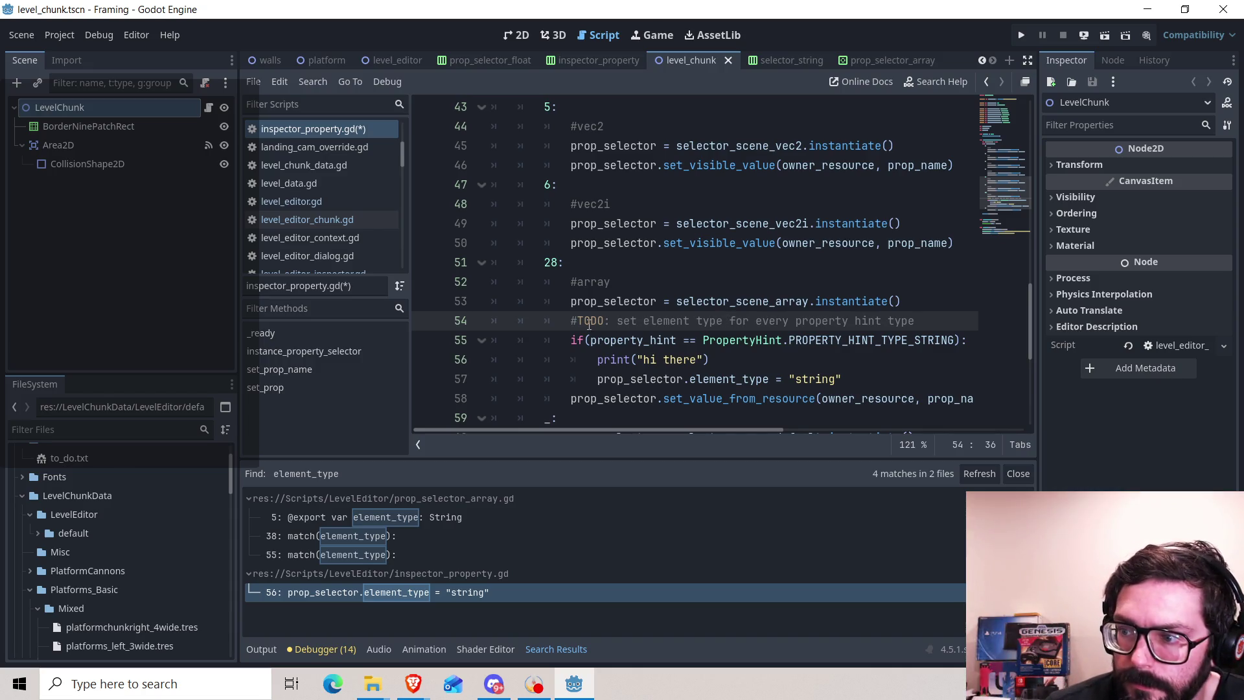
key("ctrl+s")
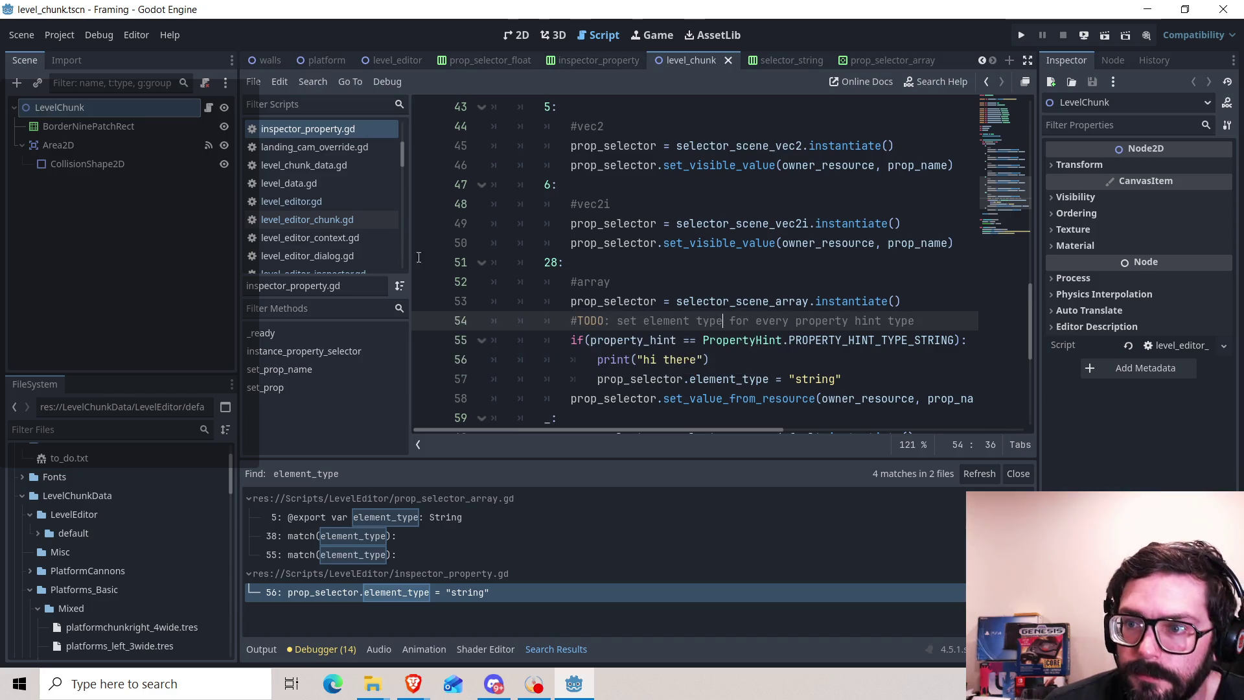
- Scroll through the script, then open the to_do.txt notes file
scroll(327, 235, "down", 5)
scroll(317, 237, "down", 8)
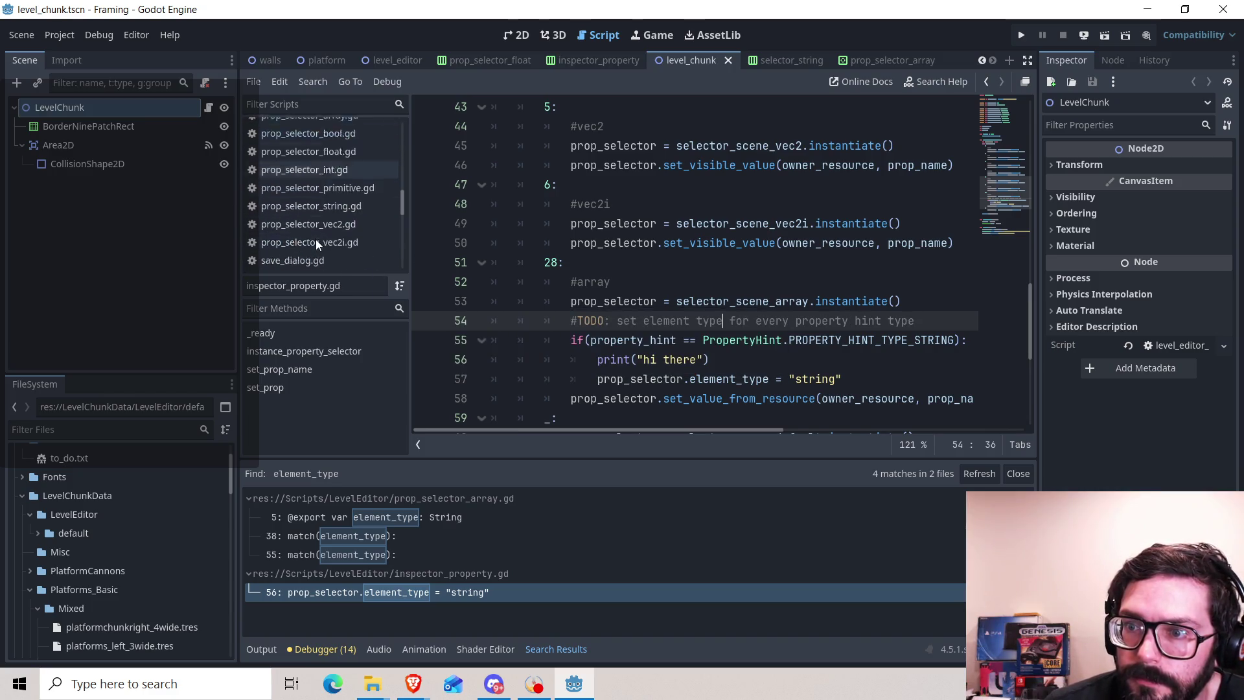
scroll(316, 239, "down", 3)
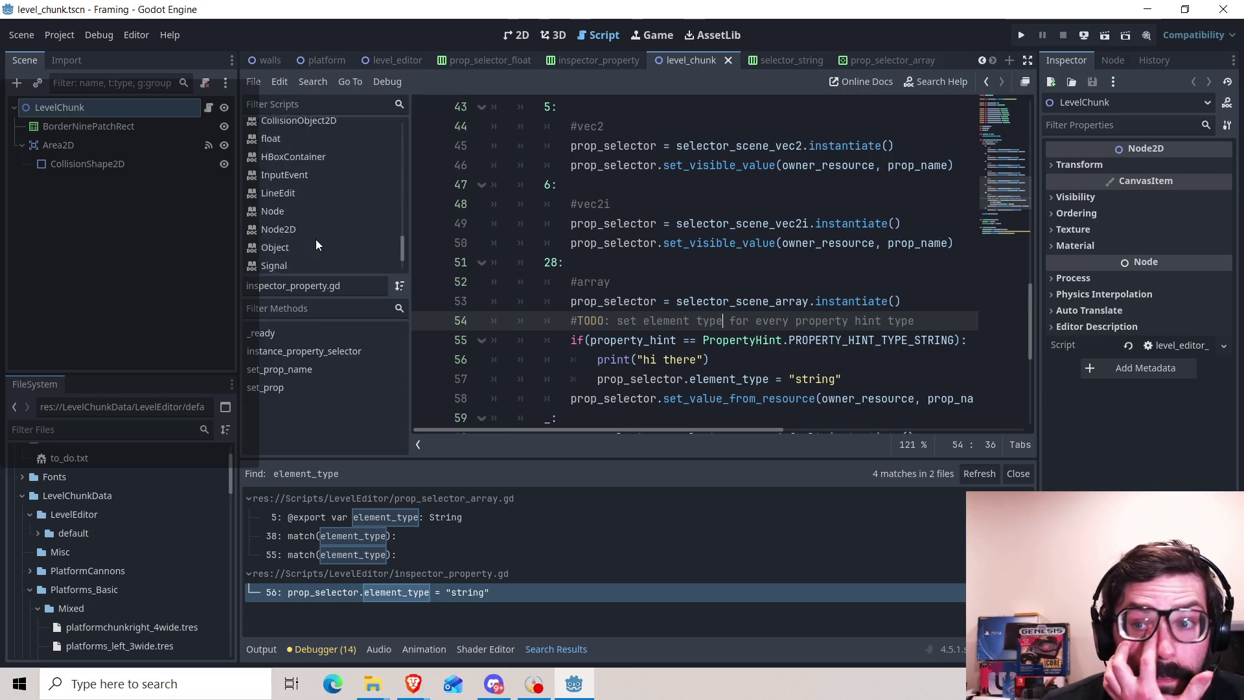
scroll(307, 233, "up", 4)
scroll(306, 234, "up", 2)
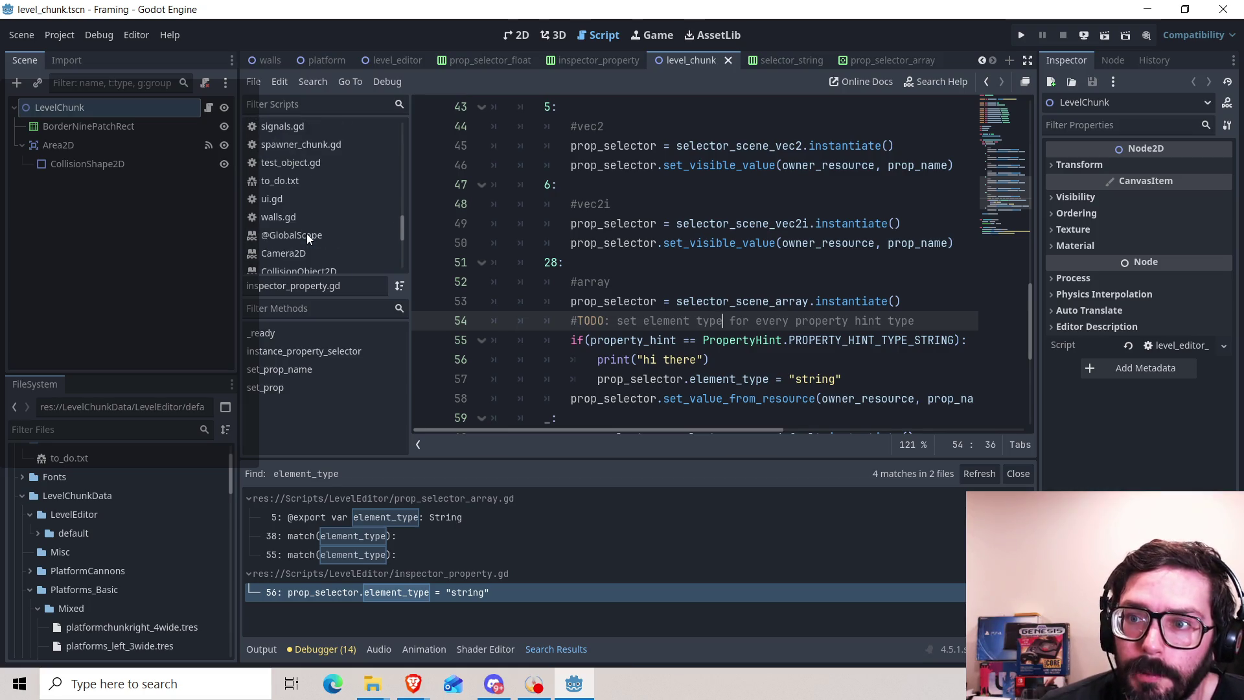
left_click(291, 181)
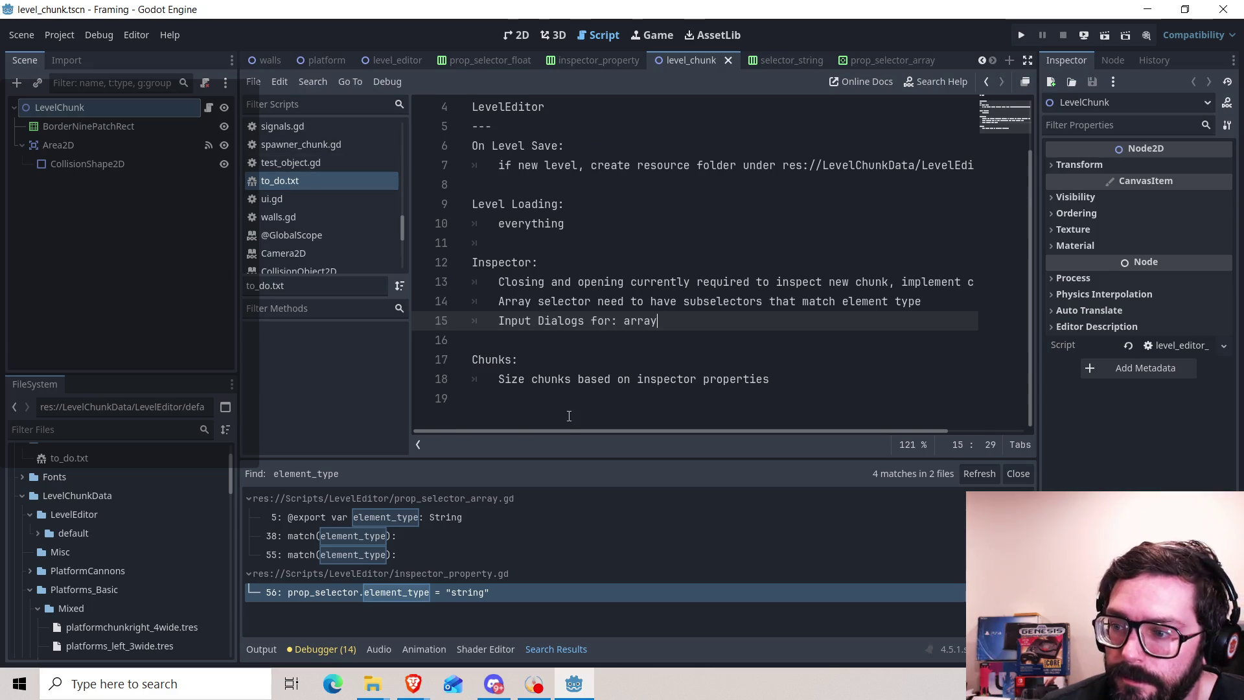
- Type 'CHECK ALL #TODO comments in codebase' on the empty line above LevelEditor
left_click(582, 115)
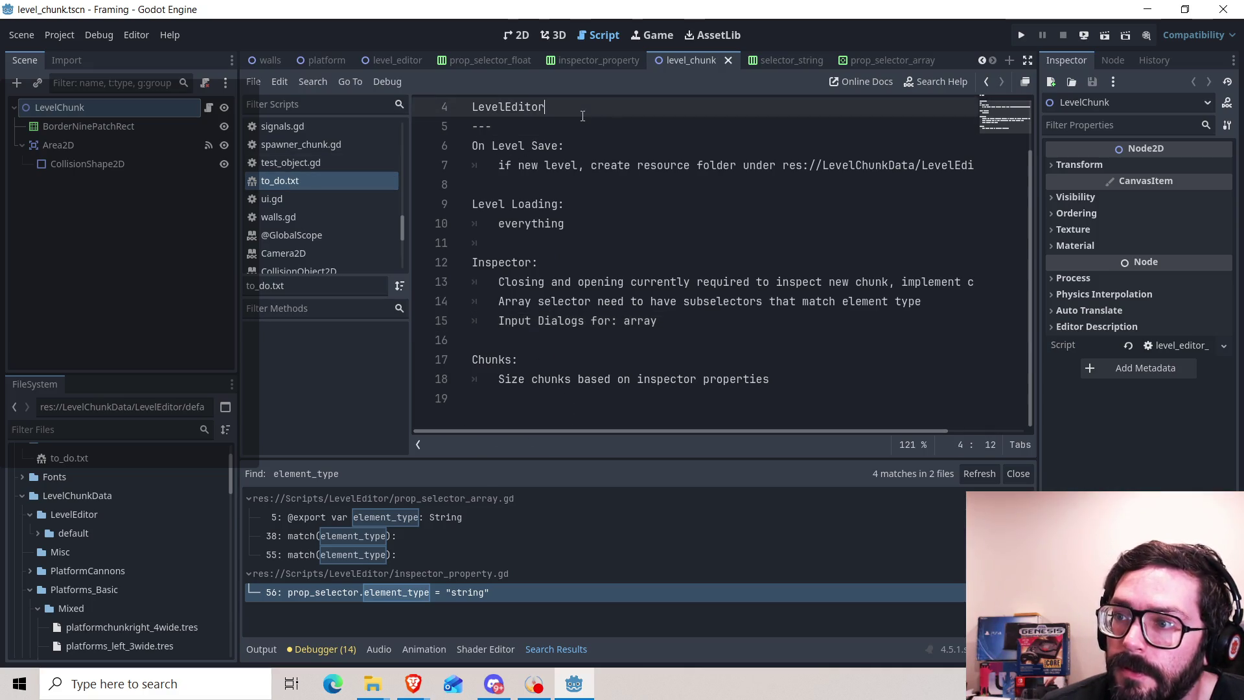
key("Left")
key("Left")
key("Left")
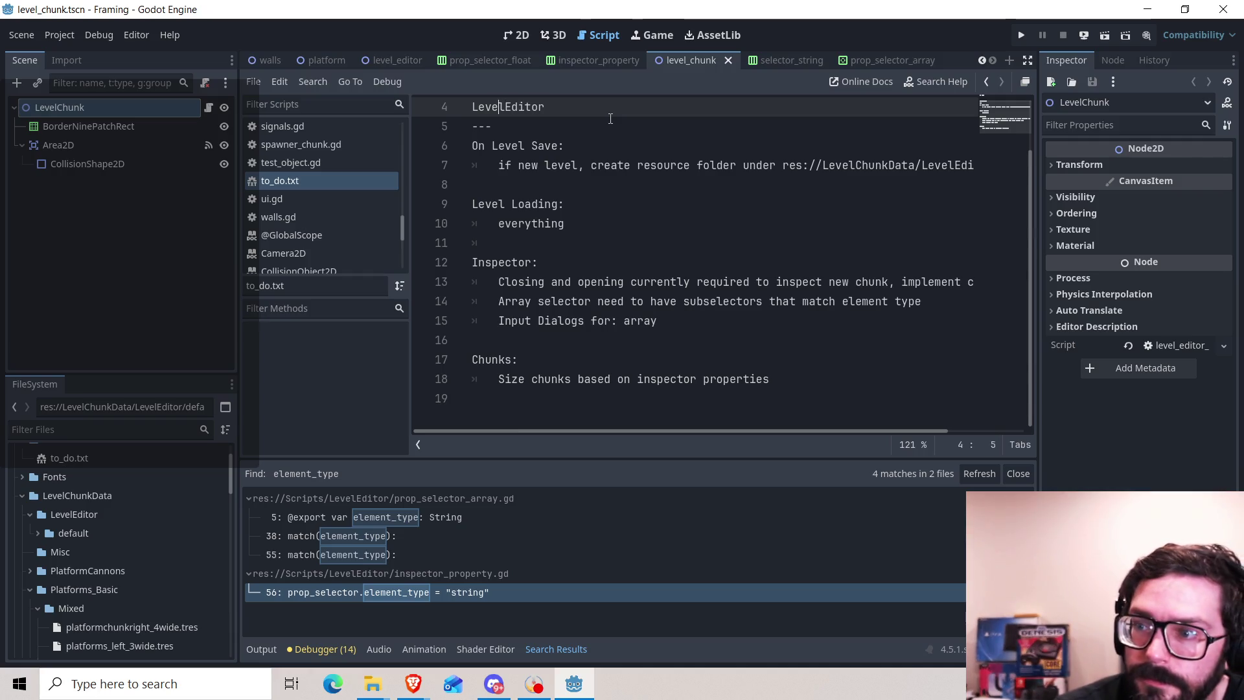
key("Up")
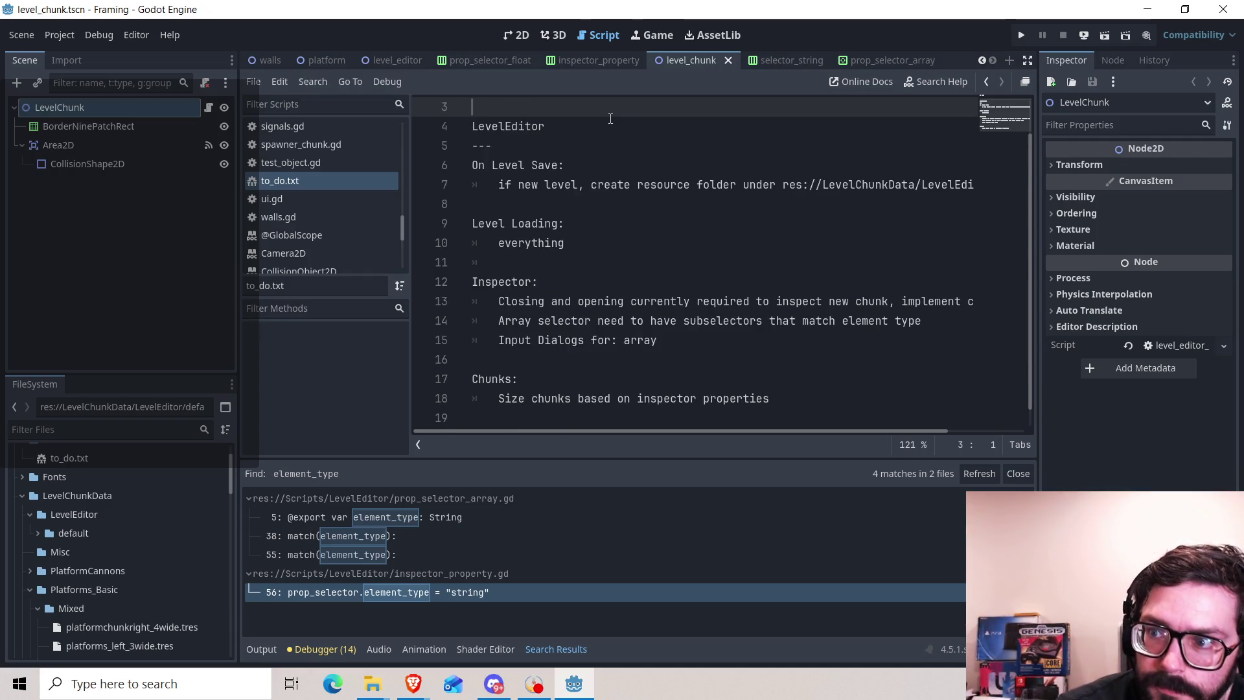
scroll(610, 118, "up", 1)
type("CHECK ALL ")
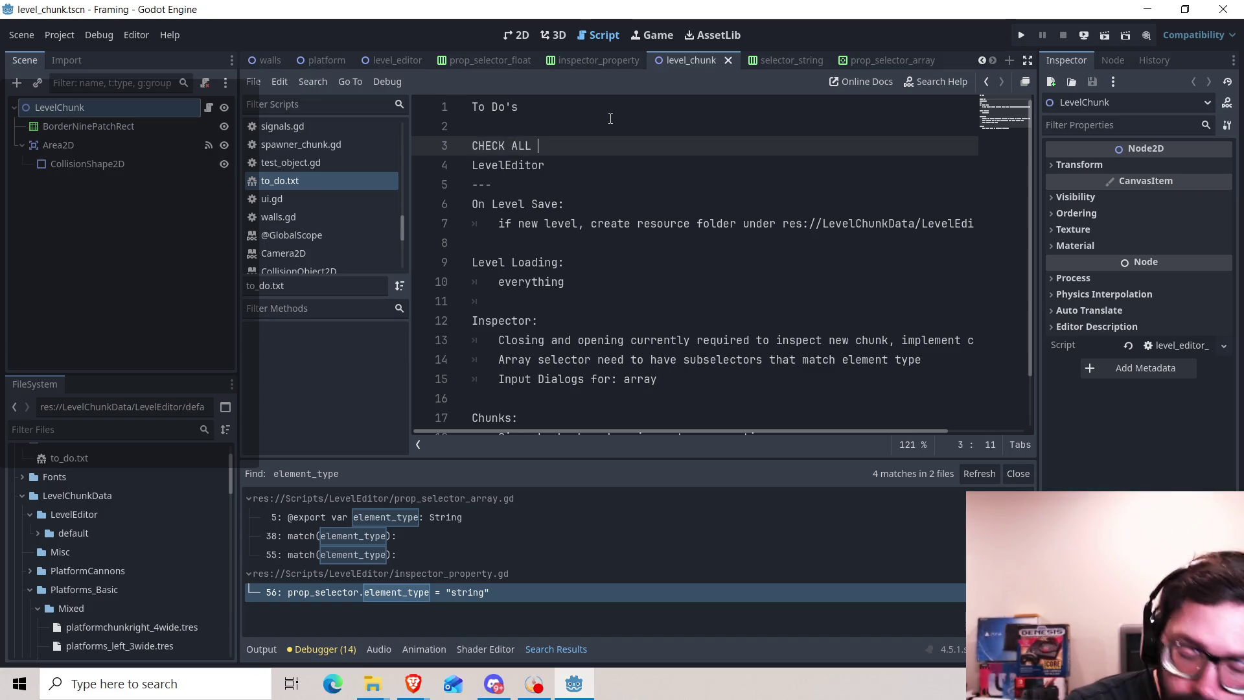
type("#TODO comments in codebase")
key("Return")
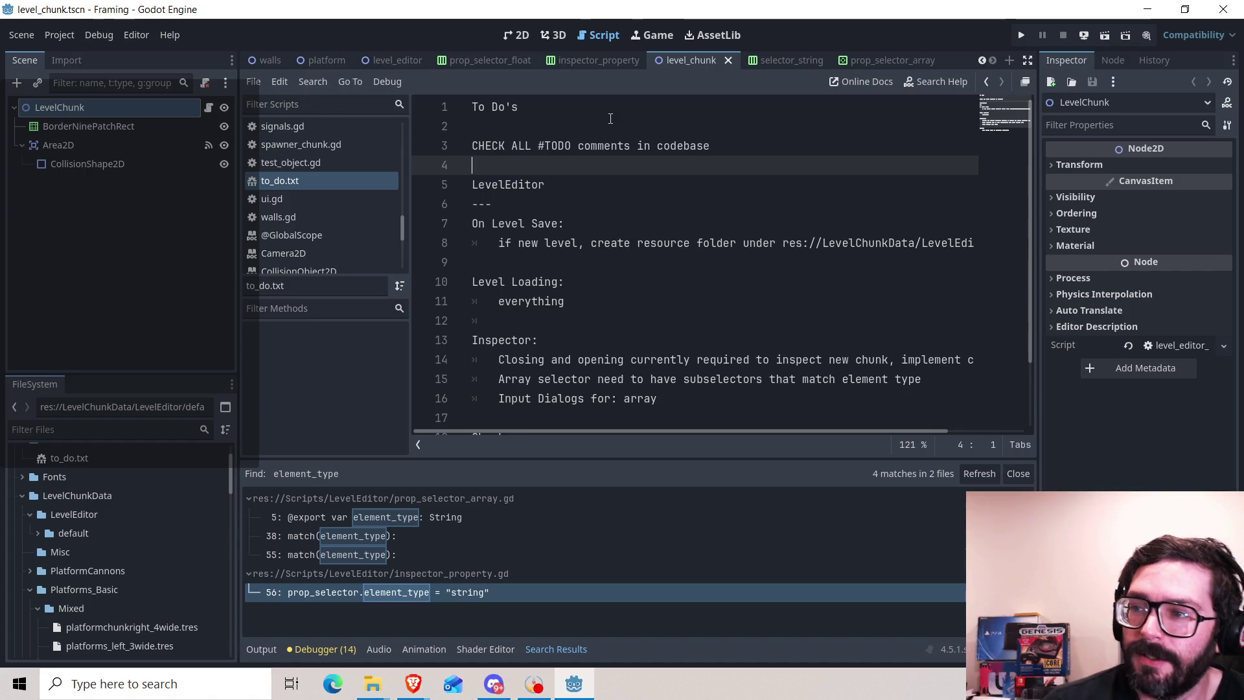
- Finish the reminder with 'EVERY DAY' and save to_do.txt
left_click(719, 148)
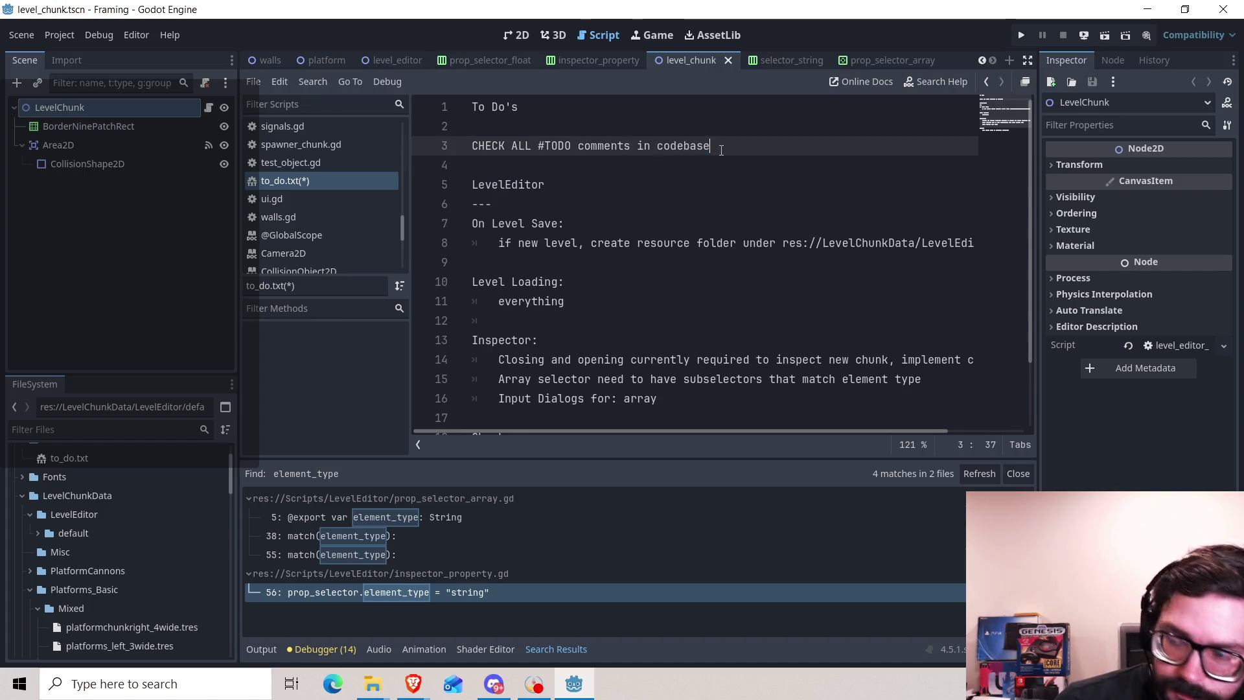
type("EVERY ")
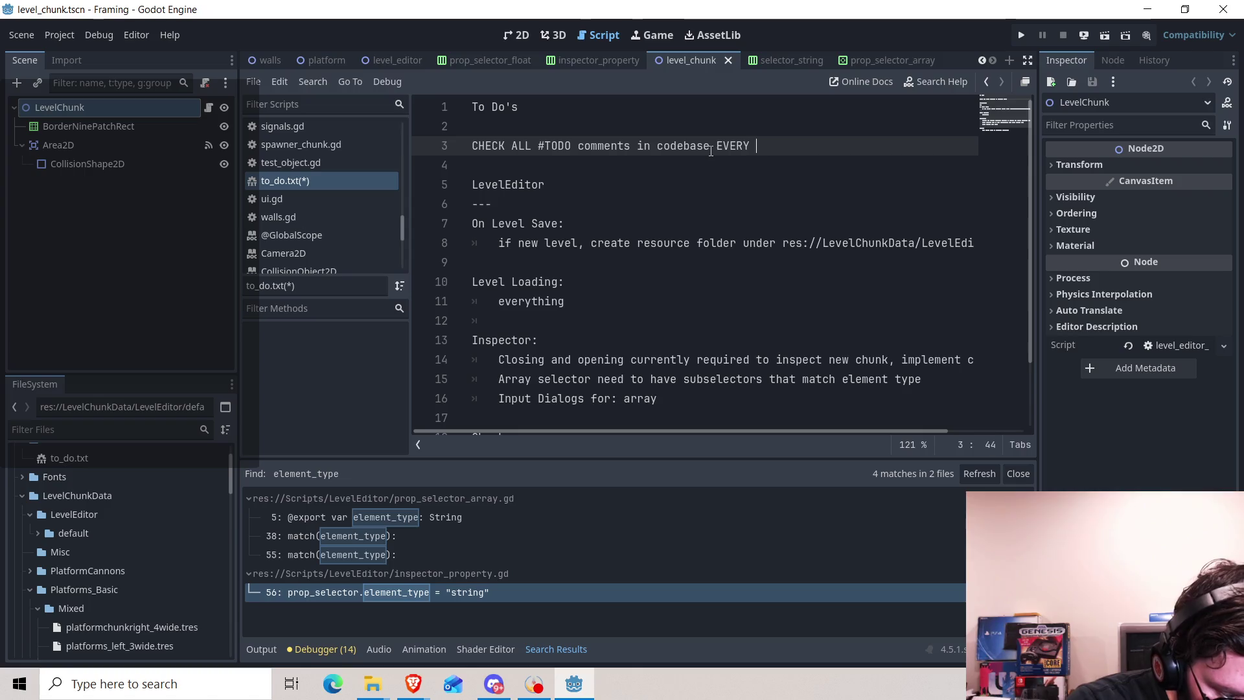
type("DAY")
key("ctrl+s")
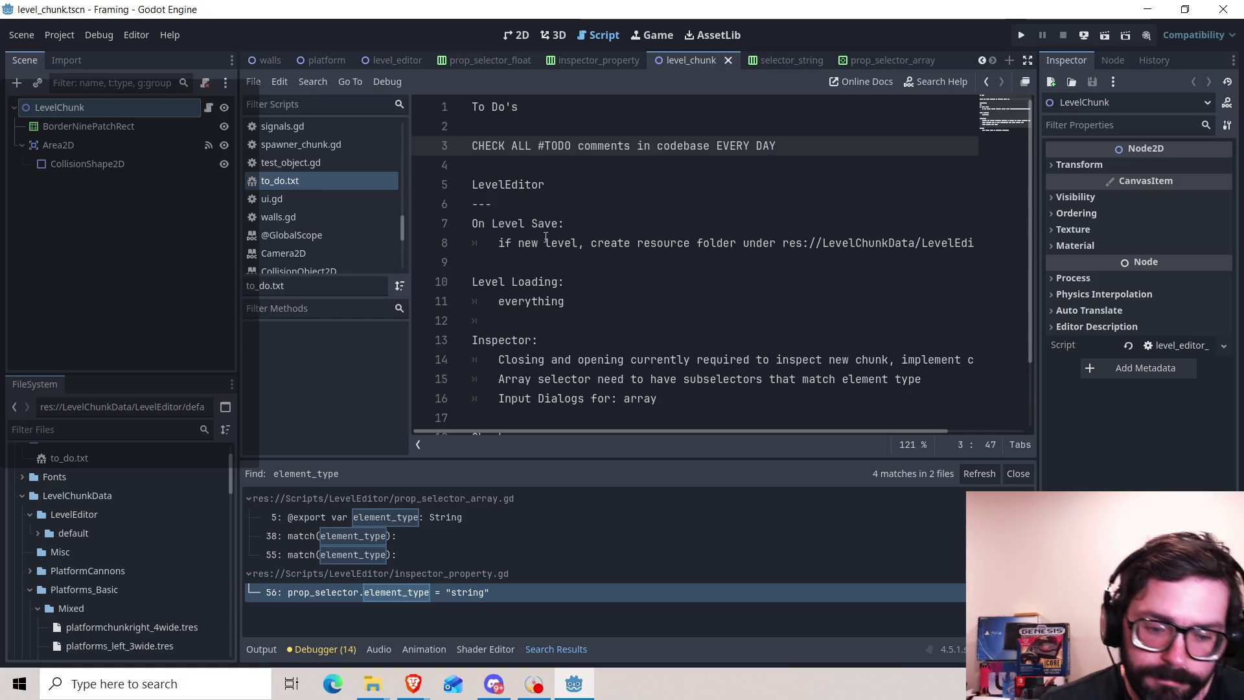
scroll(331, 165, "up", 5)
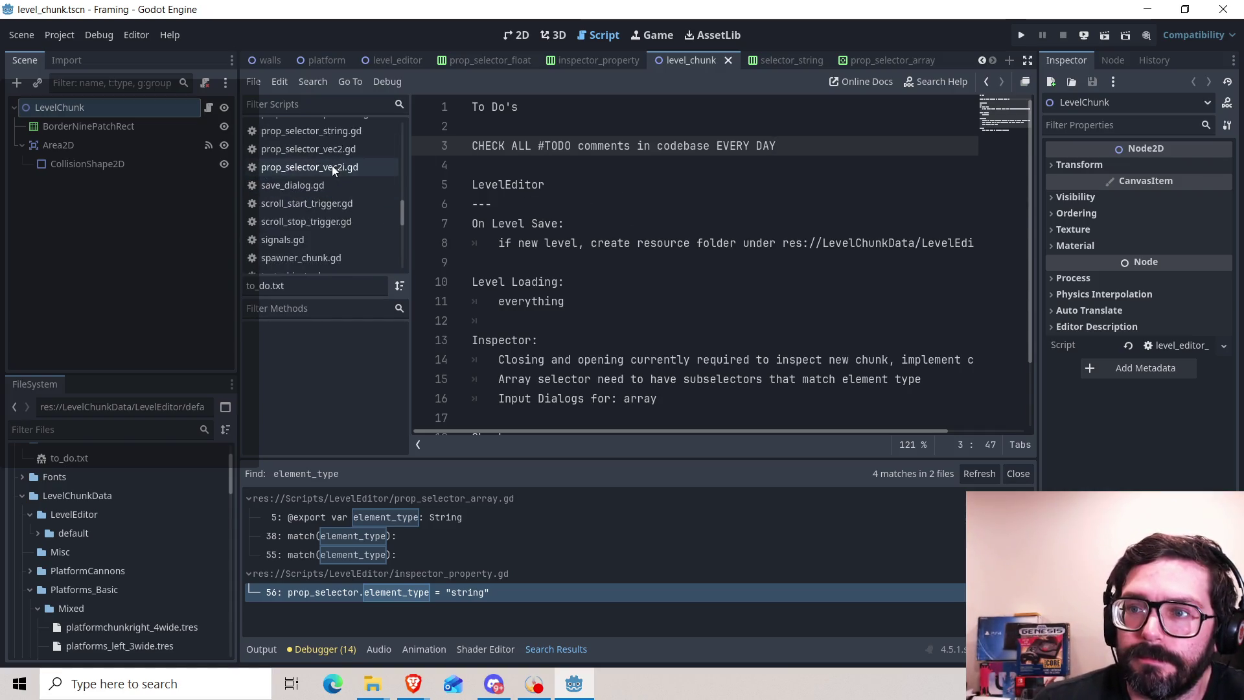
scroll(302, 215, "up", 2)
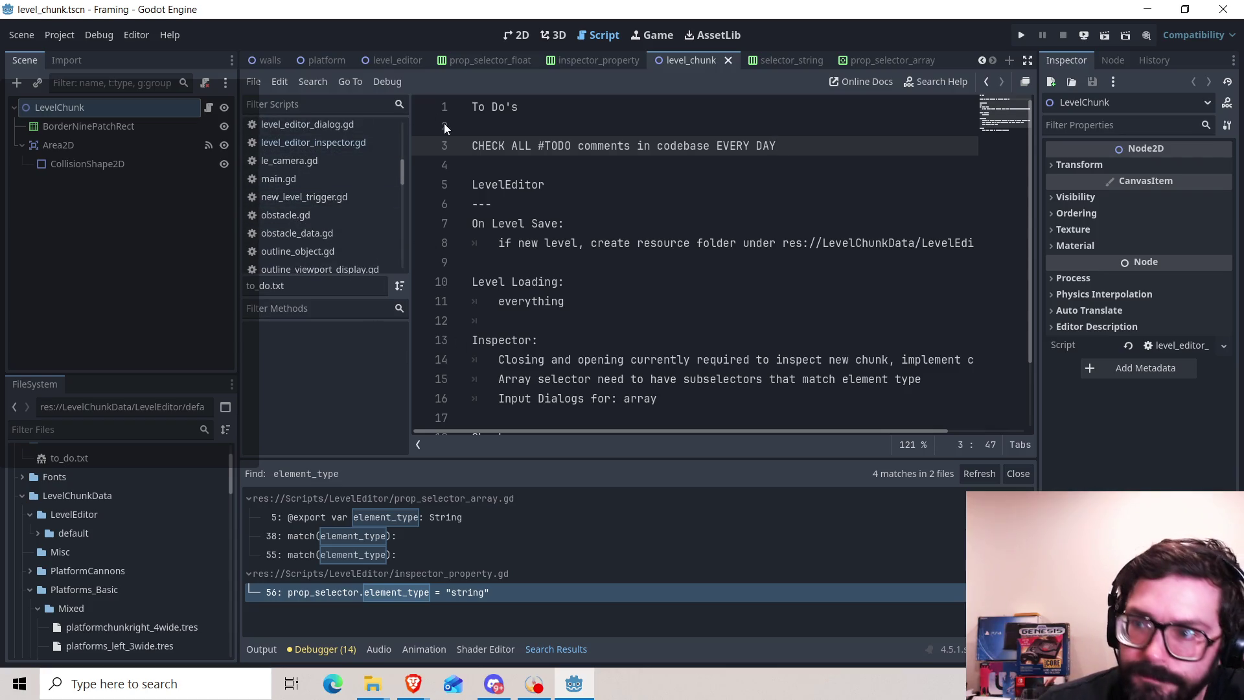
left_click(522, 34)
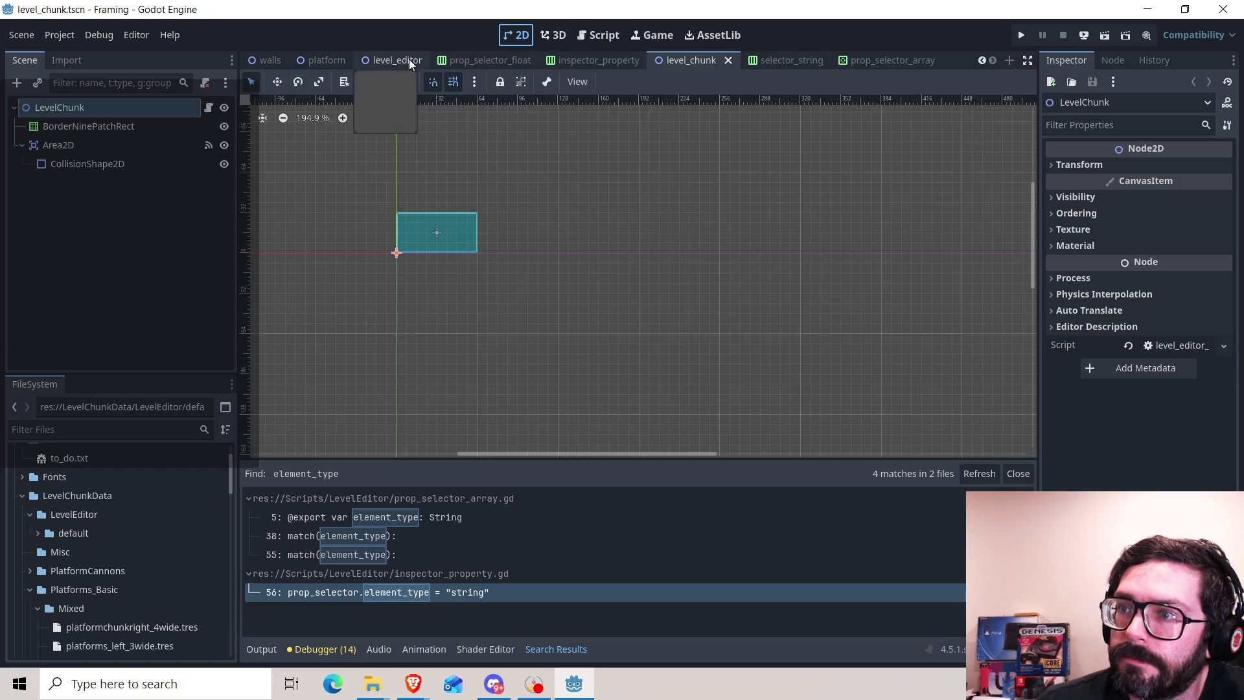
- Run the level_editor scene, add and select a chunk, and page through its properties until it errors
left_click(409, 59)
left_click(1102, 37)
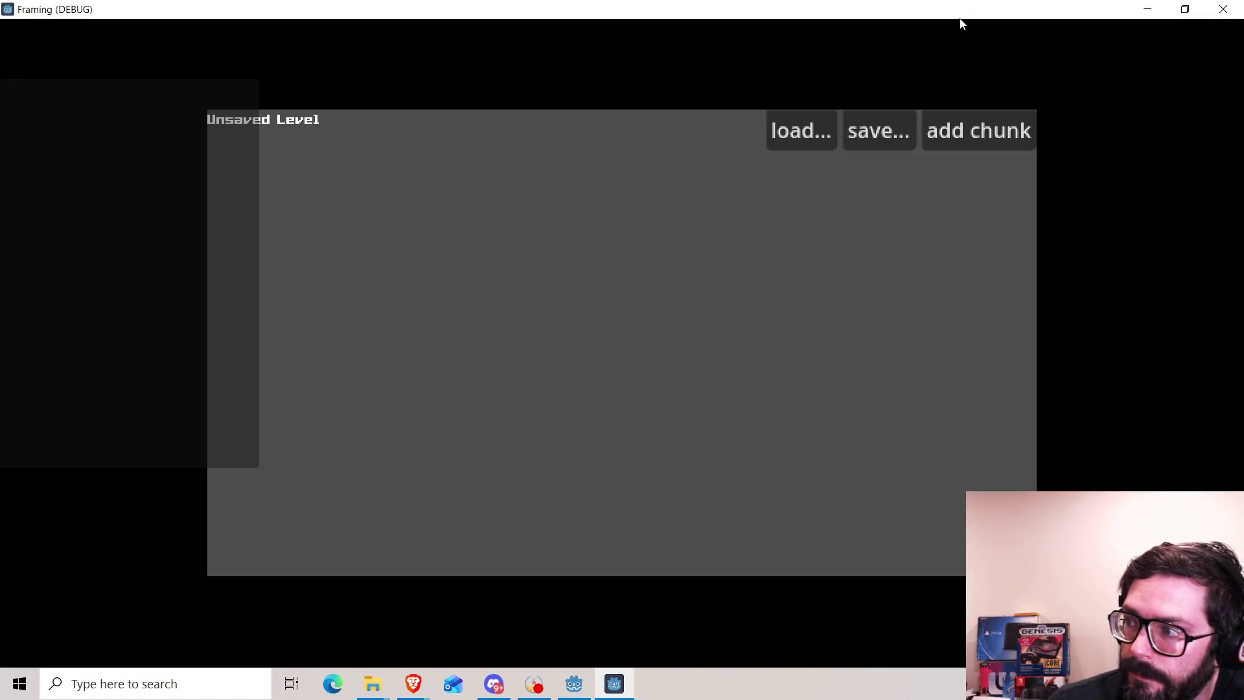
left_click(990, 120)
left_click(636, 338)
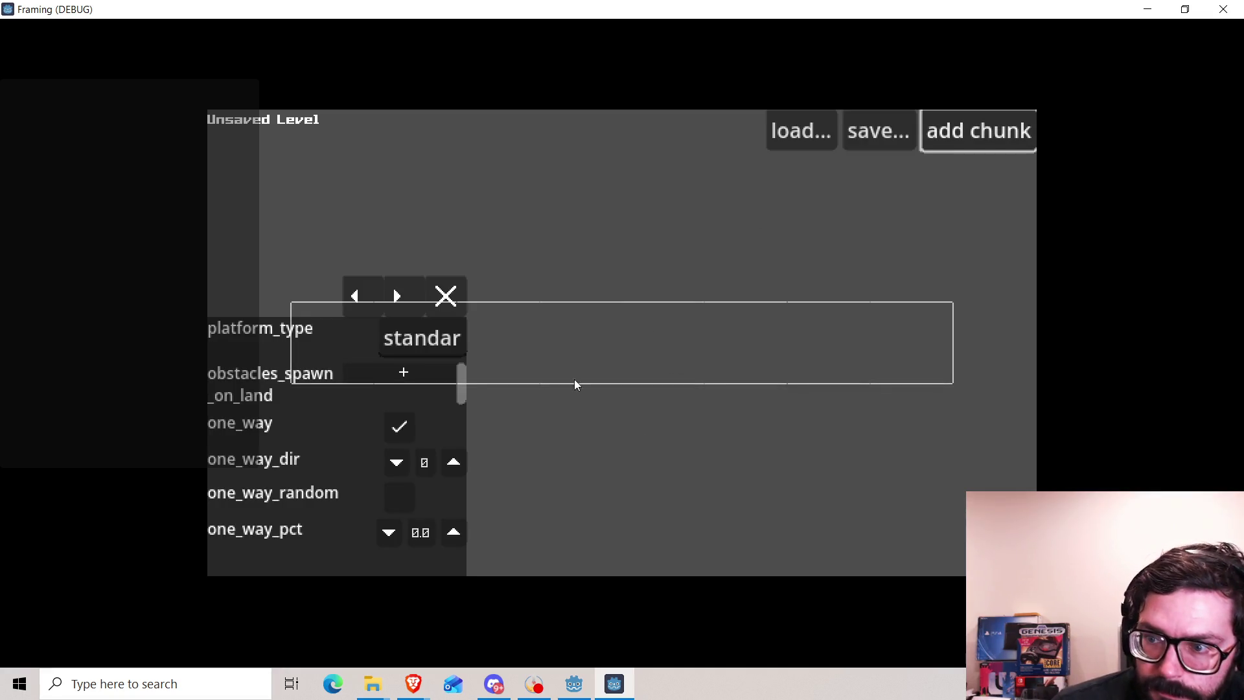
left_click(399, 297)
left_click(400, 298)
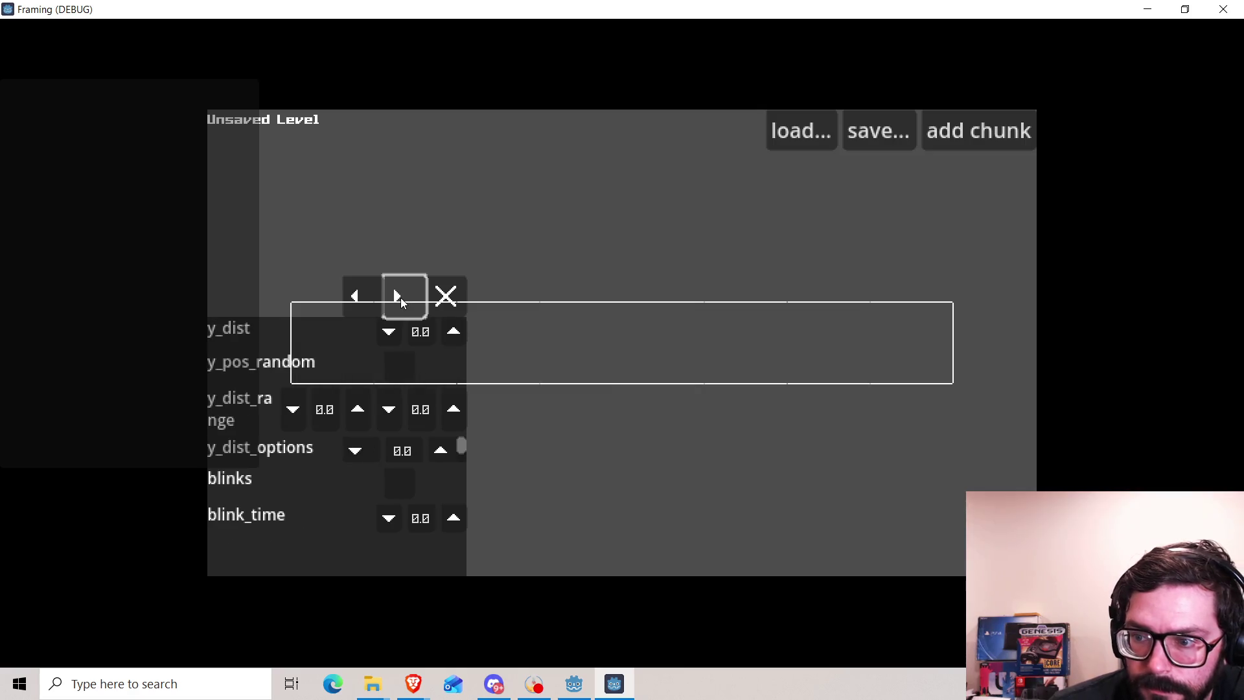
left_click(400, 298)
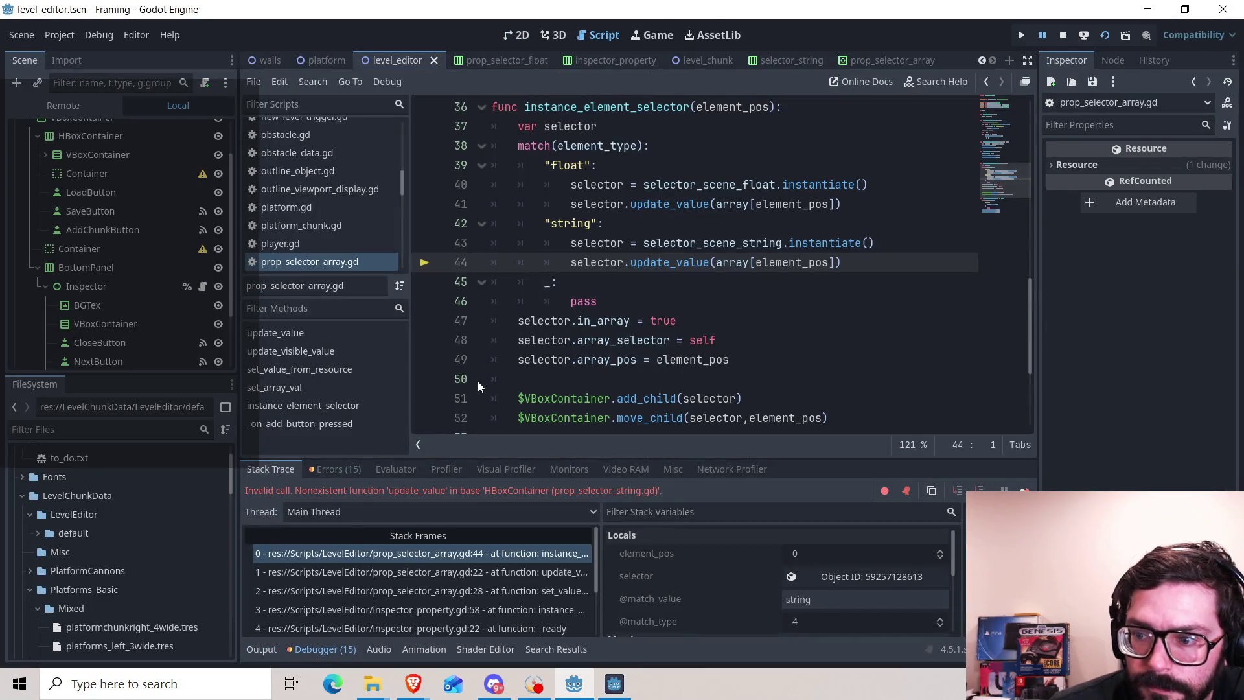
- Copy the update_value name from line 44 of prop_selector_array.gd and stop the debug session
left_click(642, 271)
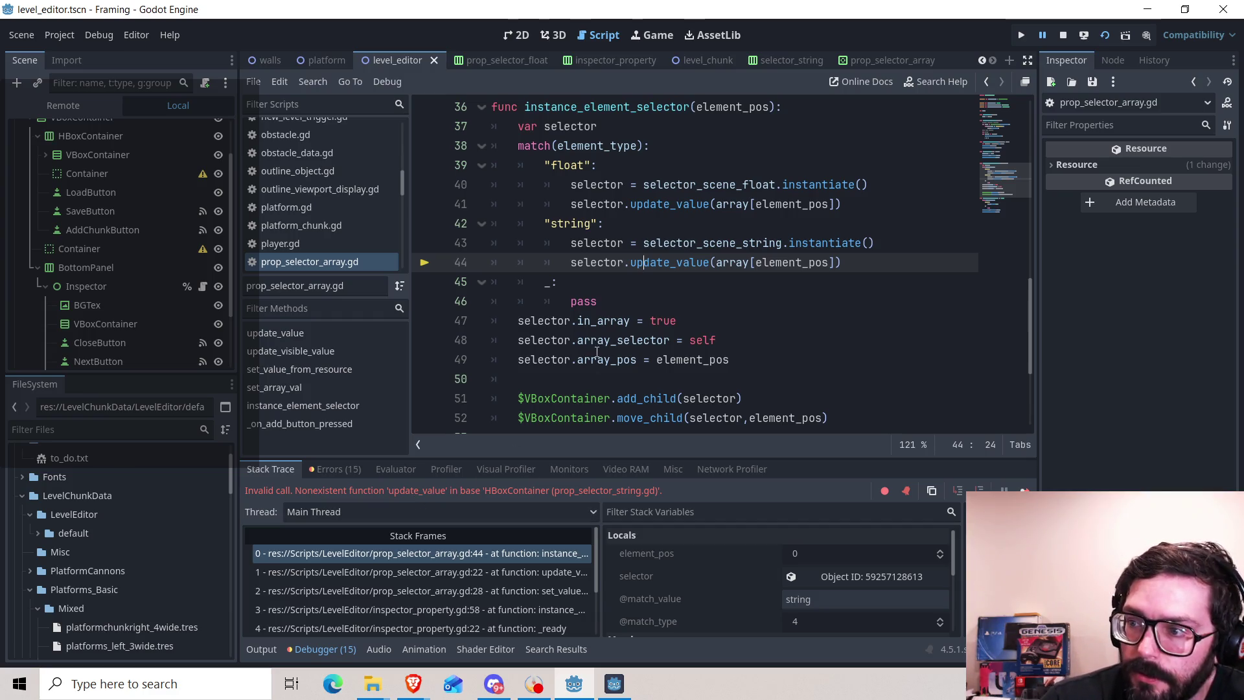
left_click_drag(630, 268, 710, 269)
right_click(688, 267)
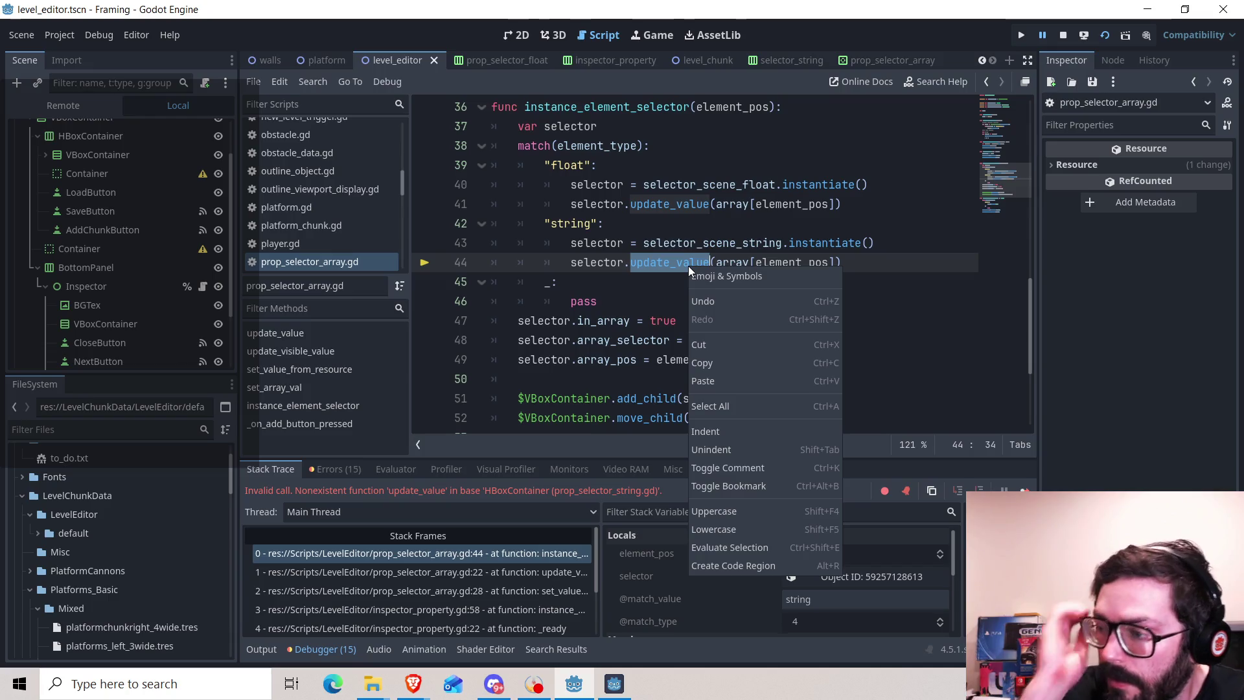
left_click(704, 365)
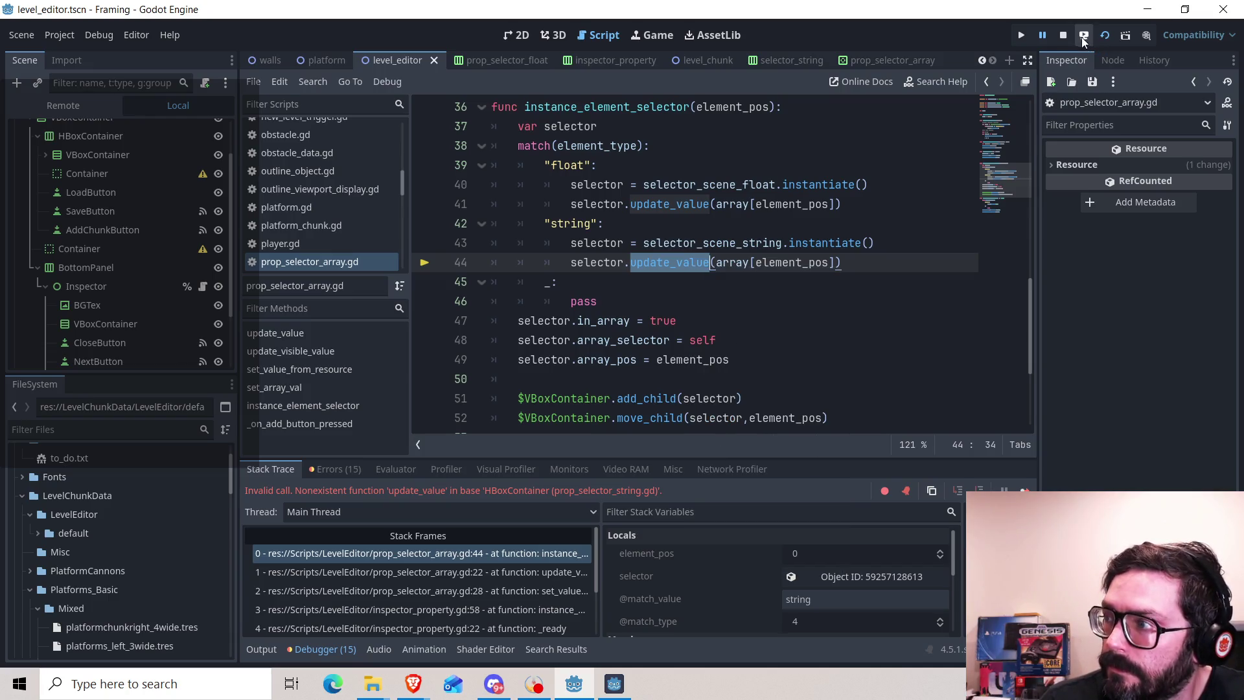
left_click(1063, 37)
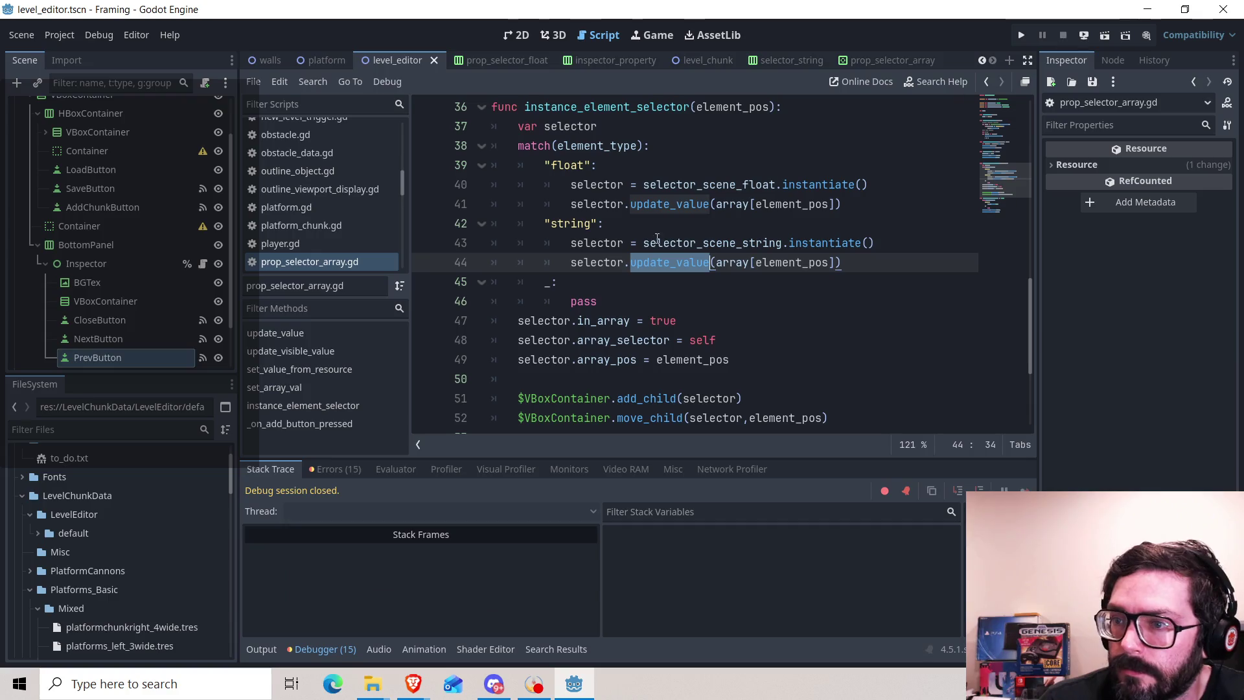
scroll(336, 221, "down", 3)
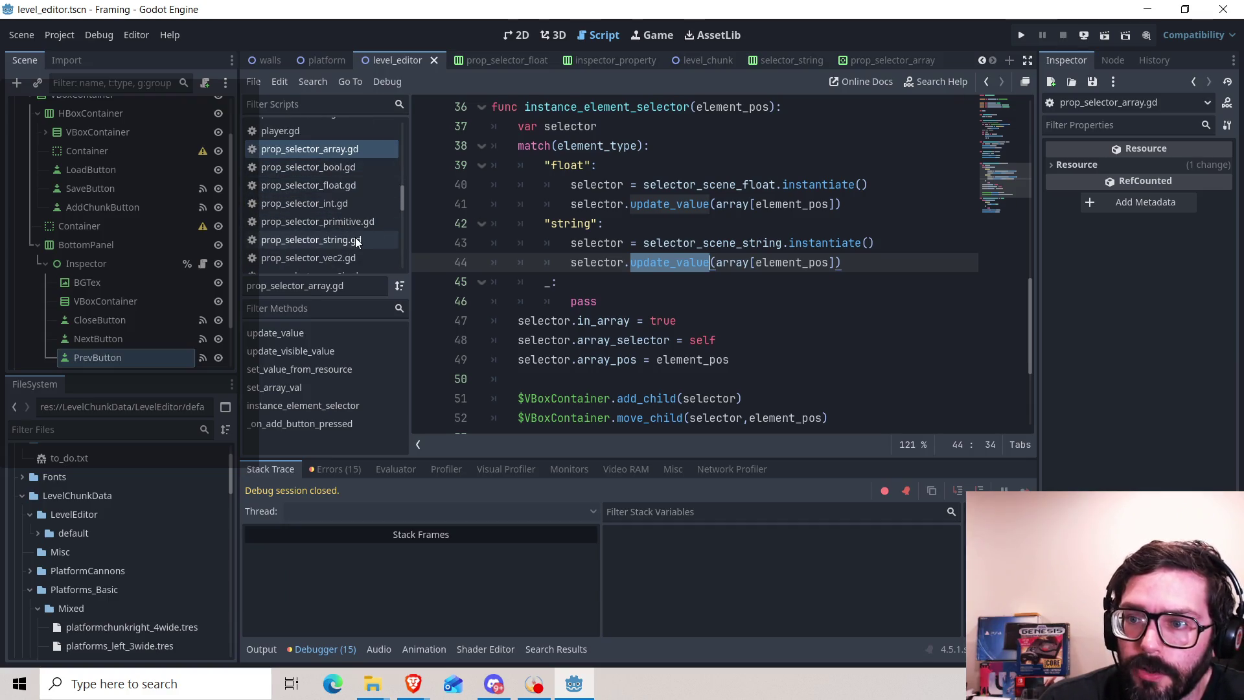
- Add a 'func update_value():' stub with 'pass' on line 7 of prop_selector_string.gd, hiding the Debugger
left_click(356, 240)
left_click(495, 220)
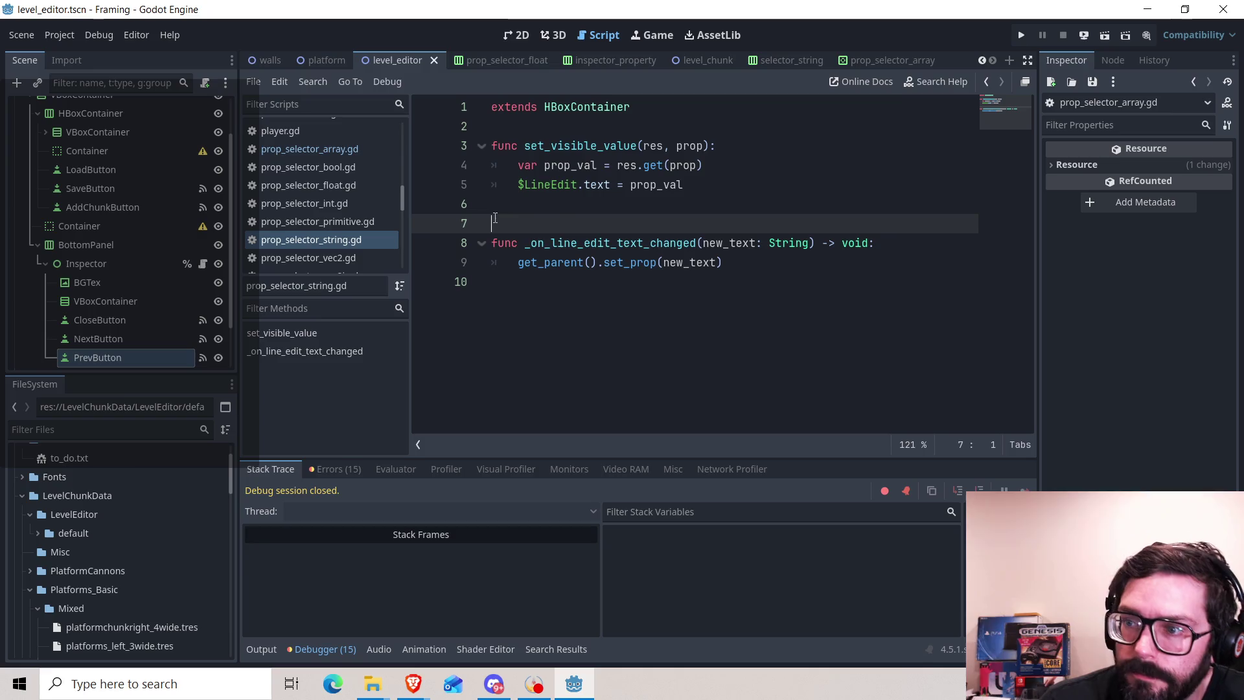
type("func update_value")
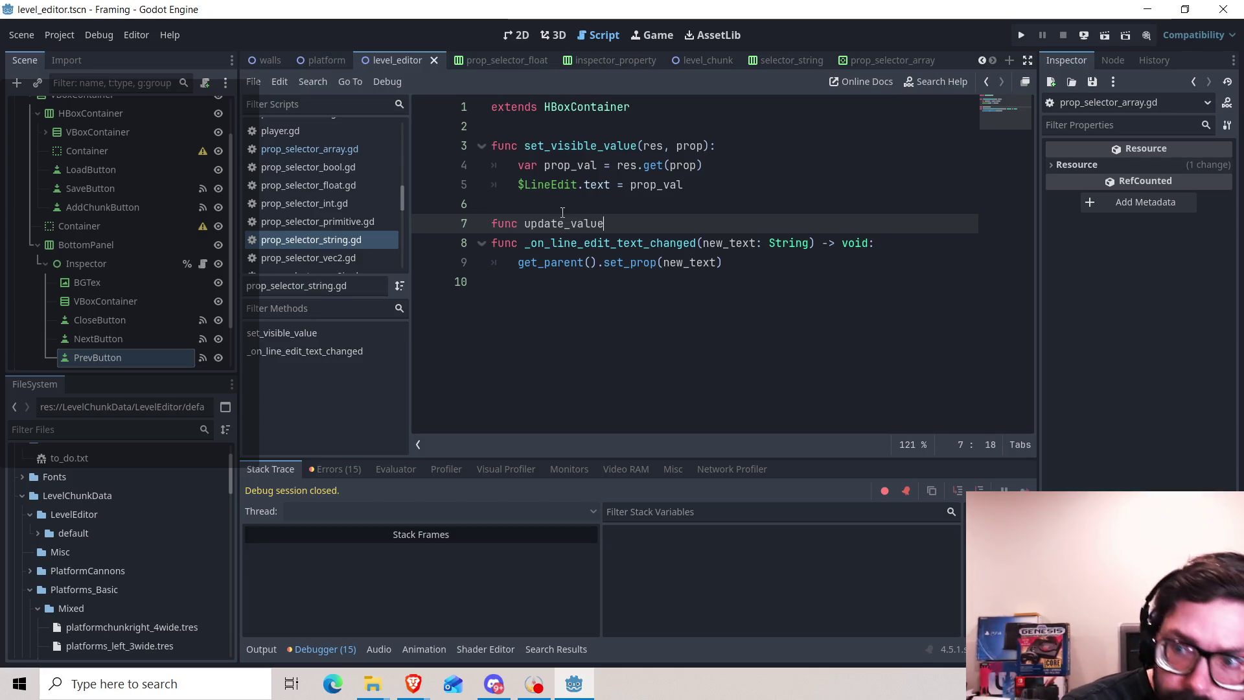
type("(")
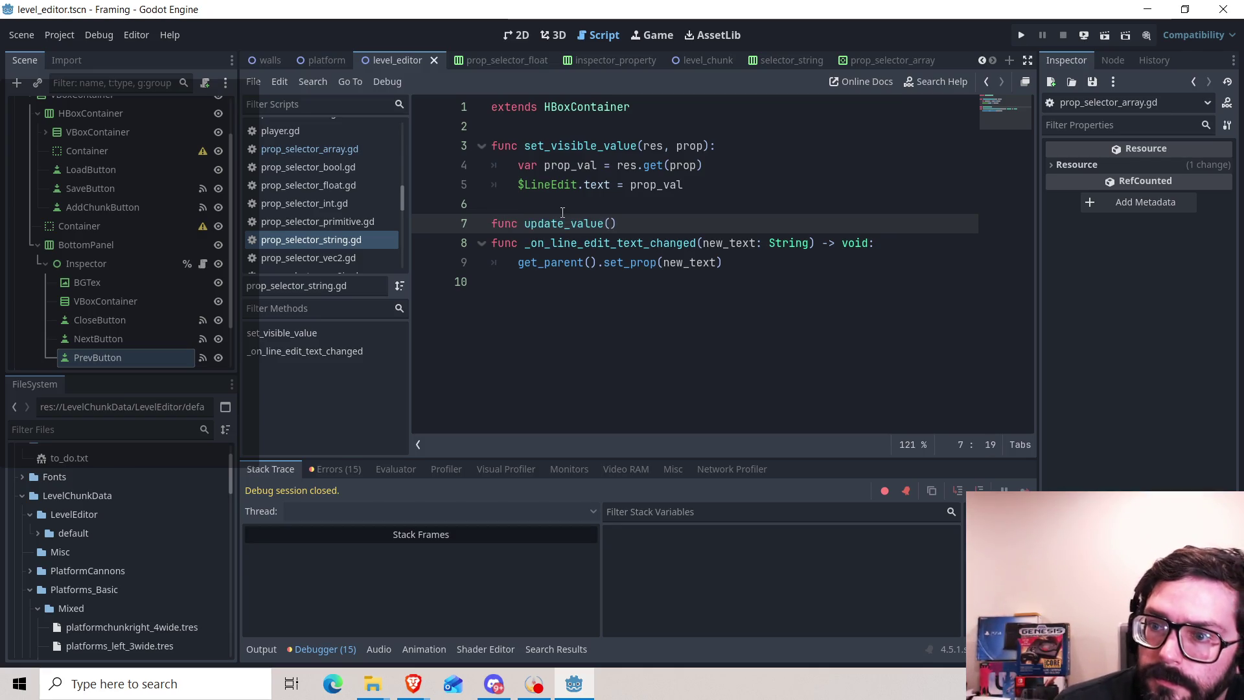
scroll(336, 168, "up", 2)
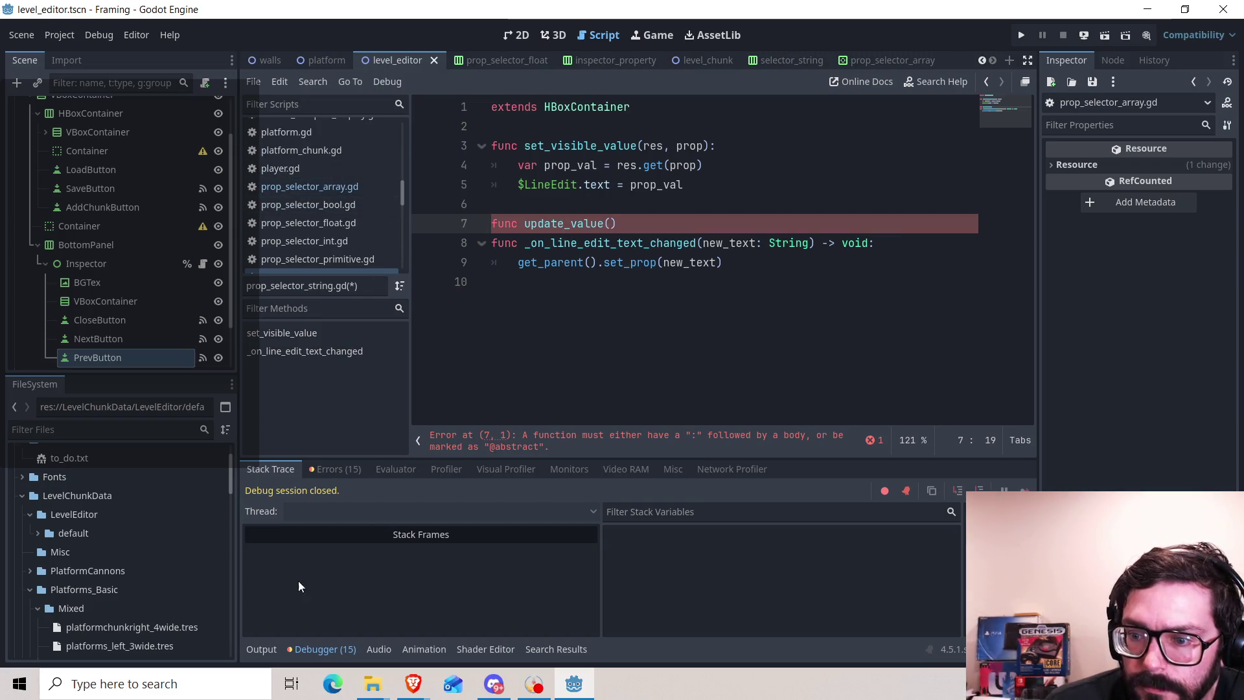
left_click(313, 654)
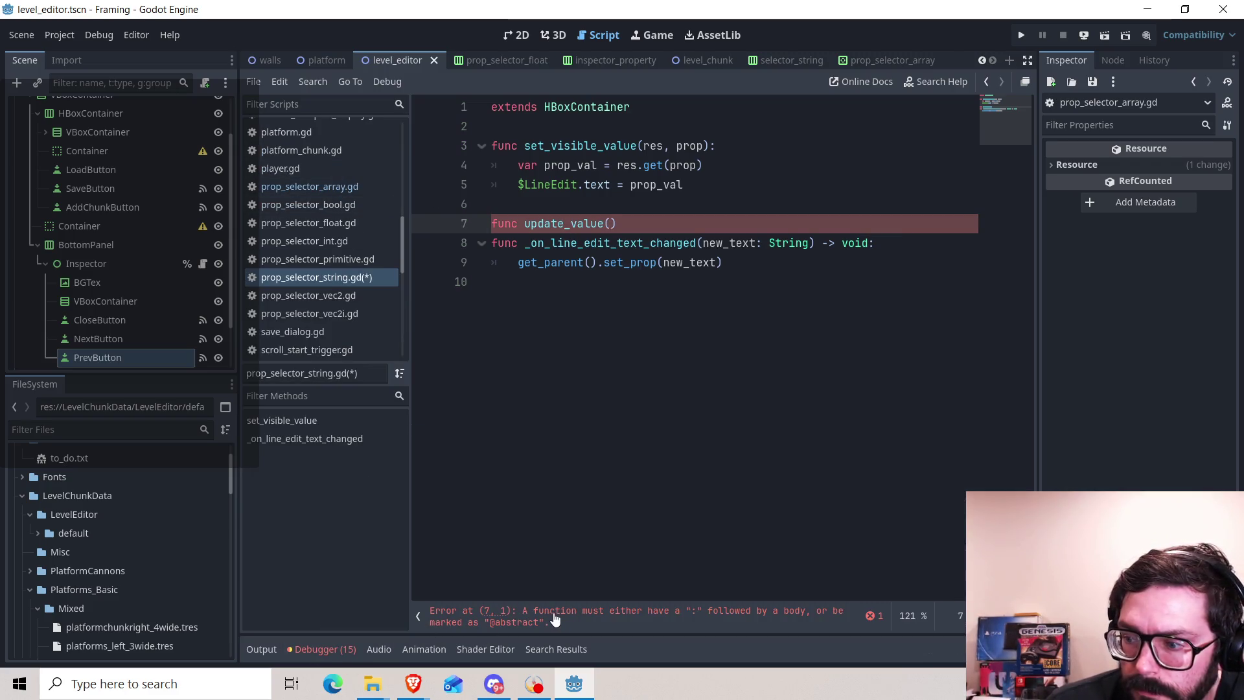
left_click(659, 226)
type(":")
key("Return")
type("pass")
key("Return")
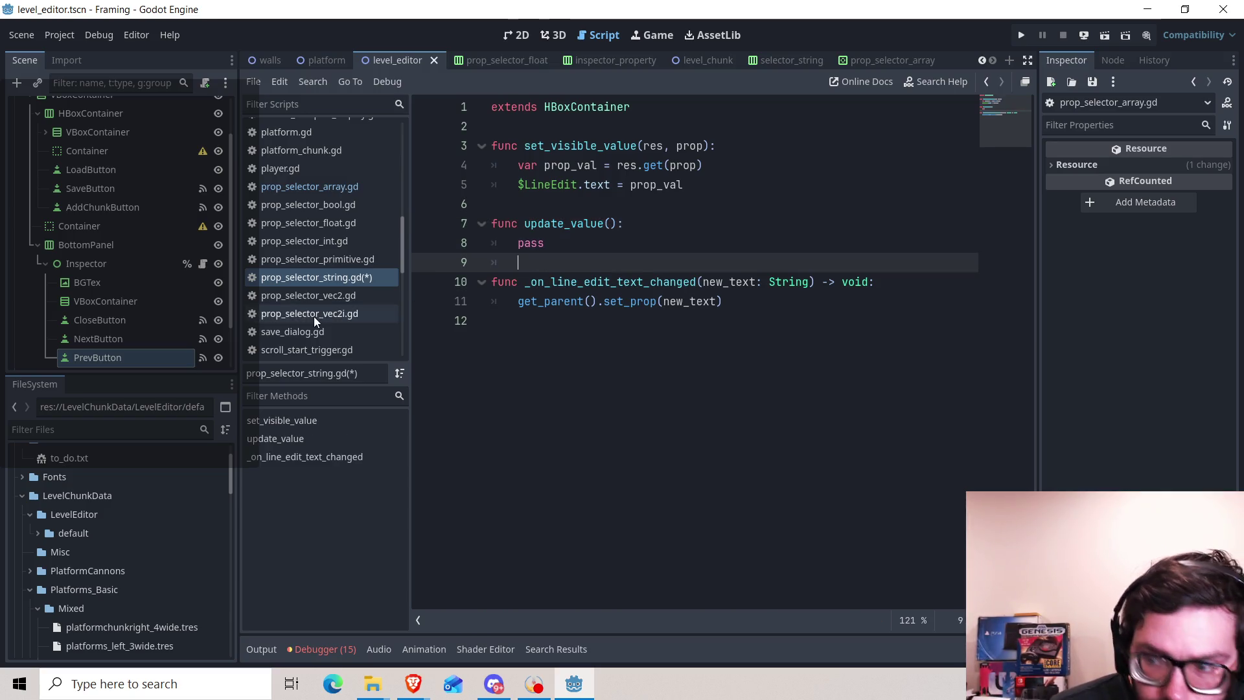
- Switch to prop_selector_array.gd and go to the update_value call on line 44
scroll(299, 212, "up", 5)
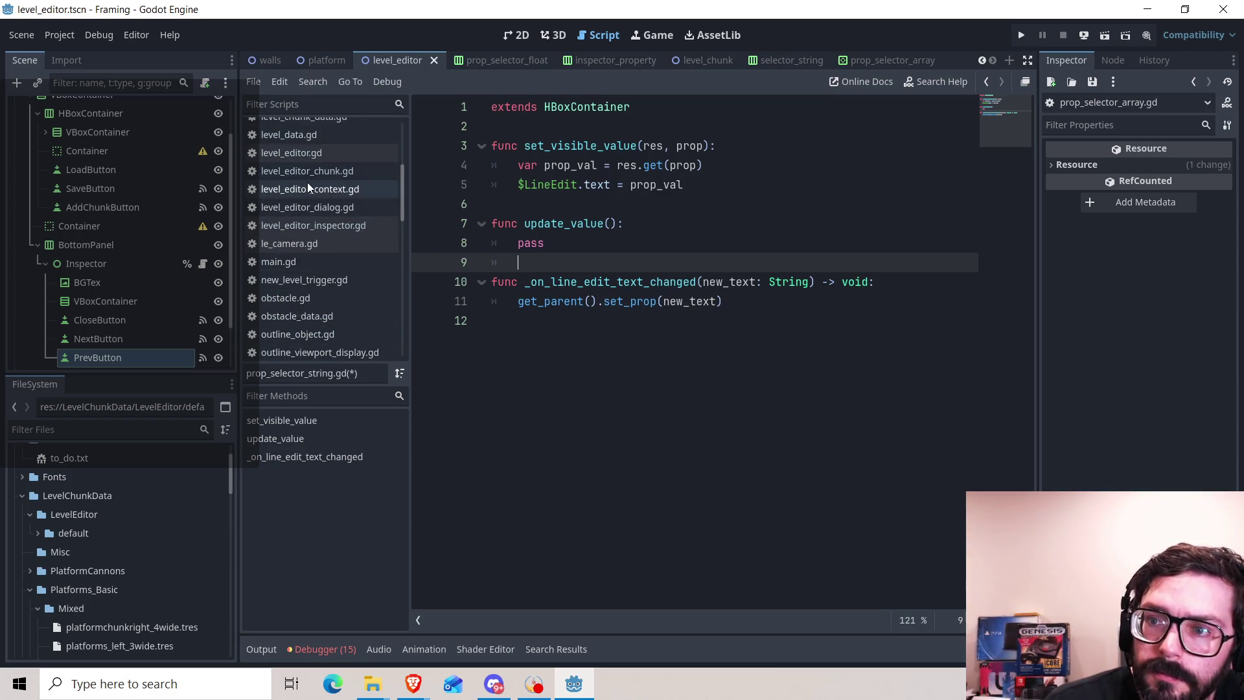
scroll(309, 251, "down", 5)
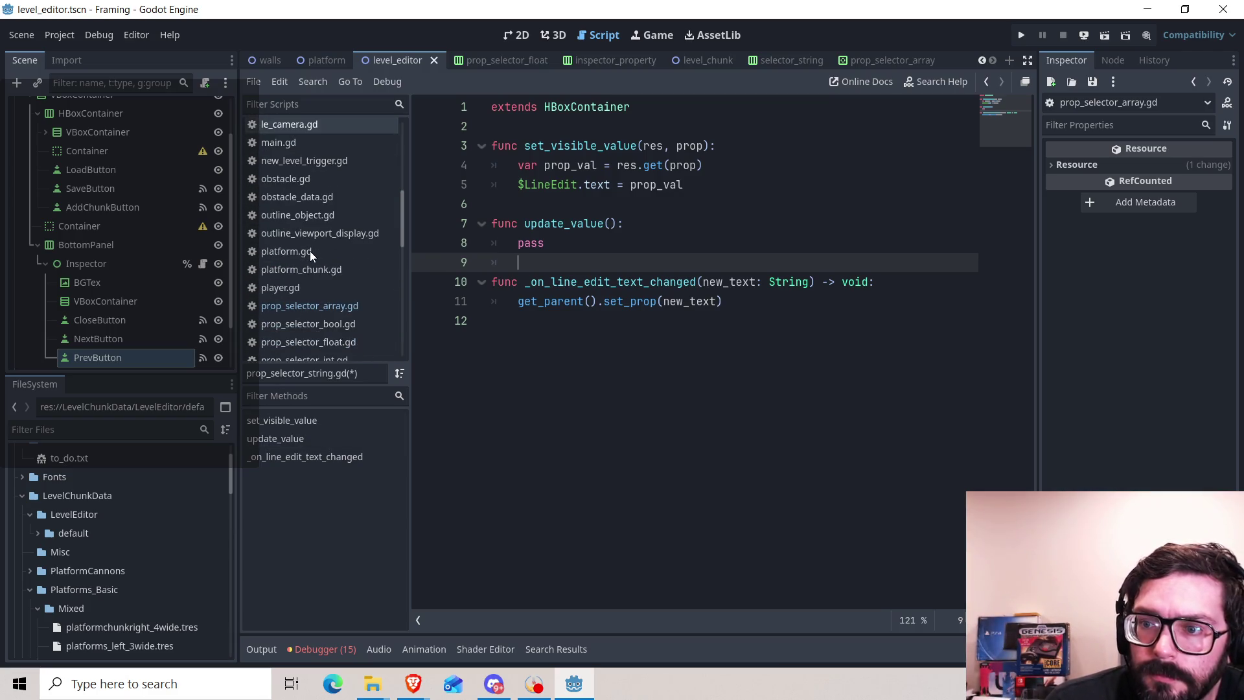
left_click(329, 305)
left_click(645, 262)
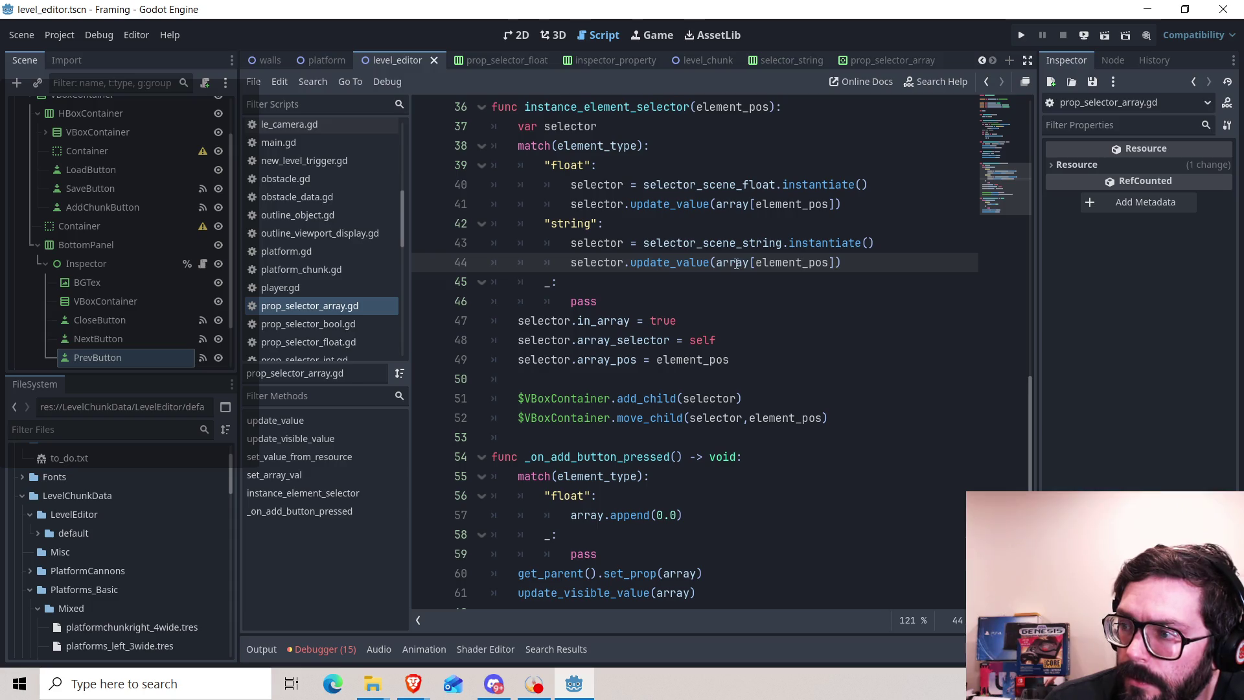
- Examine the update_value call and its element_pos argument on line 44, then return to prop_selector_string.gd
mouse_move(719, 263)
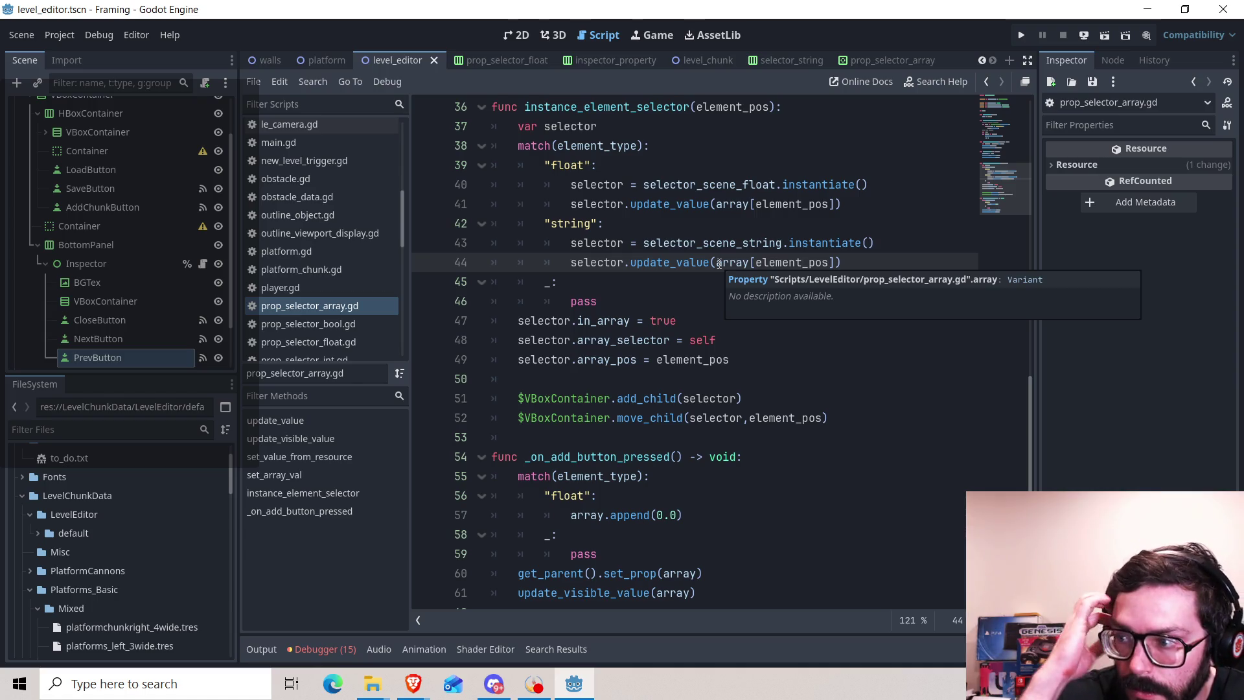
left_click(801, 262)
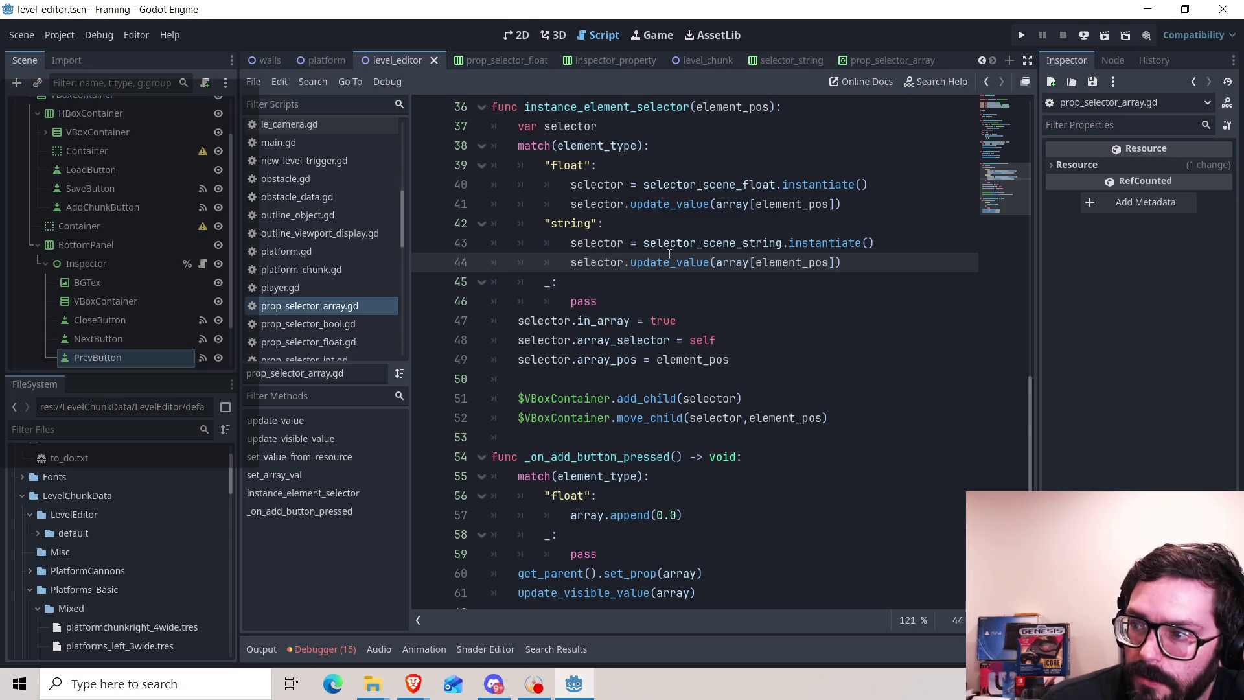
scroll(289, 295, "down", 5)
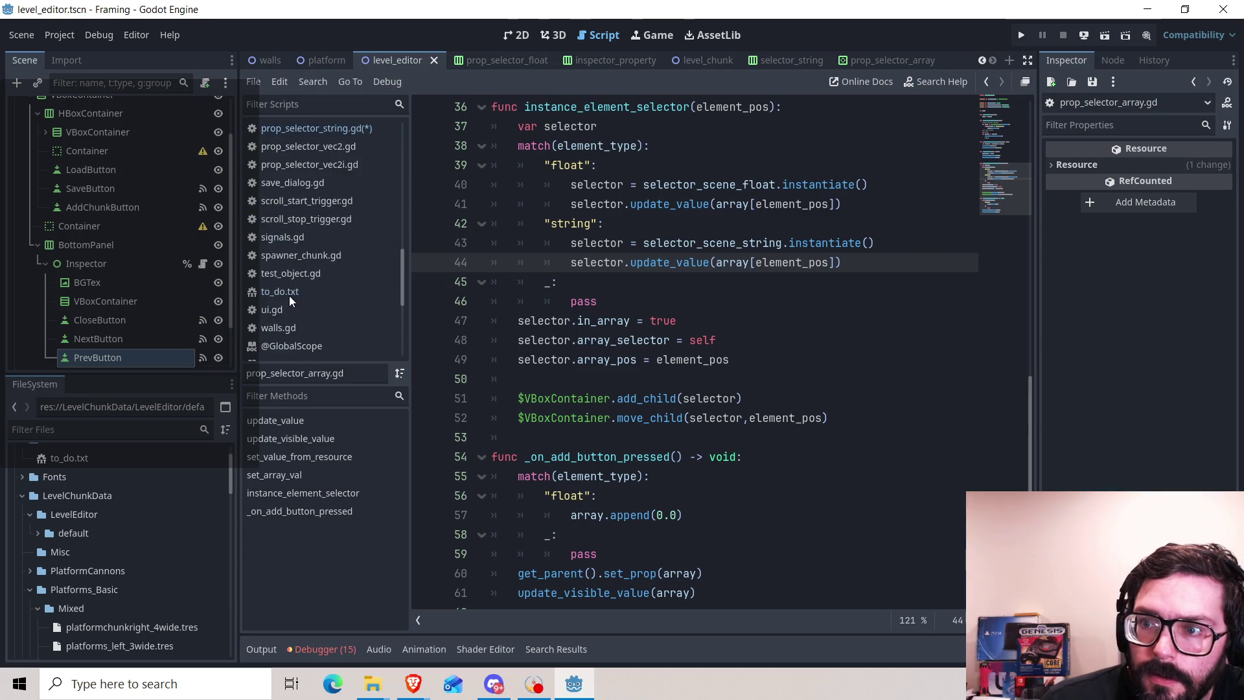
scroll(289, 295, "up", 3)
left_click(337, 216)
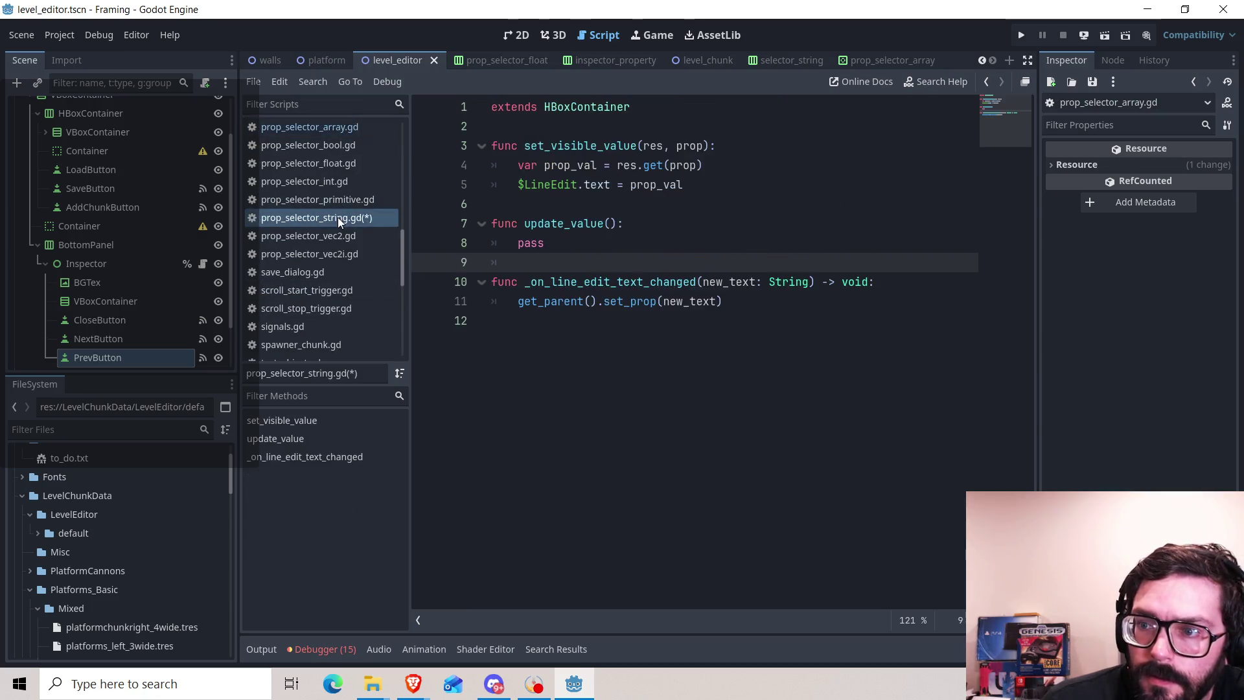
- Give update_value a prop_val parameter and start a new line in its body
left_click(612, 225)
type("prop")
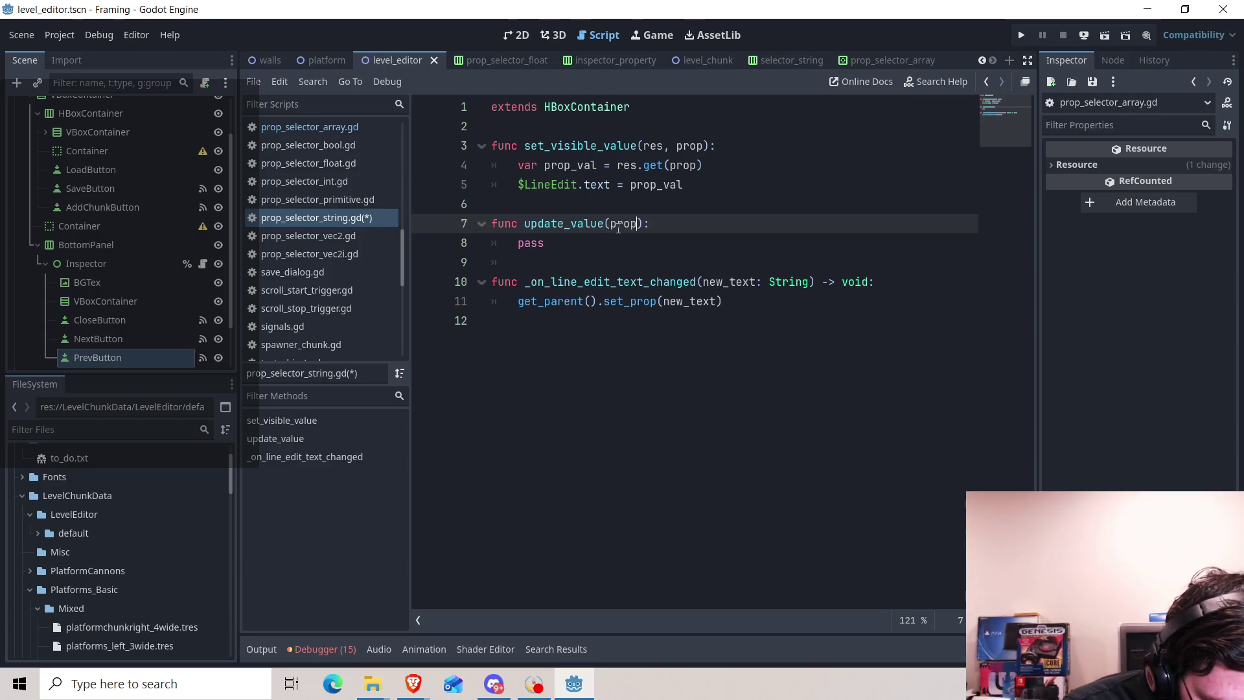
type("_val")
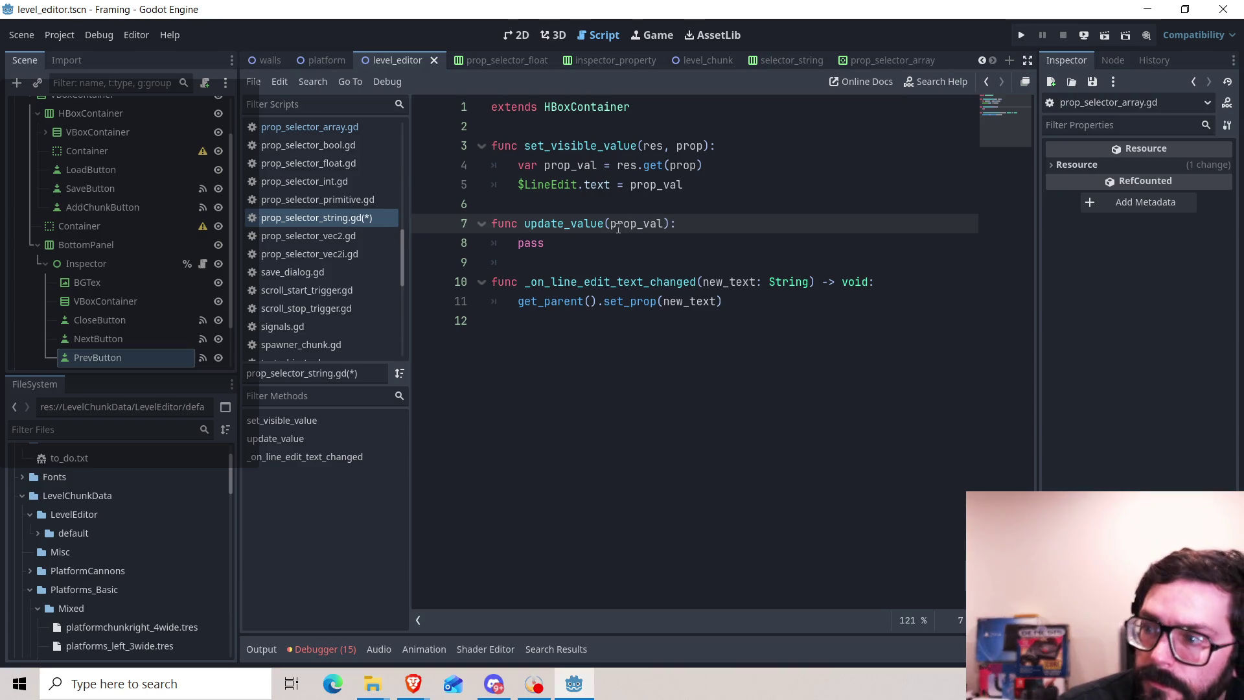
key("Left")
key("Left")
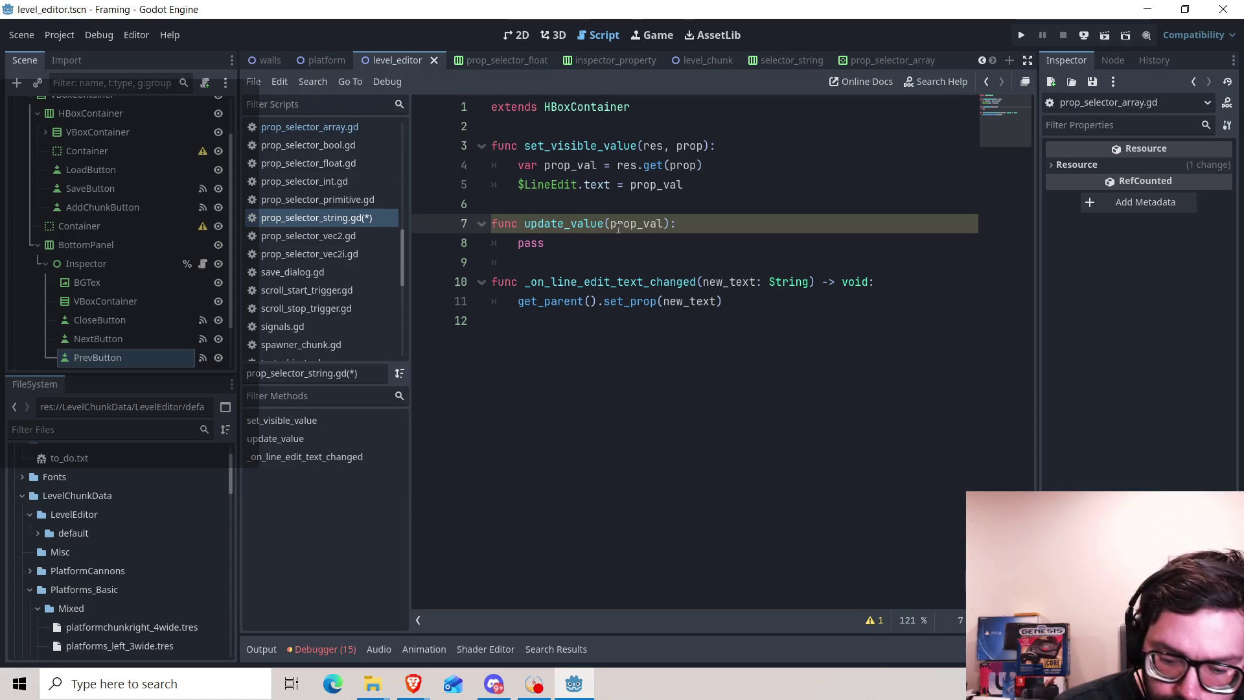
key("Right")
key("Right")
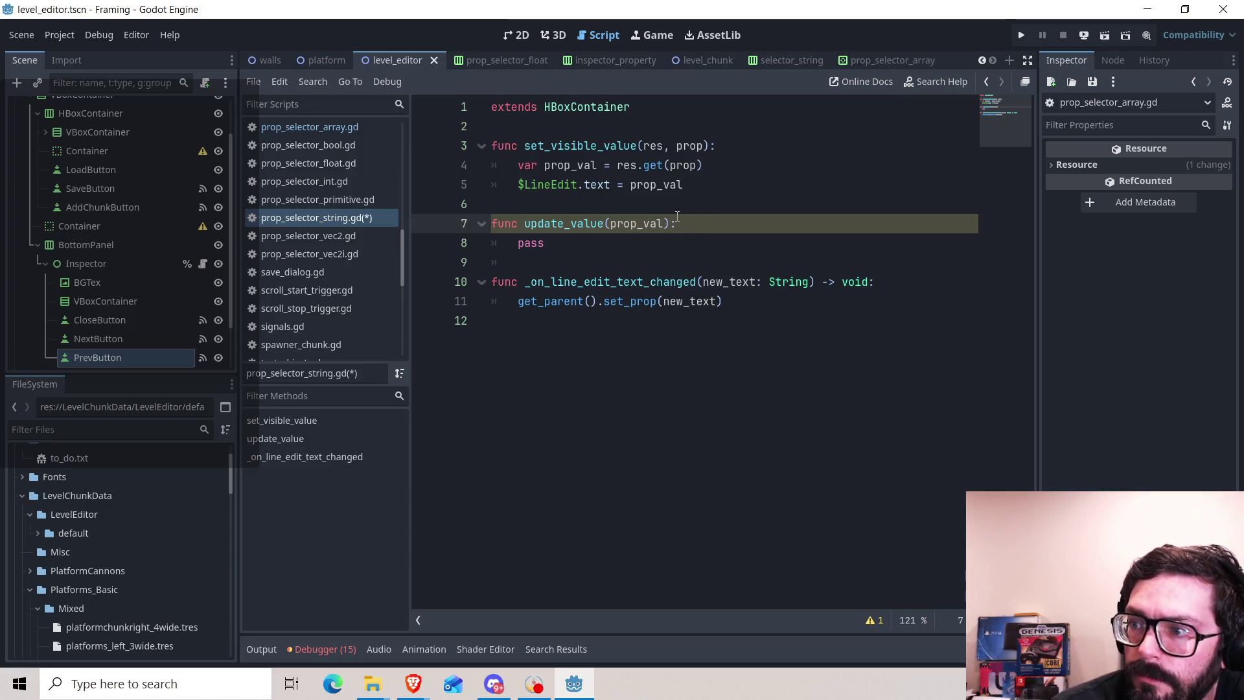
key("Return")
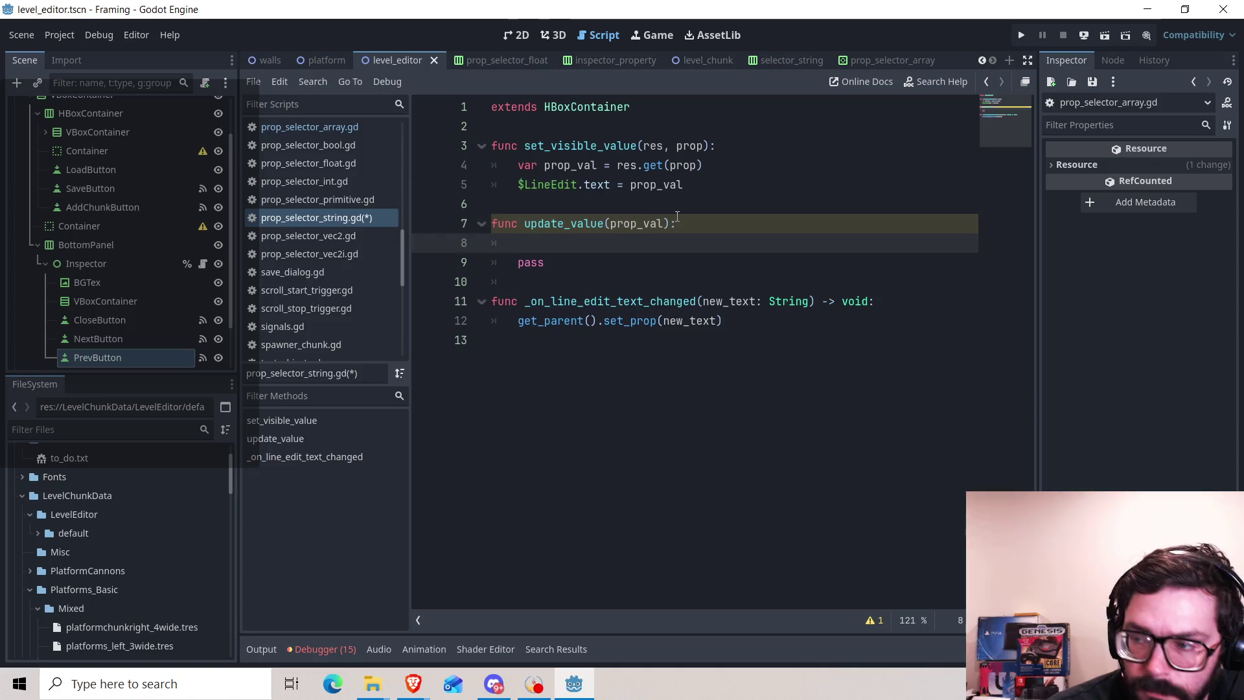
- Copy '$LineEdit.text = prop_val' into update_value, delete 'pass', and save the script
left_click_drag(683, 185, 519, 186)
right_click(596, 184)
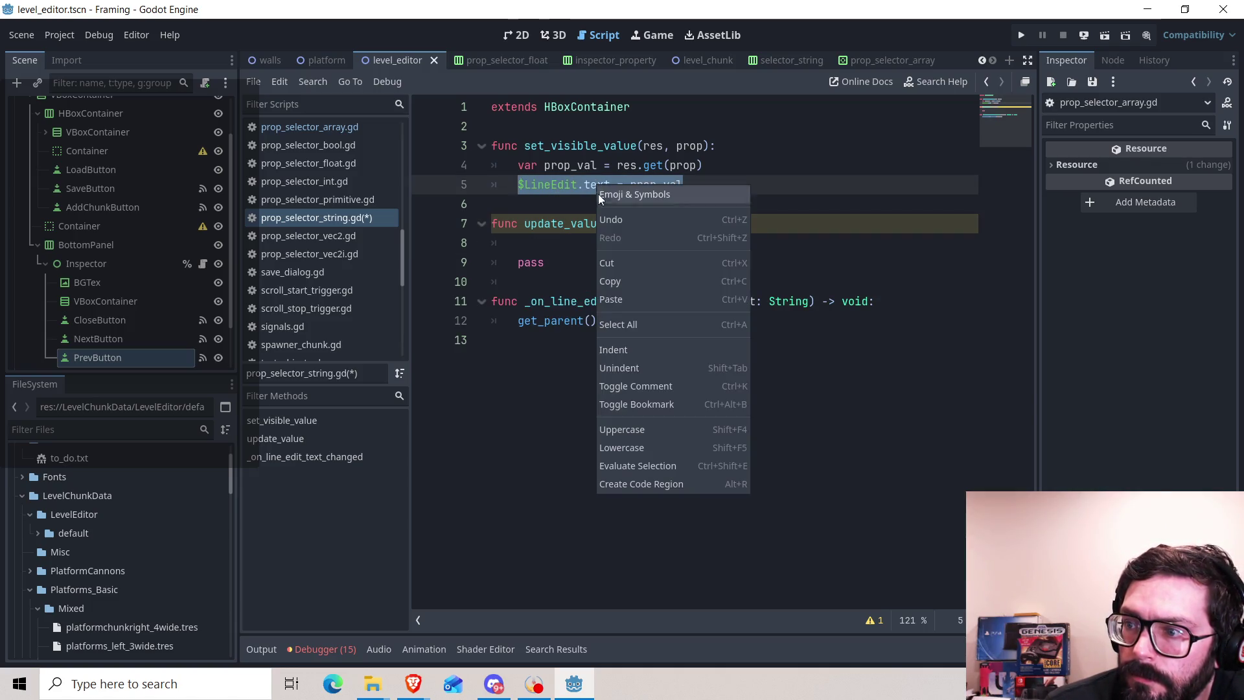
left_click(618, 279)
right_click(539, 248)
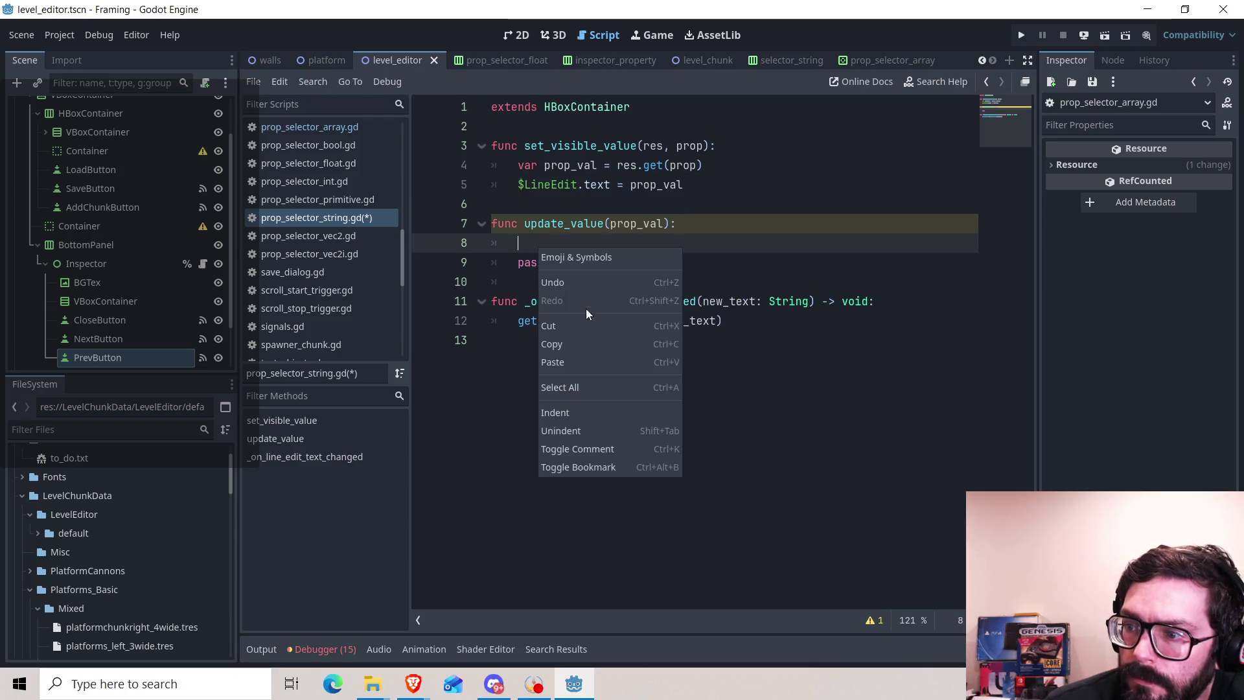
left_click(561, 363)
left_click_drag(545, 262, 512, 263)
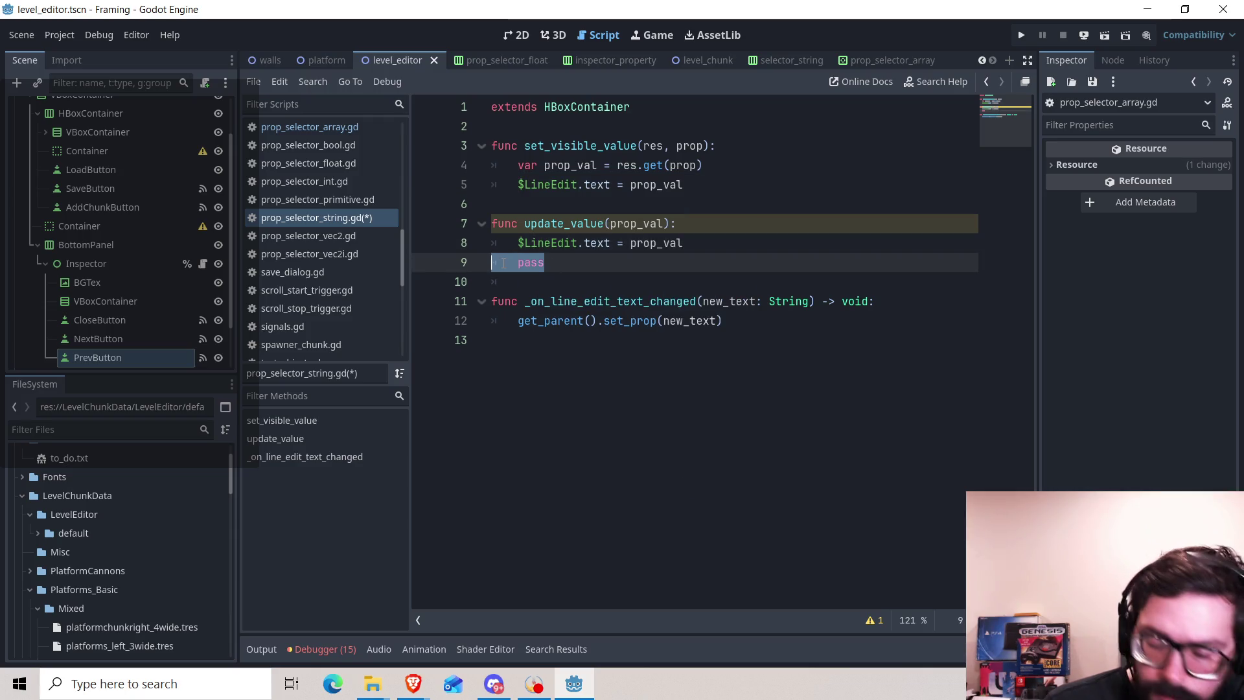
key("BackSpace")
key("BackSpace")
key("BackSpace")
key("ctrl+s")
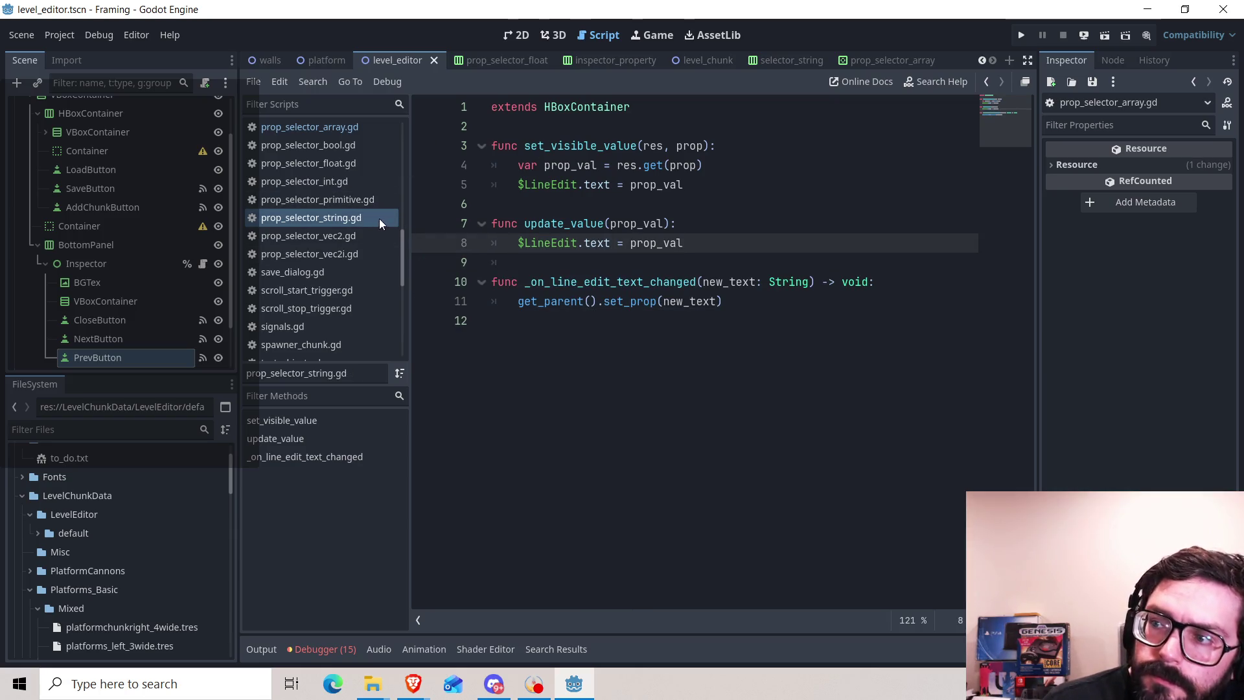
scroll(339, 231, "up", 3)
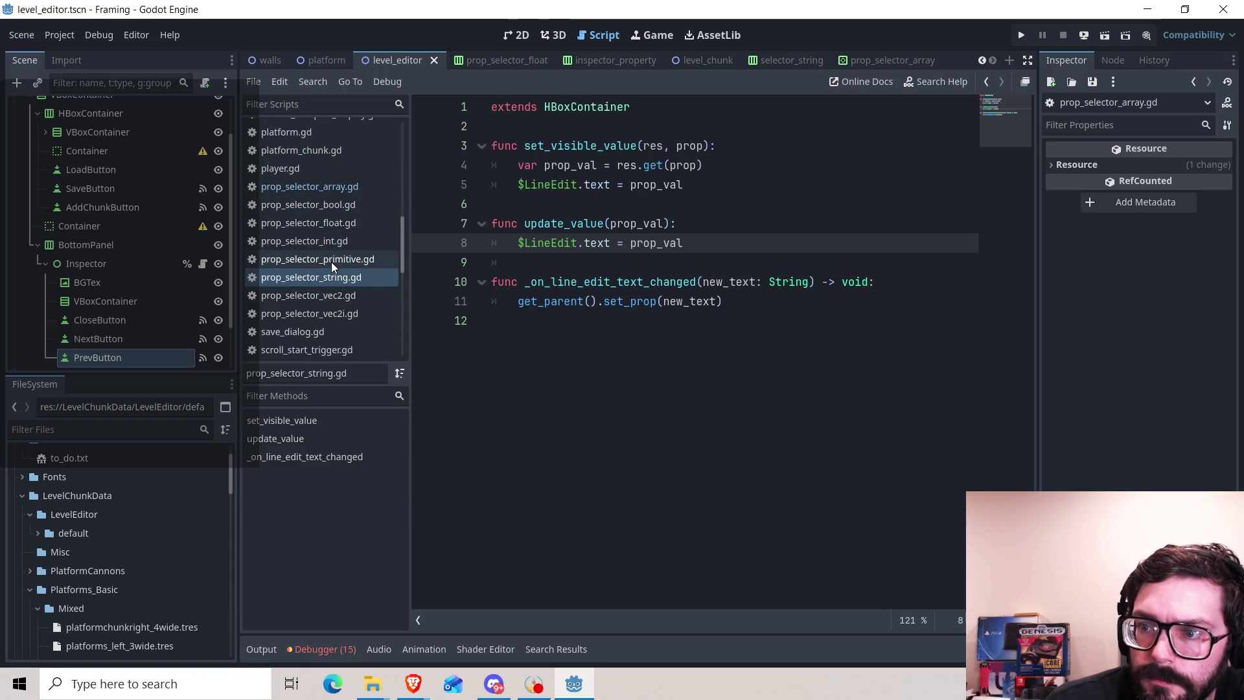
left_click(332, 261)
left_click(315, 242)
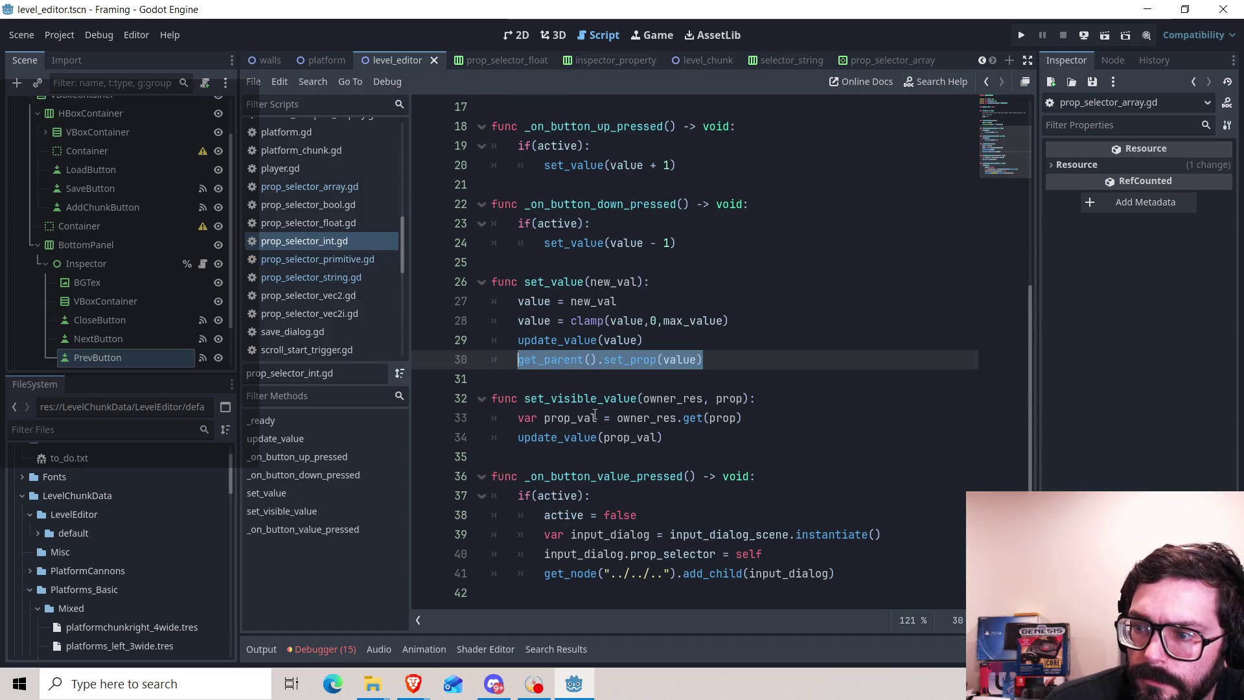
scroll(595, 413, "up", 3)
left_click(531, 243)
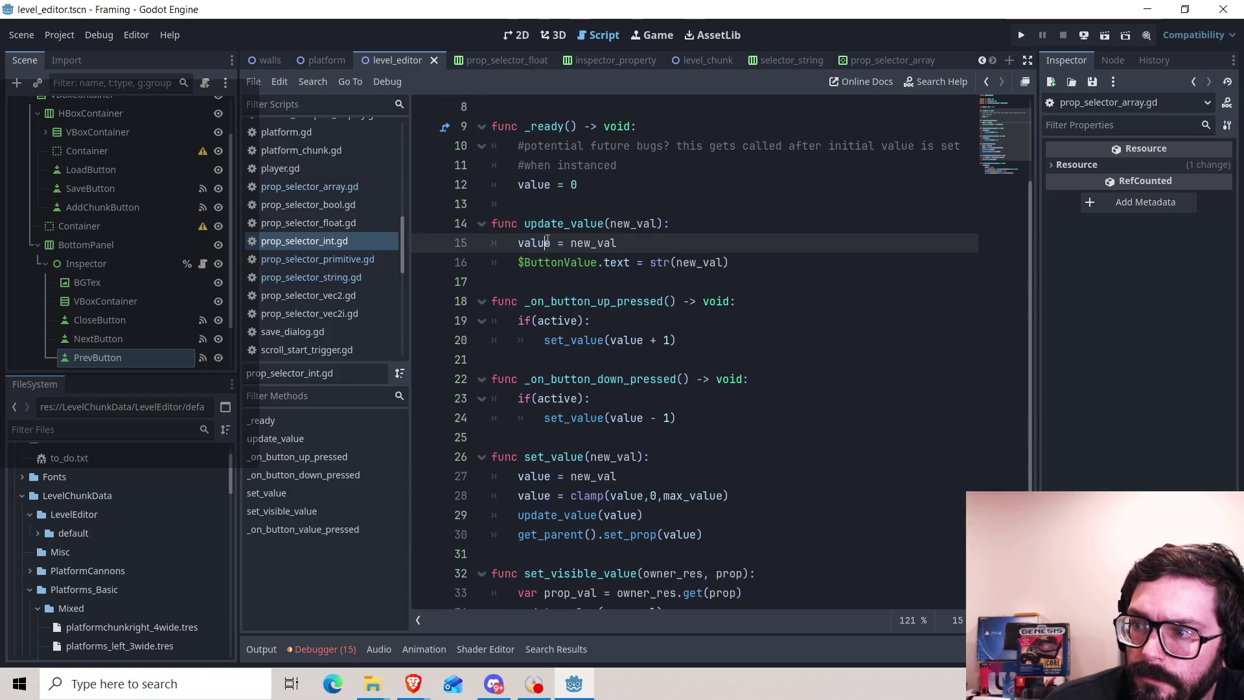
scroll(559, 268, "up", 3)
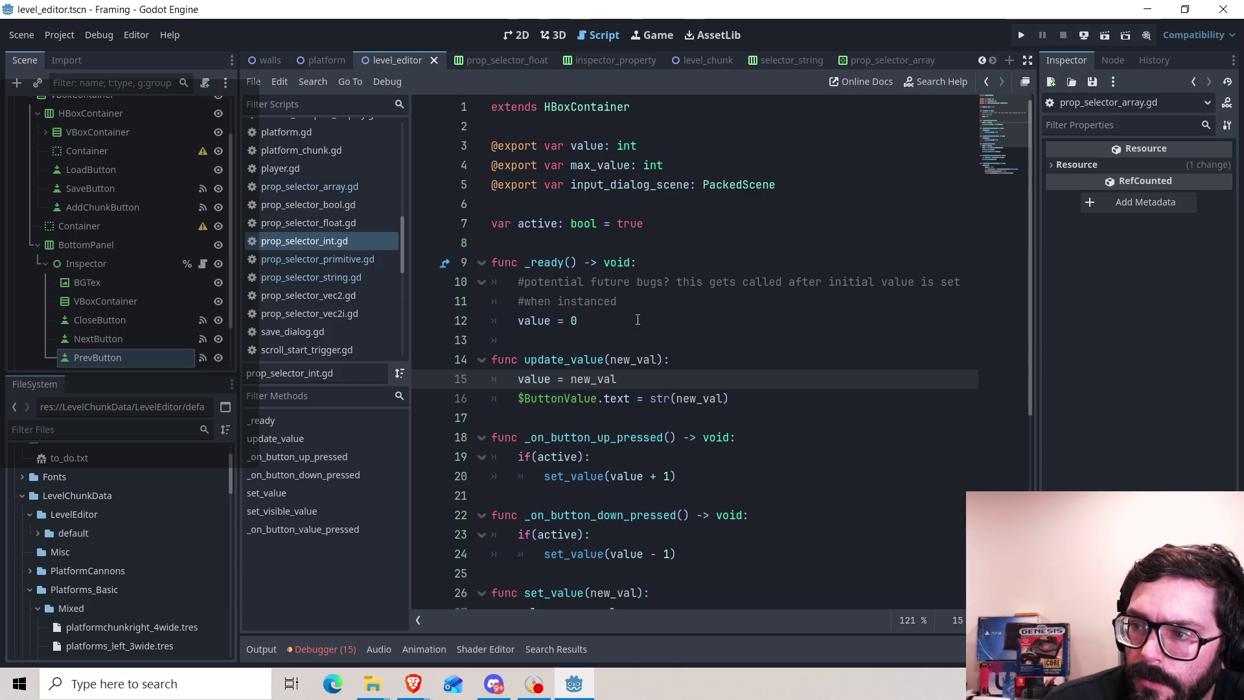
double_click(590, 146)
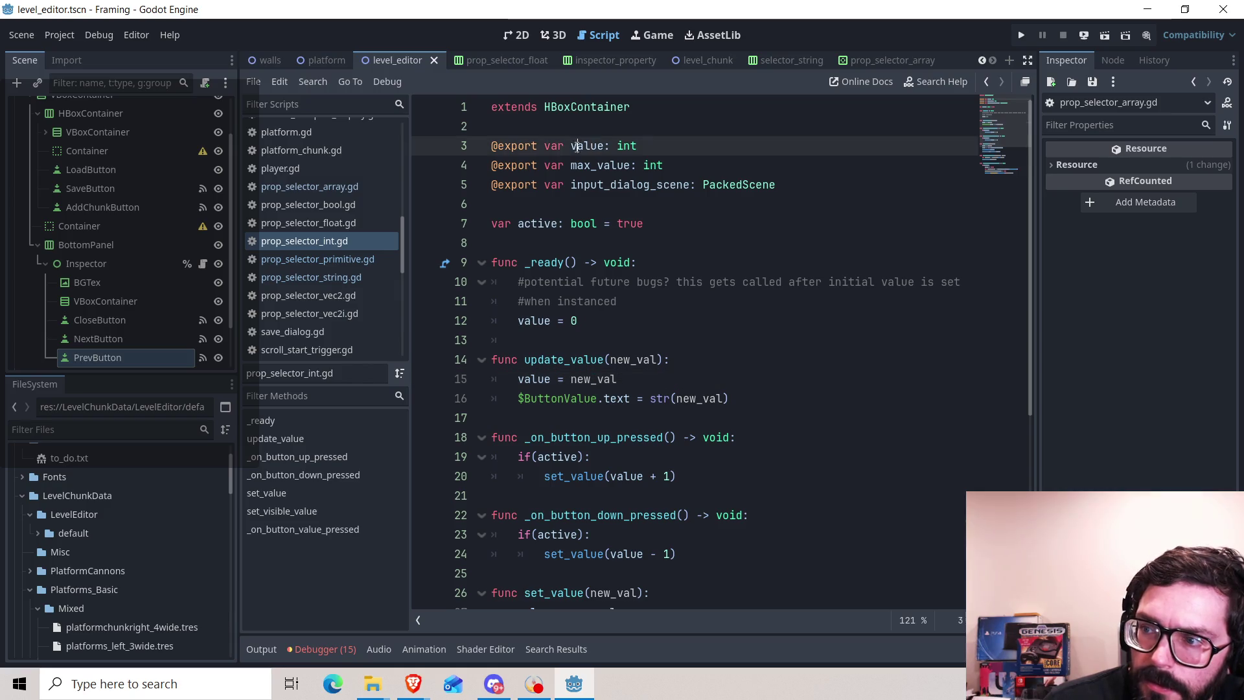
mouse_move(616, 151)
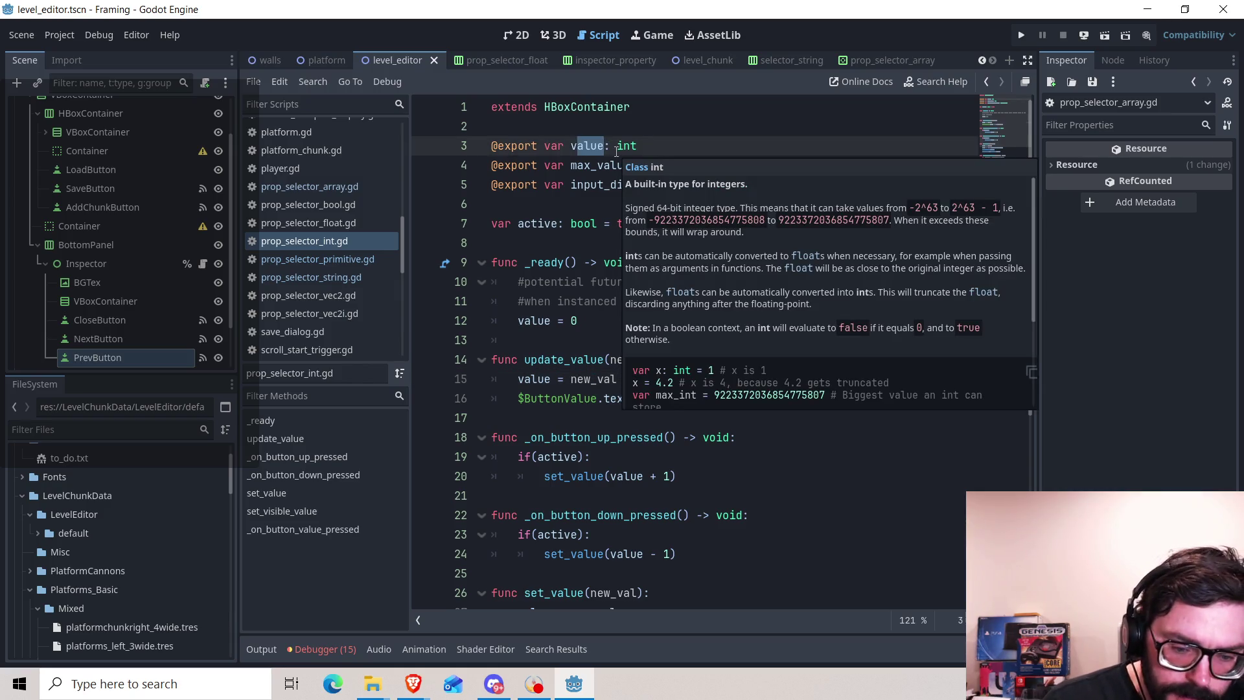
left_click(311, 278)
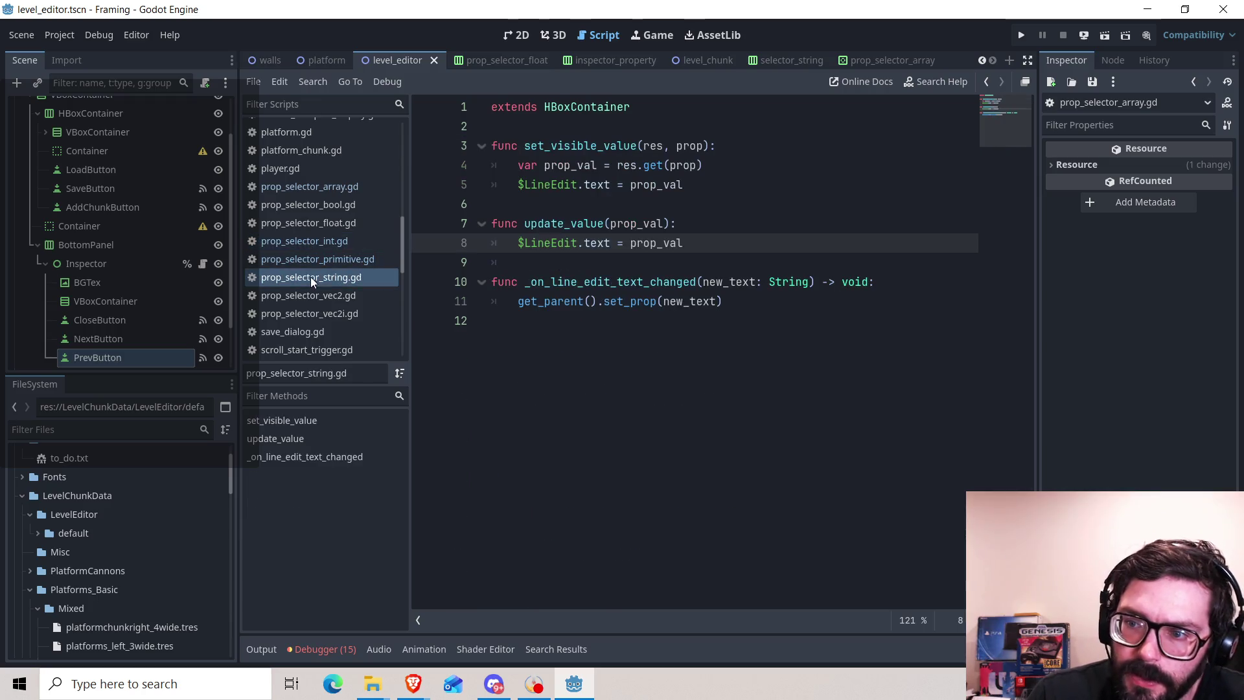
key("Down")
key("Up")
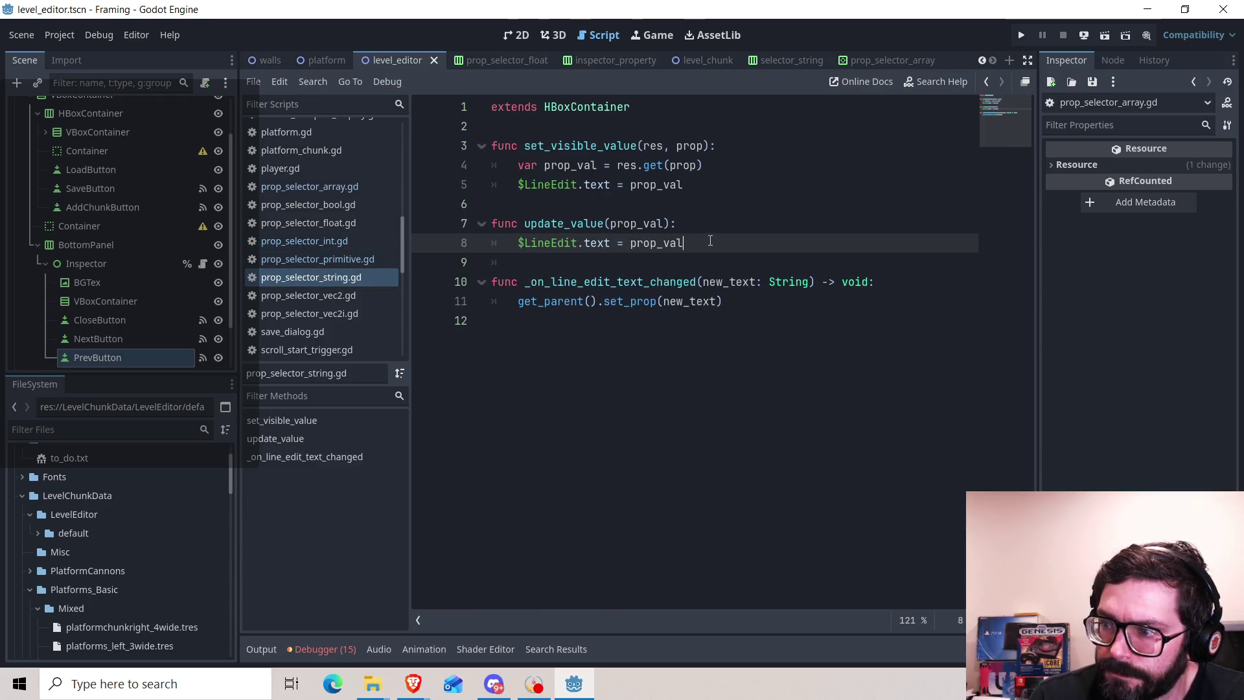
- Rerun the level editor, add a new chunk, and advance its property pages twice
left_click(511, 39)
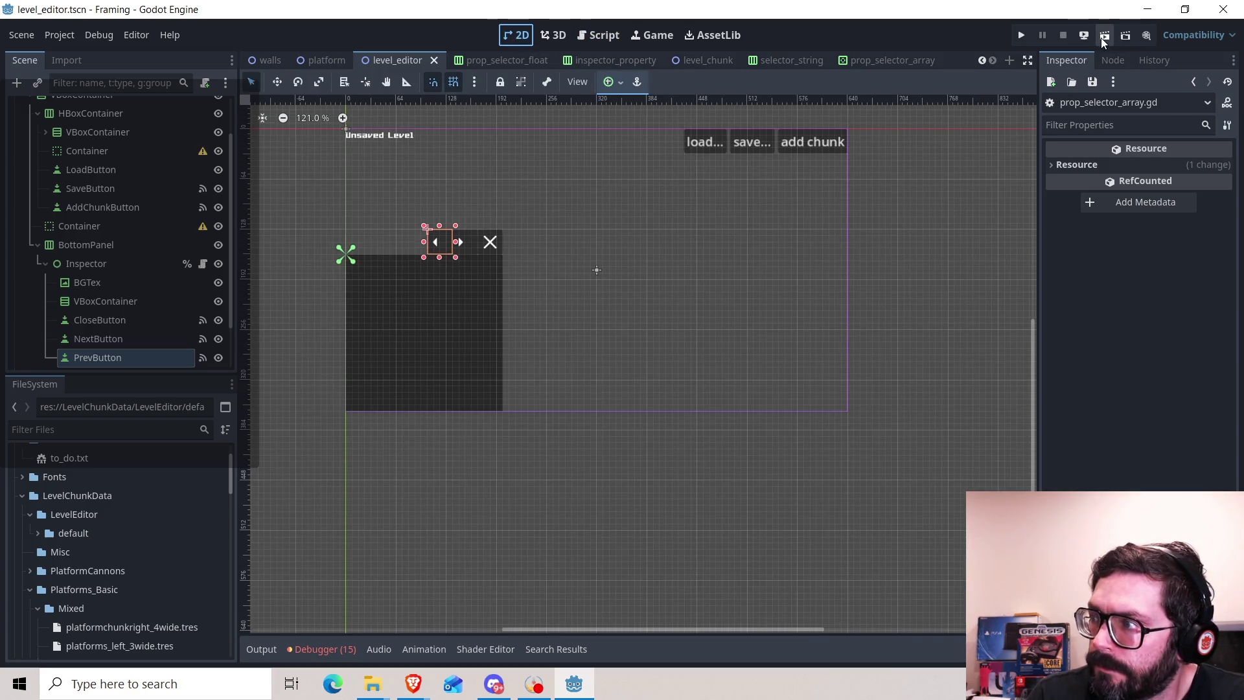
left_click(1102, 38)
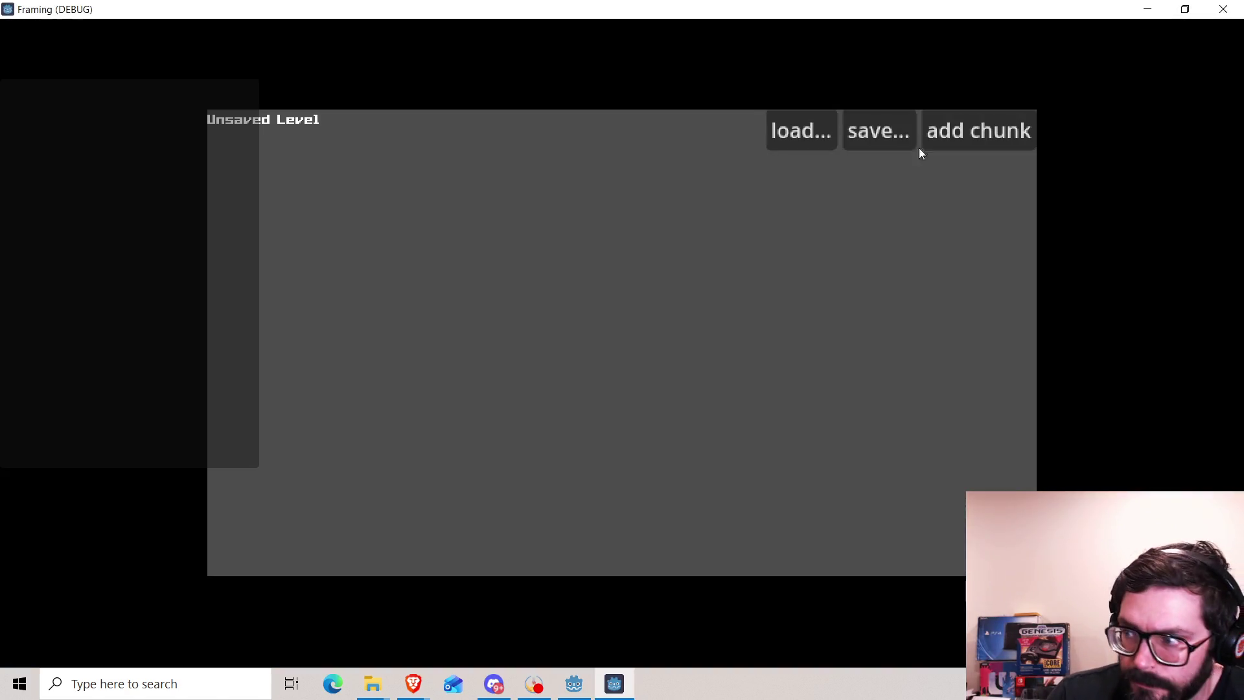
left_click(926, 148)
left_click(768, 322)
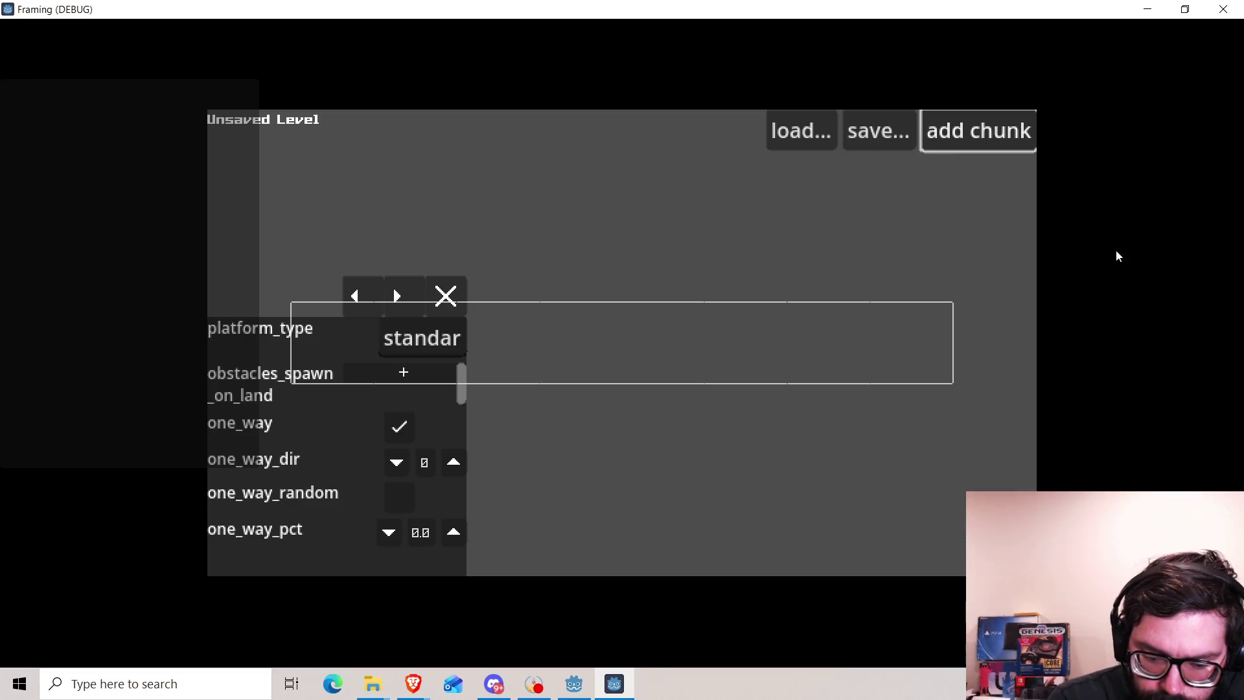
left_click(399, 296)
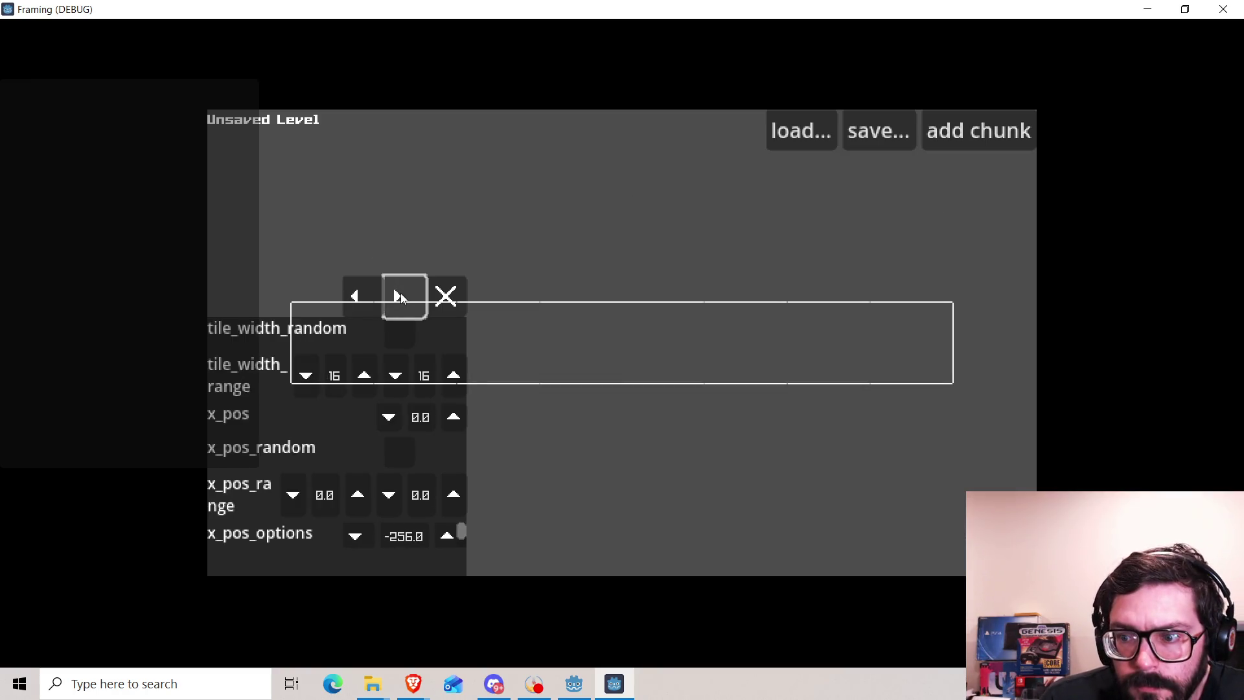
left_click(400, 295)
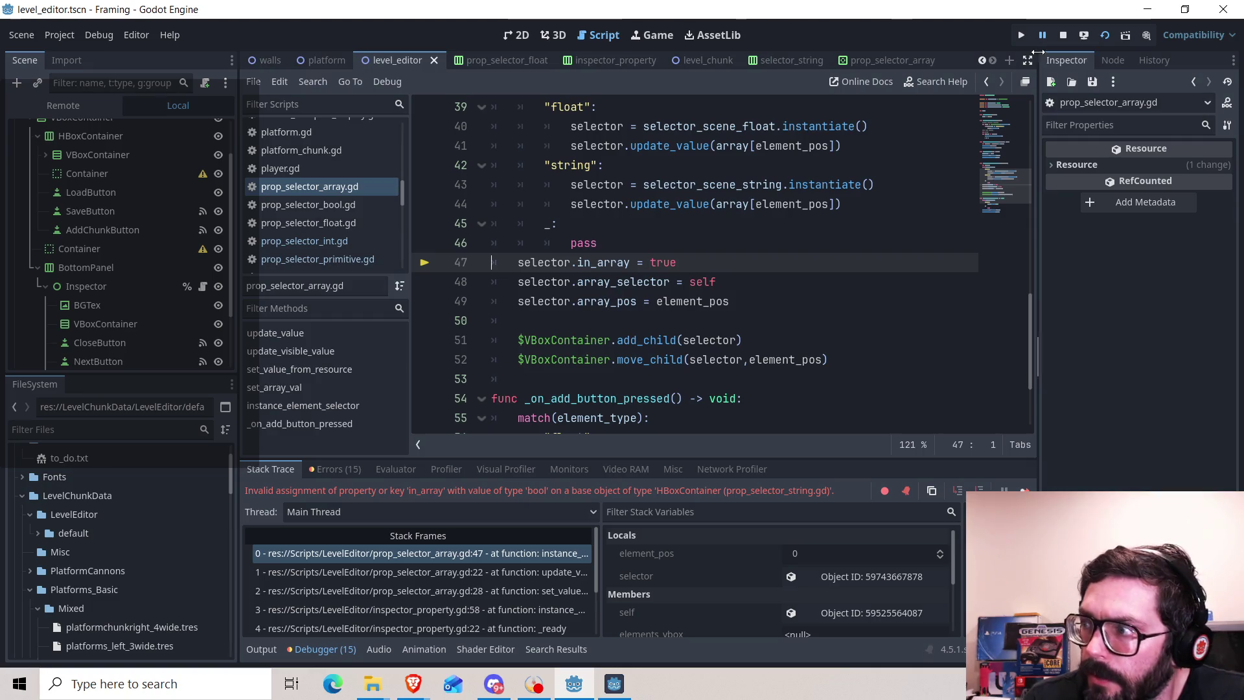
- Stop the crashed game and copy the lines 5–7 variable declarations from prop_selector_primitive.gd
left_click(1062, 35)
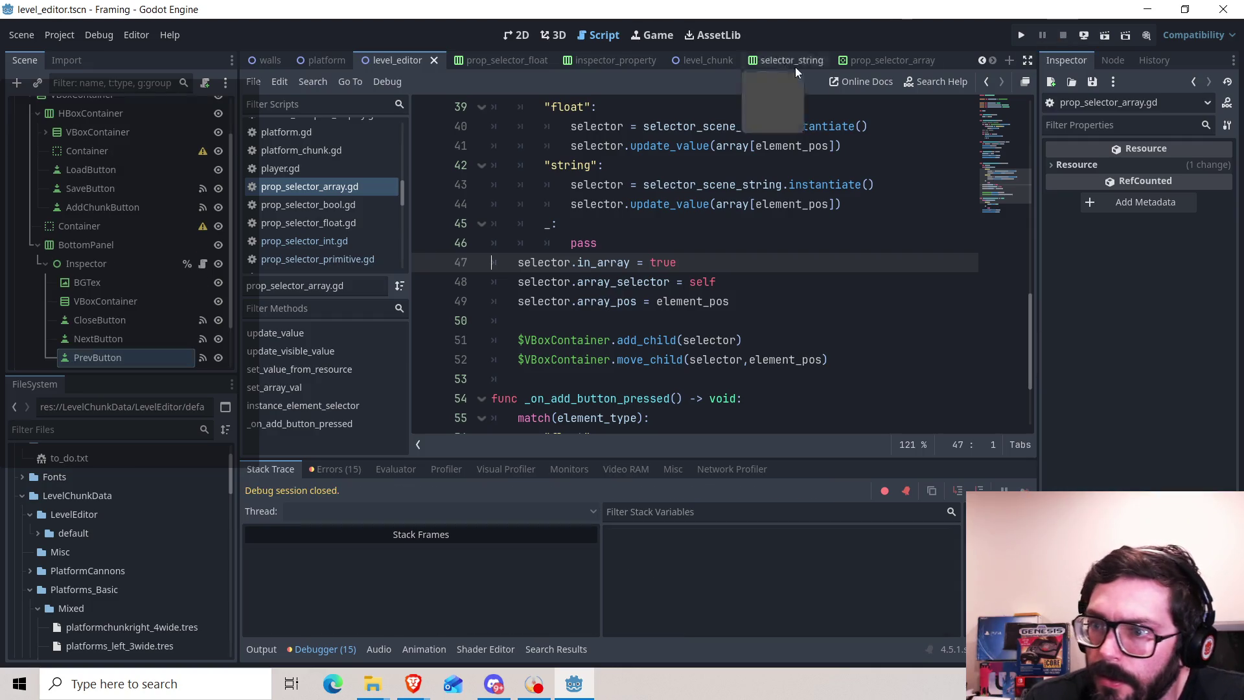
left_click(346, 220)
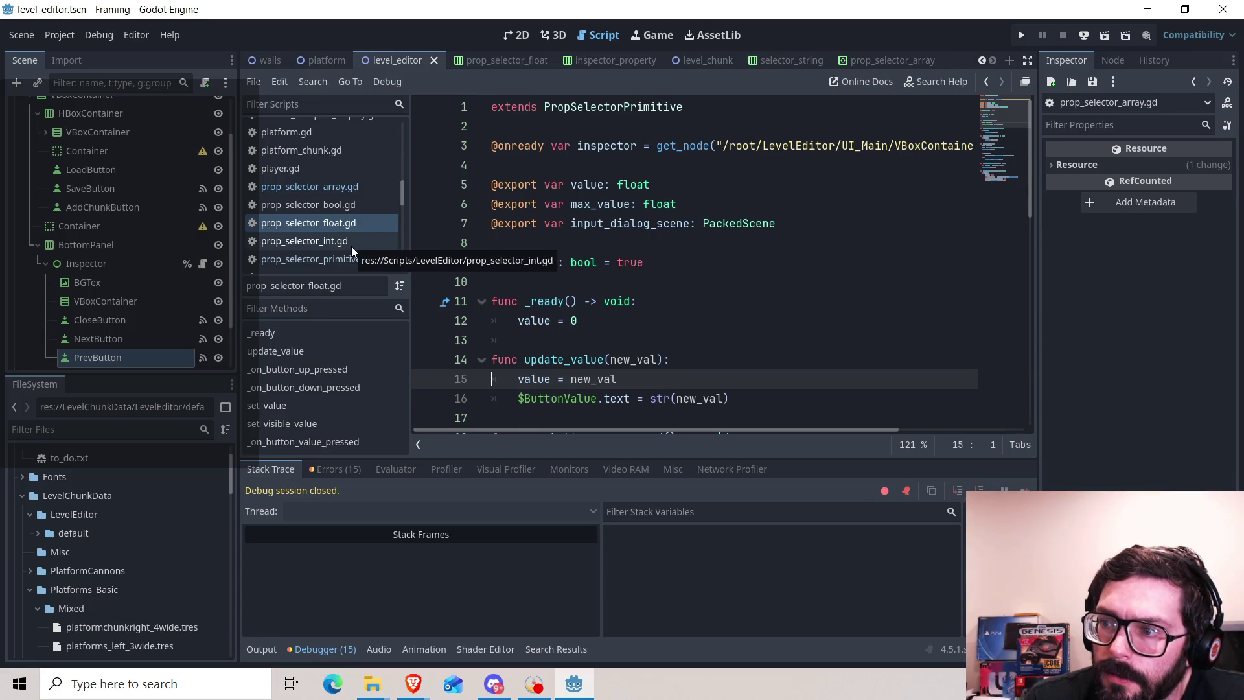
scroll(351, 247, "down", 1)
left_click(351, 243)
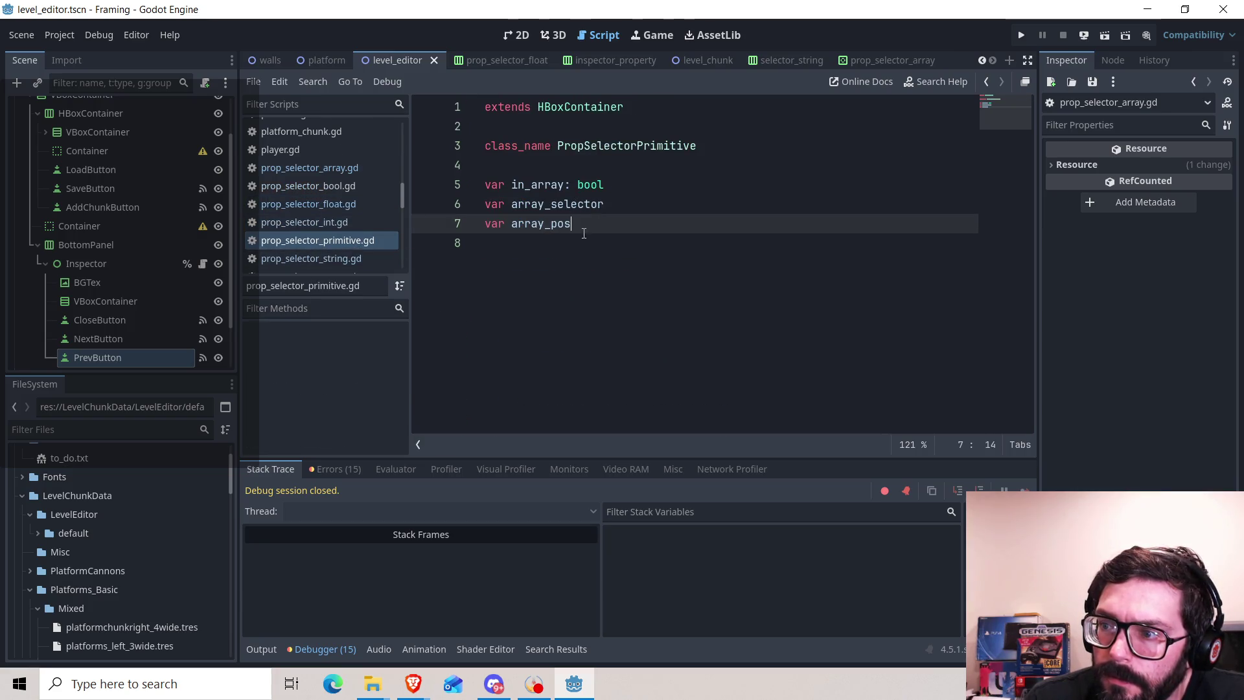
left_click_drag(583, 233, 472, 190)
right_click(548, 197)
left_click(572, 295)
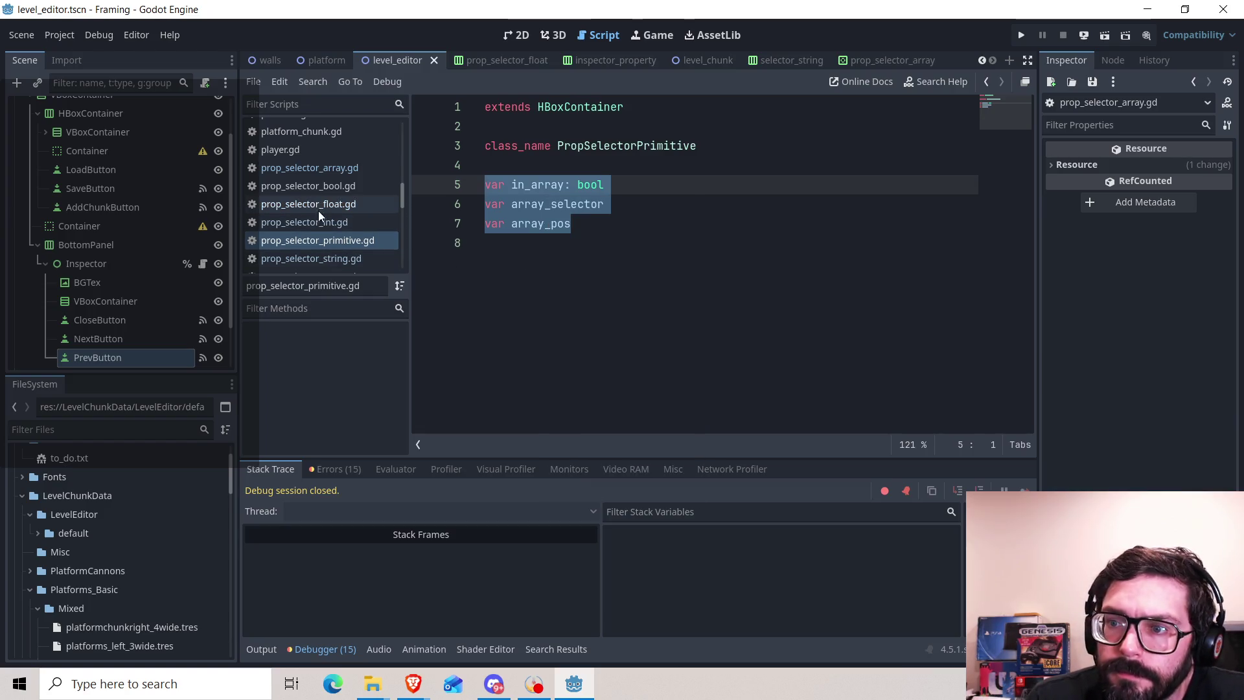
- Compare prop_selector_string.gd against prop_selector_primitive.gd's class name and prop_selector_float.gd
scroll(323, 222, "down", 1)
left_click(329, 239)
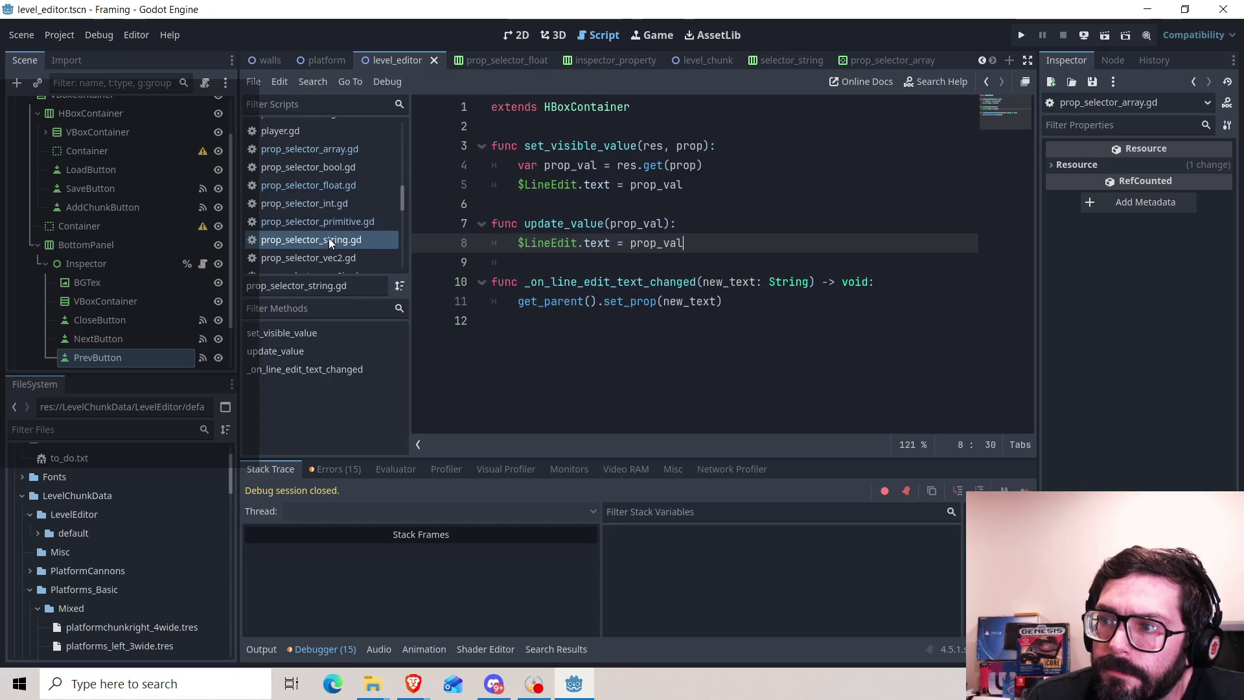
left_click(322, 220)
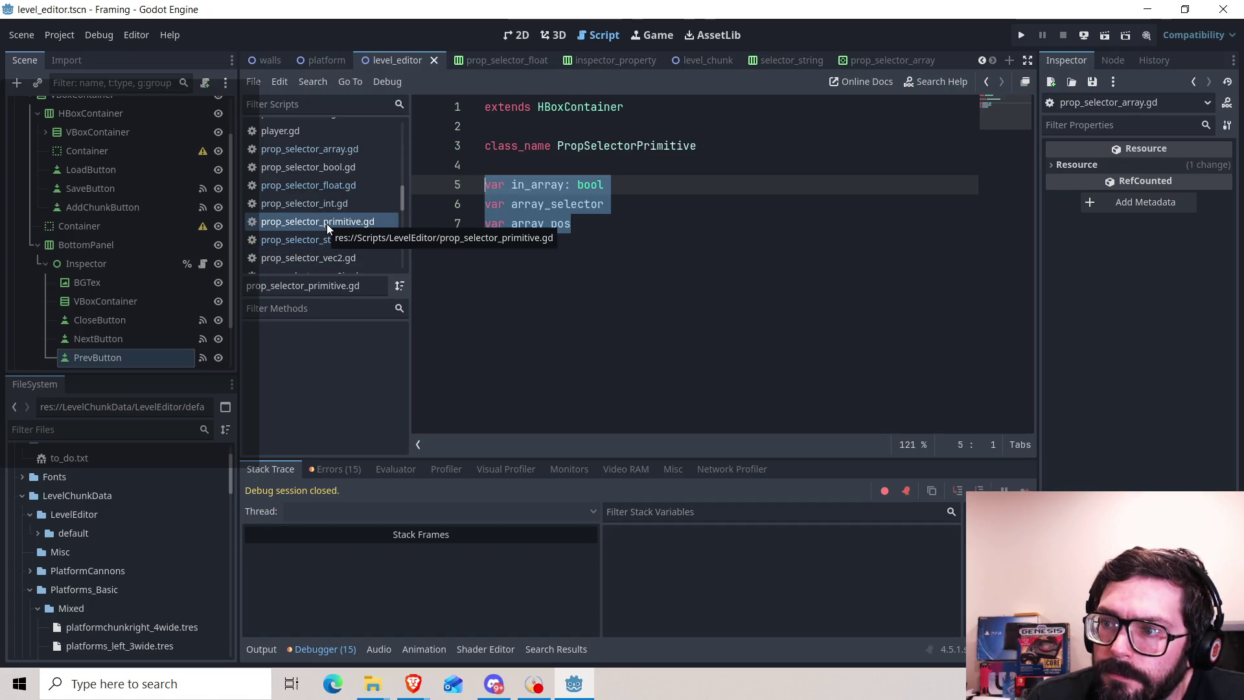
left_click(582, 148)
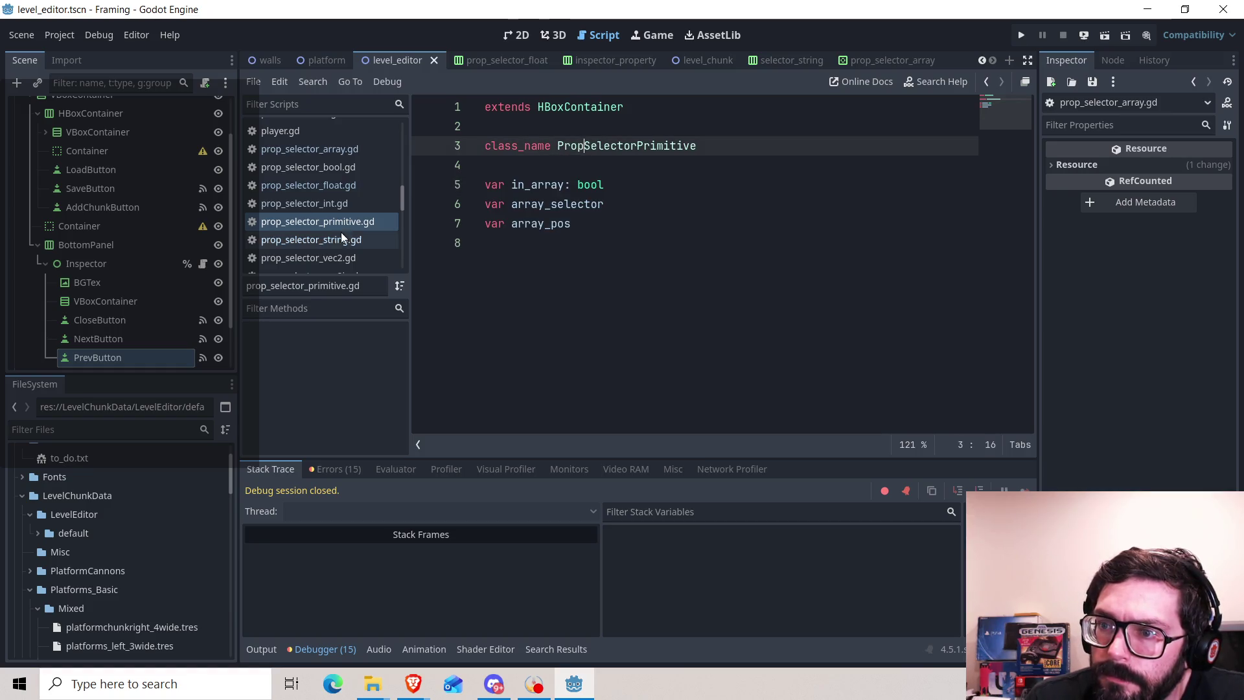
left_click(321, 238)
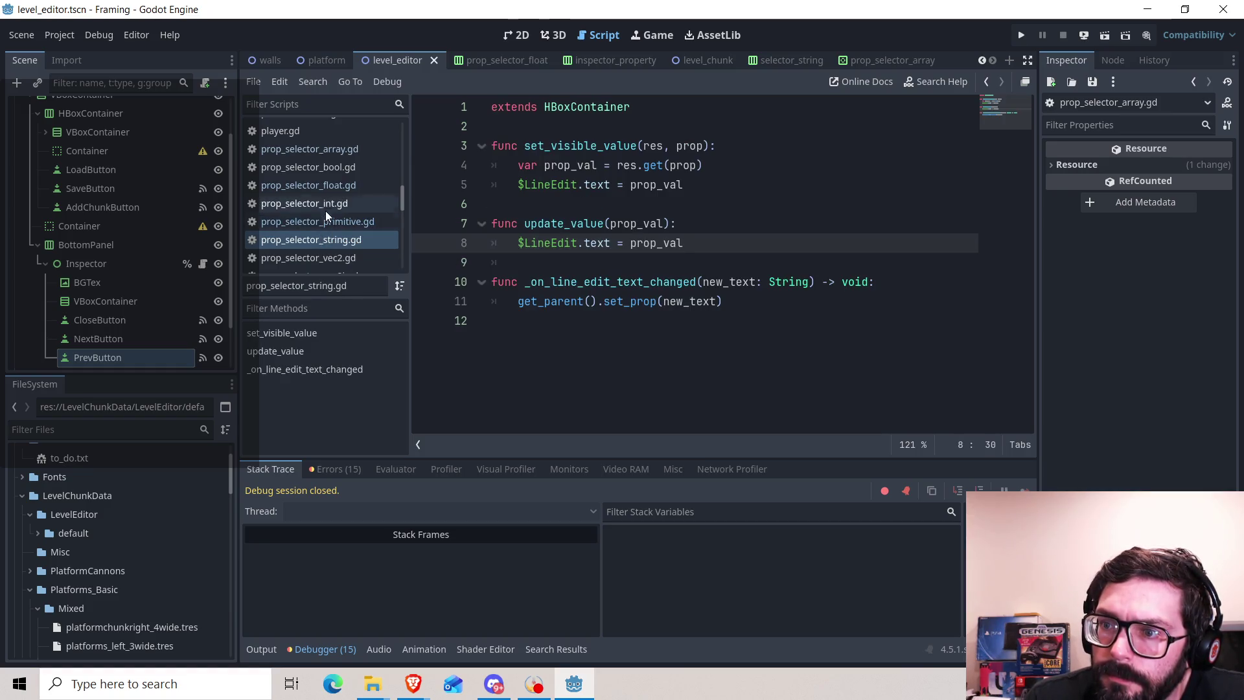
left_click(325, 186)
- Replace 'extends HBoxContainer' in prop_selector_string.gd with 'extends PropSelectorPrimitive' copied from prop_selector_float.gd
left_click_drag(703, 105, 490, 106)
right_click(535, 104)
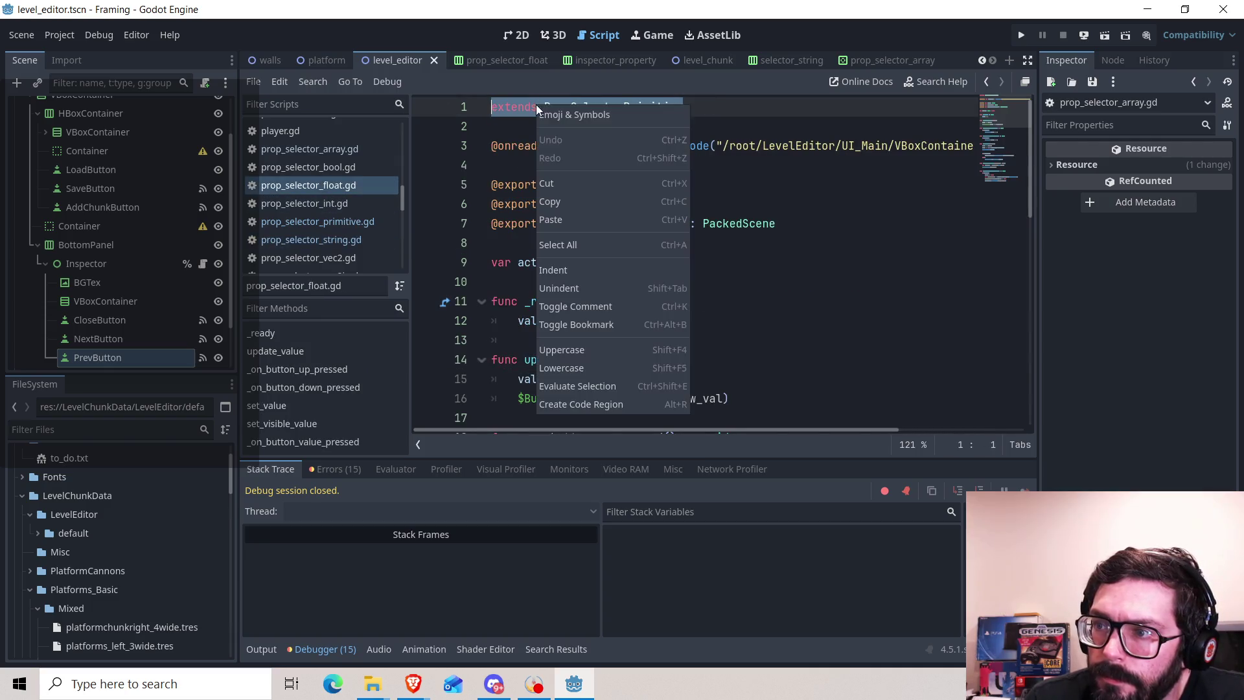
left_click(548, 207)
left_click(347, 241)
left_click_drag(648, 107, 419, 110)
key("ctrl+v")
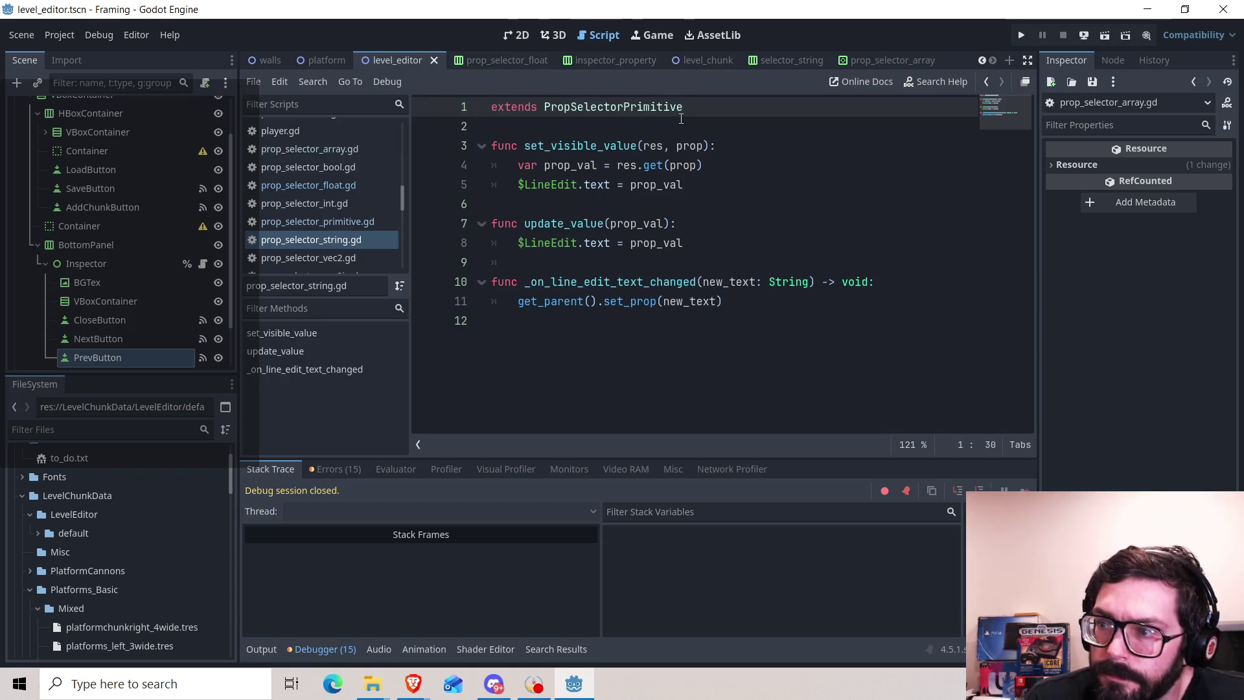
- Review the PropSelectorPrimitive class name and variable lines in prop_selector_primitive.gd
left_click(313, 224)
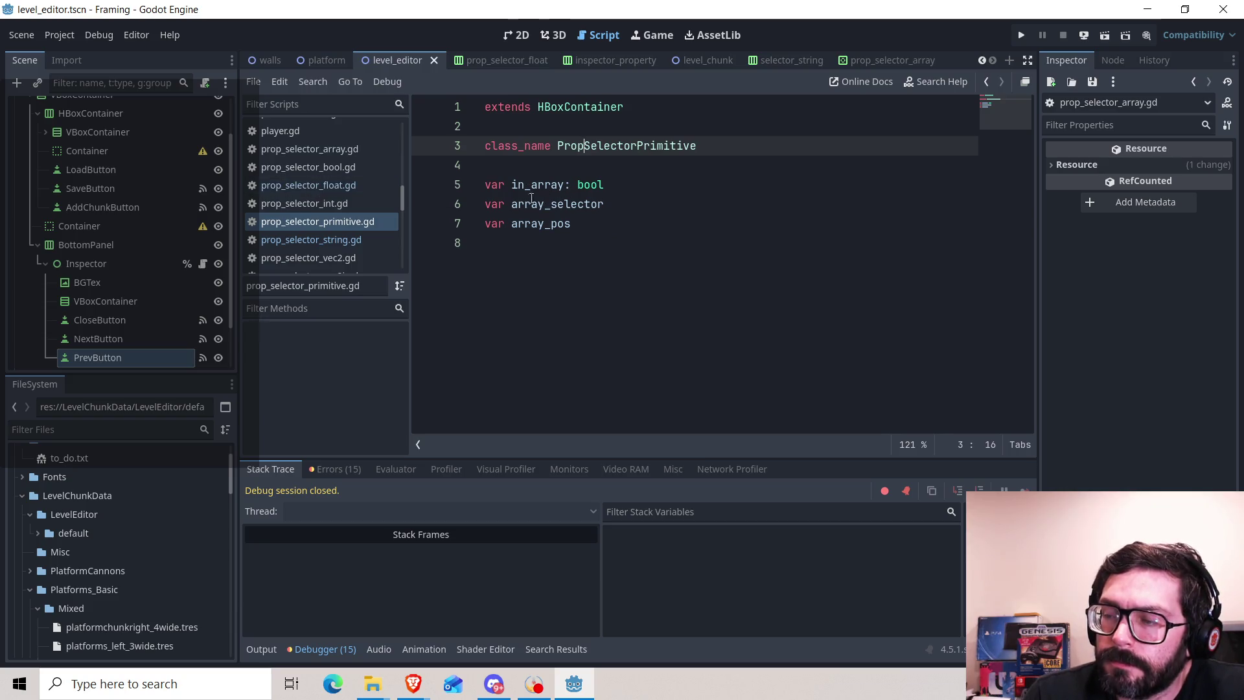
left_click(642, 204)
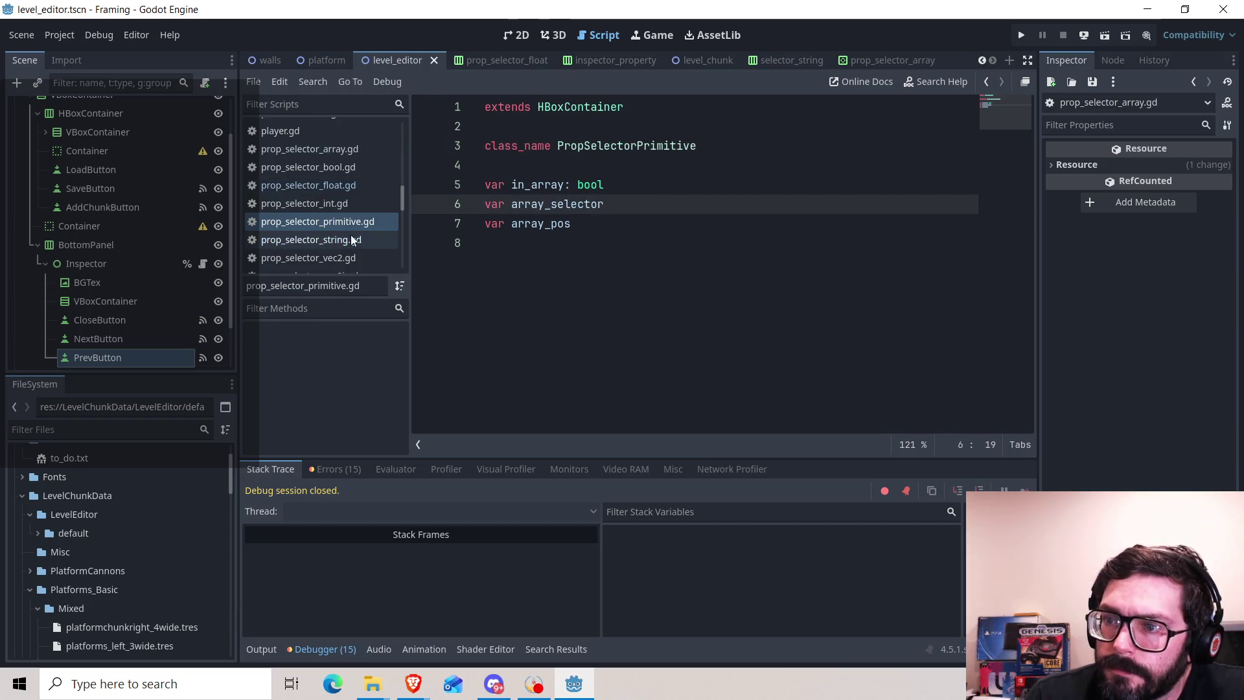
left_click(596, 145)
left_click_drag(558, 146, 703, 147)
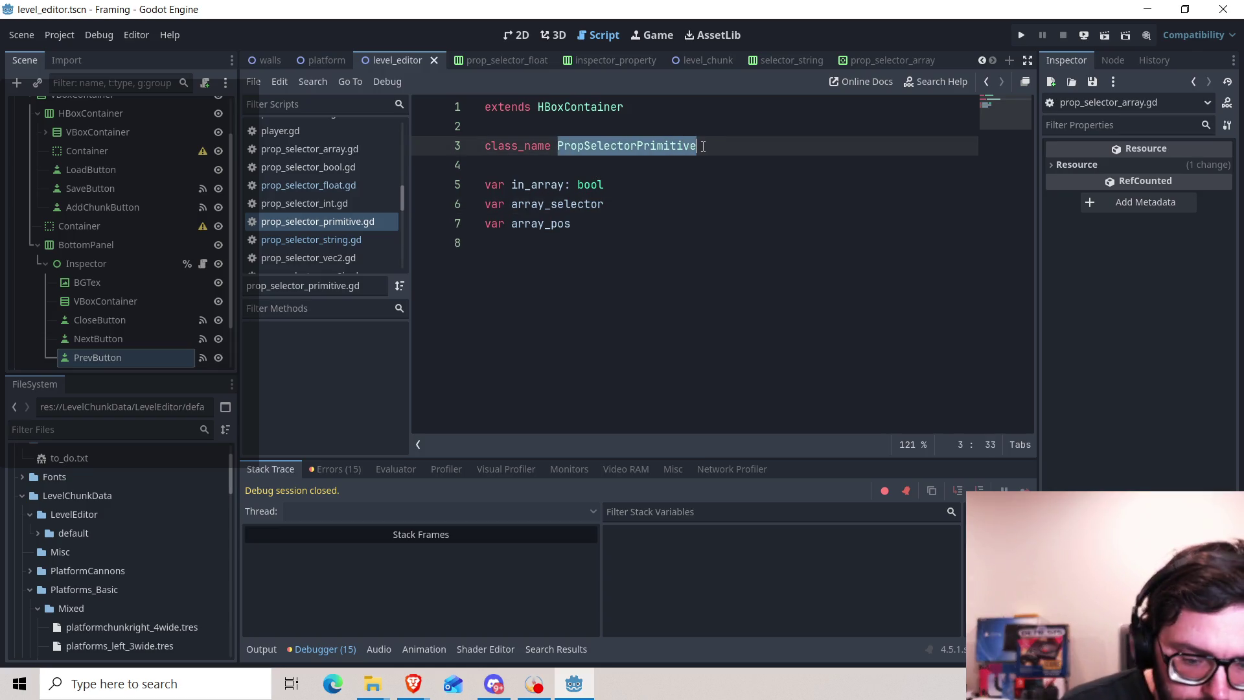
left_click(703, 146)
left_click(701, 183)
left_click(604, 232)
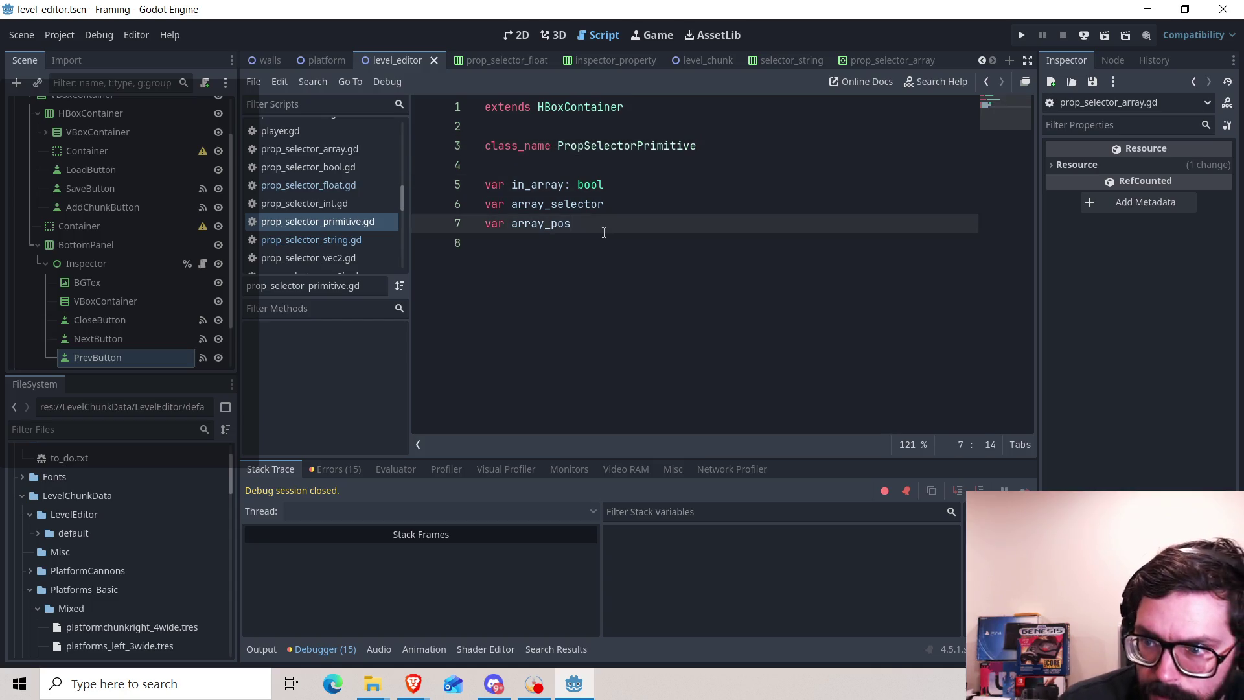
key("ctrl+shift+f")
- Search the project for 'PropSelectorPrimitive' (3 matches), then reopen prop_selector_string.gd
type("PropSelectorPr")
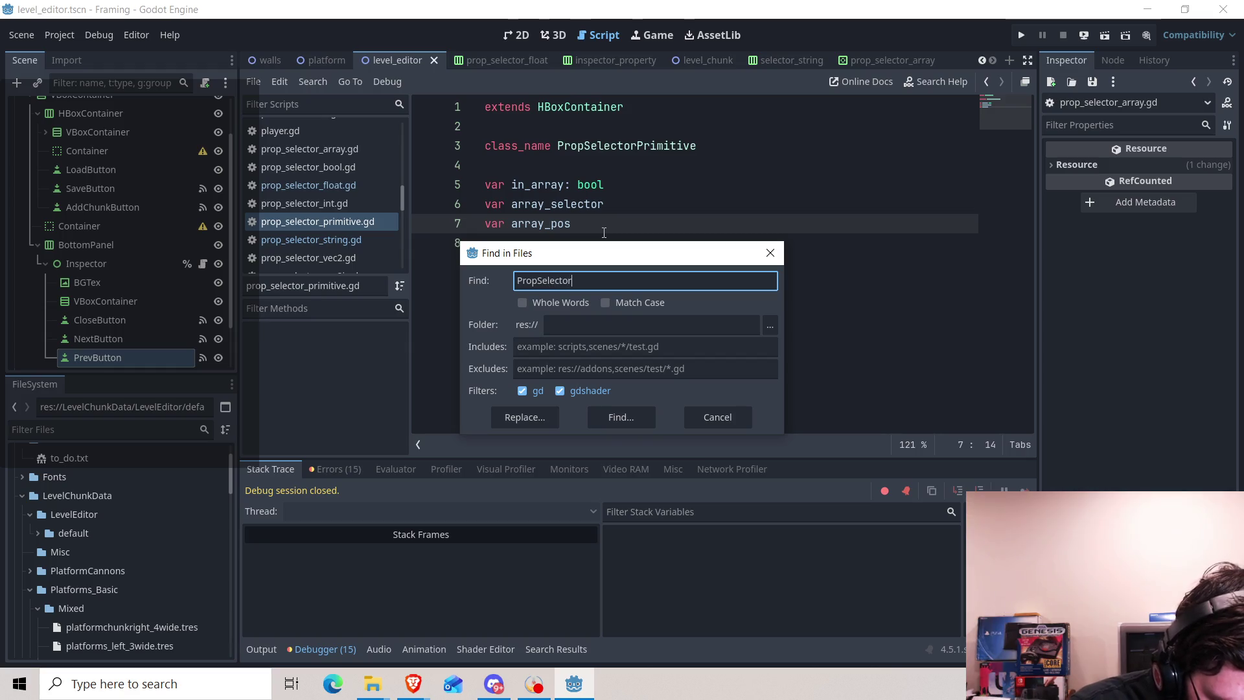
type("imitive")
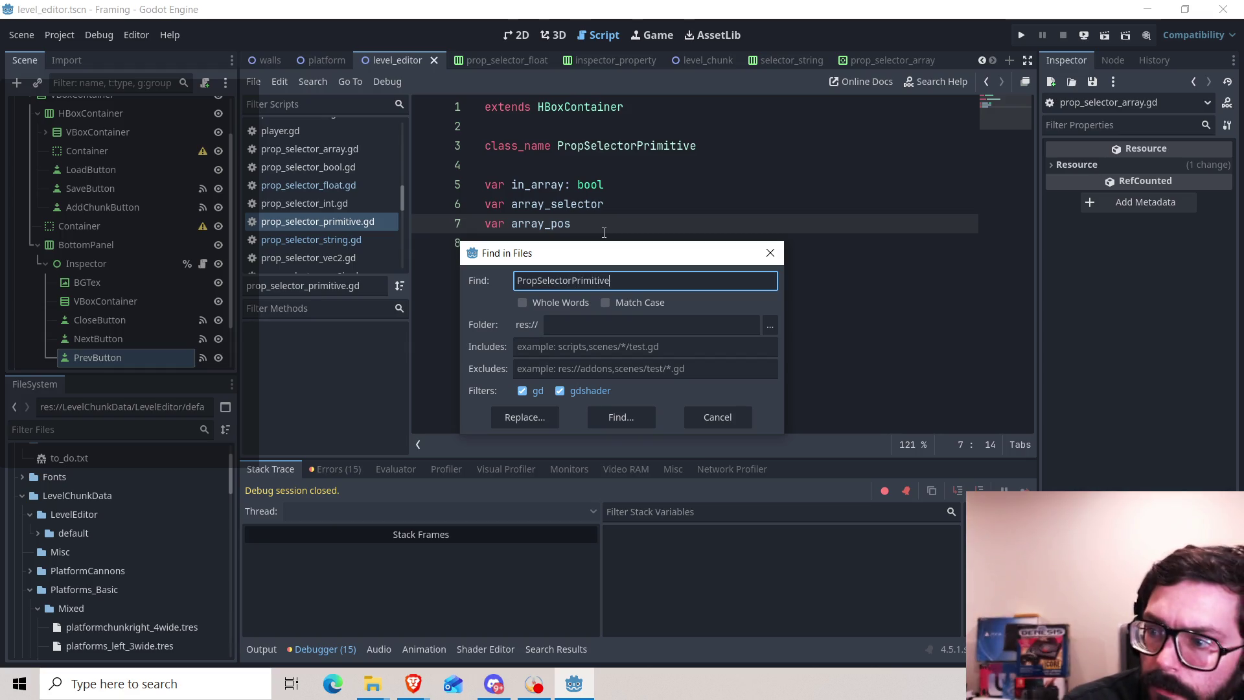
key("Return")
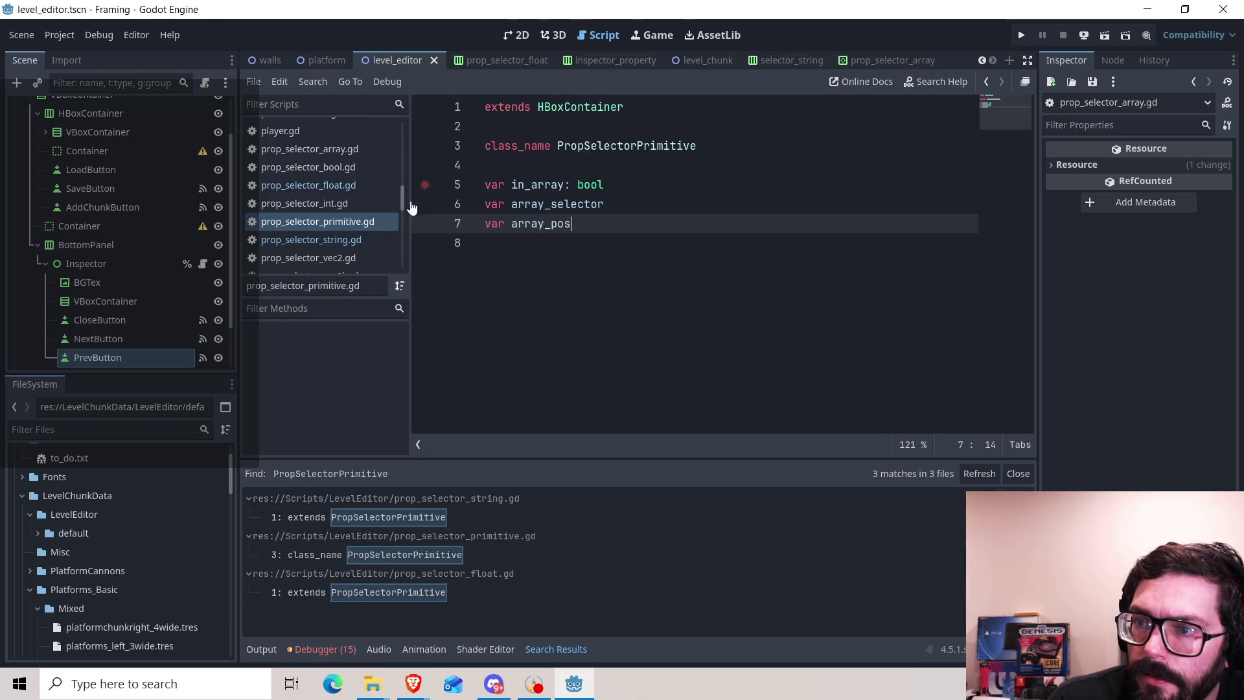
left_click(348, 243)
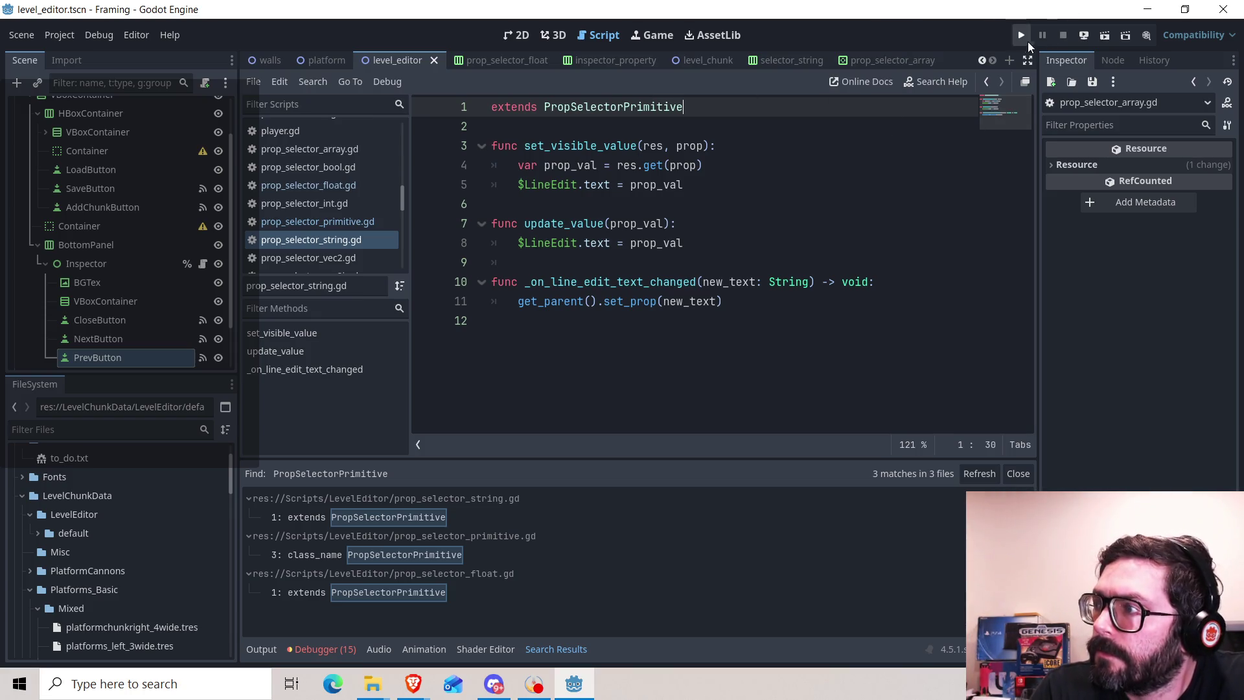
- Run the level editor scene, add a new chunk, and open its property panel
left_click(1102, 35)
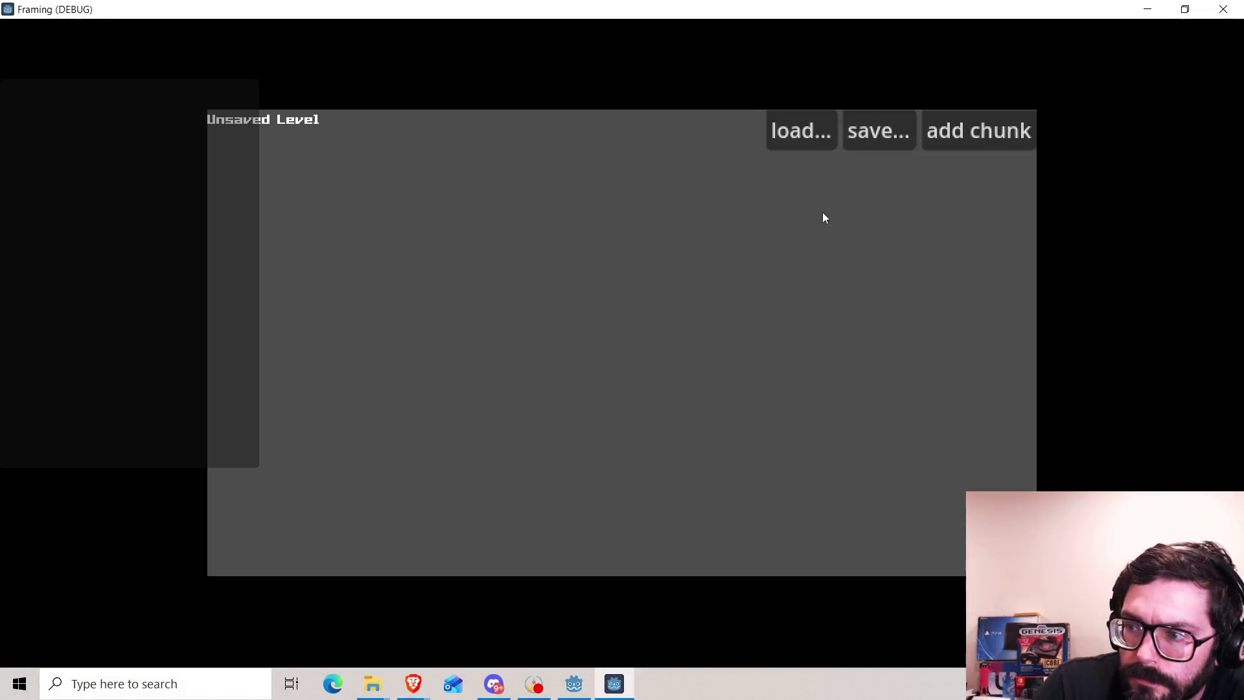
left_click(951, 127)
left_click(731, 294)
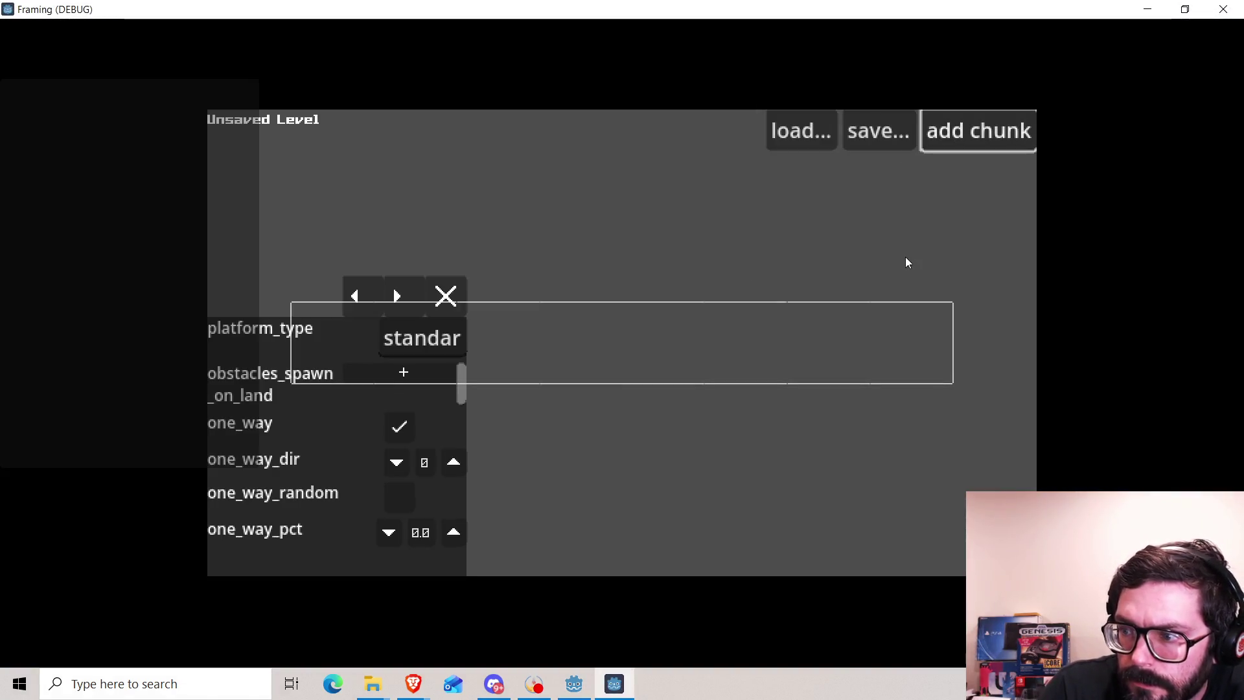
- Page forward to prereq_properties, confirm its 'blinks' entry shows without errors, then close the game
left_click(401, 296)
left_click(402, 296)
left_click(401, 295)
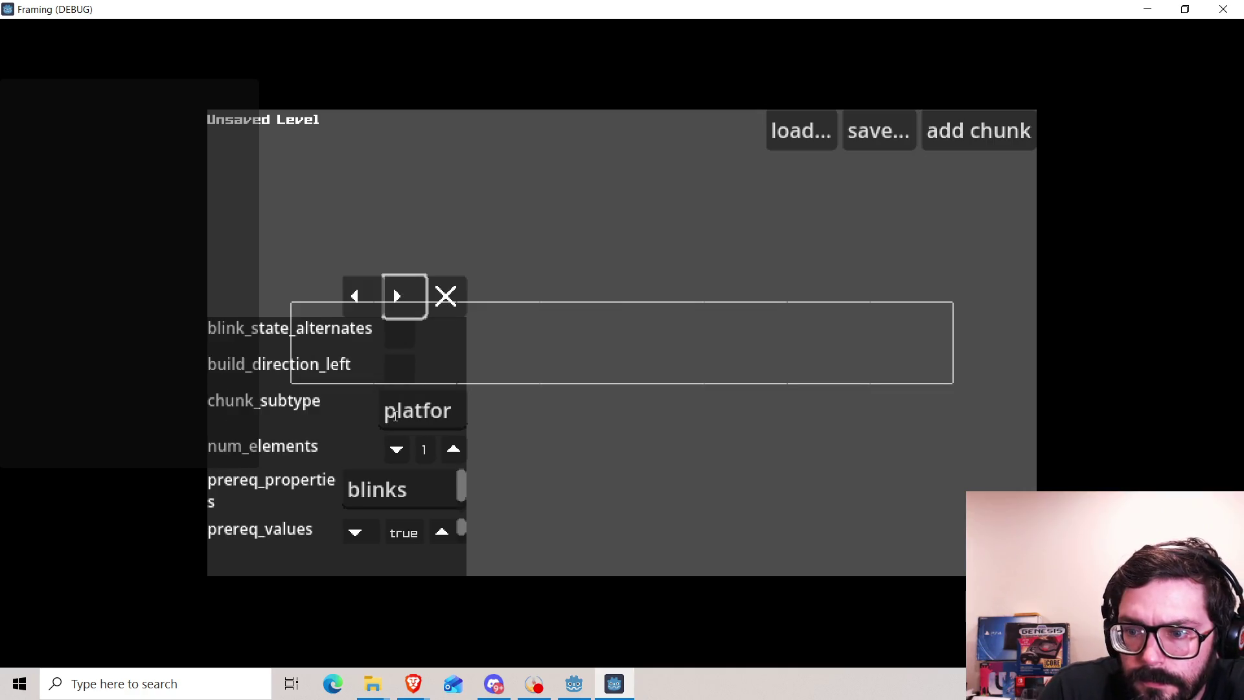
scroll(402, 497, "down", 1)
scroll(405, 497, "up", 1)
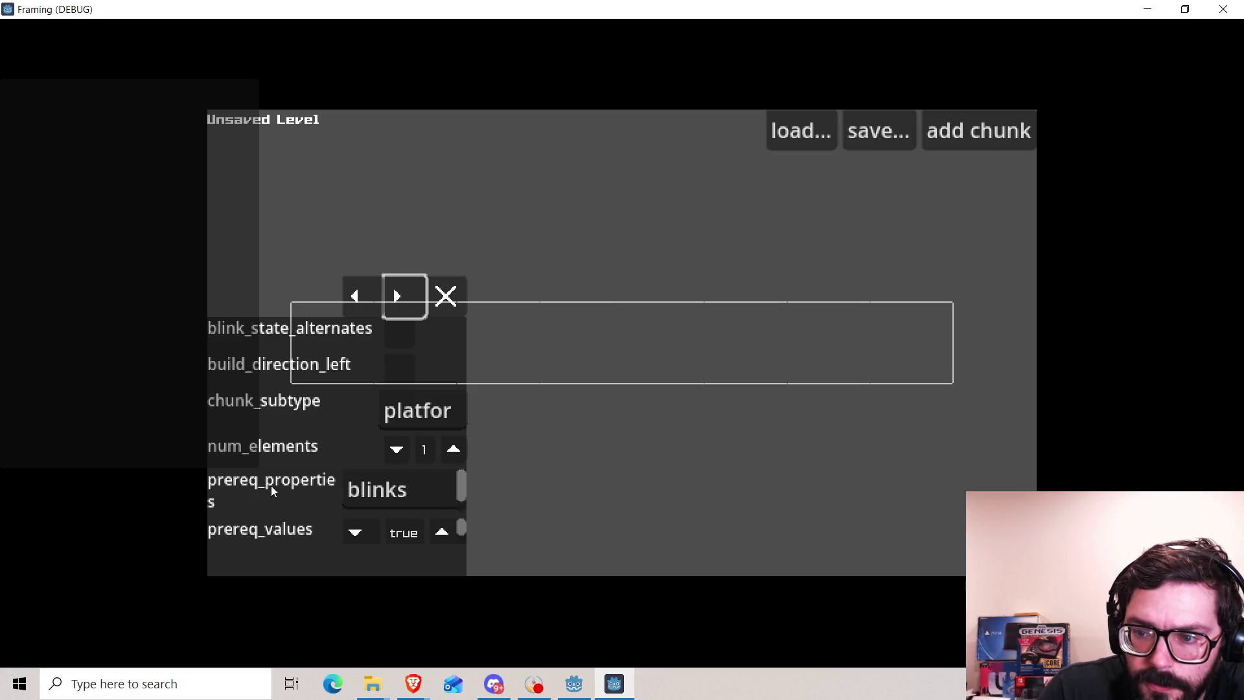
scroll(395, 499, "down", 1)
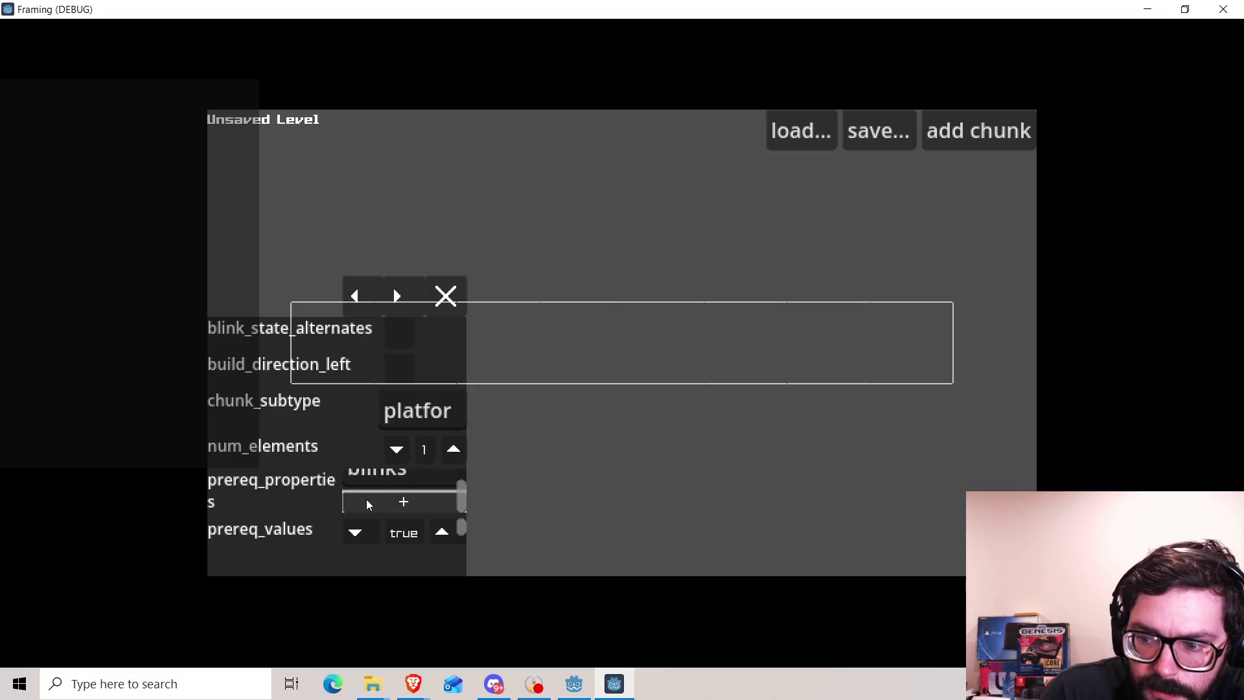
scroll(372, 492, "up", 1)
scroll(379, 494, "down", 1)
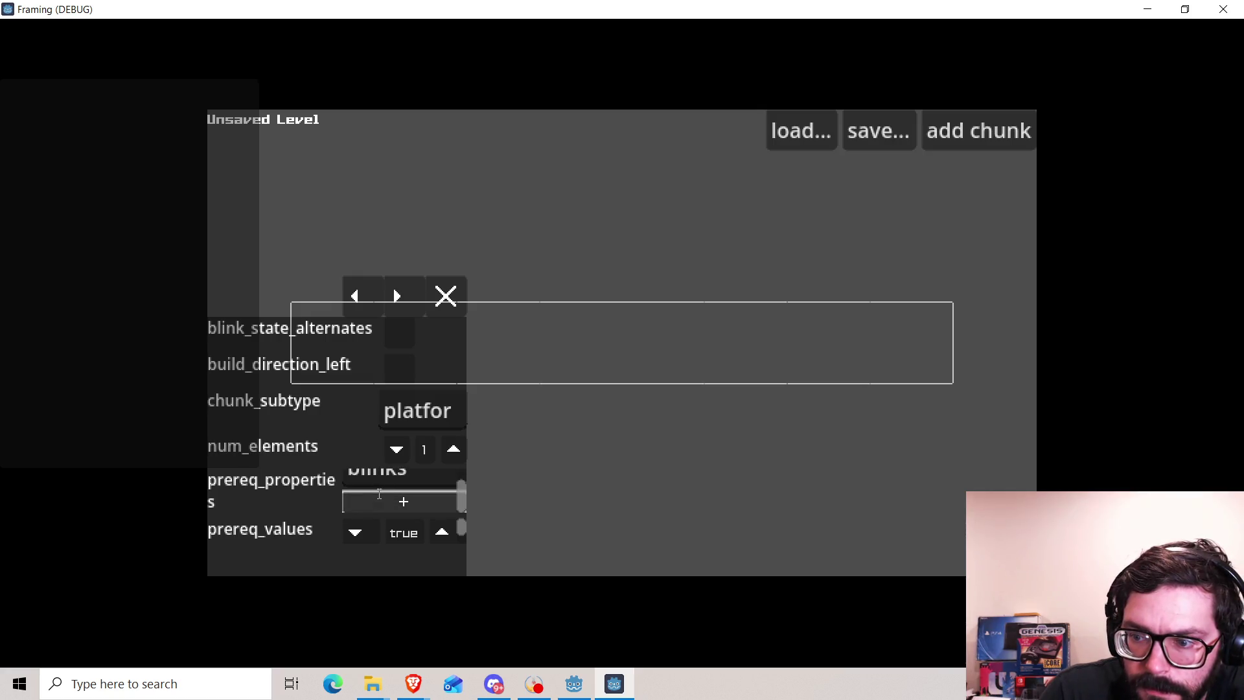
scroll(382, 497, "up", 1)
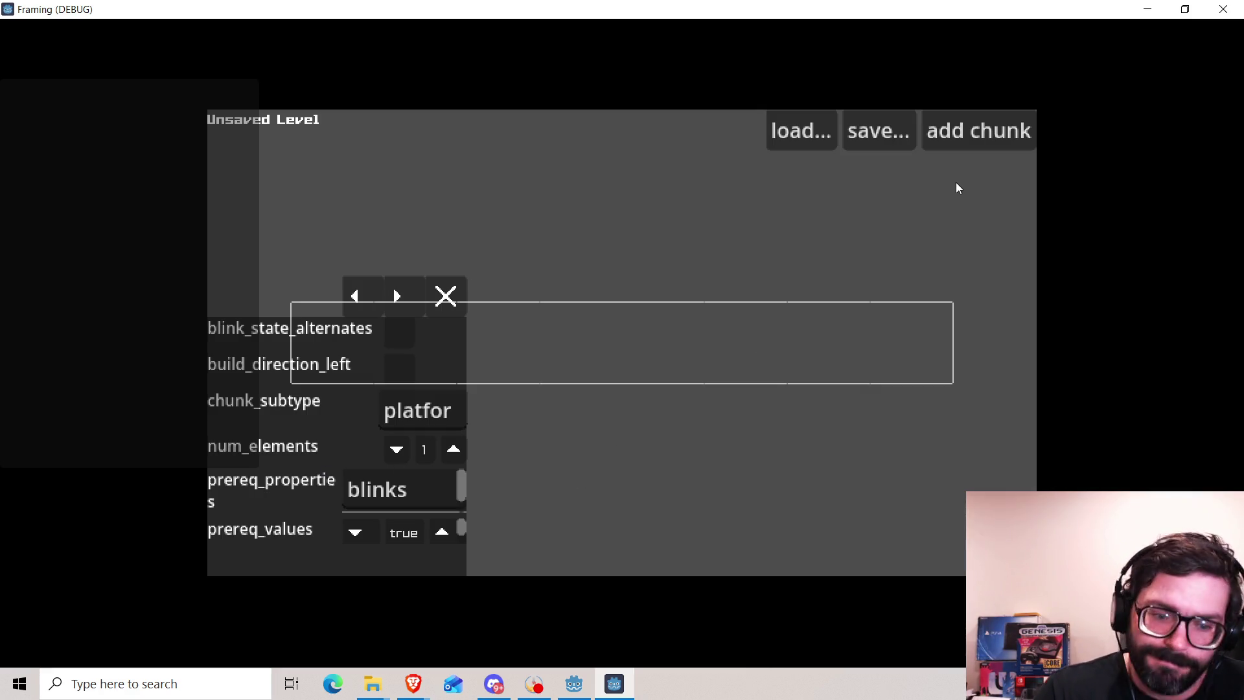
left_click(1225, 22)
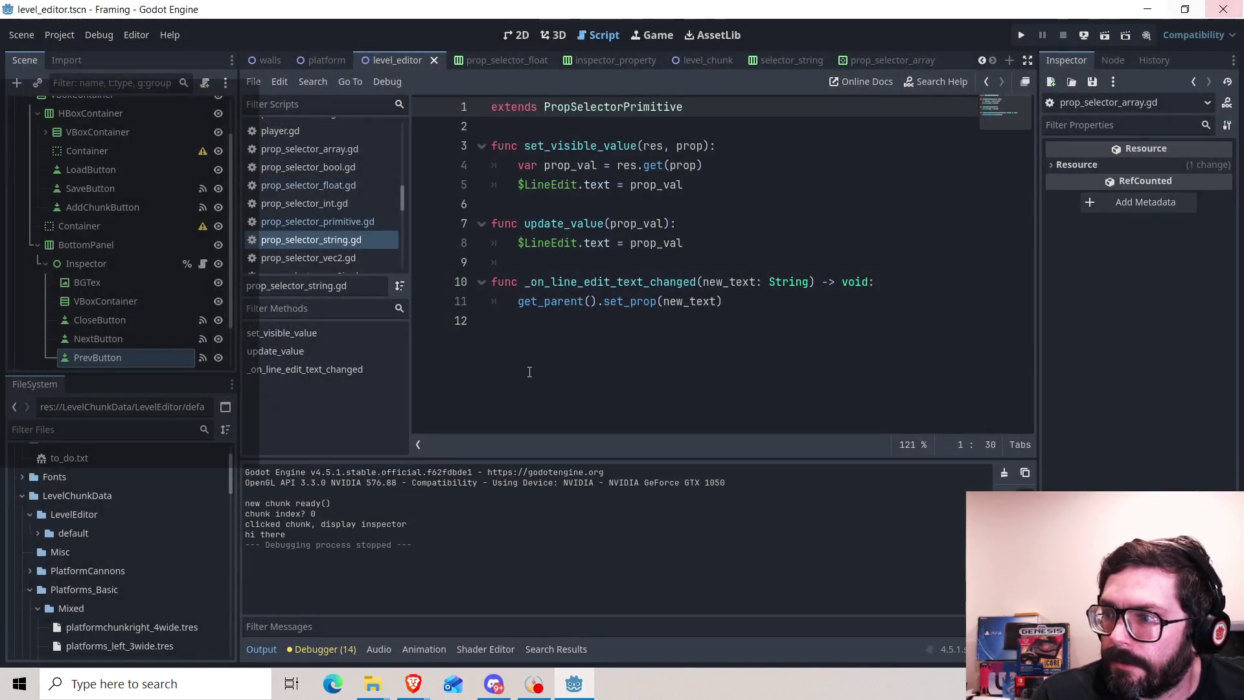
left_click(551, 243)
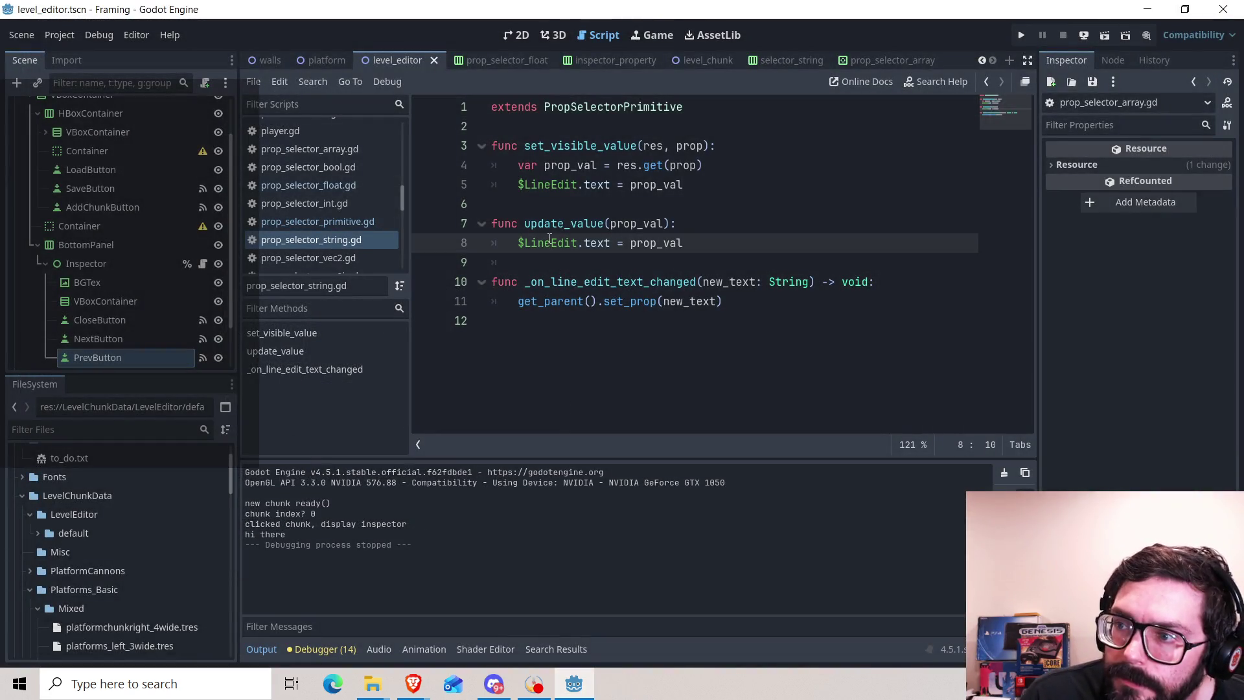
mouse_move(529, 243)
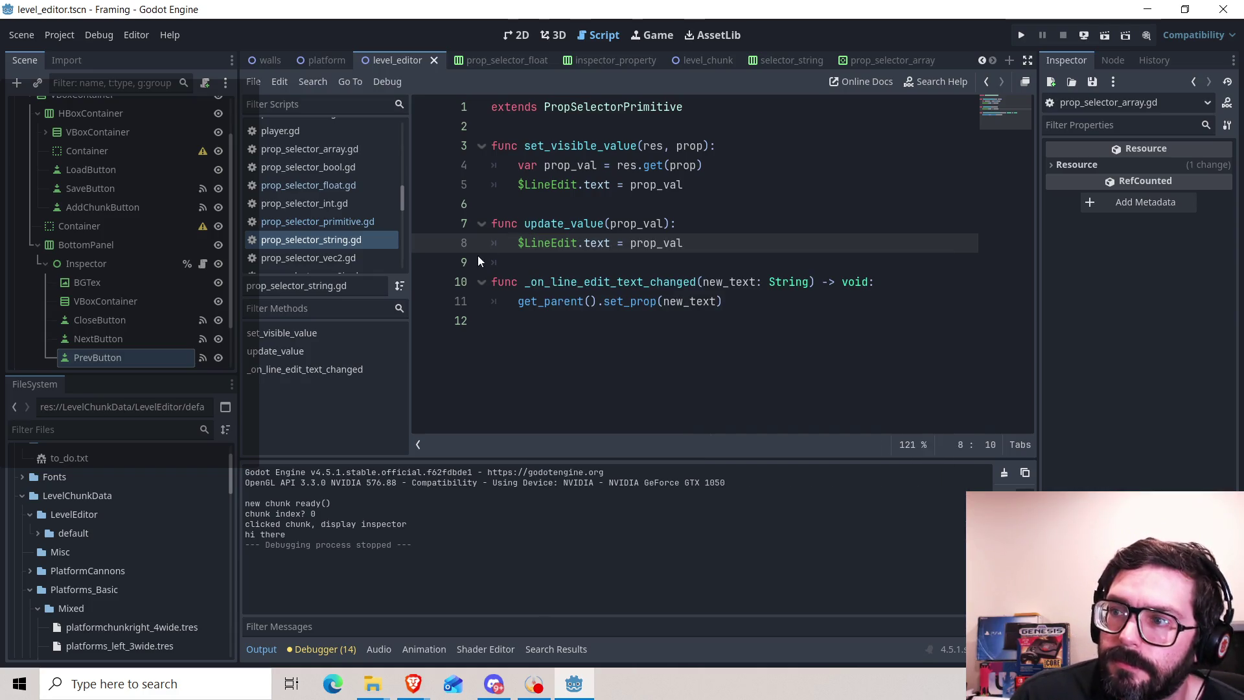
left_click(888, 60)
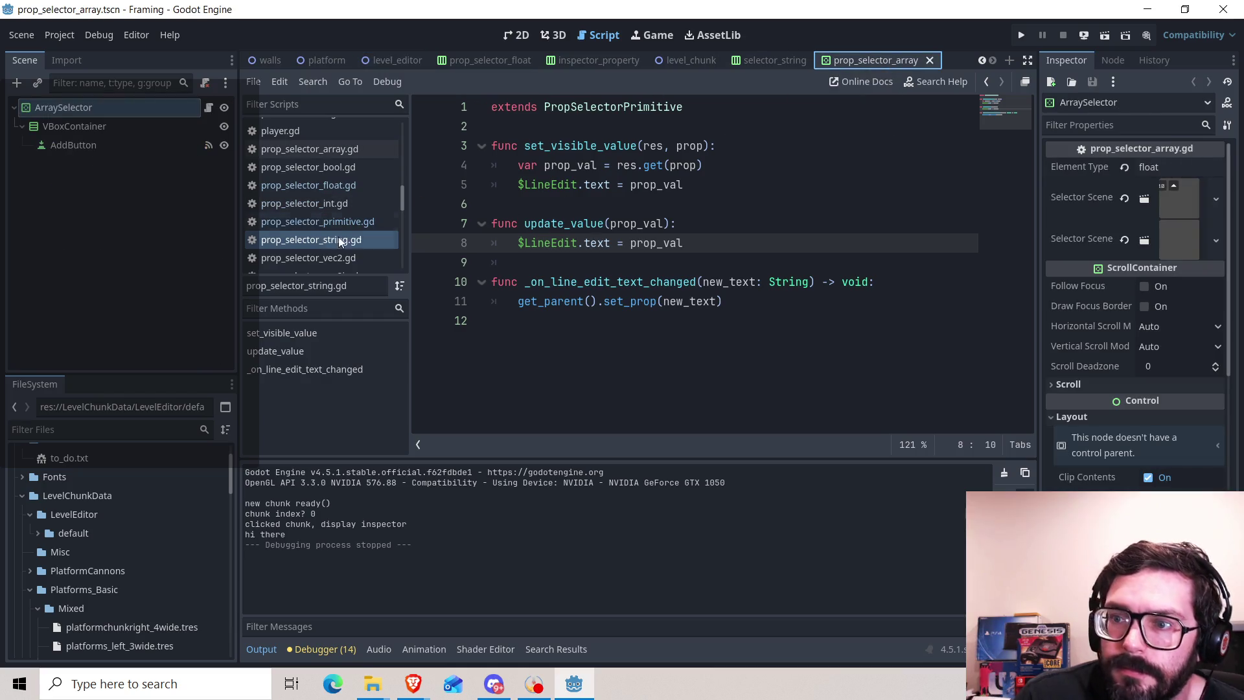
left_click(301, 146)
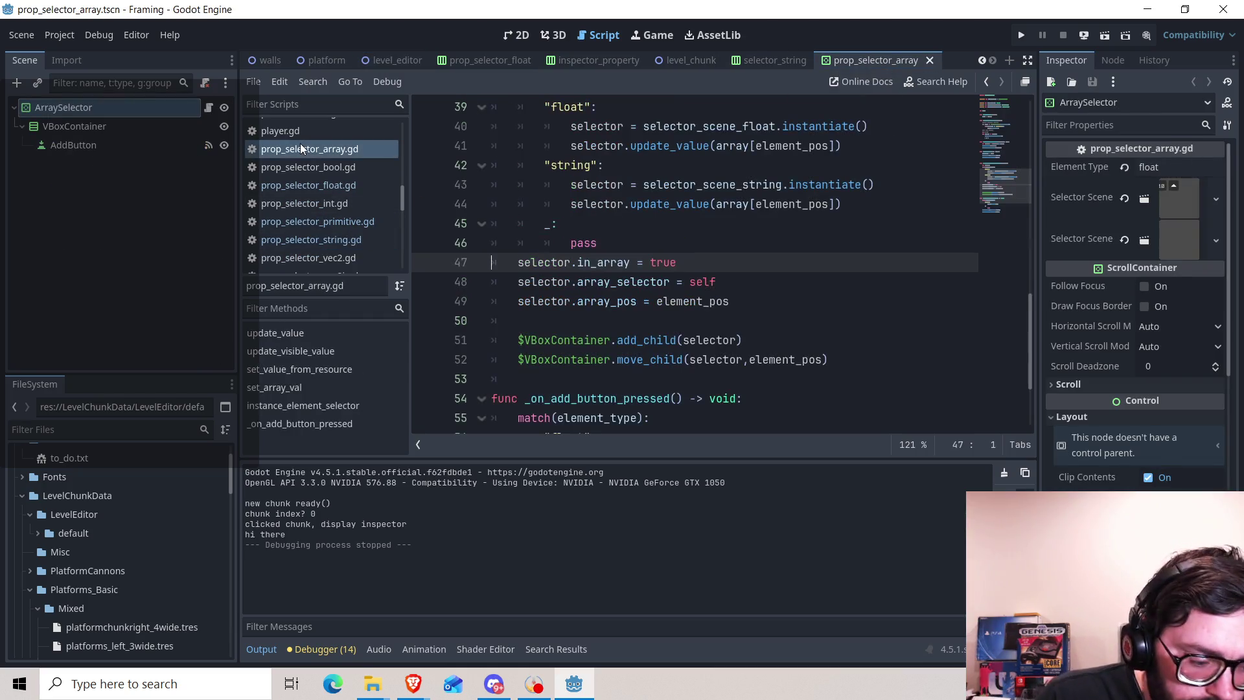
scroll(593, 323, "up", 2)
scroll(588, 311, "down", 2)
mouse_move(572, 331)
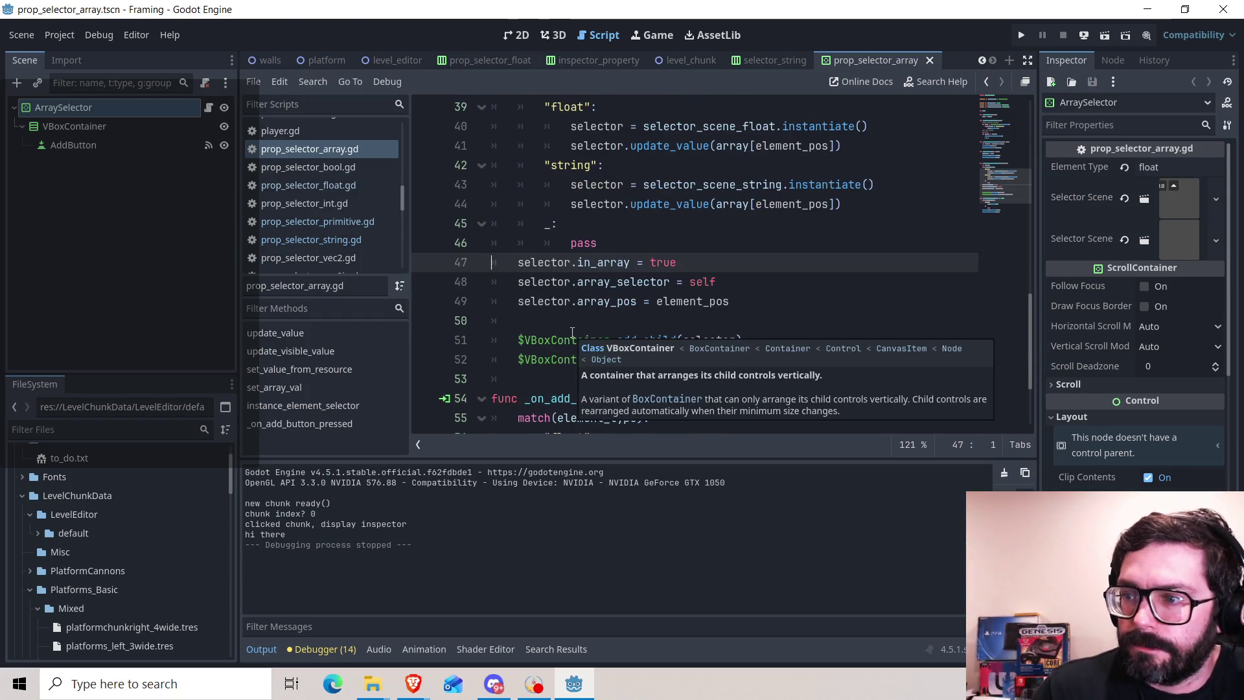
scroll(573, 311, "up", 2)
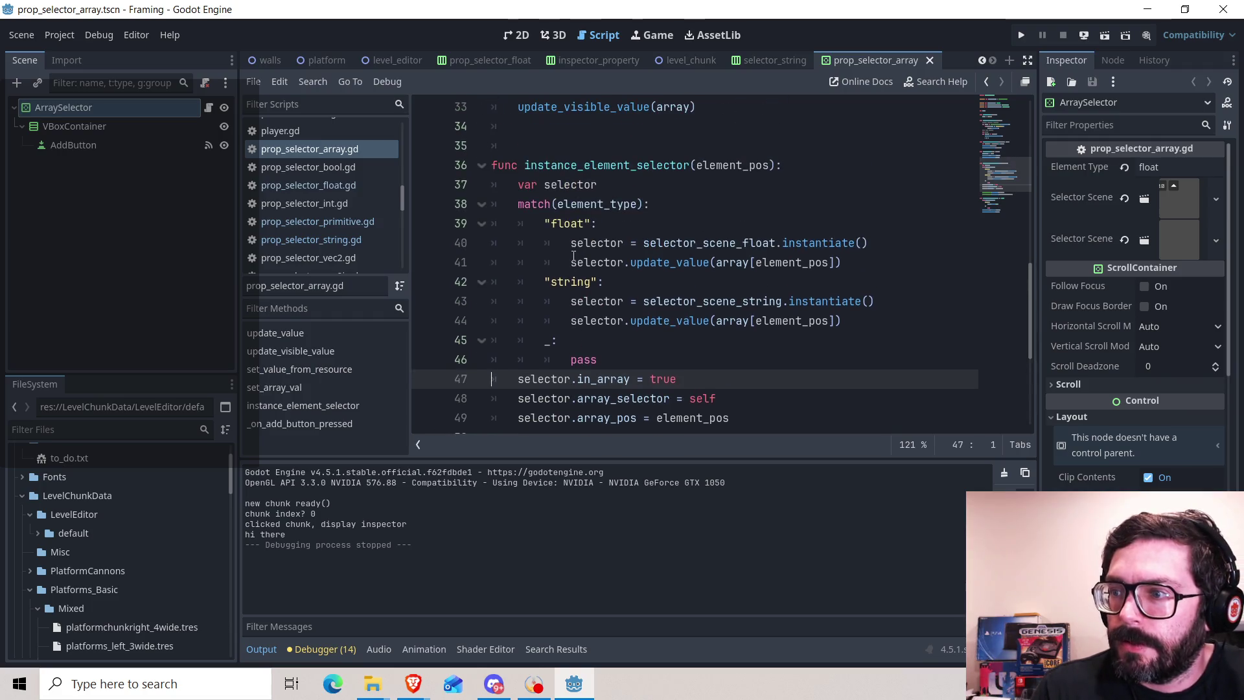
scroll(556, 280, "down", 4)
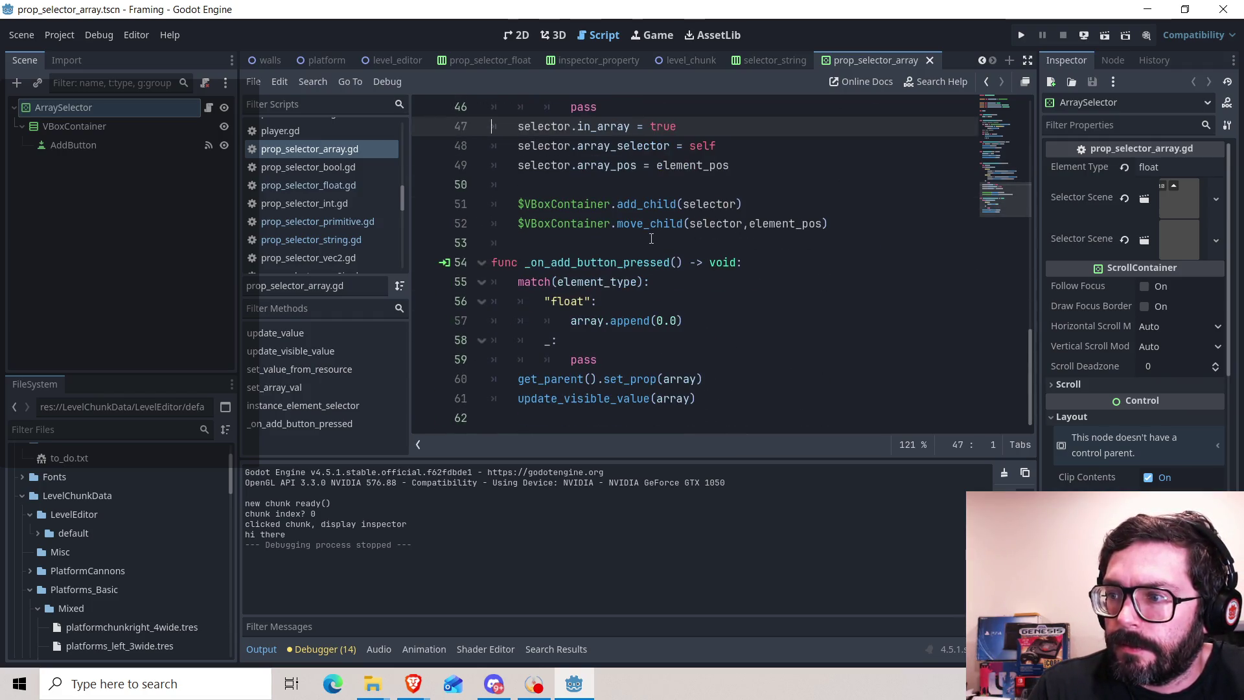
left_click(575, 243)
left_click(648, 302)
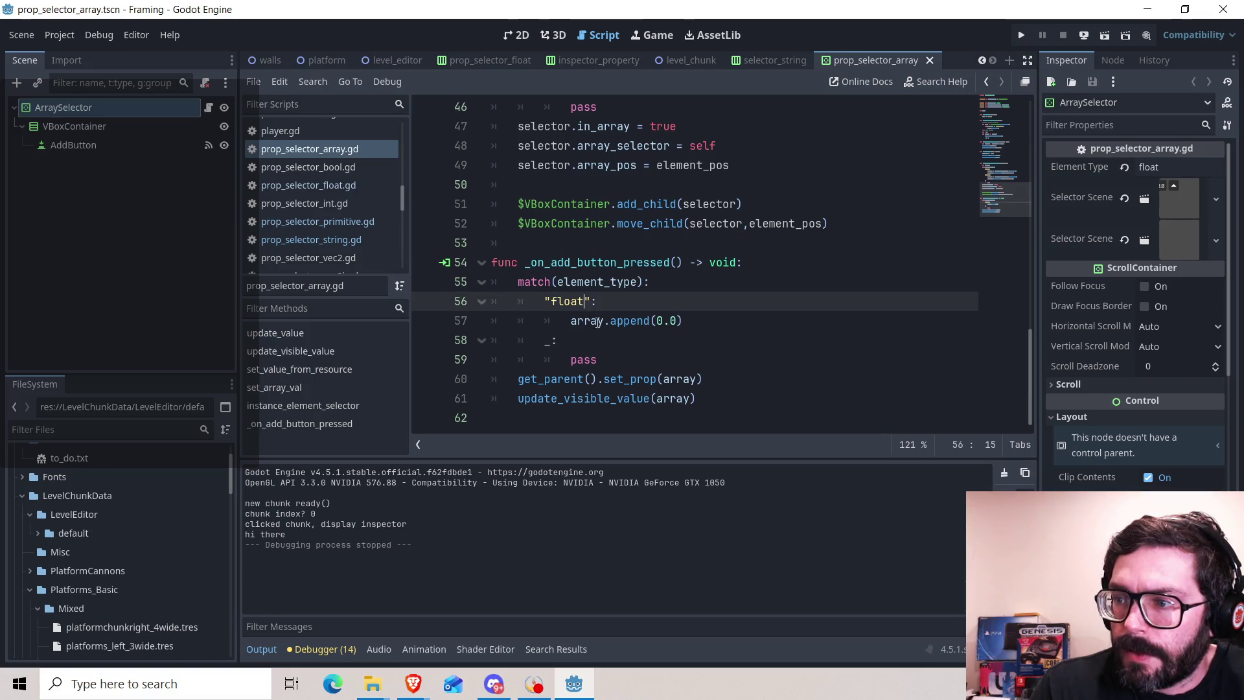
- Add a "string" case to _on_add_button_pressed that runs array.append("foo")
left_click(700, 318)
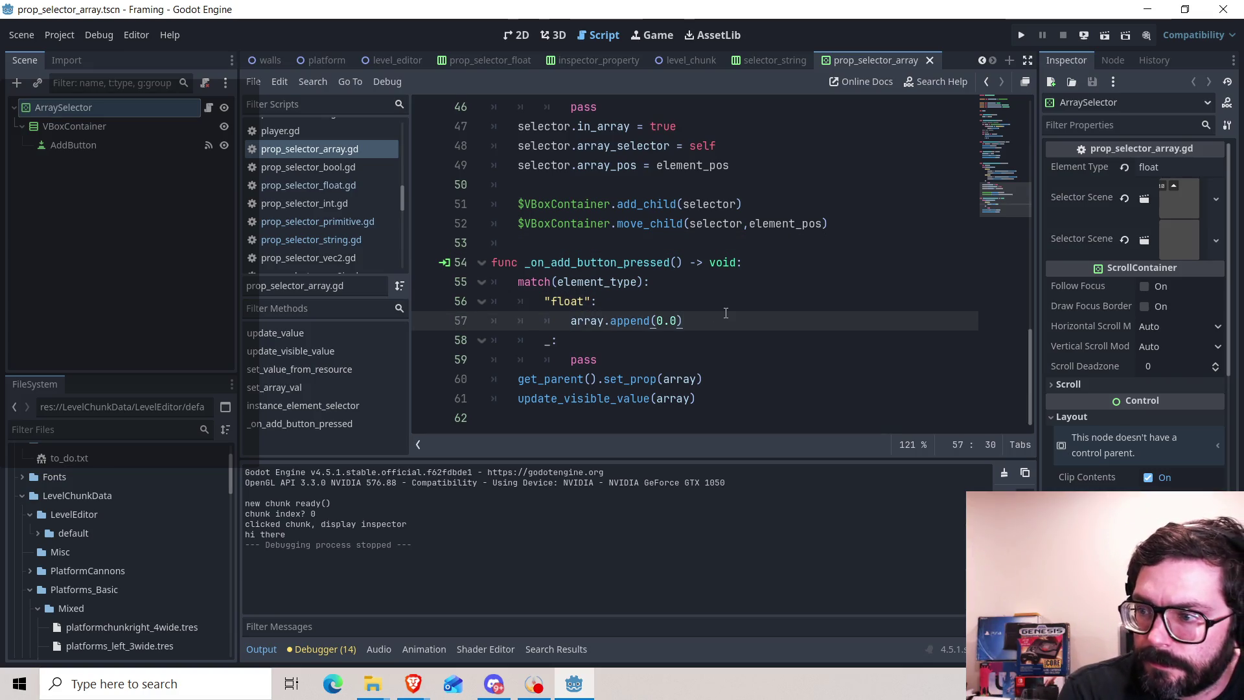
key("Return")
key("BackSpace")
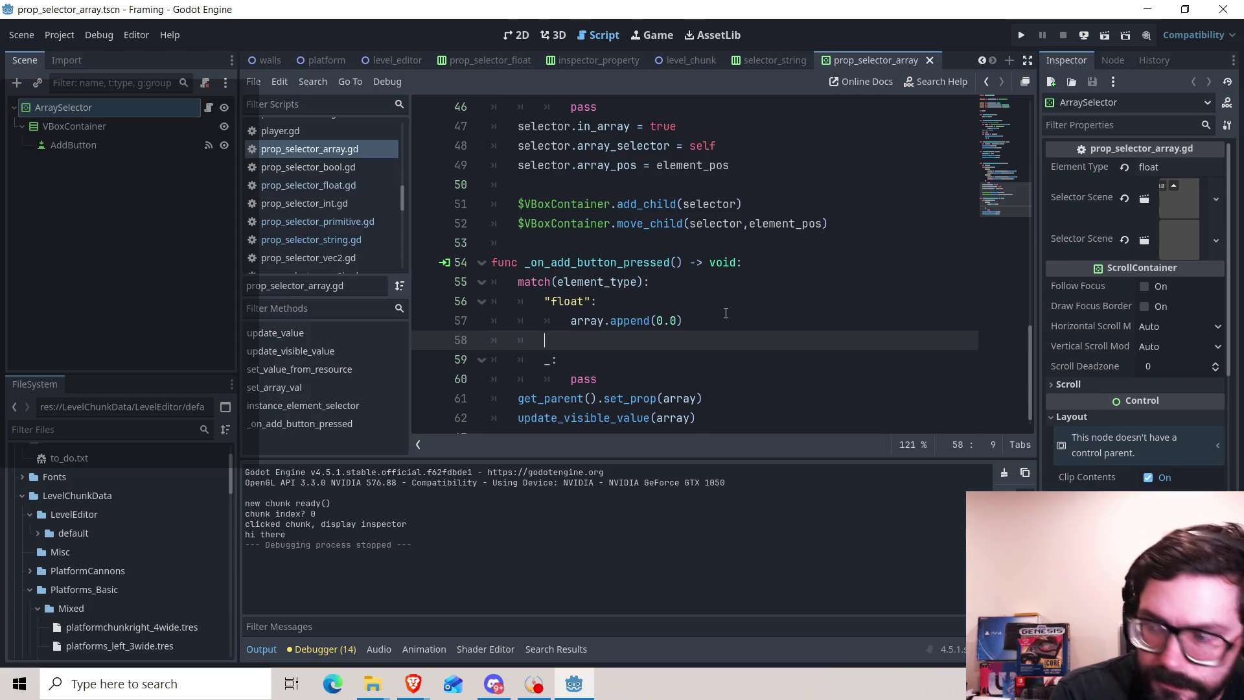
type("\"string")
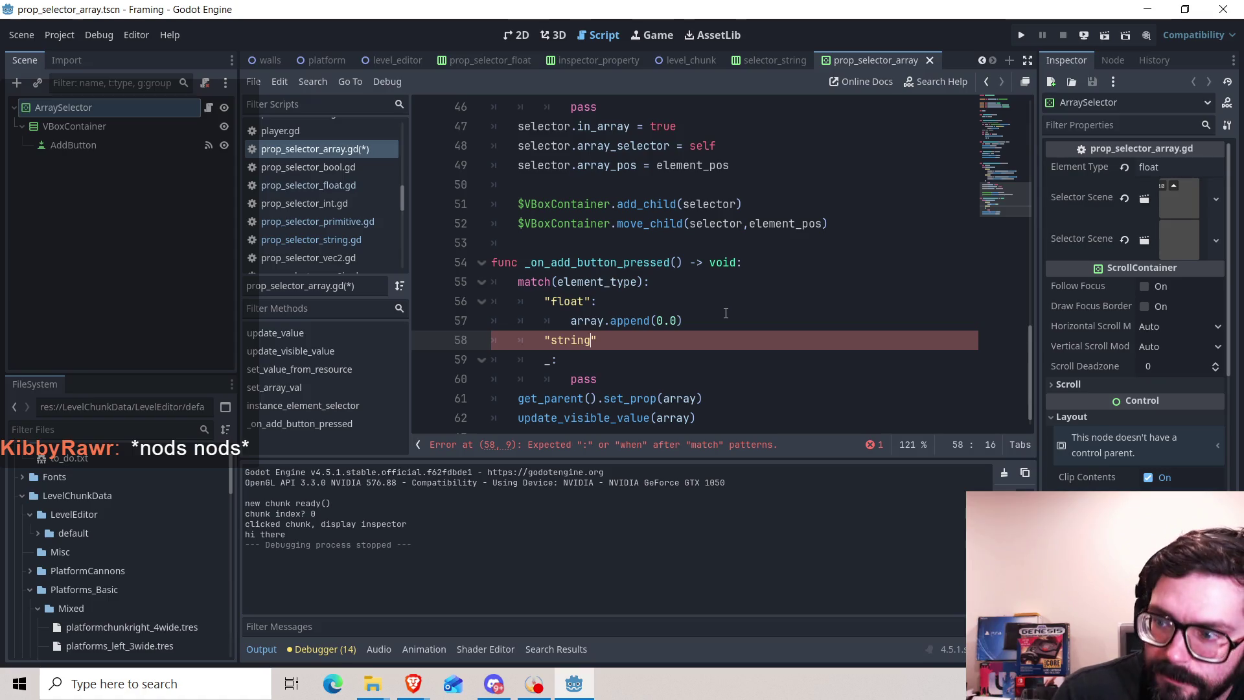
left_click(605, 343)
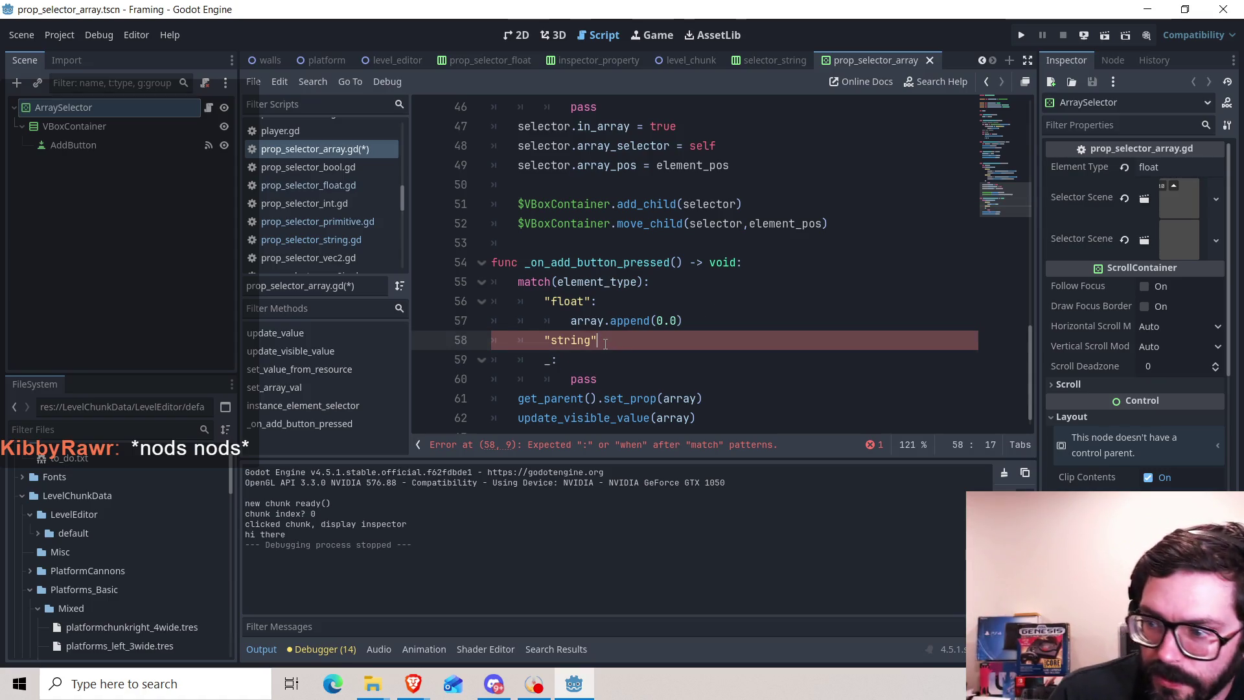
key("Return")
type("array.ap")
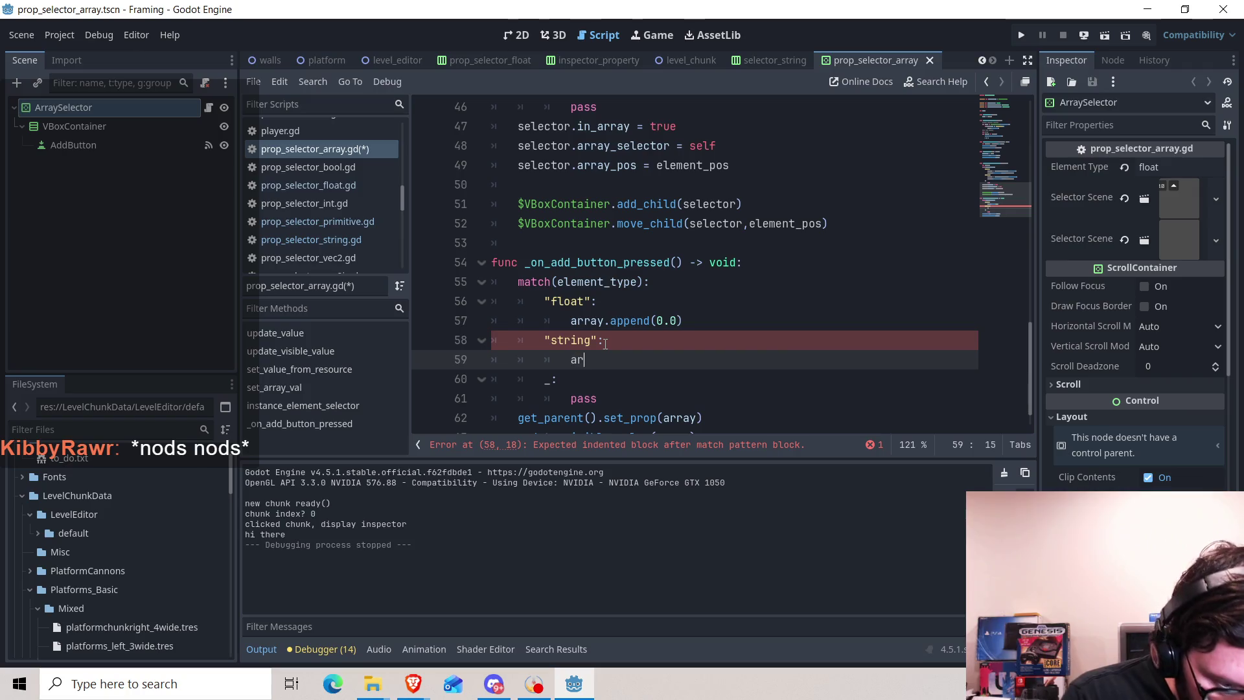
type("pend(")
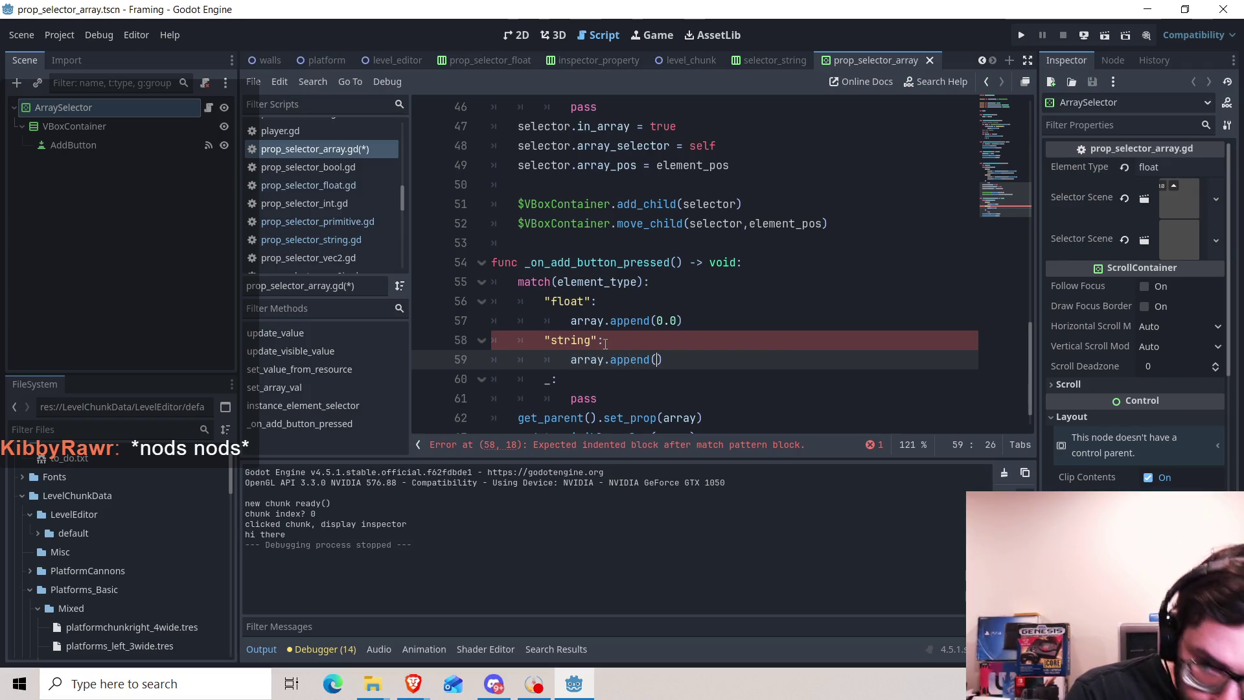
type("\"")
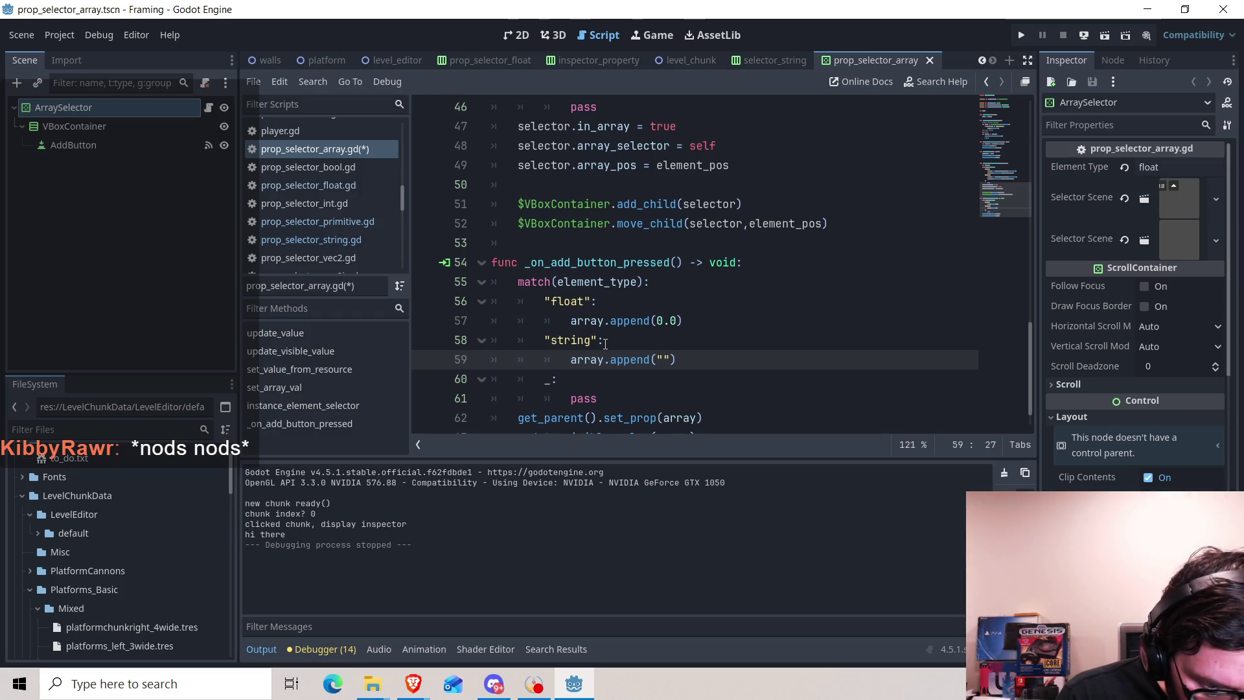
type("foo")
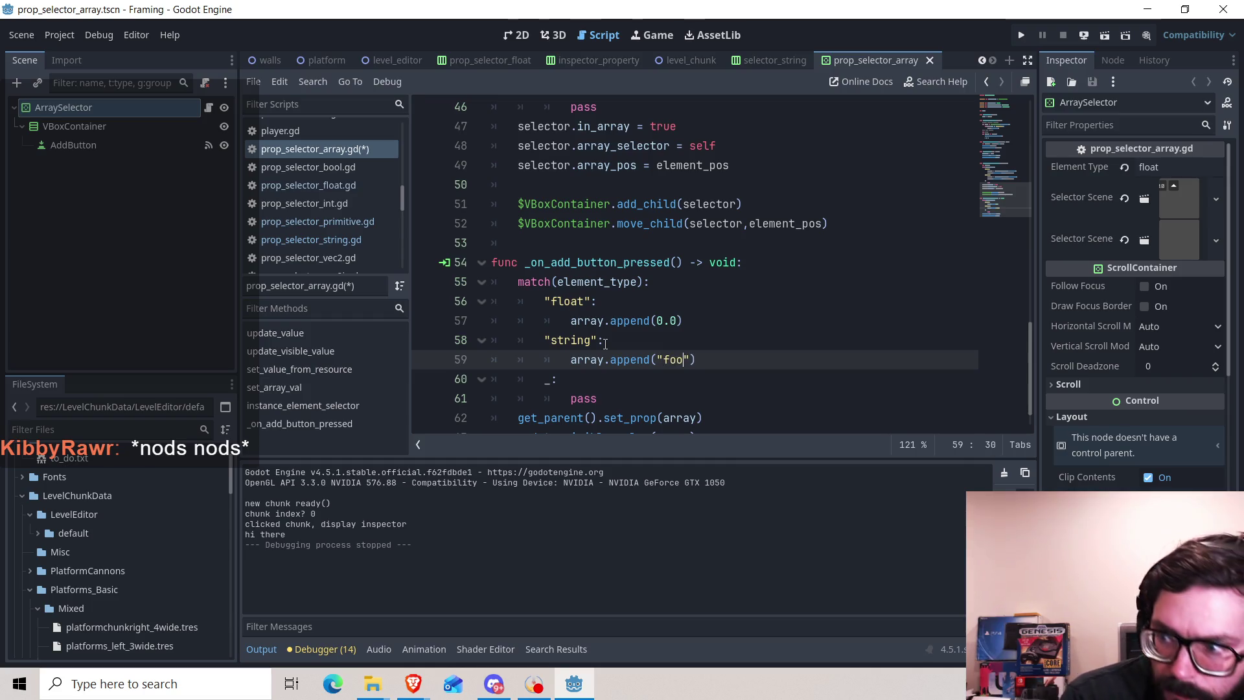
left_click(642, 391)
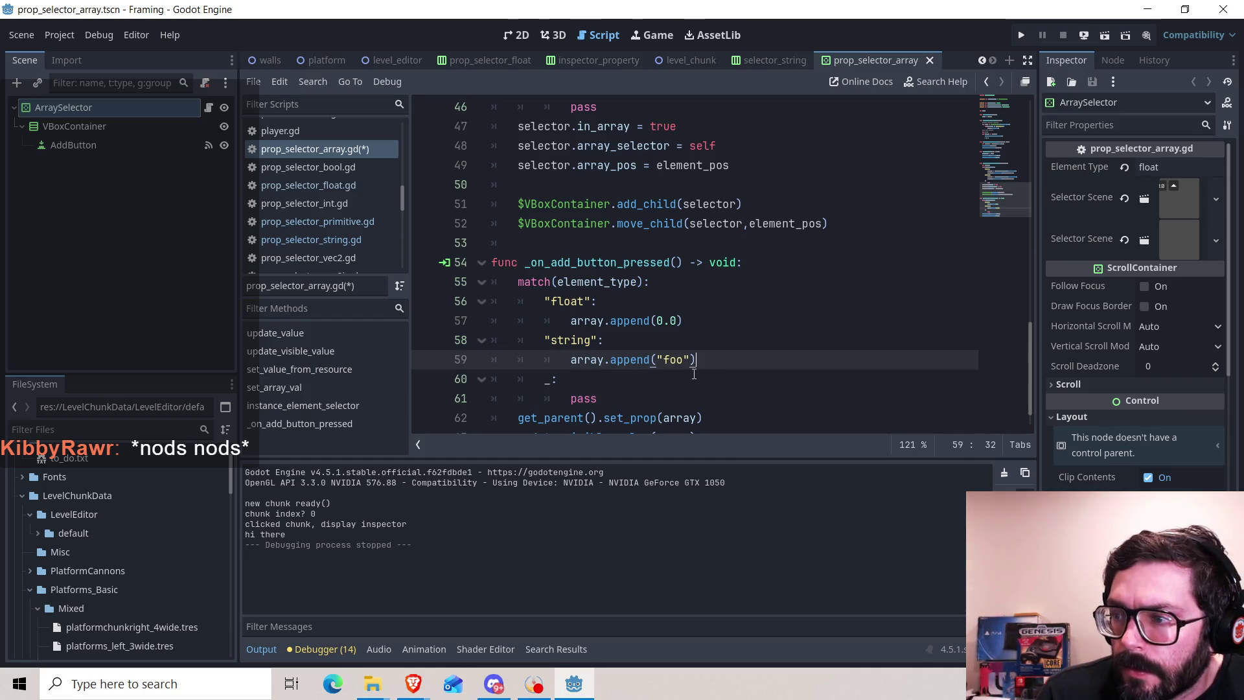
scroll(758, 374, "down", 1)
left_click(726, 398)
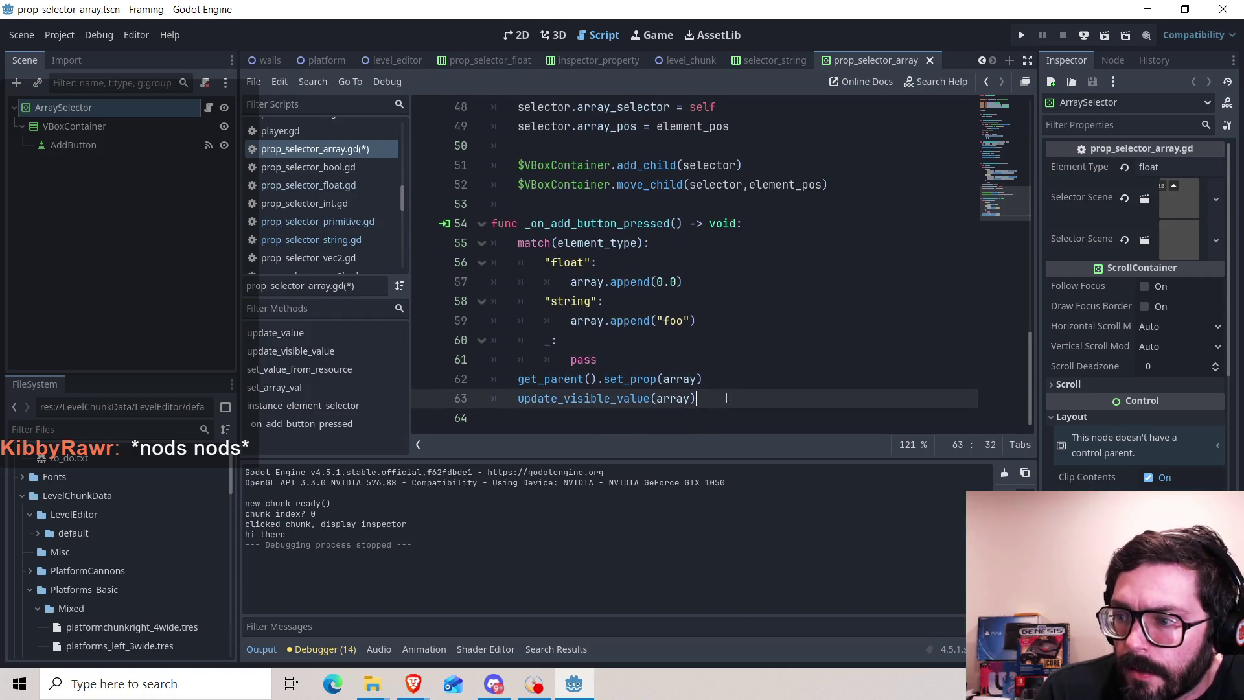
- Save prop_selector_array.gd and switch to prop_selector_string.gd
key("ctrl+s")
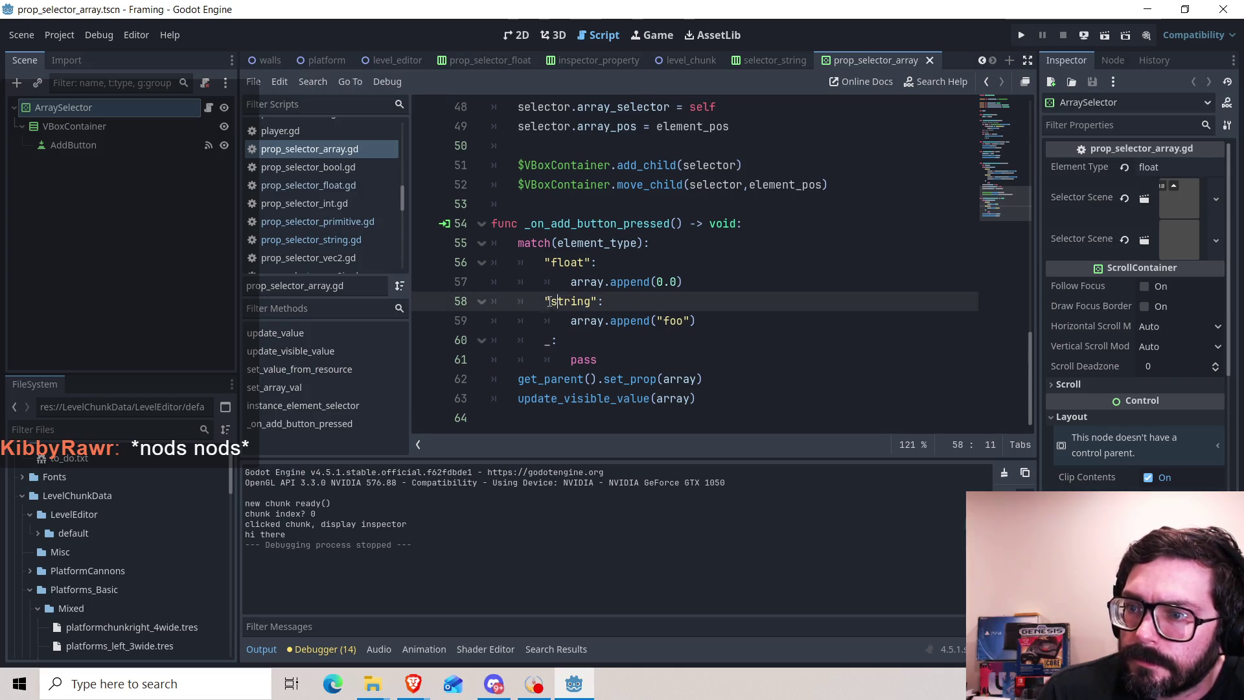
left_click(337, 222)
left_click(331, 239)
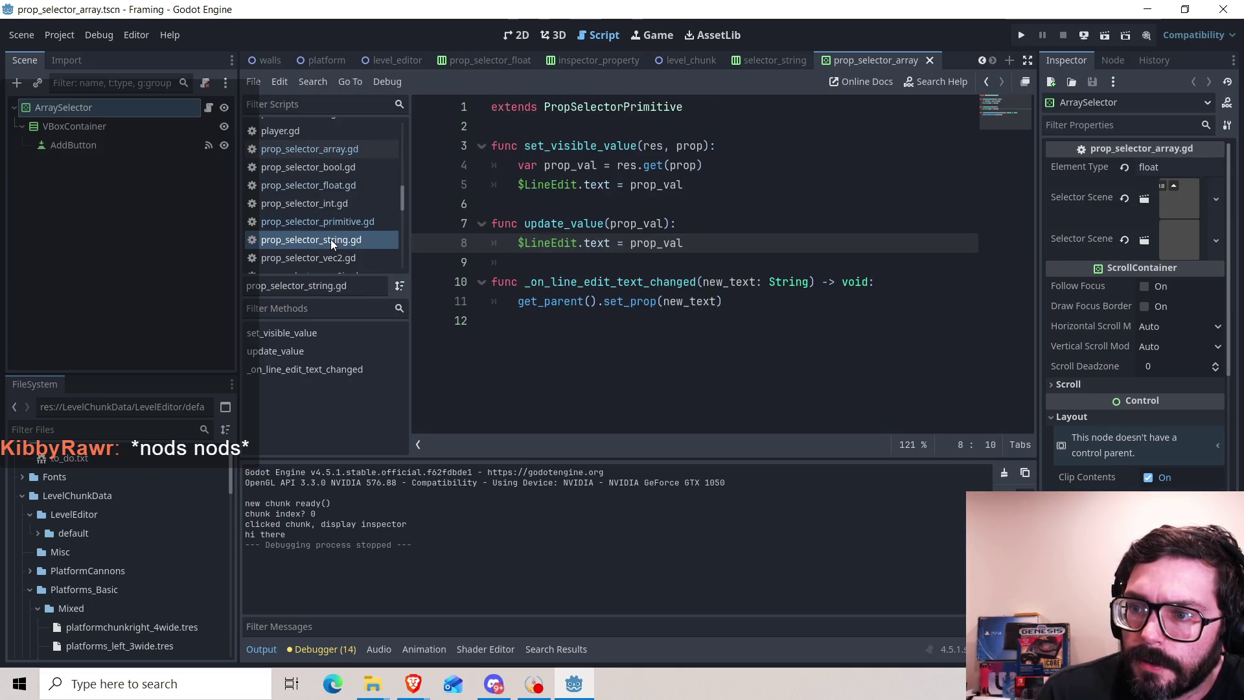
- Look up where PropSelectorPrimitive is used and restore the output log
scroll(336, 212, "up", 3)
scroll(336, 212, "up", 5)
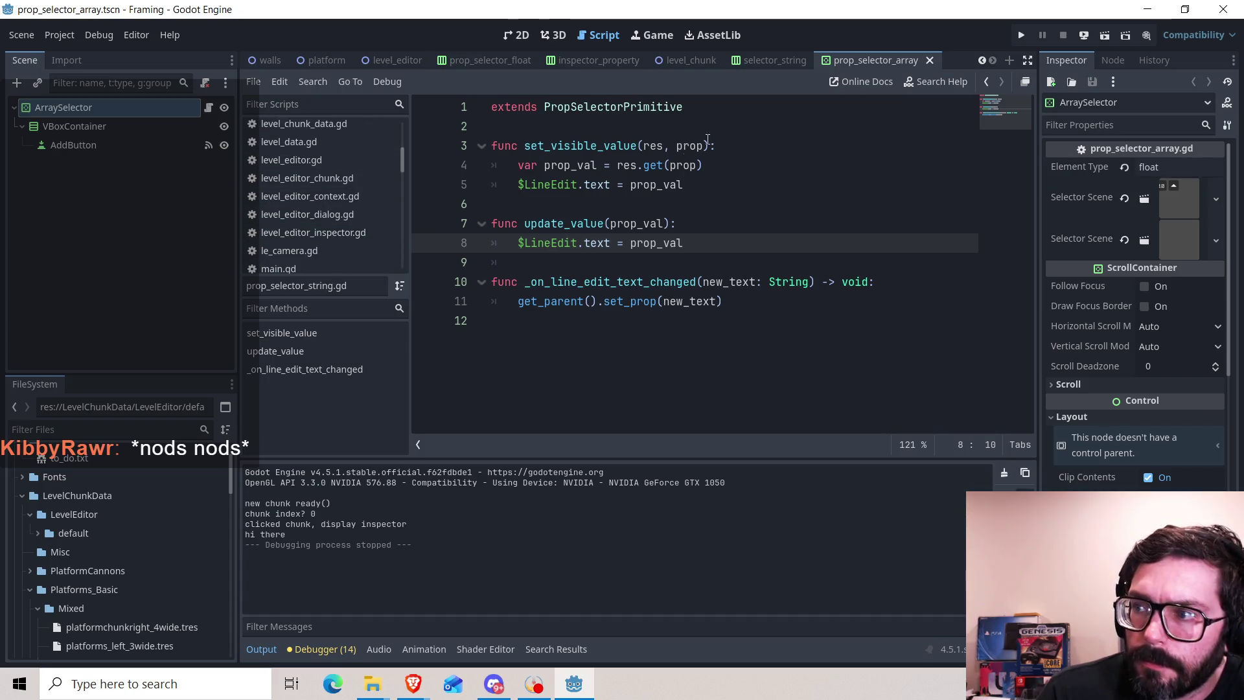
left_click(547, 646)
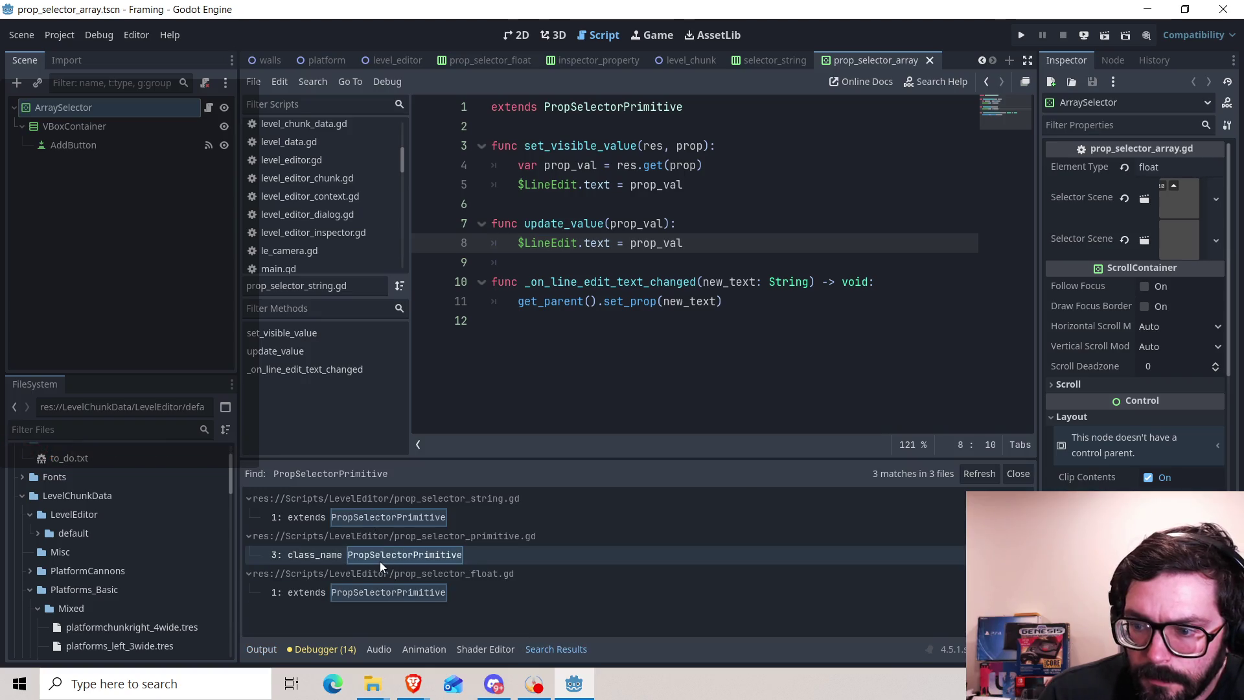
left_click(261, 648)
left_click(697, 264)
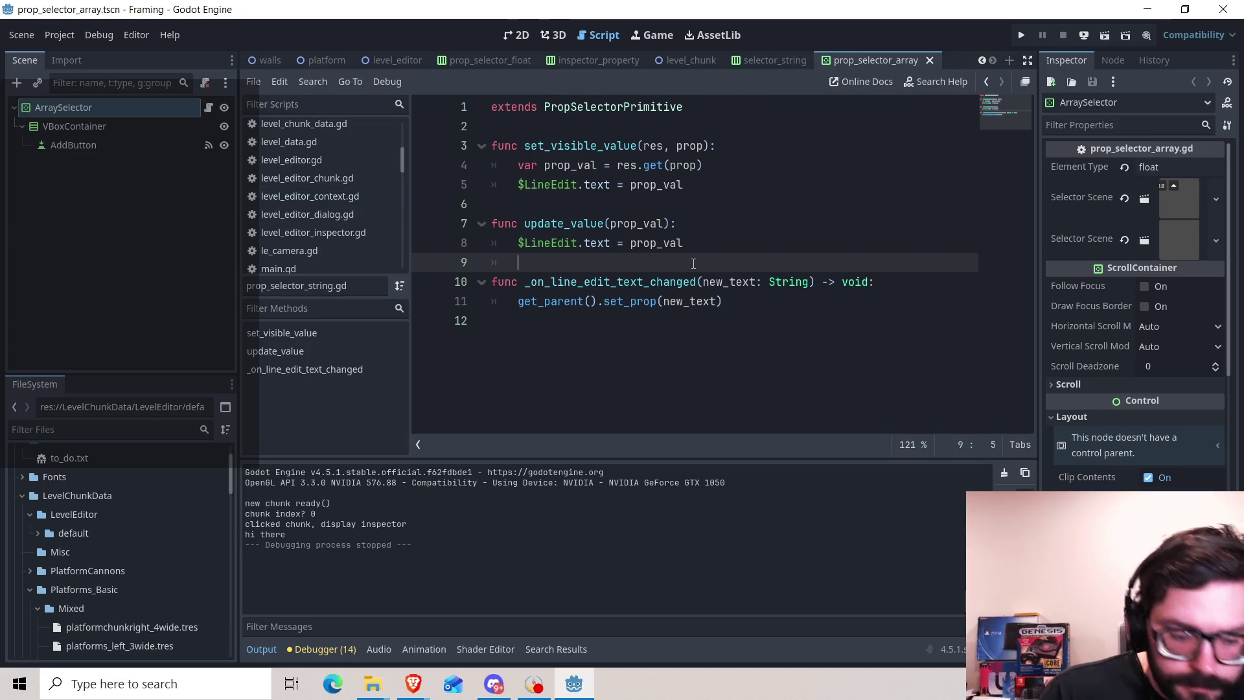
- Search the project for element_type, review its line 55 and 38 matches, then run level_editor
key("ctrl+shift+f")
type("element_tpy")
key("BackSpace")
key("BackSpace")
type("ype")
key("Return")
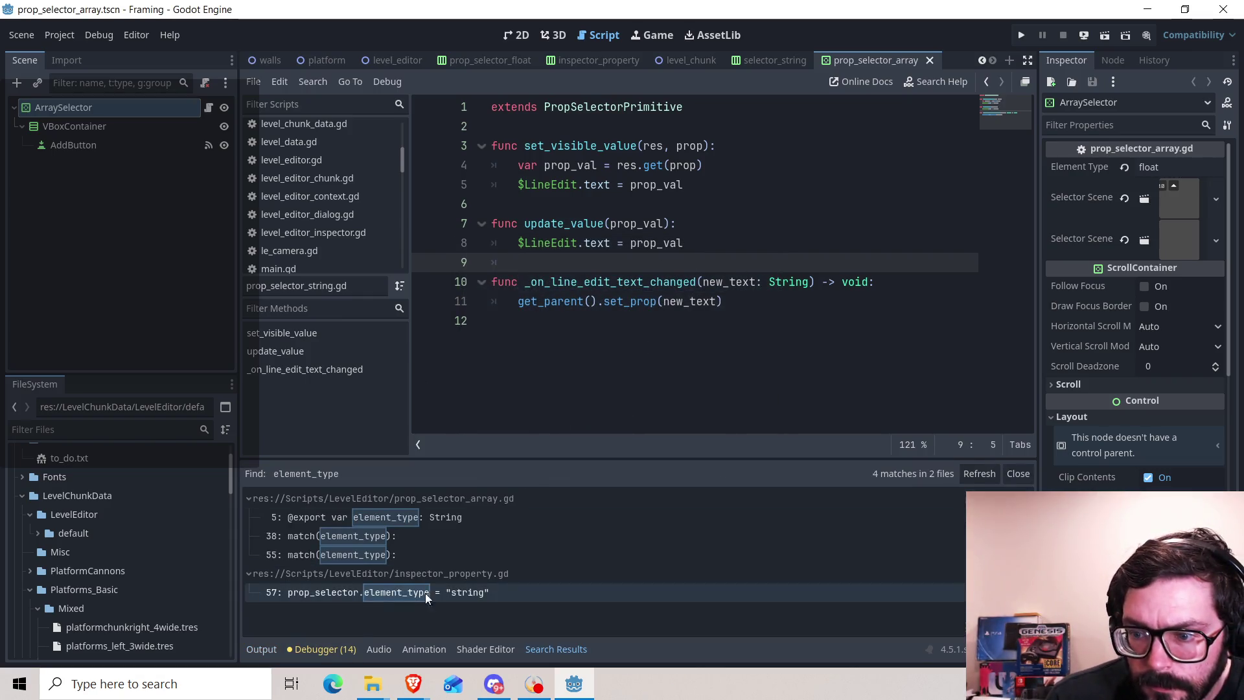
left_click(370, 551)
left_click(377, 535)
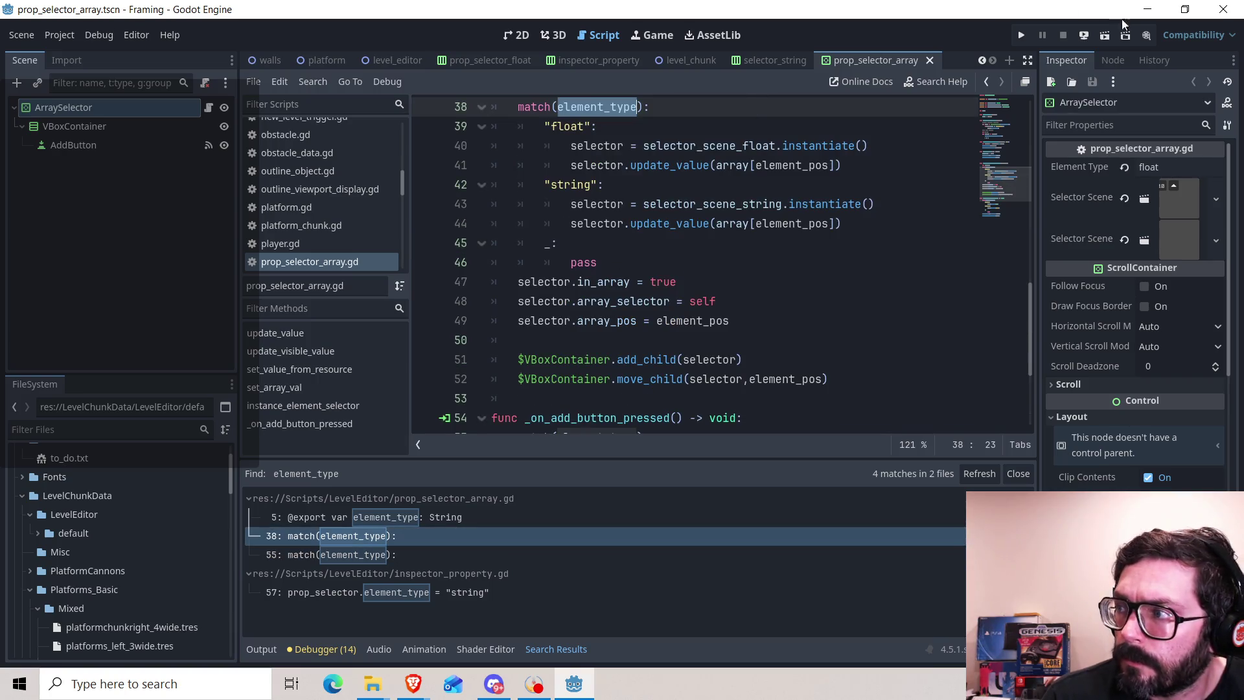
left_click(397, 60)
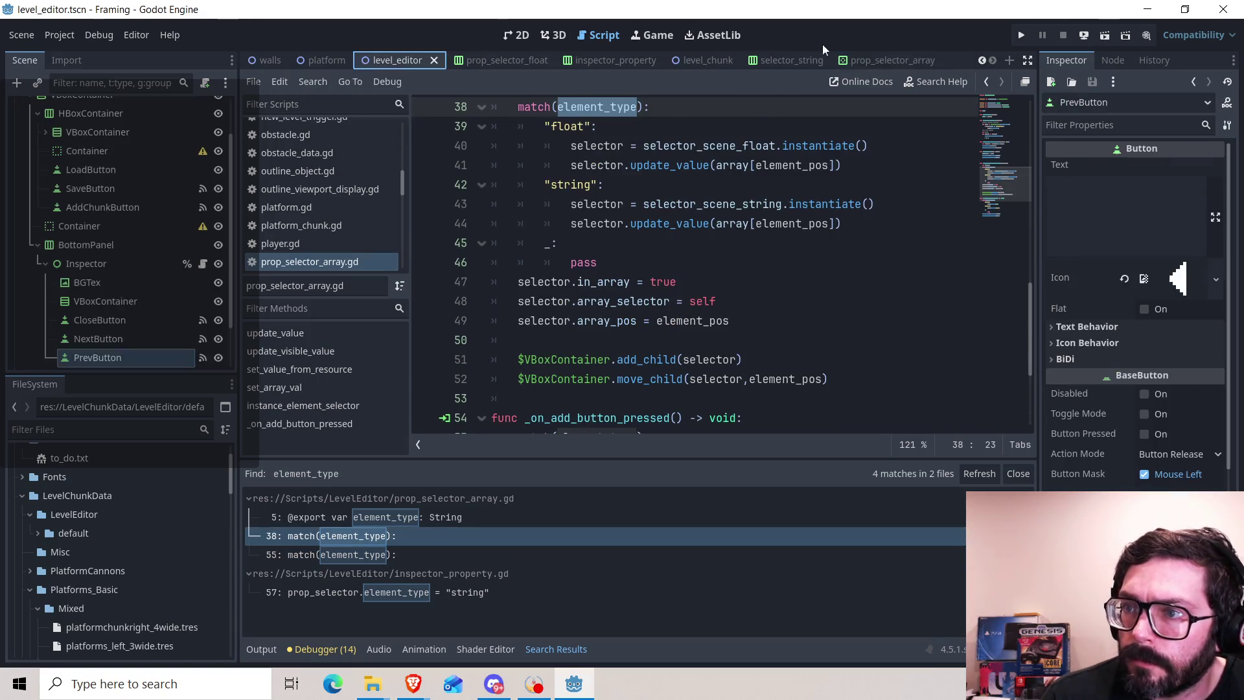
left_click(1097, 36)
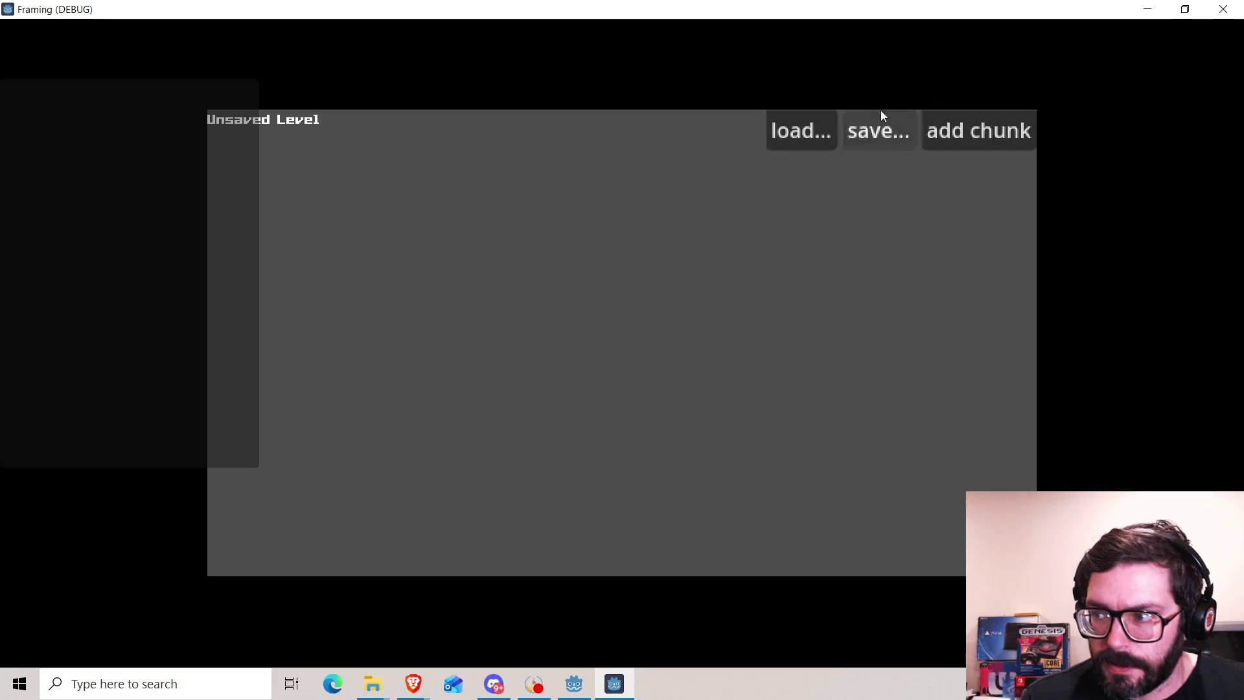
- Add a chunk, open its properties, and page forward to prereq_properties
left_click(984, 132)
left_click(680, 316)
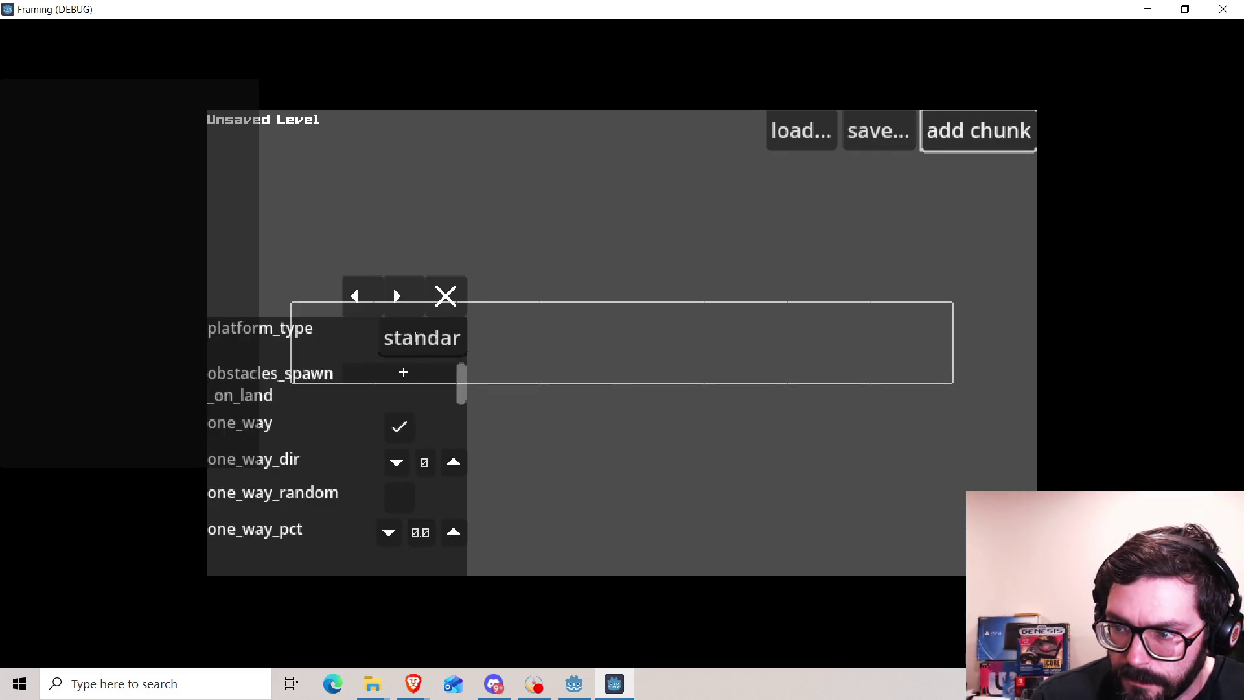
left_click(398, 303)
left_click(398, 302)
left_click(398, 302)
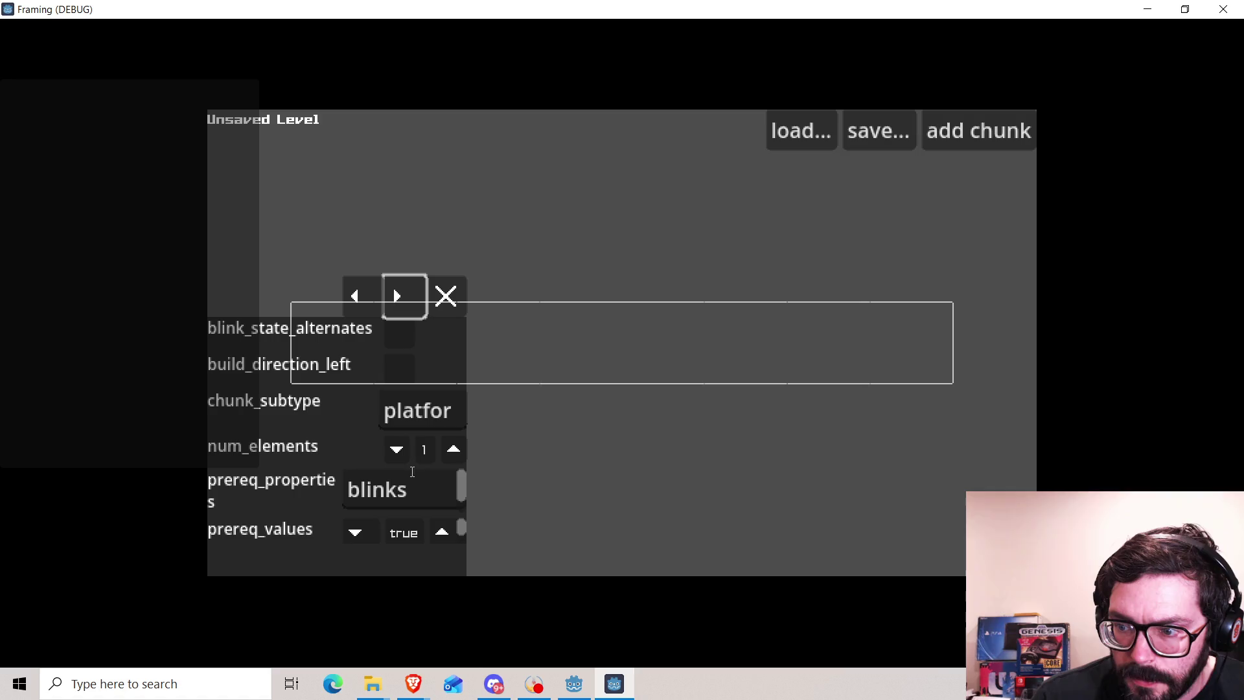
- Scroll the prereq_properties list to confirm 'blinks' and 'foo' entries, then close the game
scroll(395, 492, "down", 2)
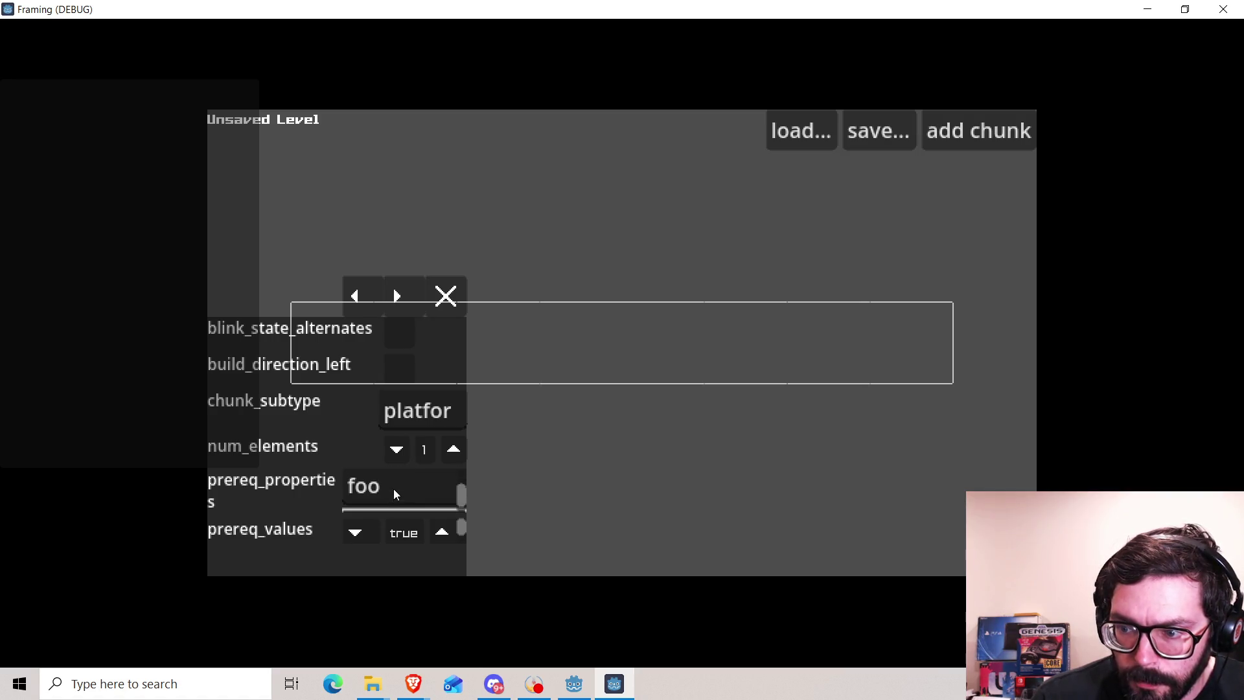
scroll(386, 495, "down", 1)
scroll(386, 496, "up", 2)
scroll(386, 496, "down", 1)
scroll(386, 496, "down", 1)
scroll(387, 496, "up", 2)
scroll(388, 493, "down", 2)
scroll(388, 493, "up", 2)
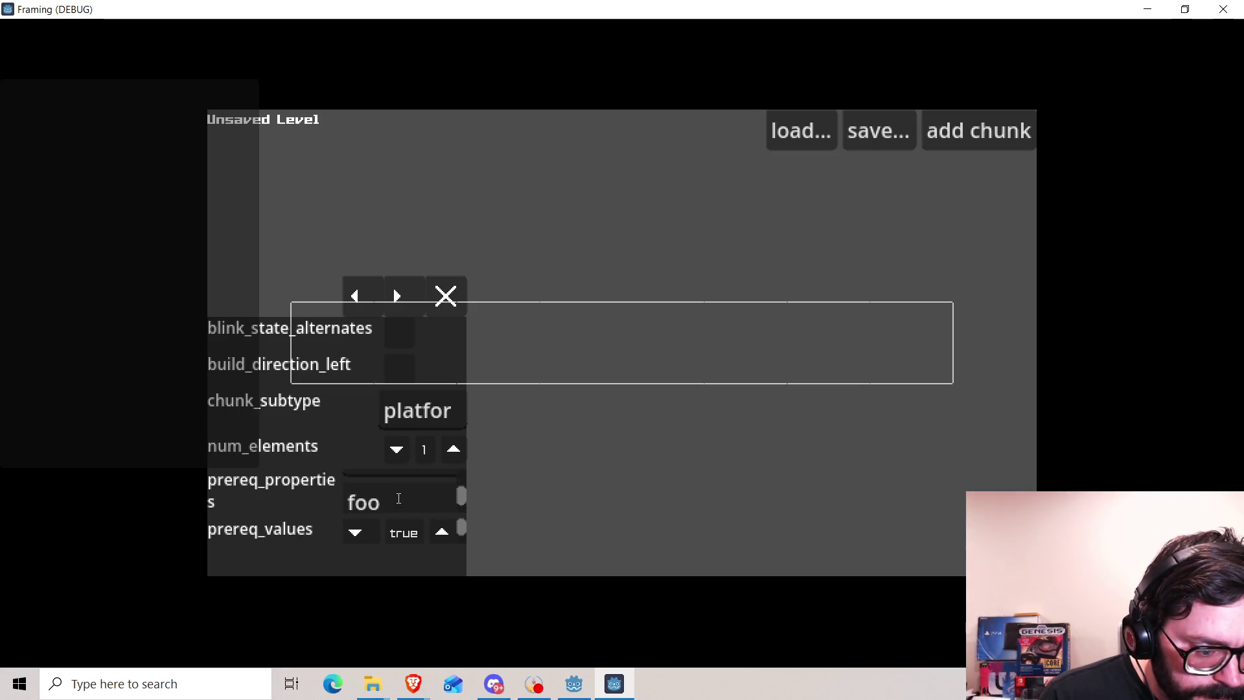
scroll(399, 498, "up", 1)
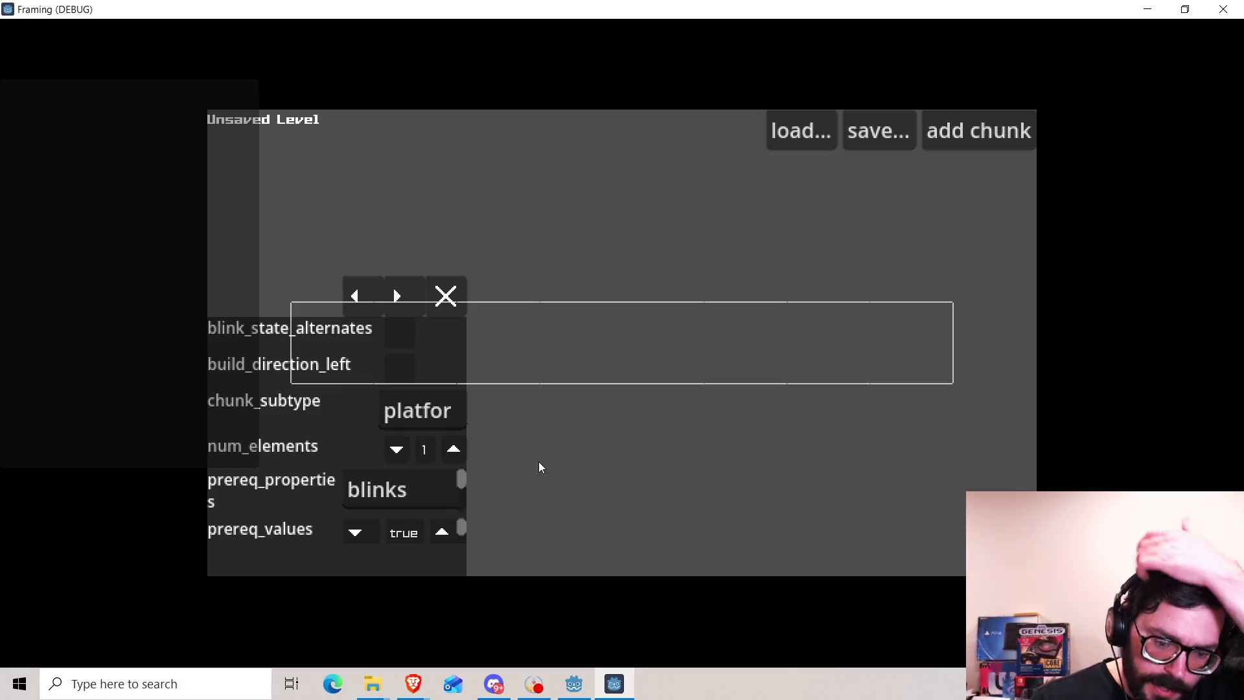
left_click(1223, 9)
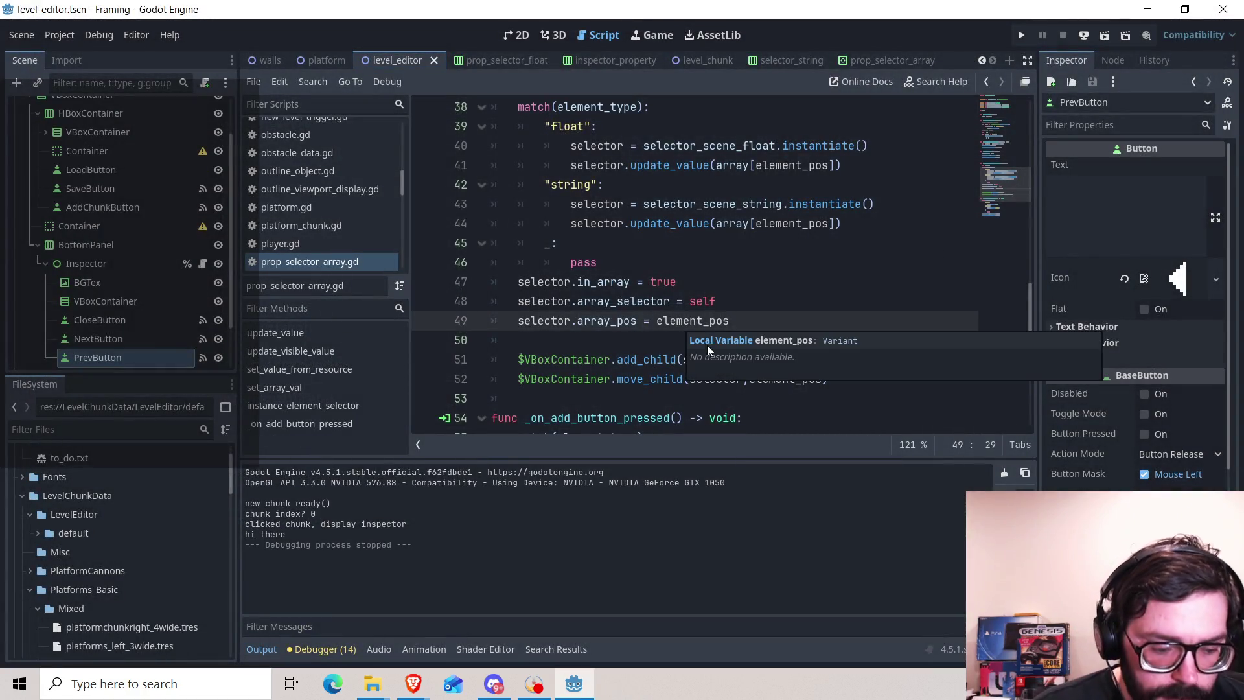
key("Up")
key("Up")
key("Up")
left_click(722, 287)
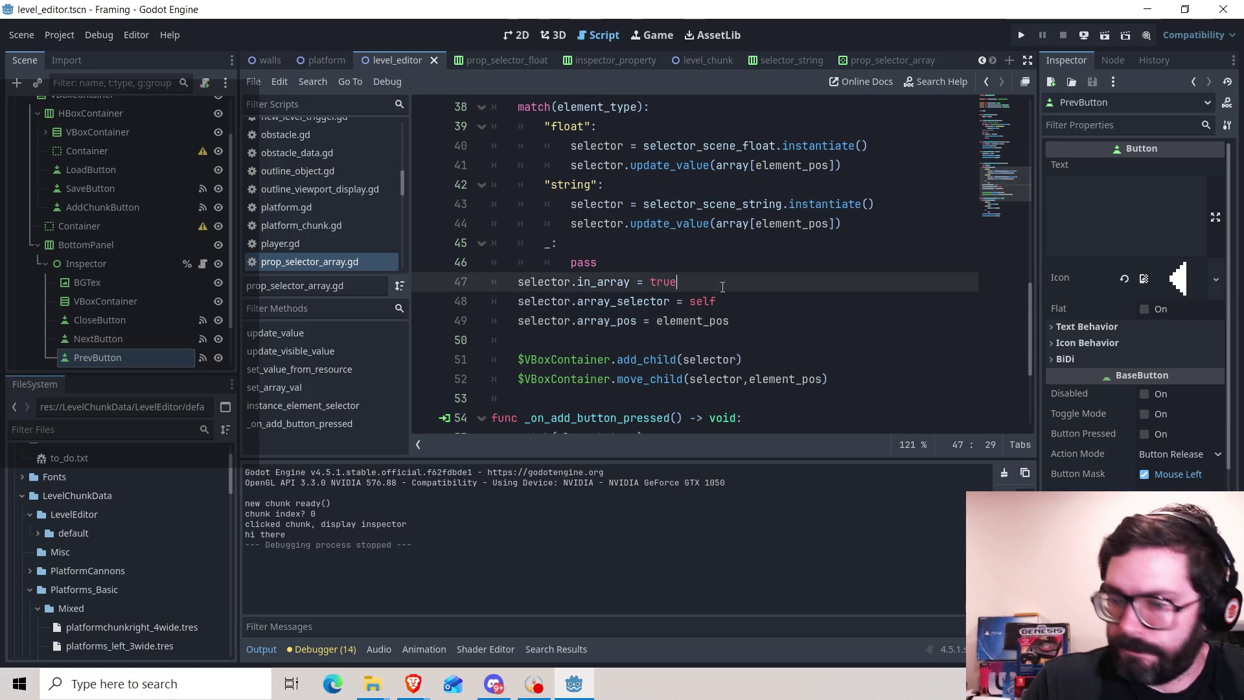
left_click(760, 321)
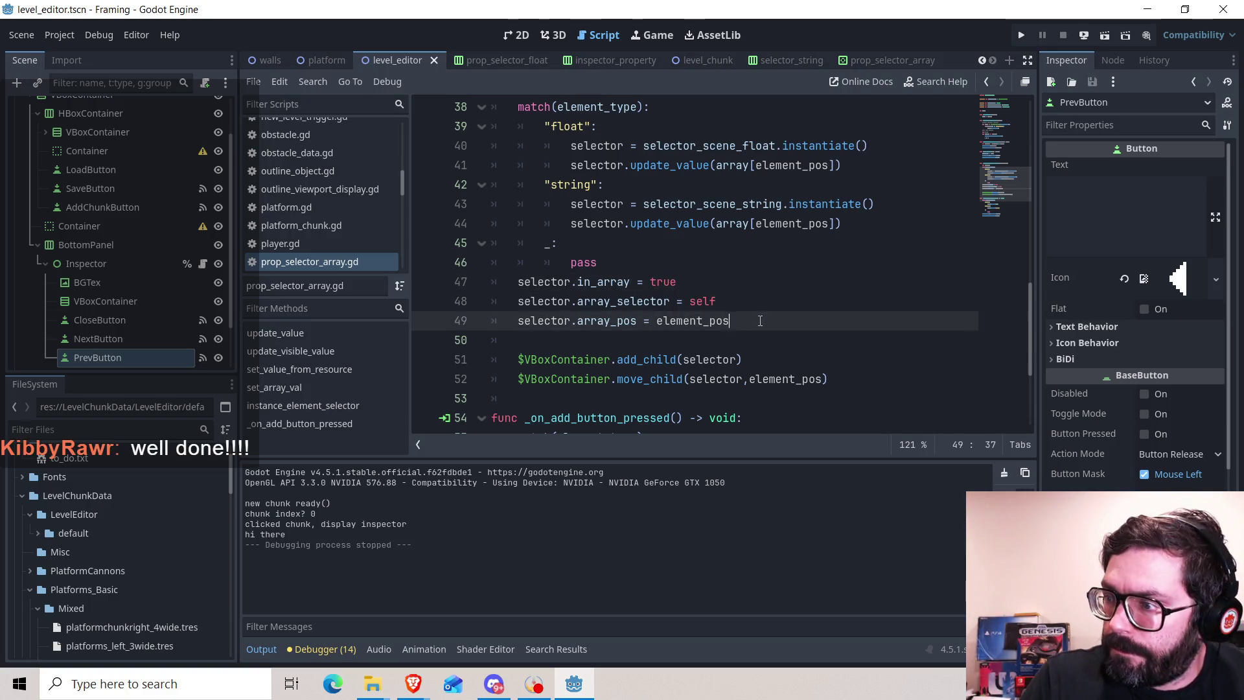